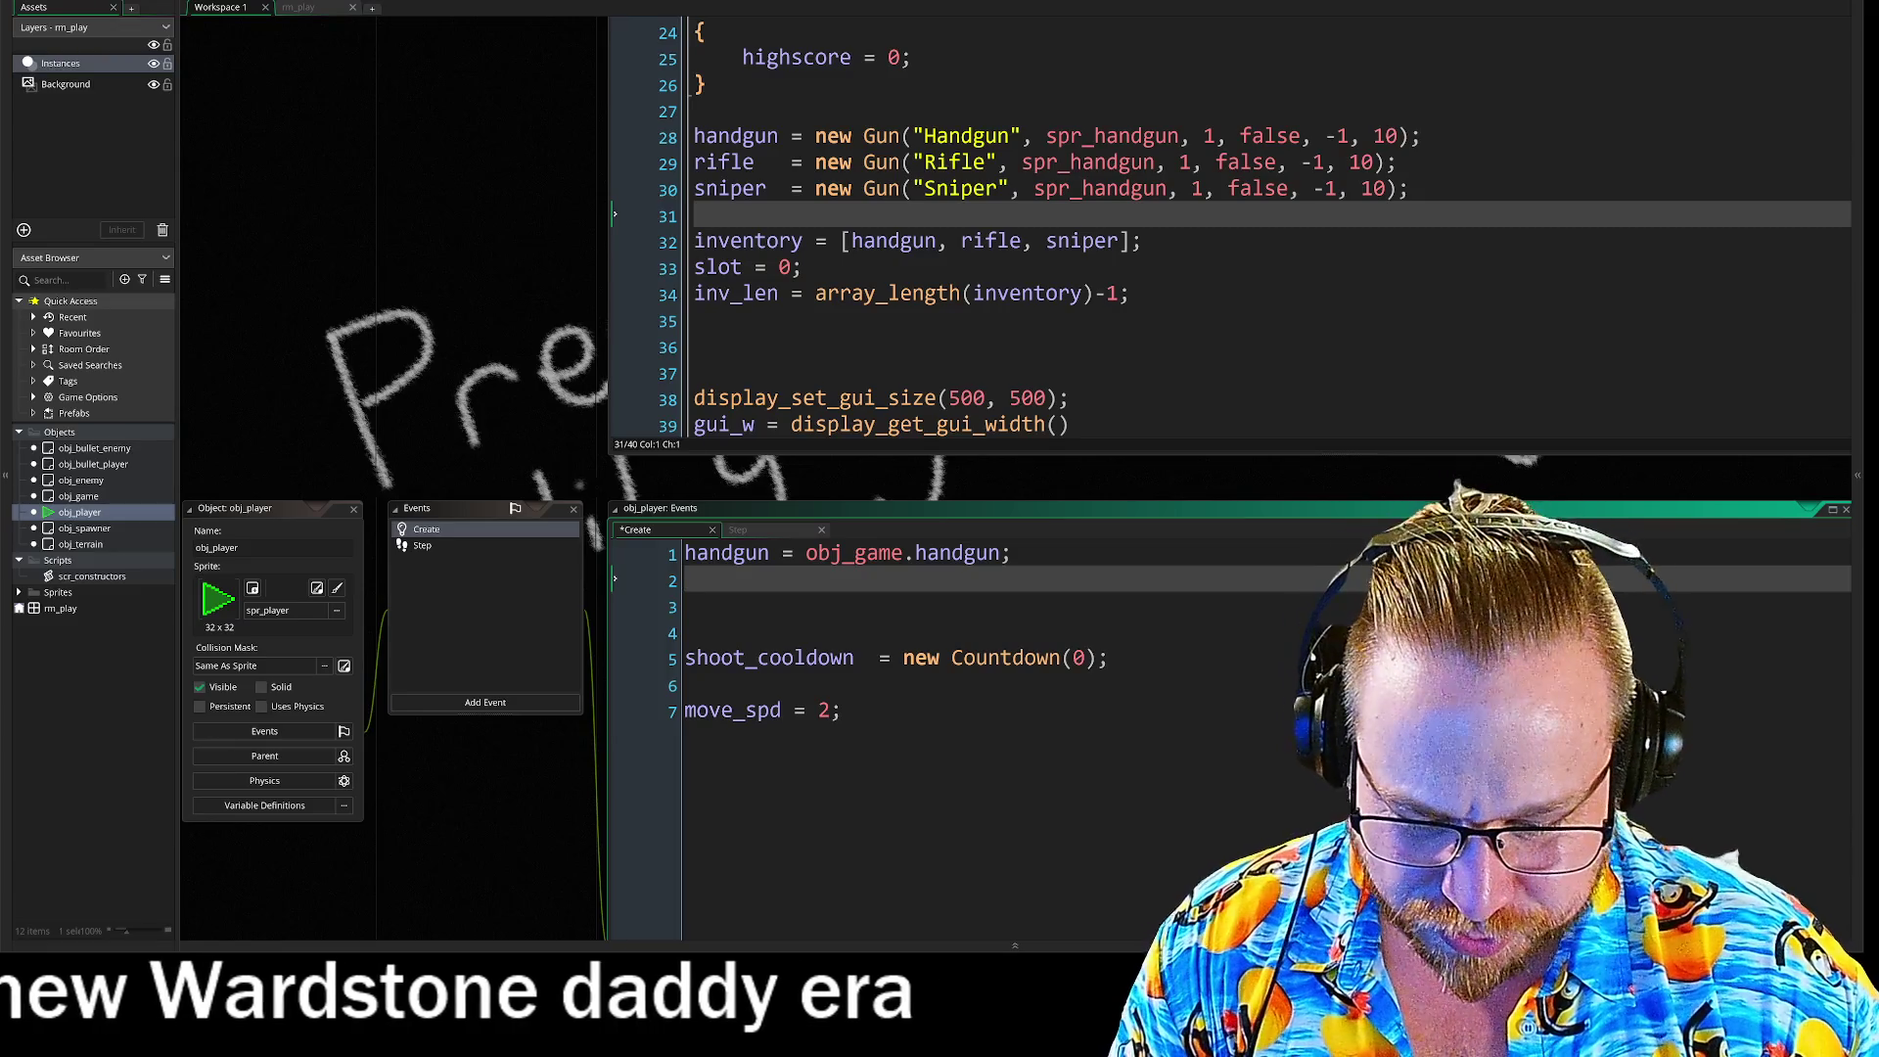
Step: Add 'rifle = obj_game.rifle' and 'sniper = obj_game.sniper' below the handgun line in obj_player's Create event
type("rifle")
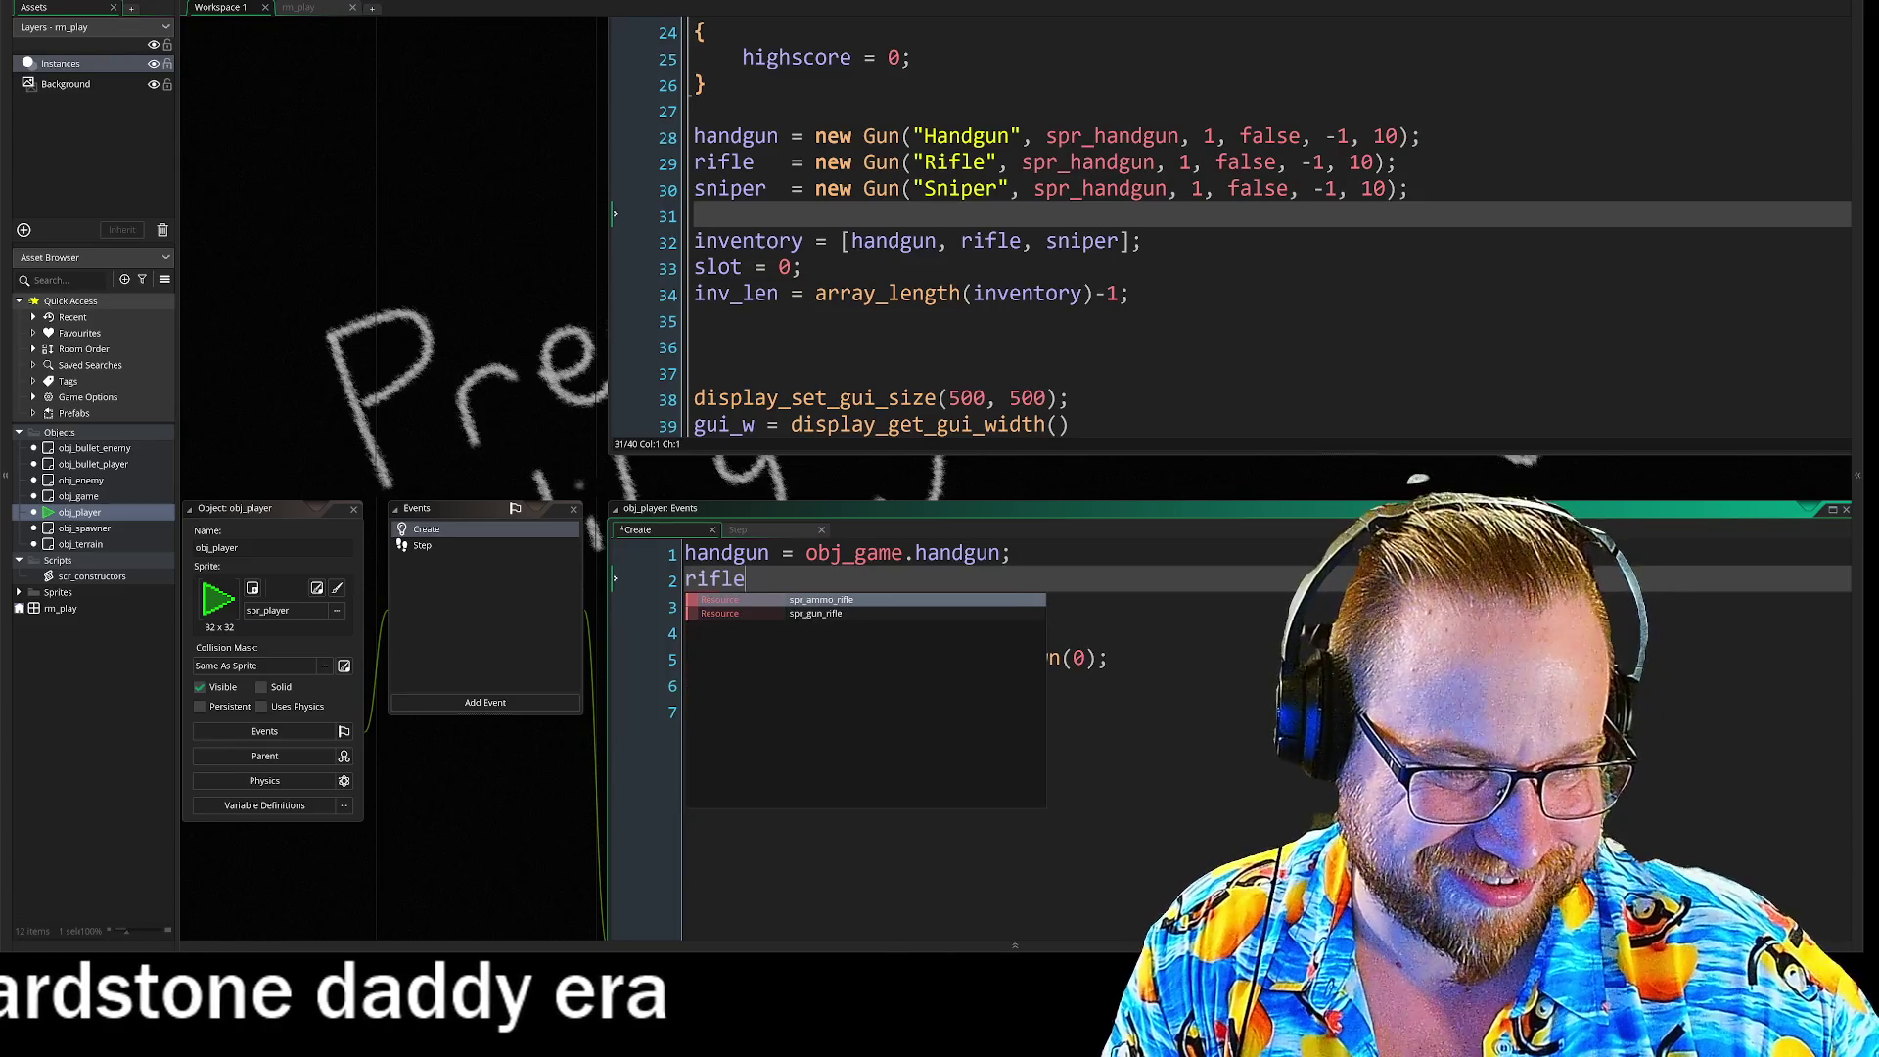
type("   = obj_game.r")
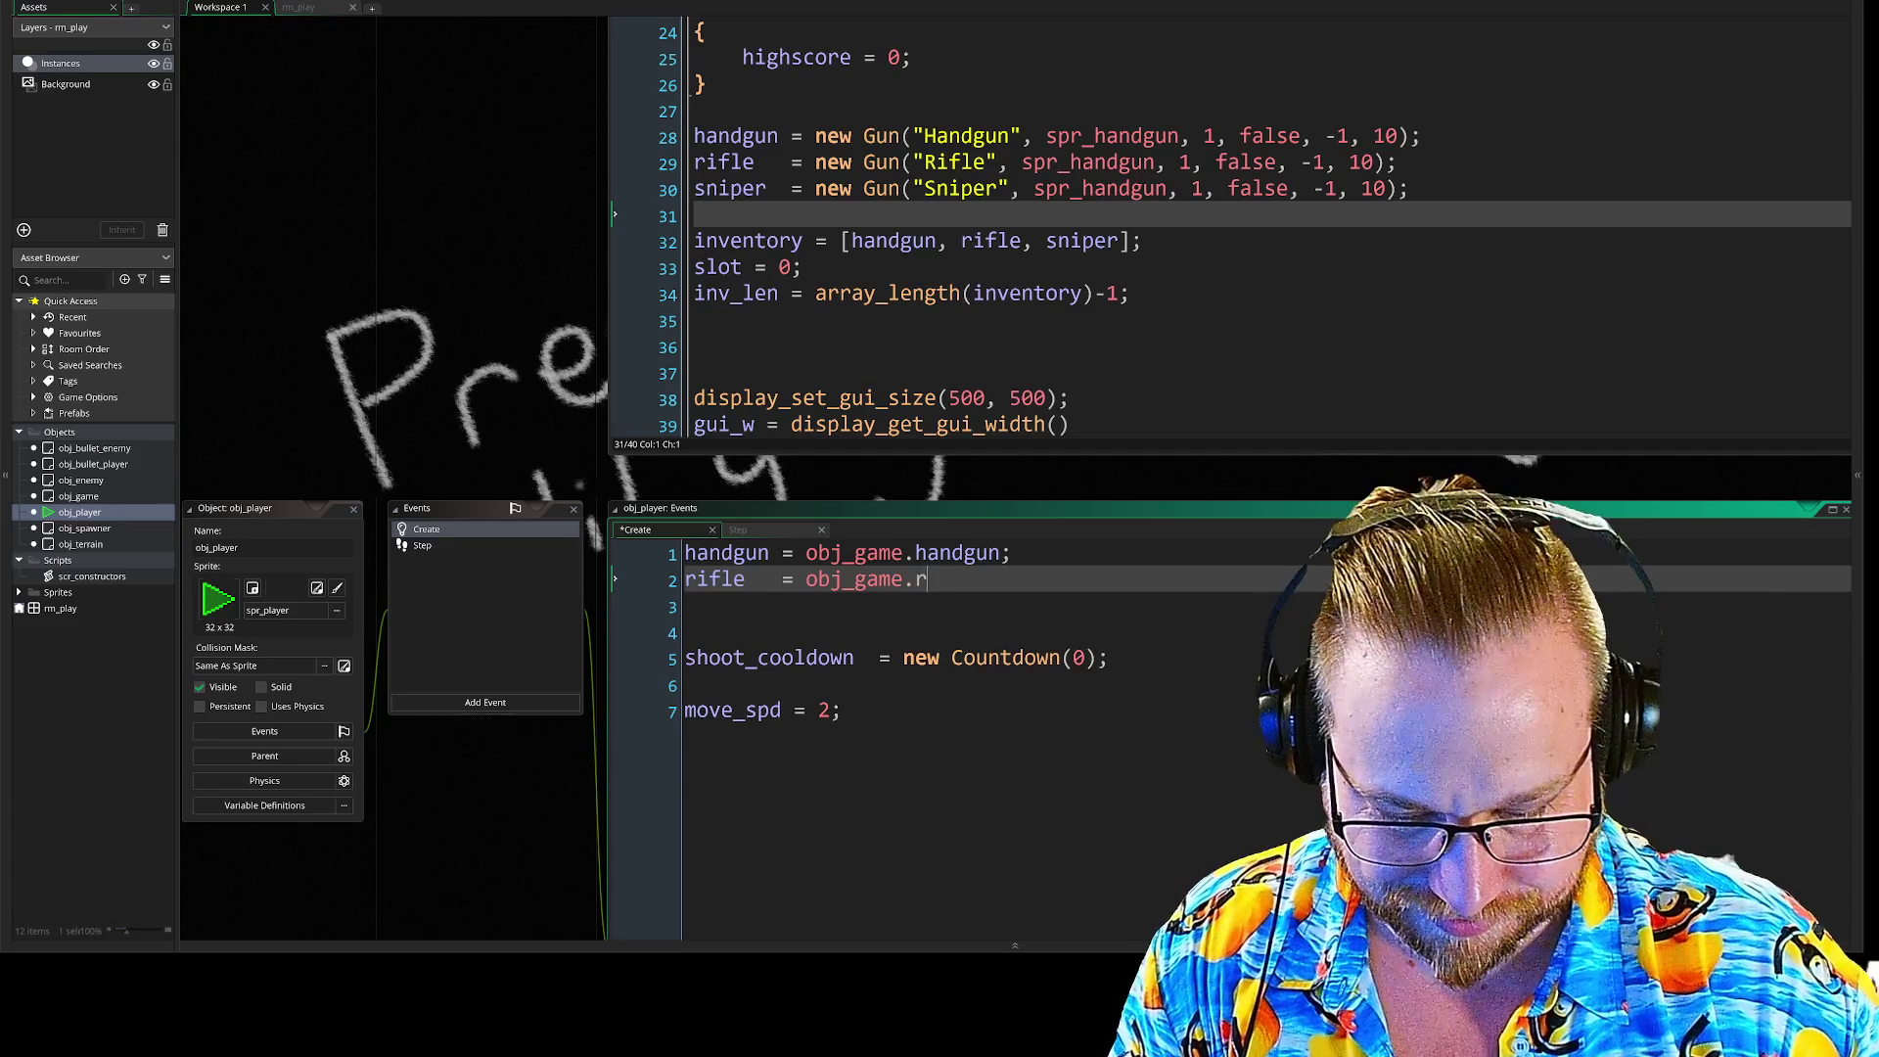
type("ifle;")
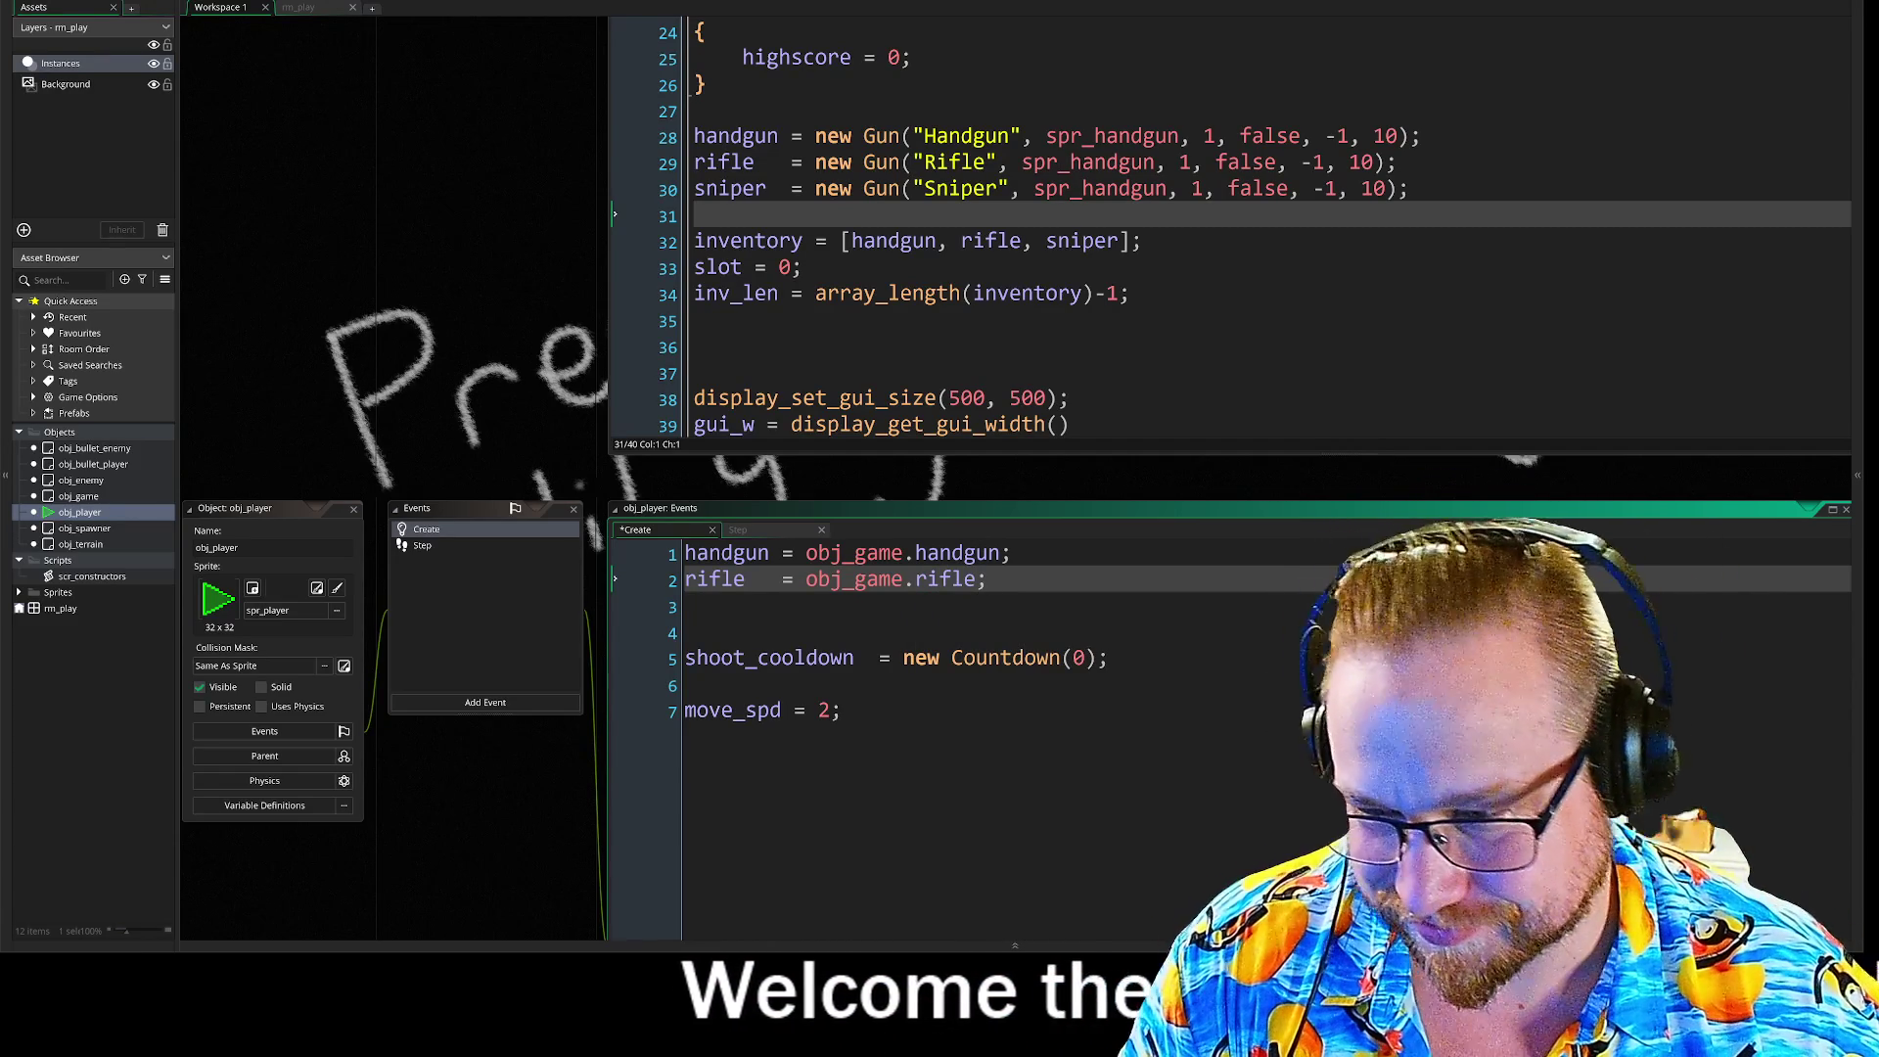
left_click(685, 606)
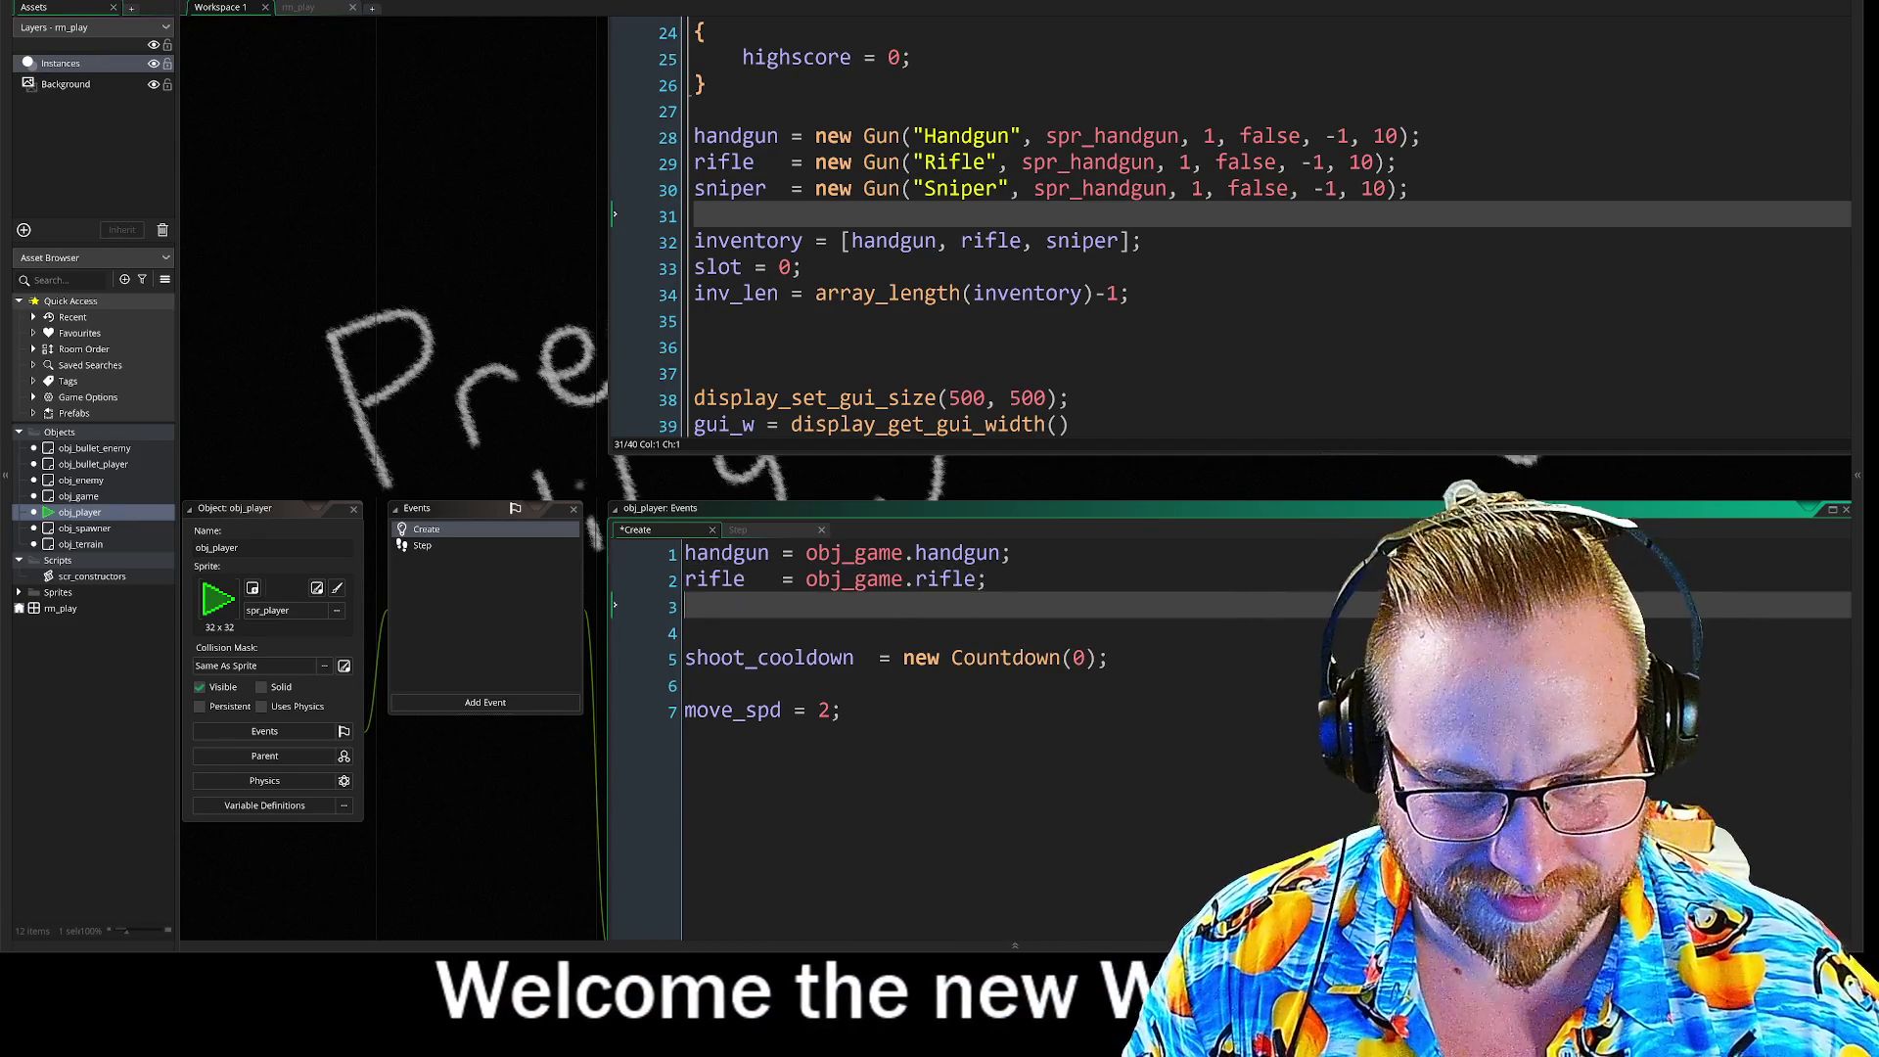
type("sniper")
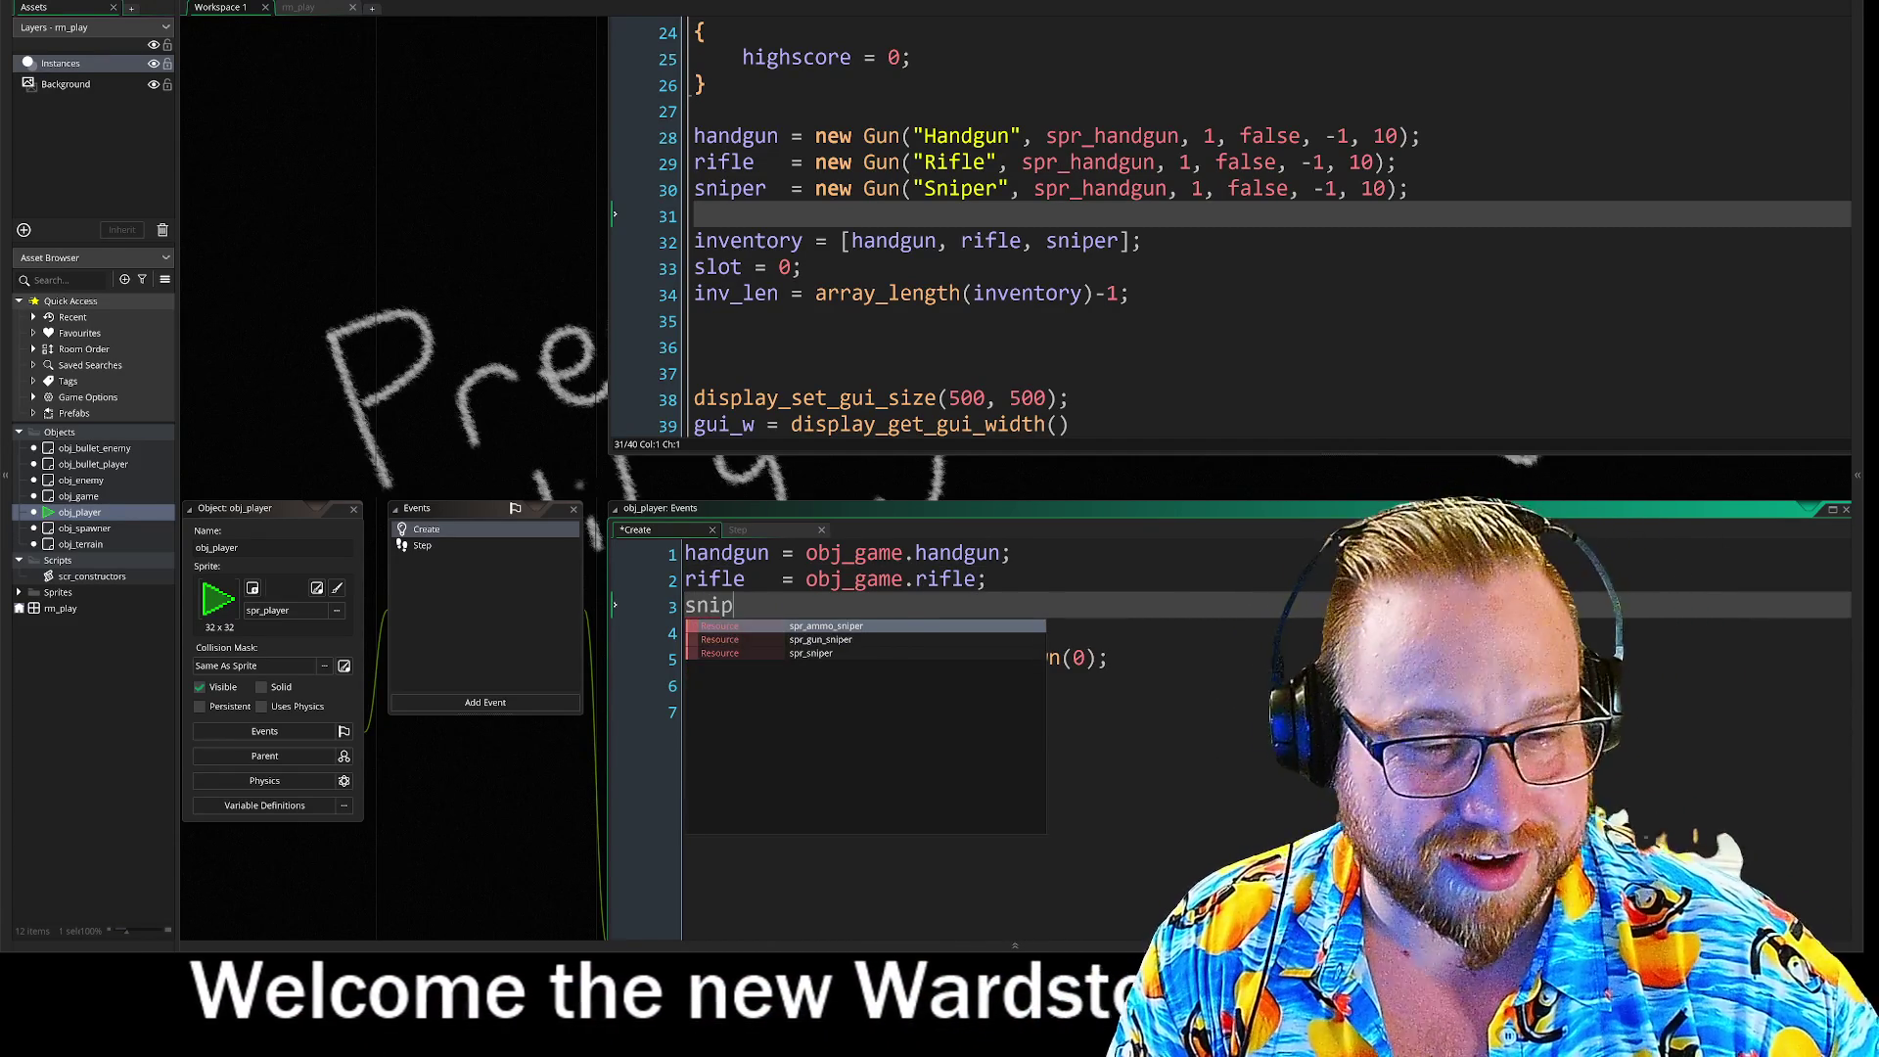
key("Return")
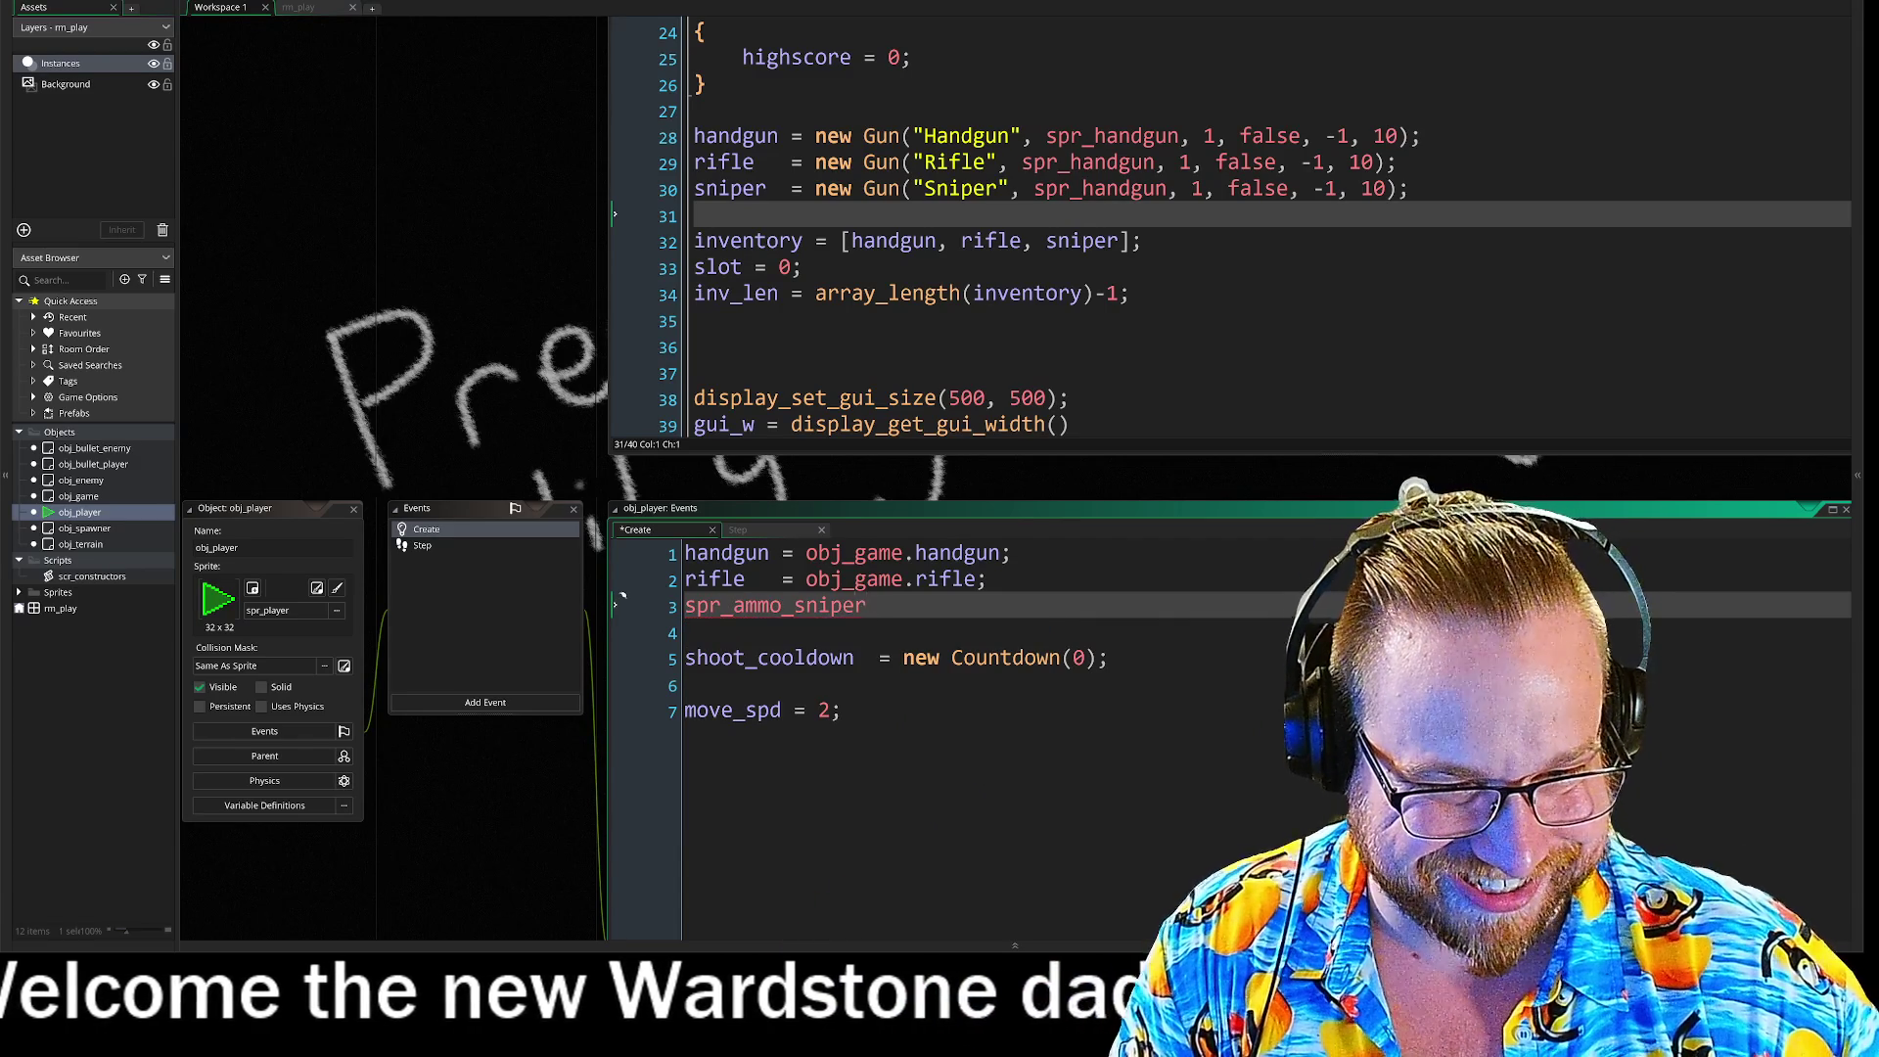
key("BackSpace")
key("BackSpace")
key("BackSpace")
key("BackSpace")
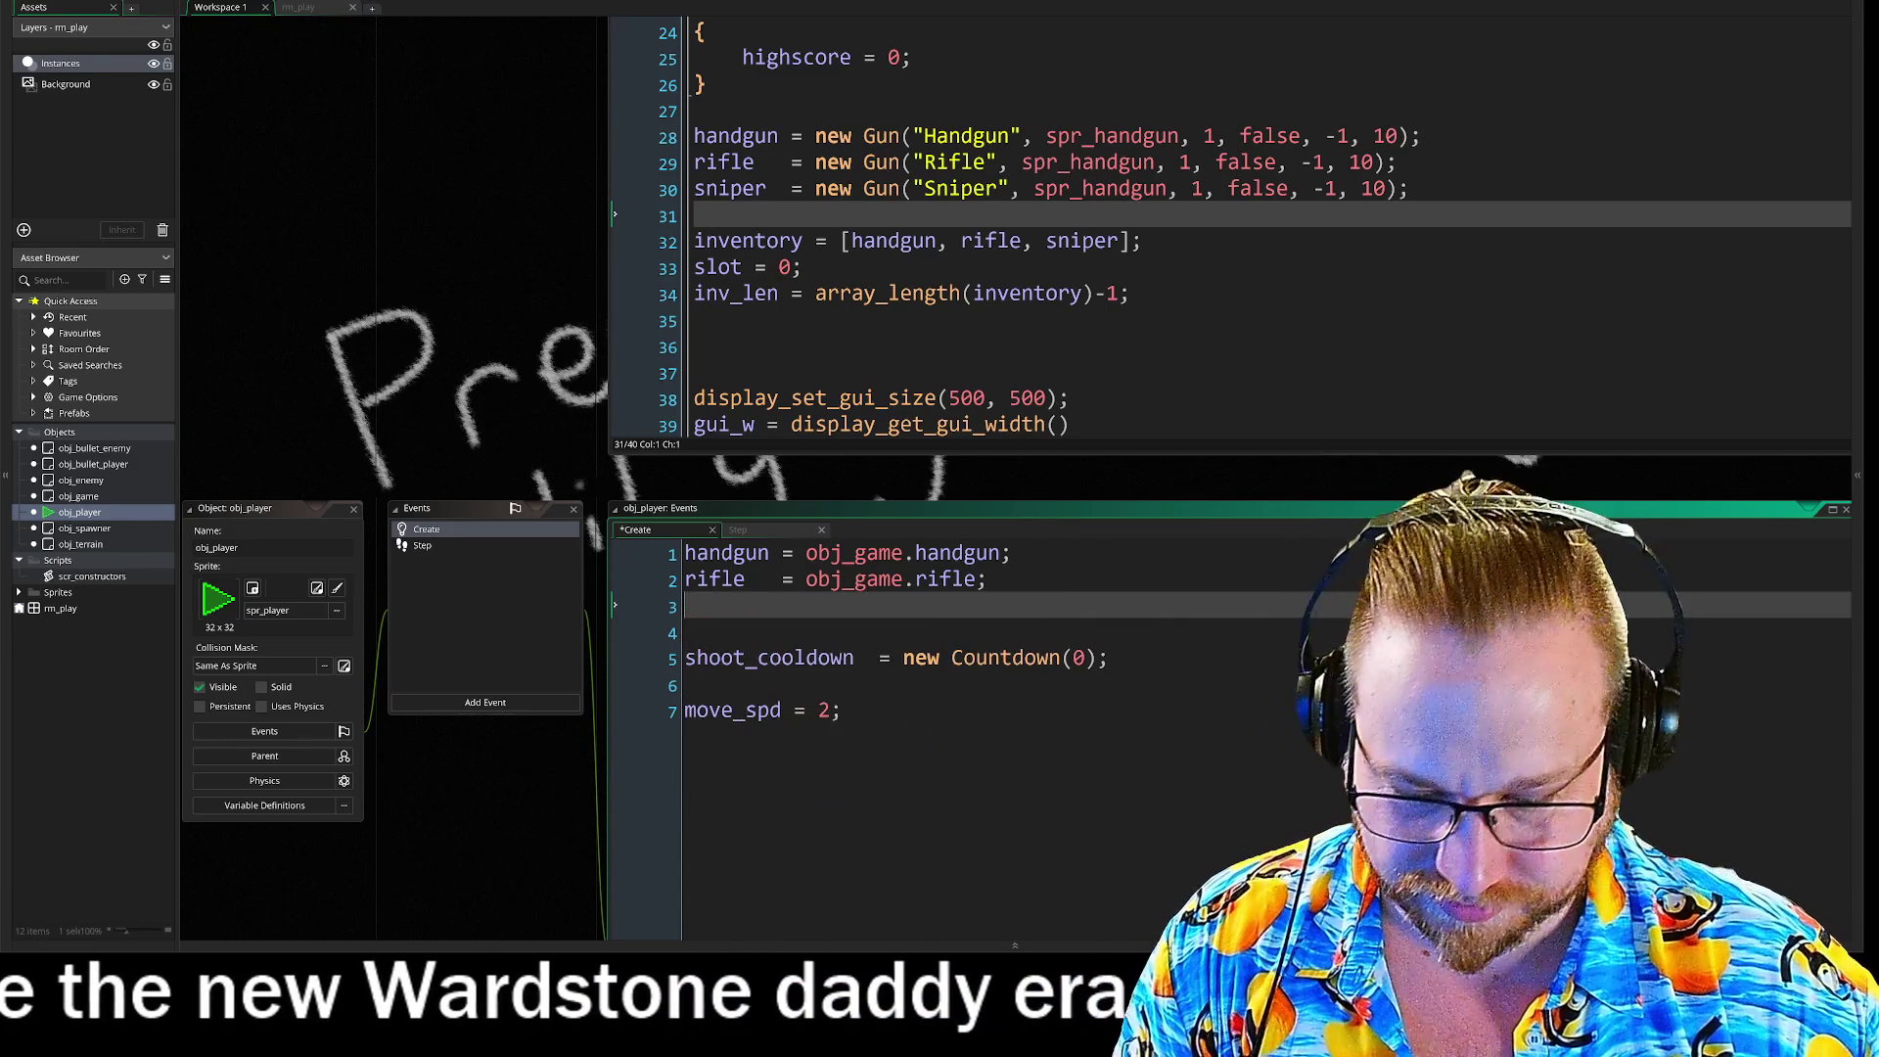
type("sniper")
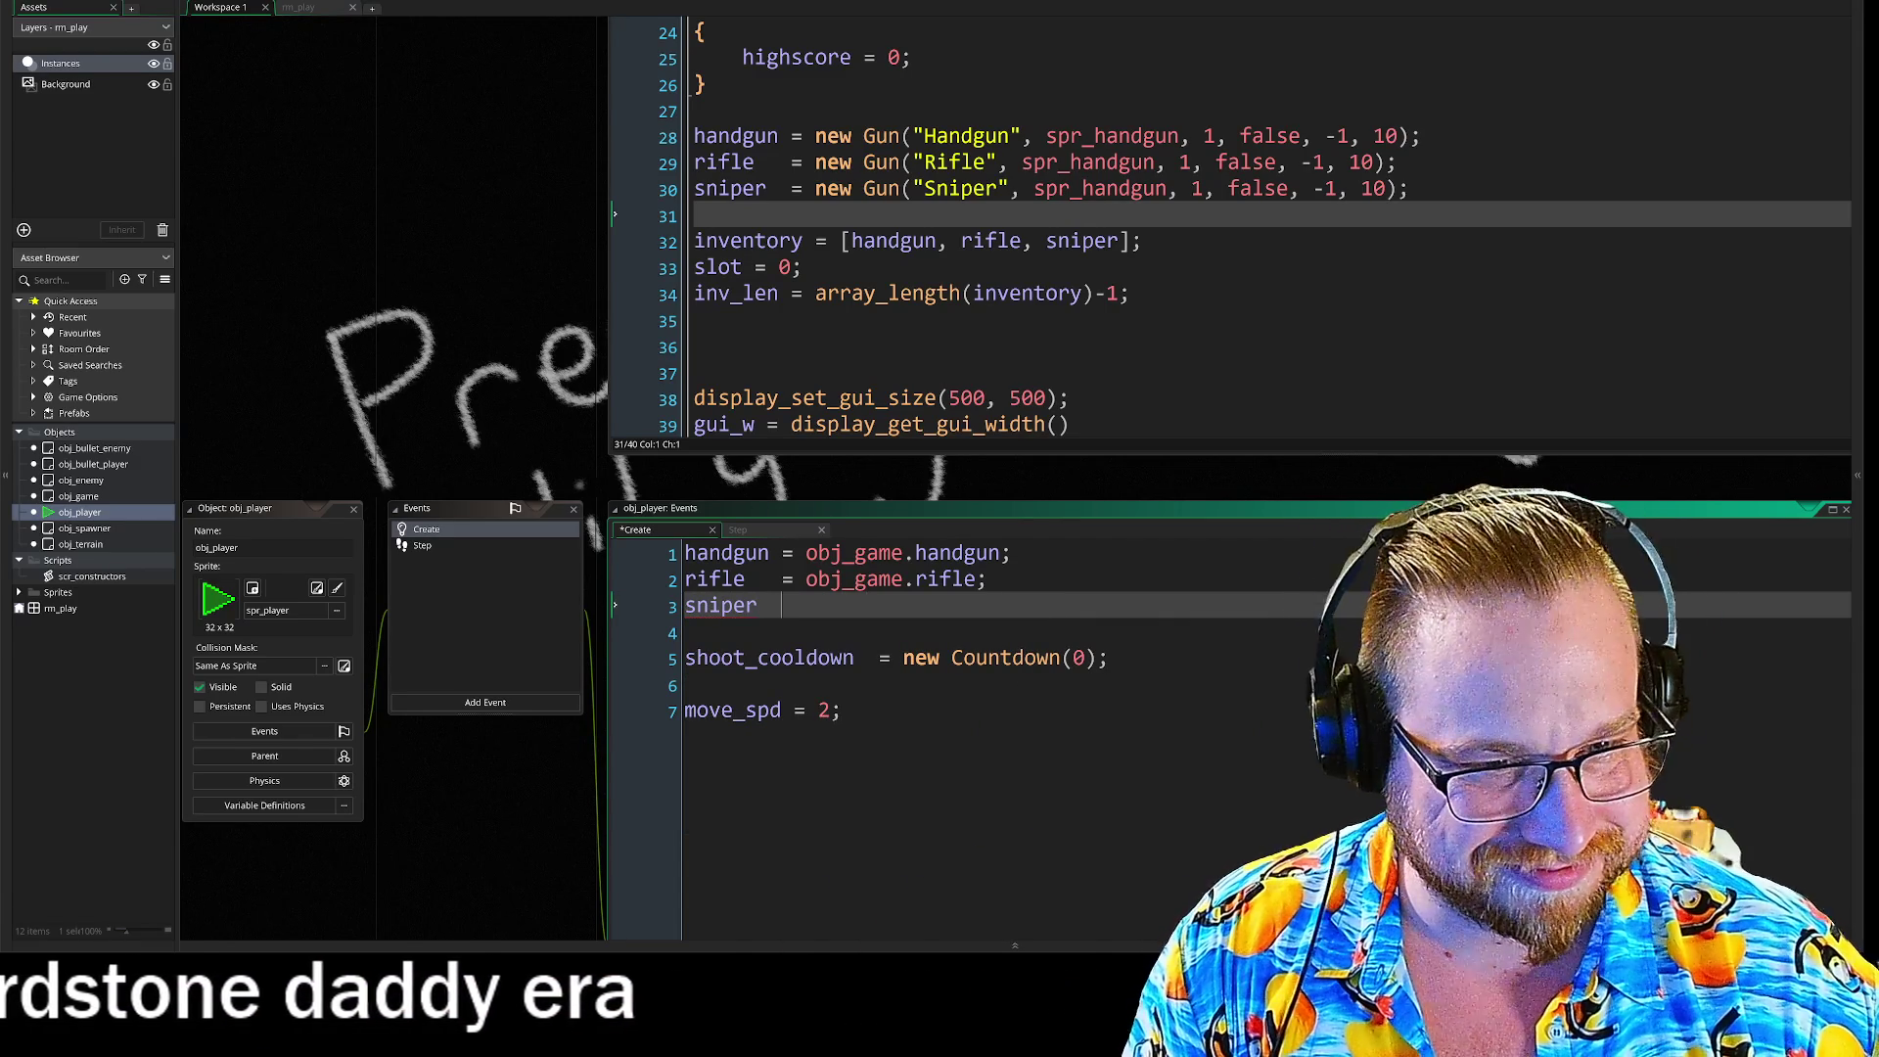
type("  = obj_game.")
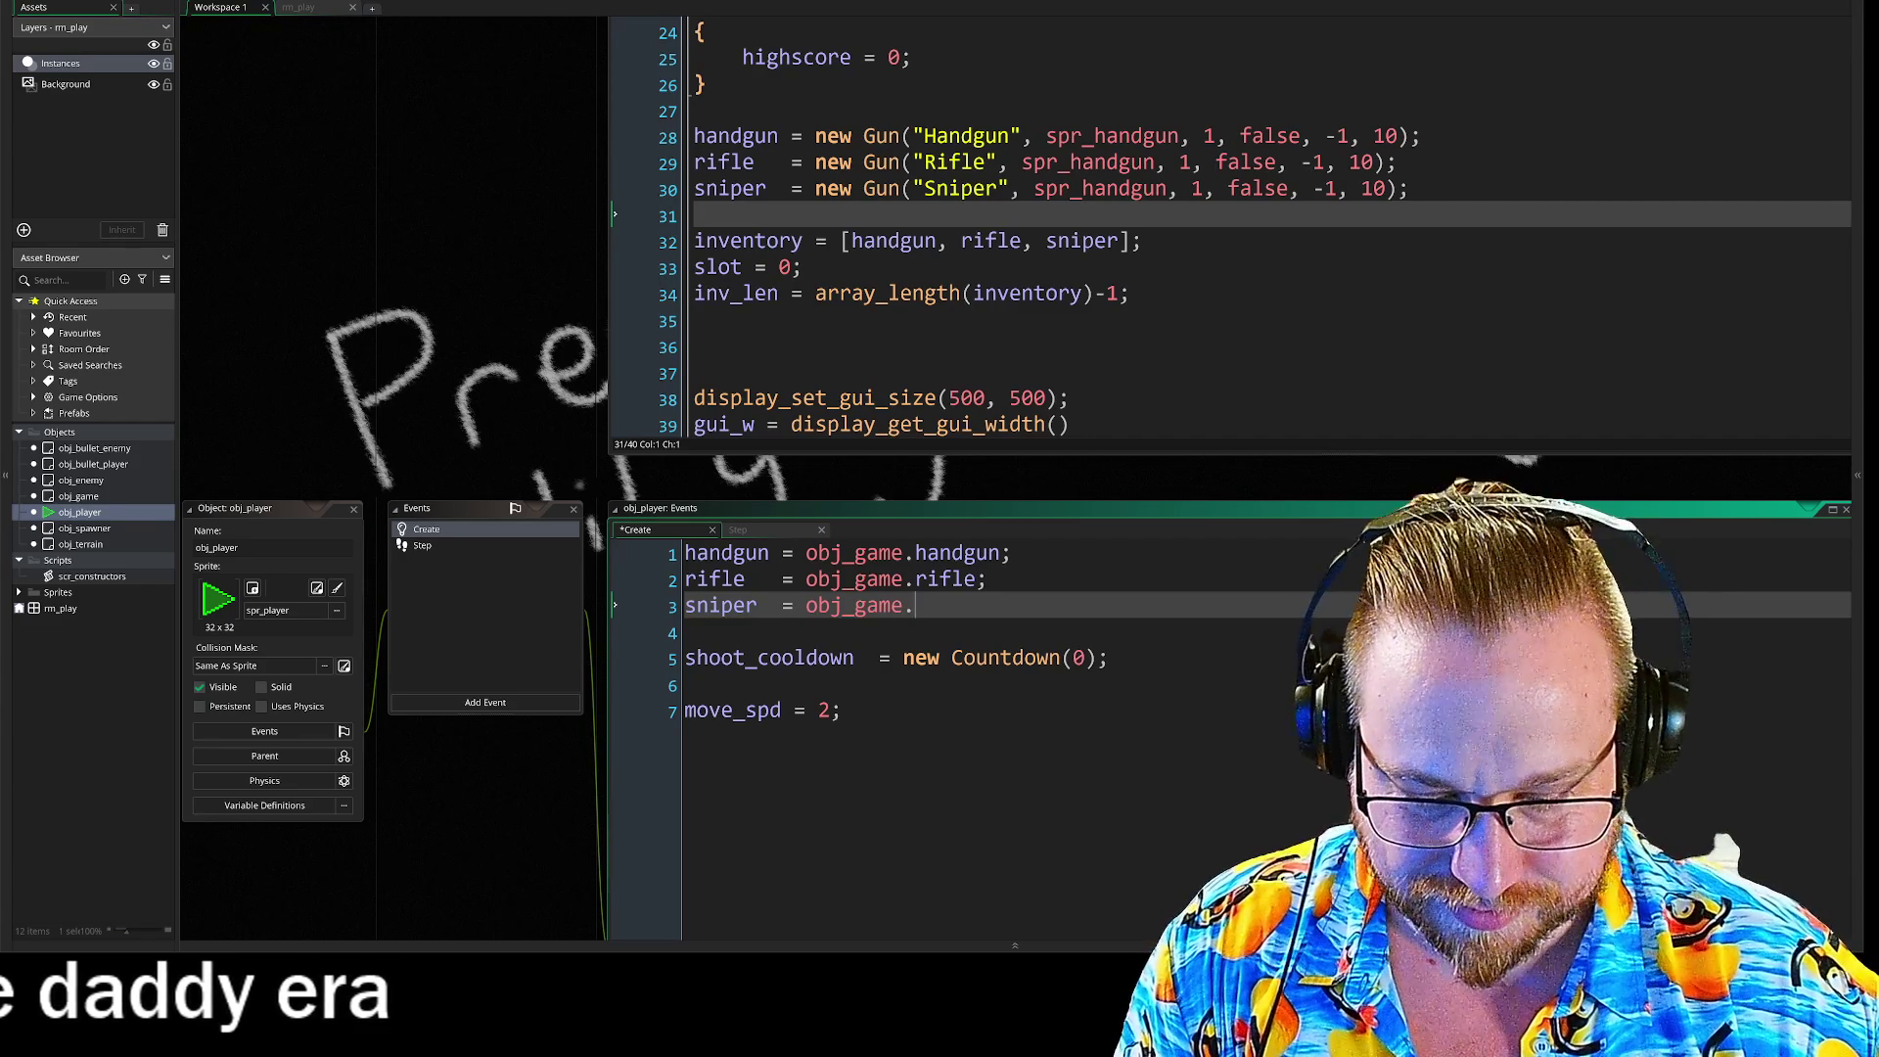
type("sniper;")
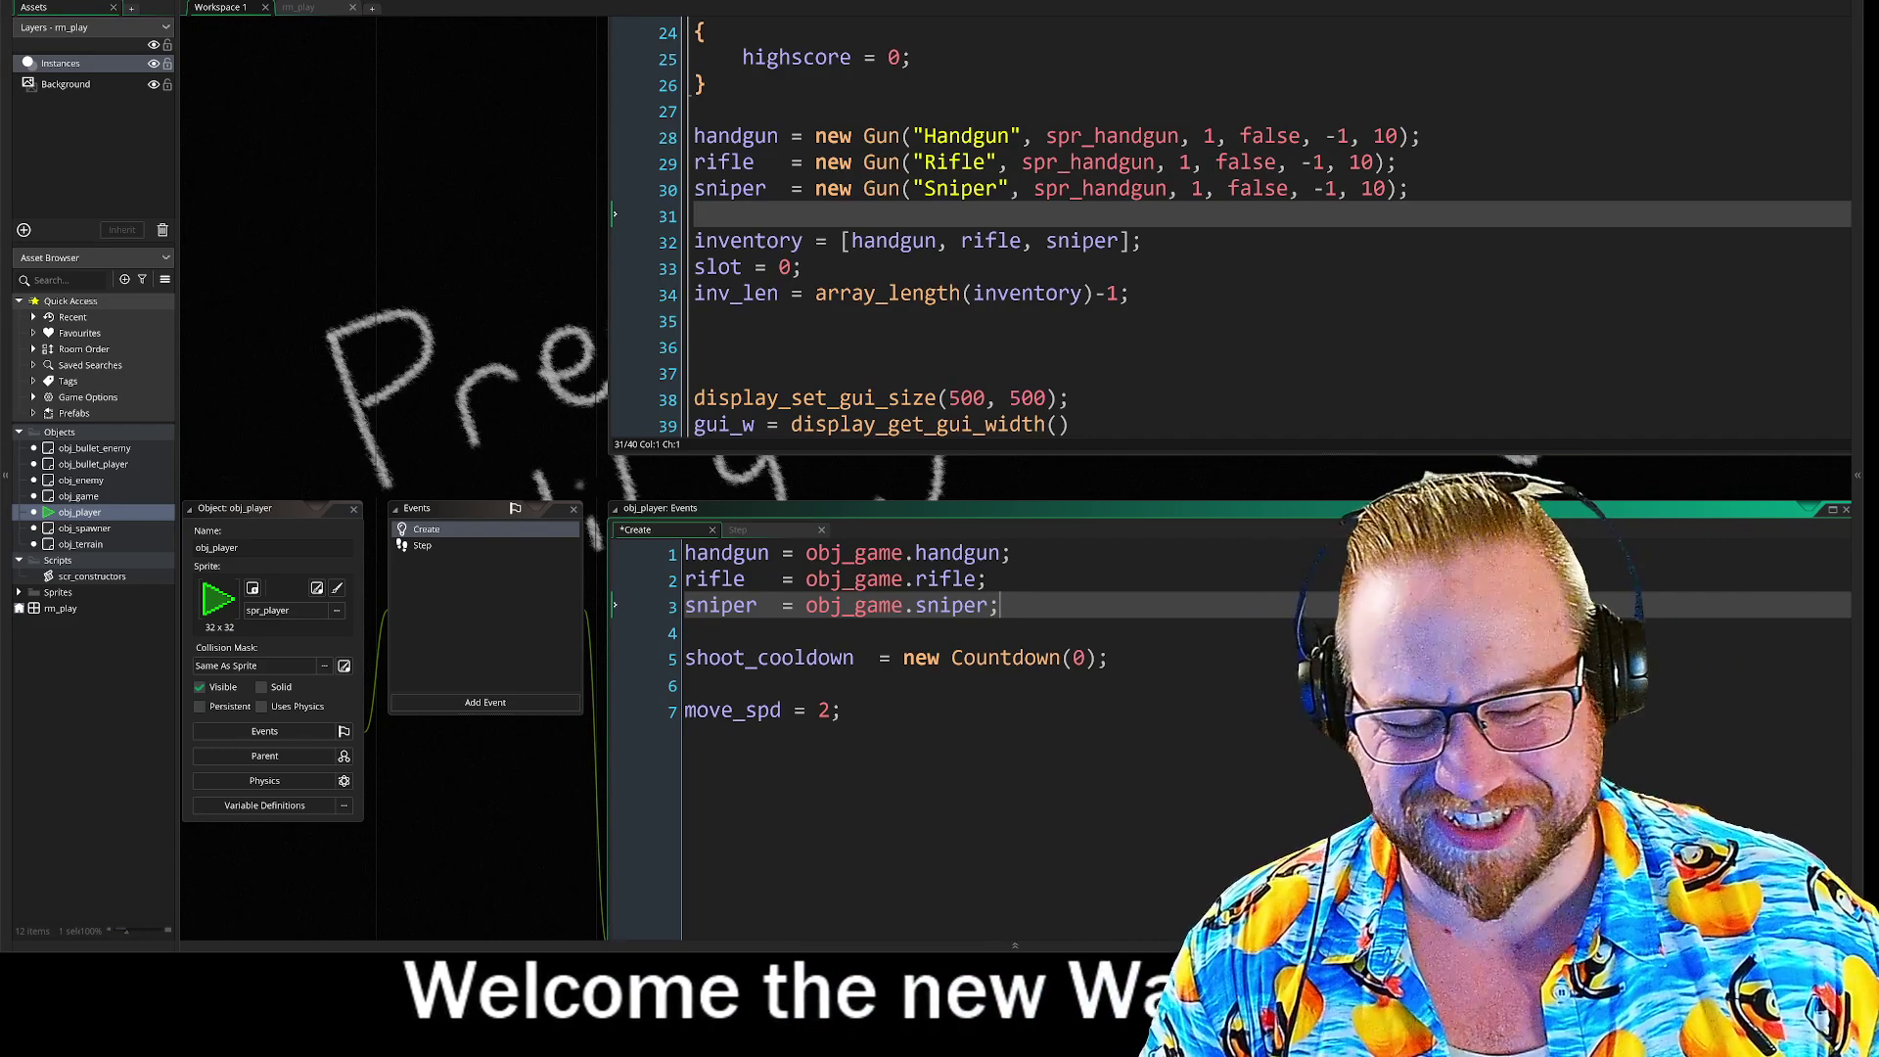
left_click(840, 711)
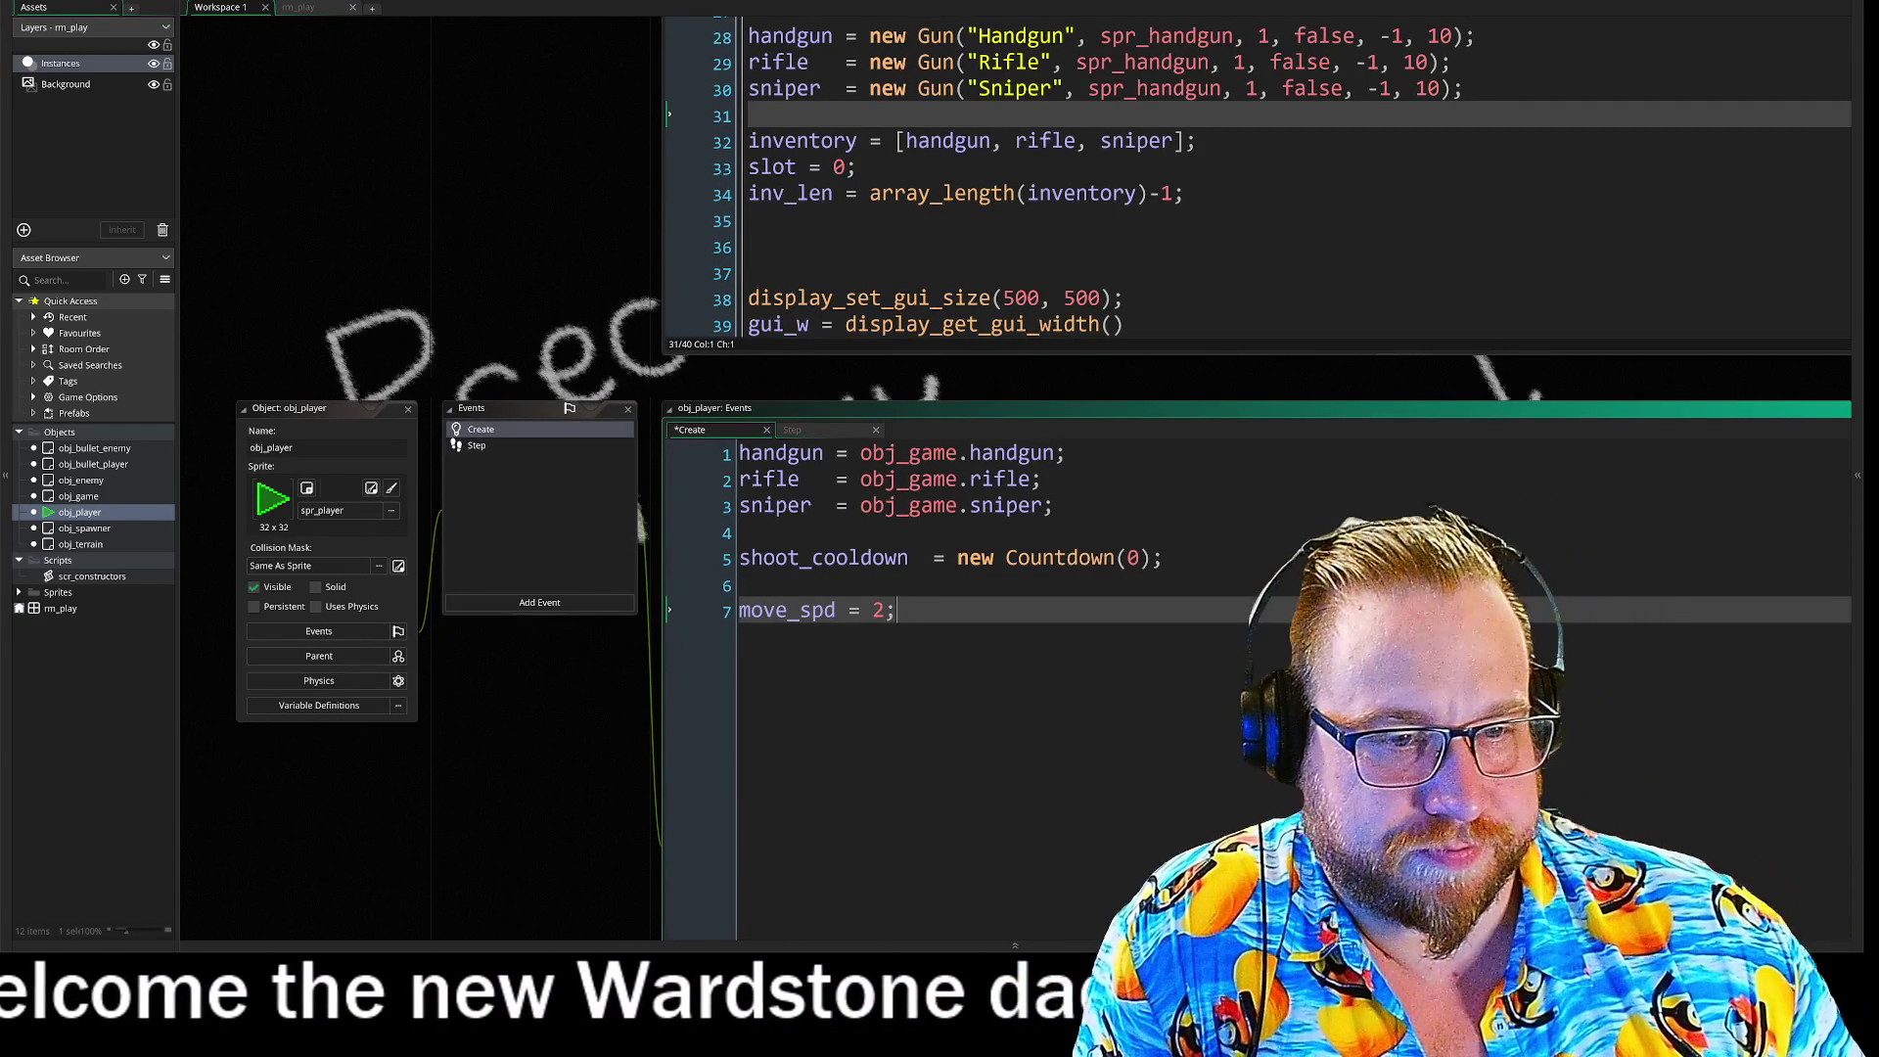
Step: Recenter the code and run the game with F5 to reach the Tactile Cover title screen
scroll(462, 569, "up", 4)
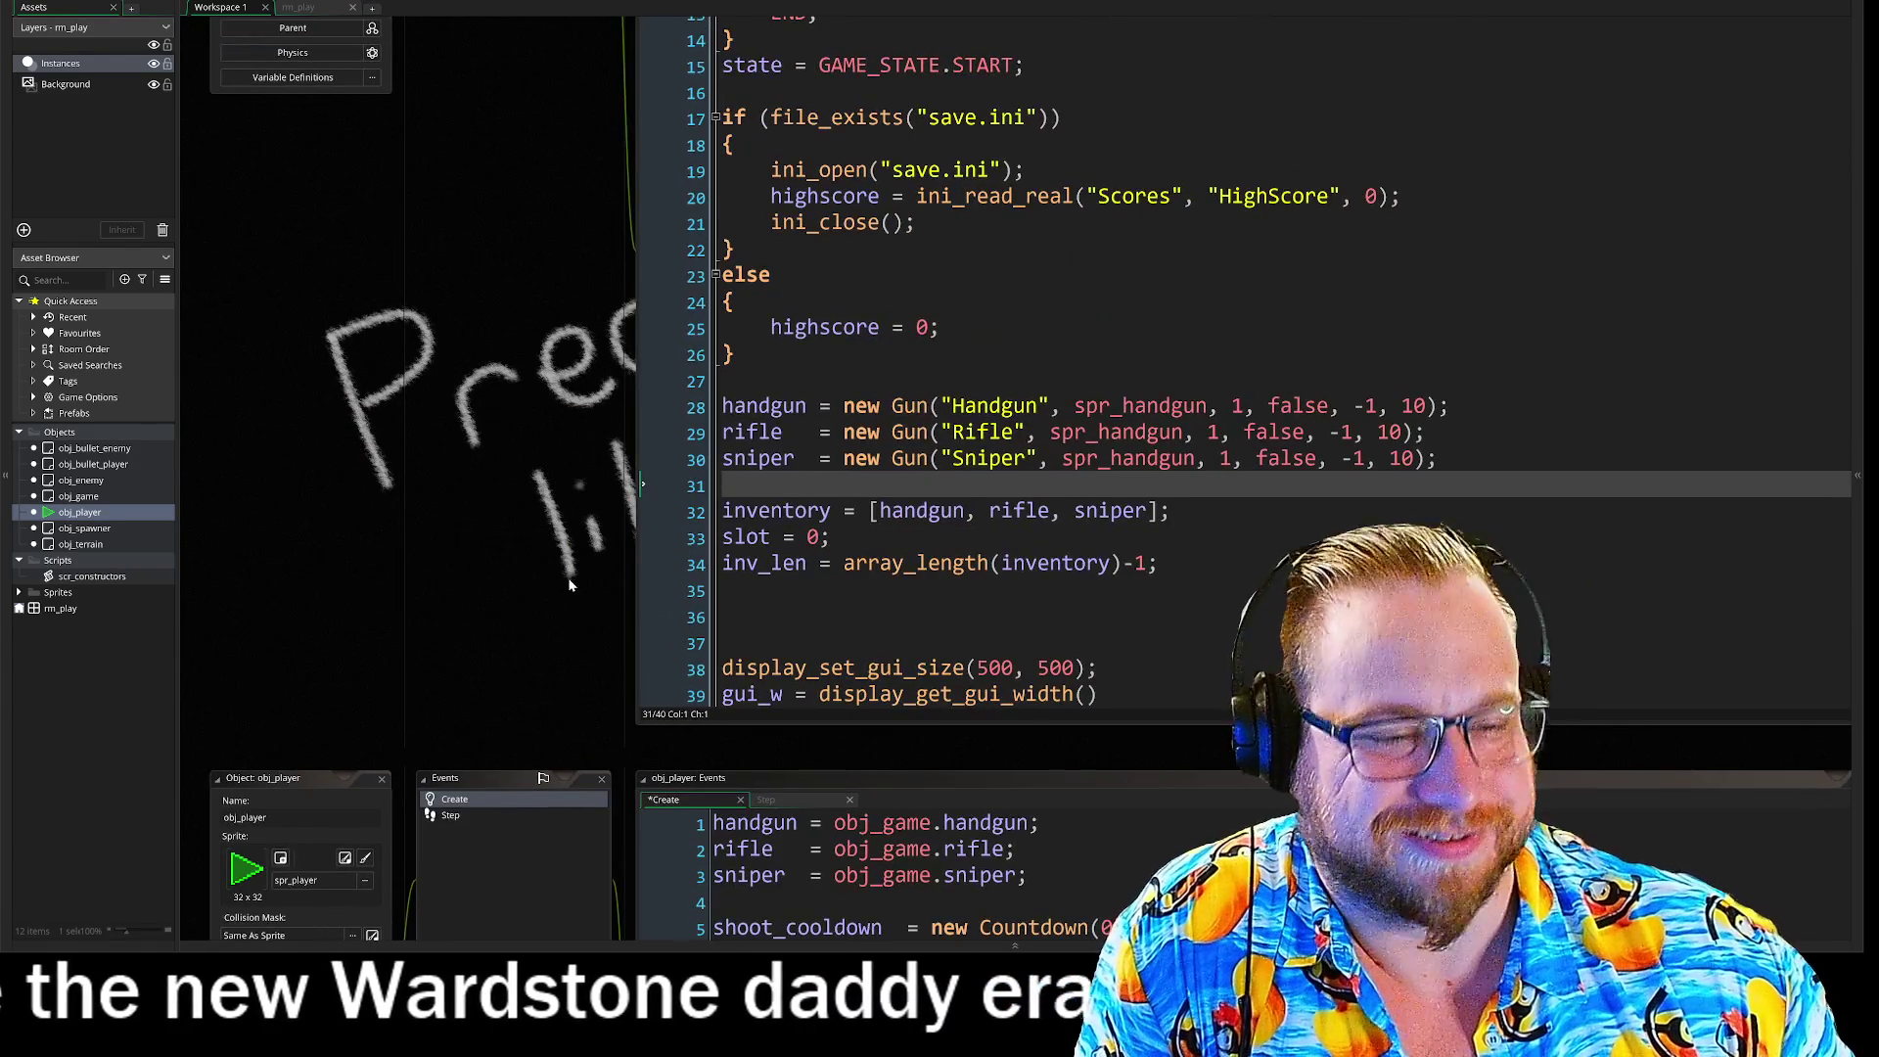
left_click_drag(584, 498, 495, 476)
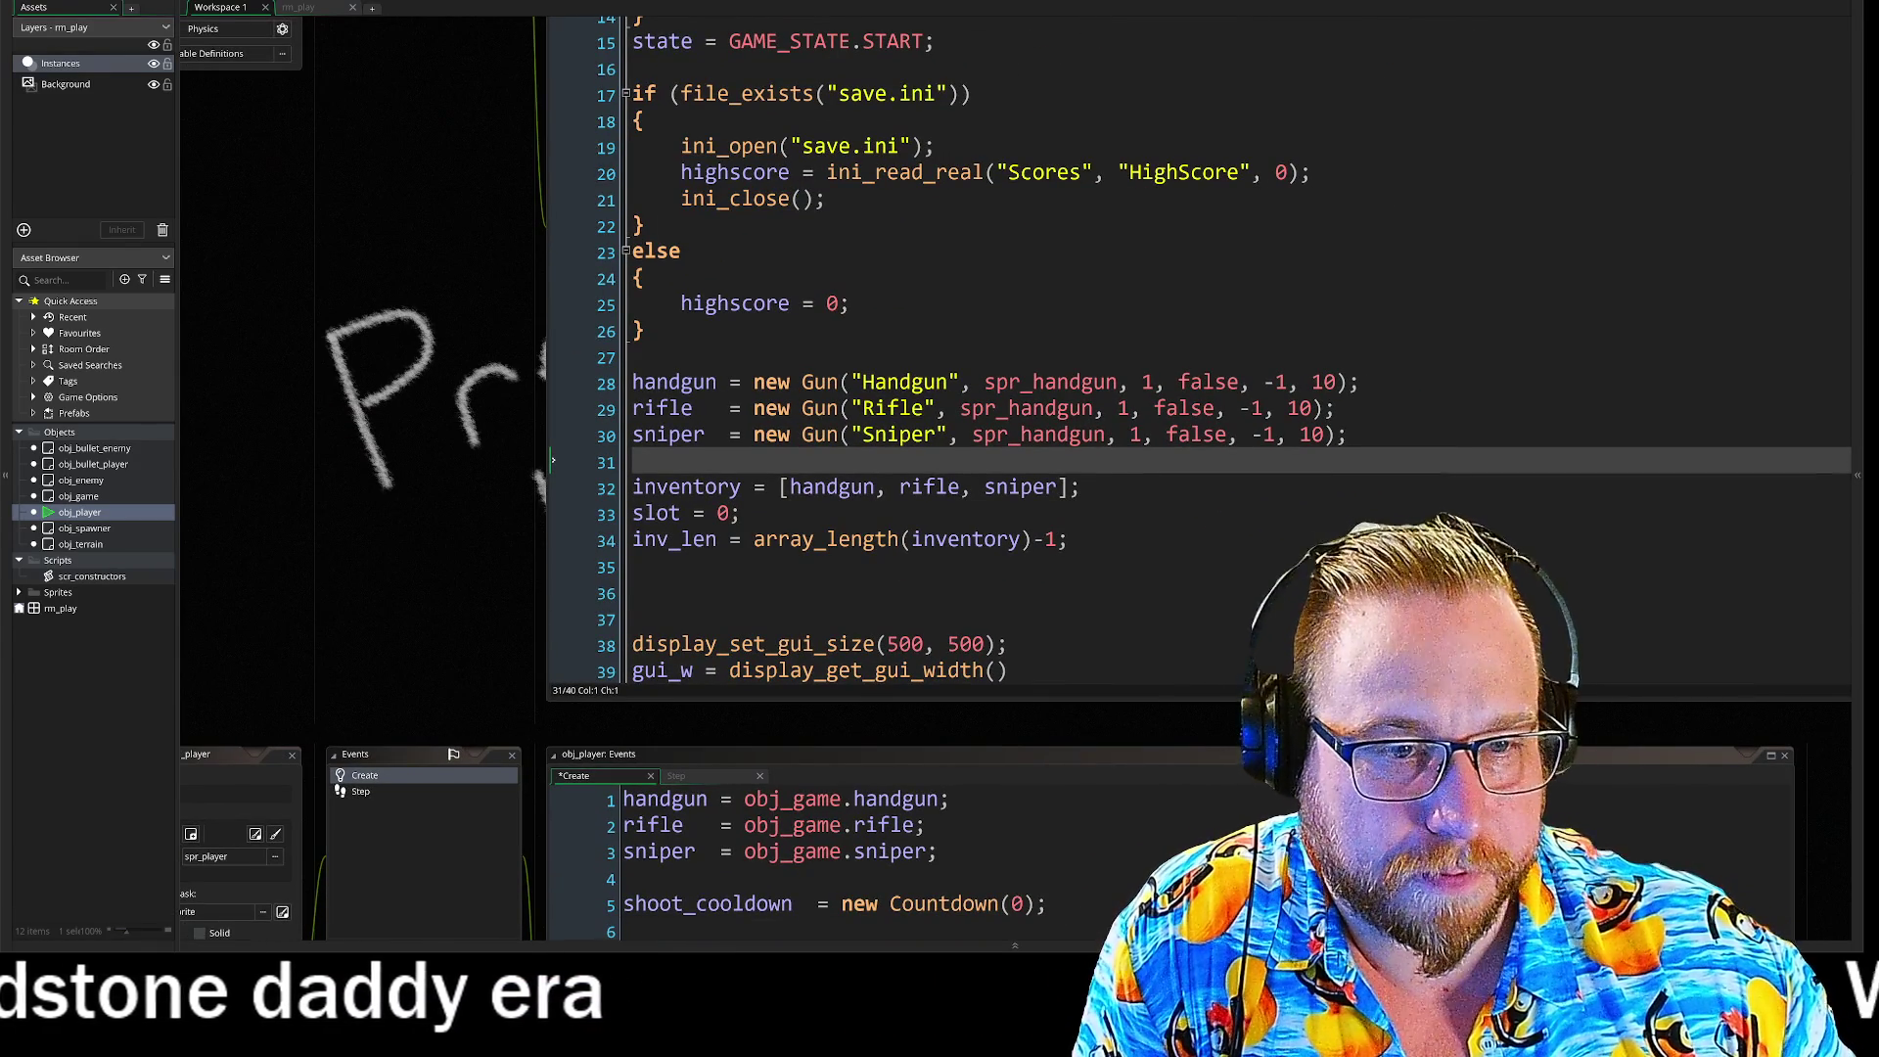
key("F5")
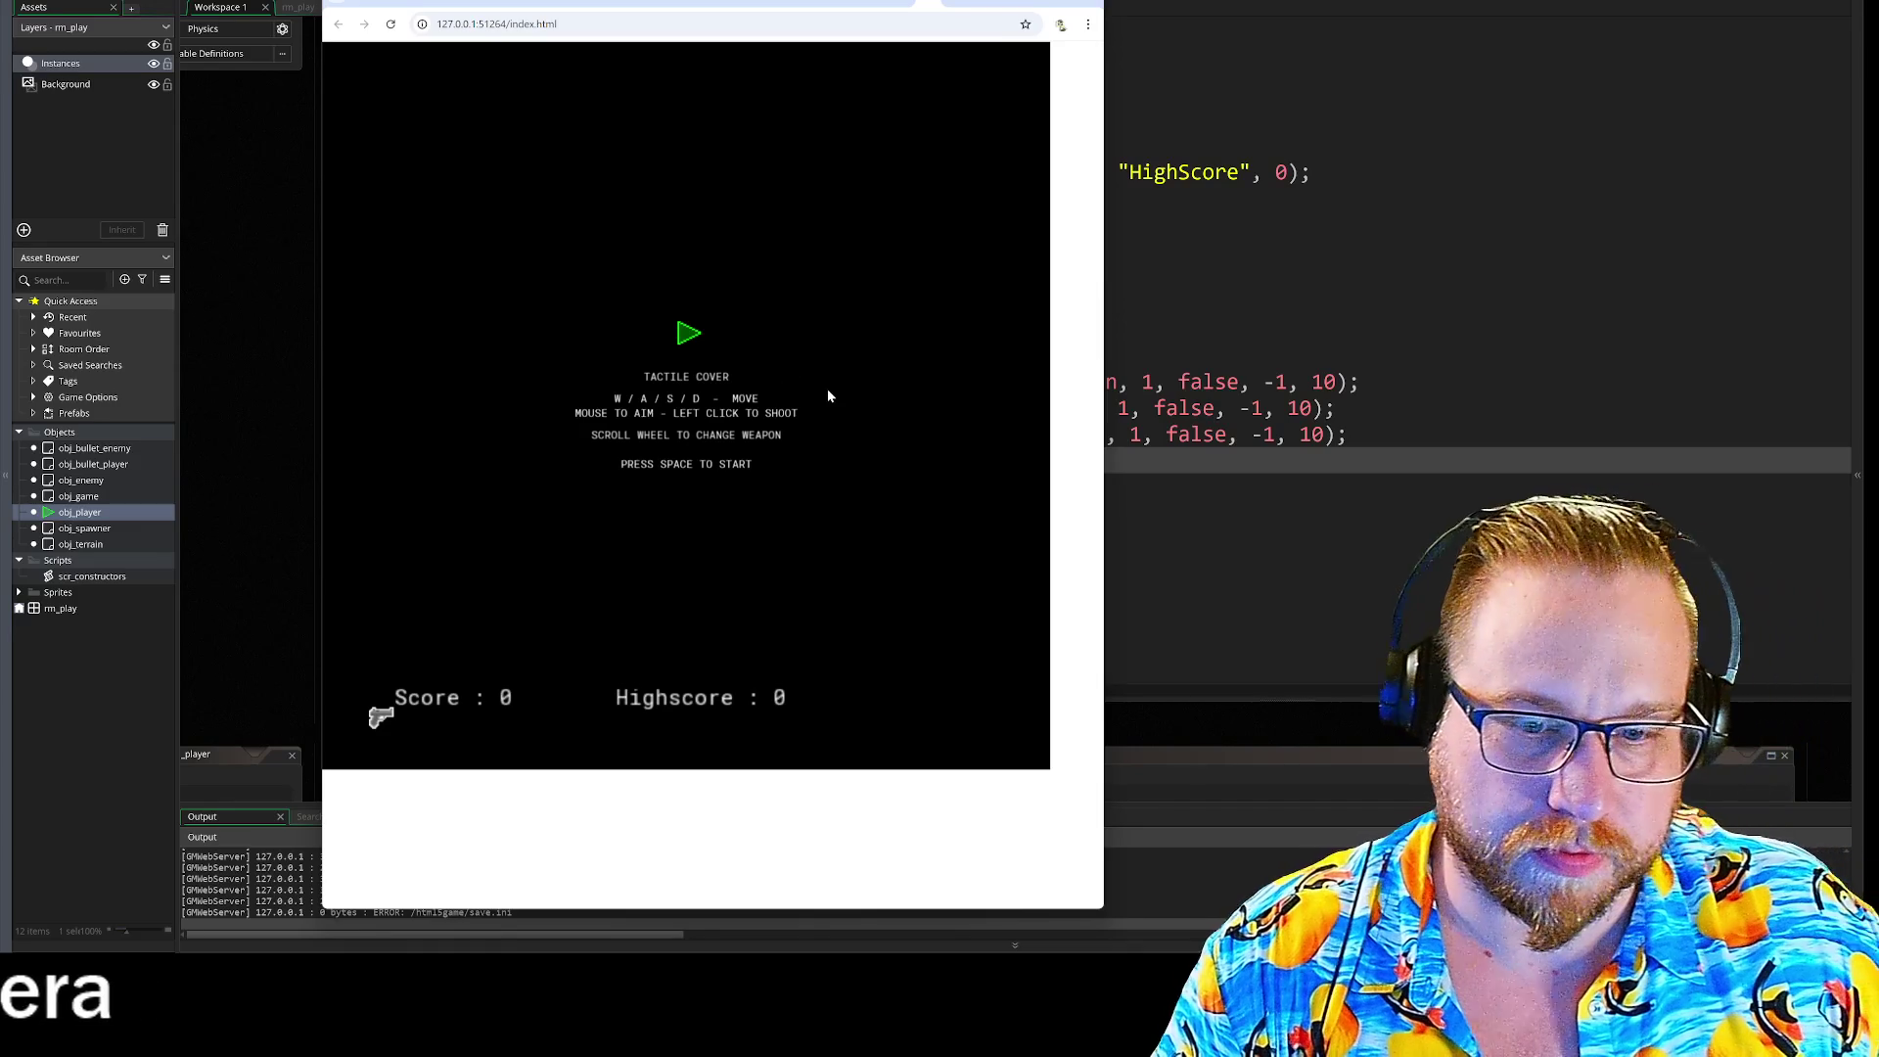
Step: Start the game from the title screen and move the player ship up and left
key("space")
key("Left")
key("Up")
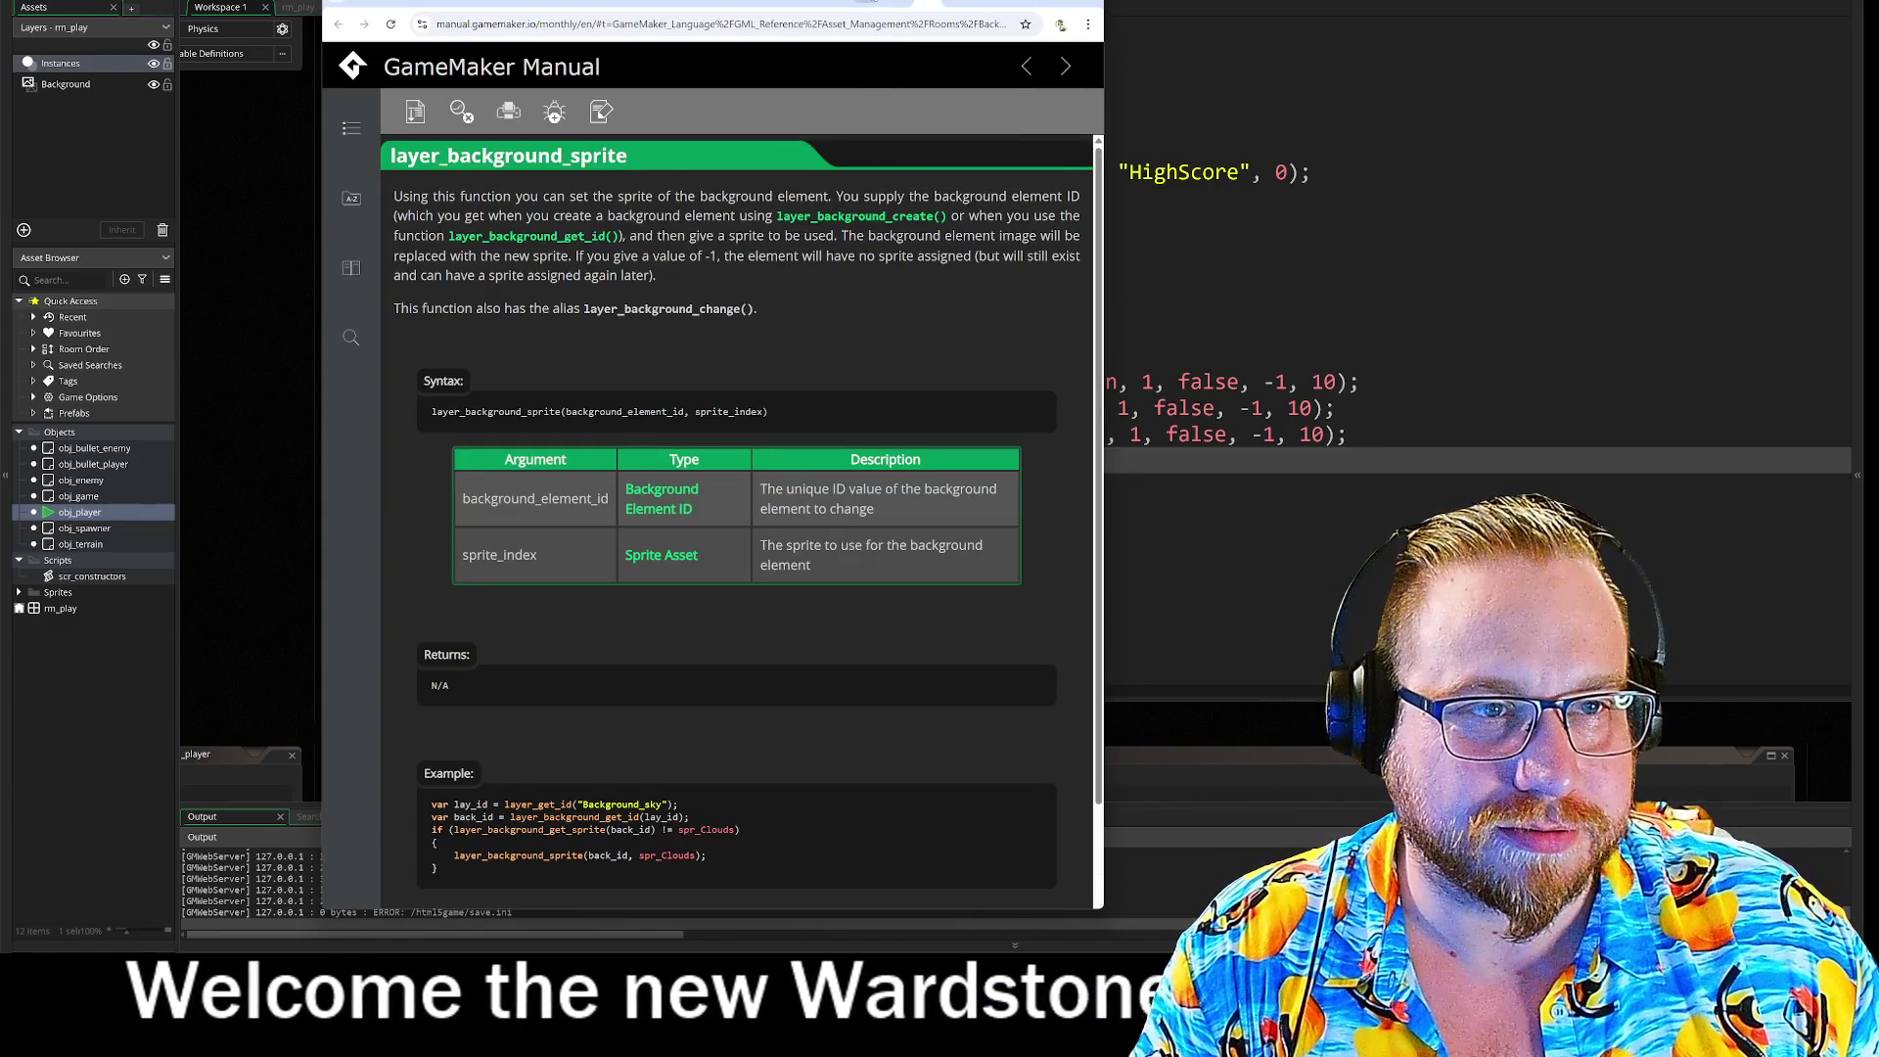
Step: Flip through the script, new tab and Manual browser tabs, then return to GameMaker
left_click(896, 3)
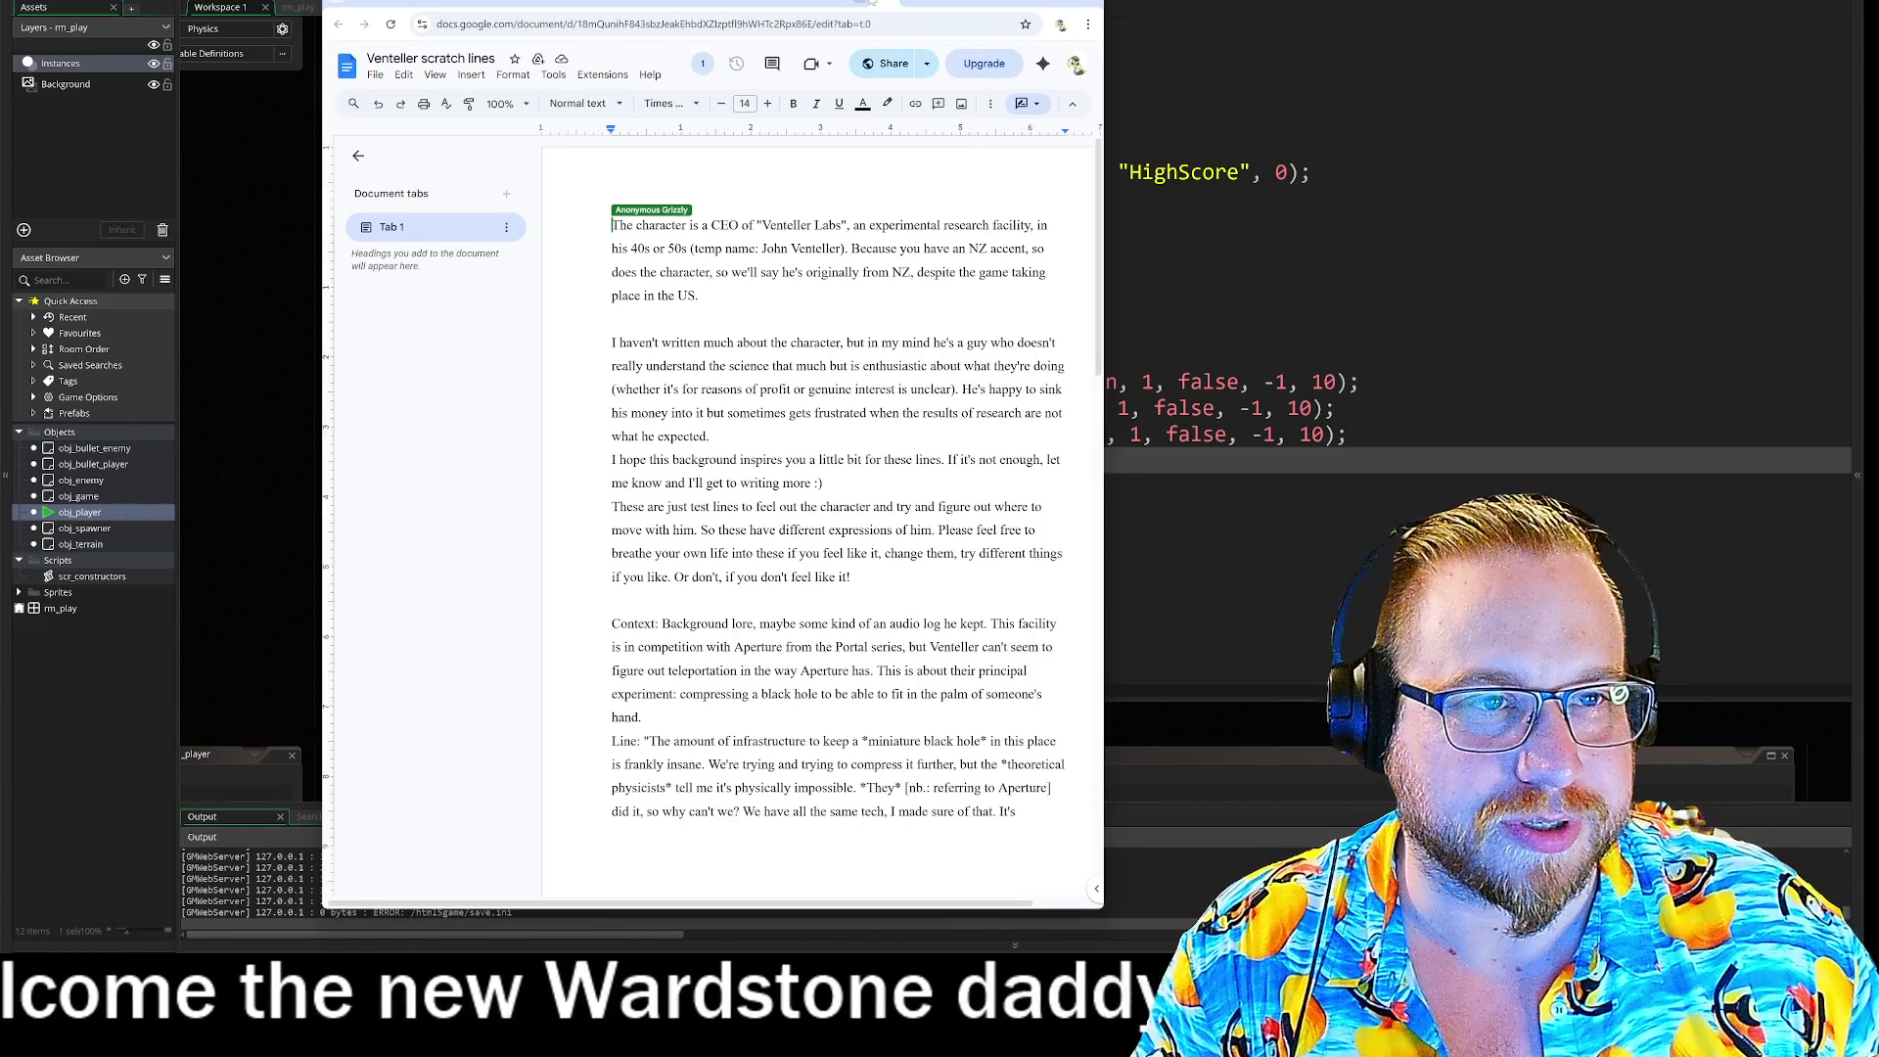
left_click(836, 3)
left_click(897, 3)
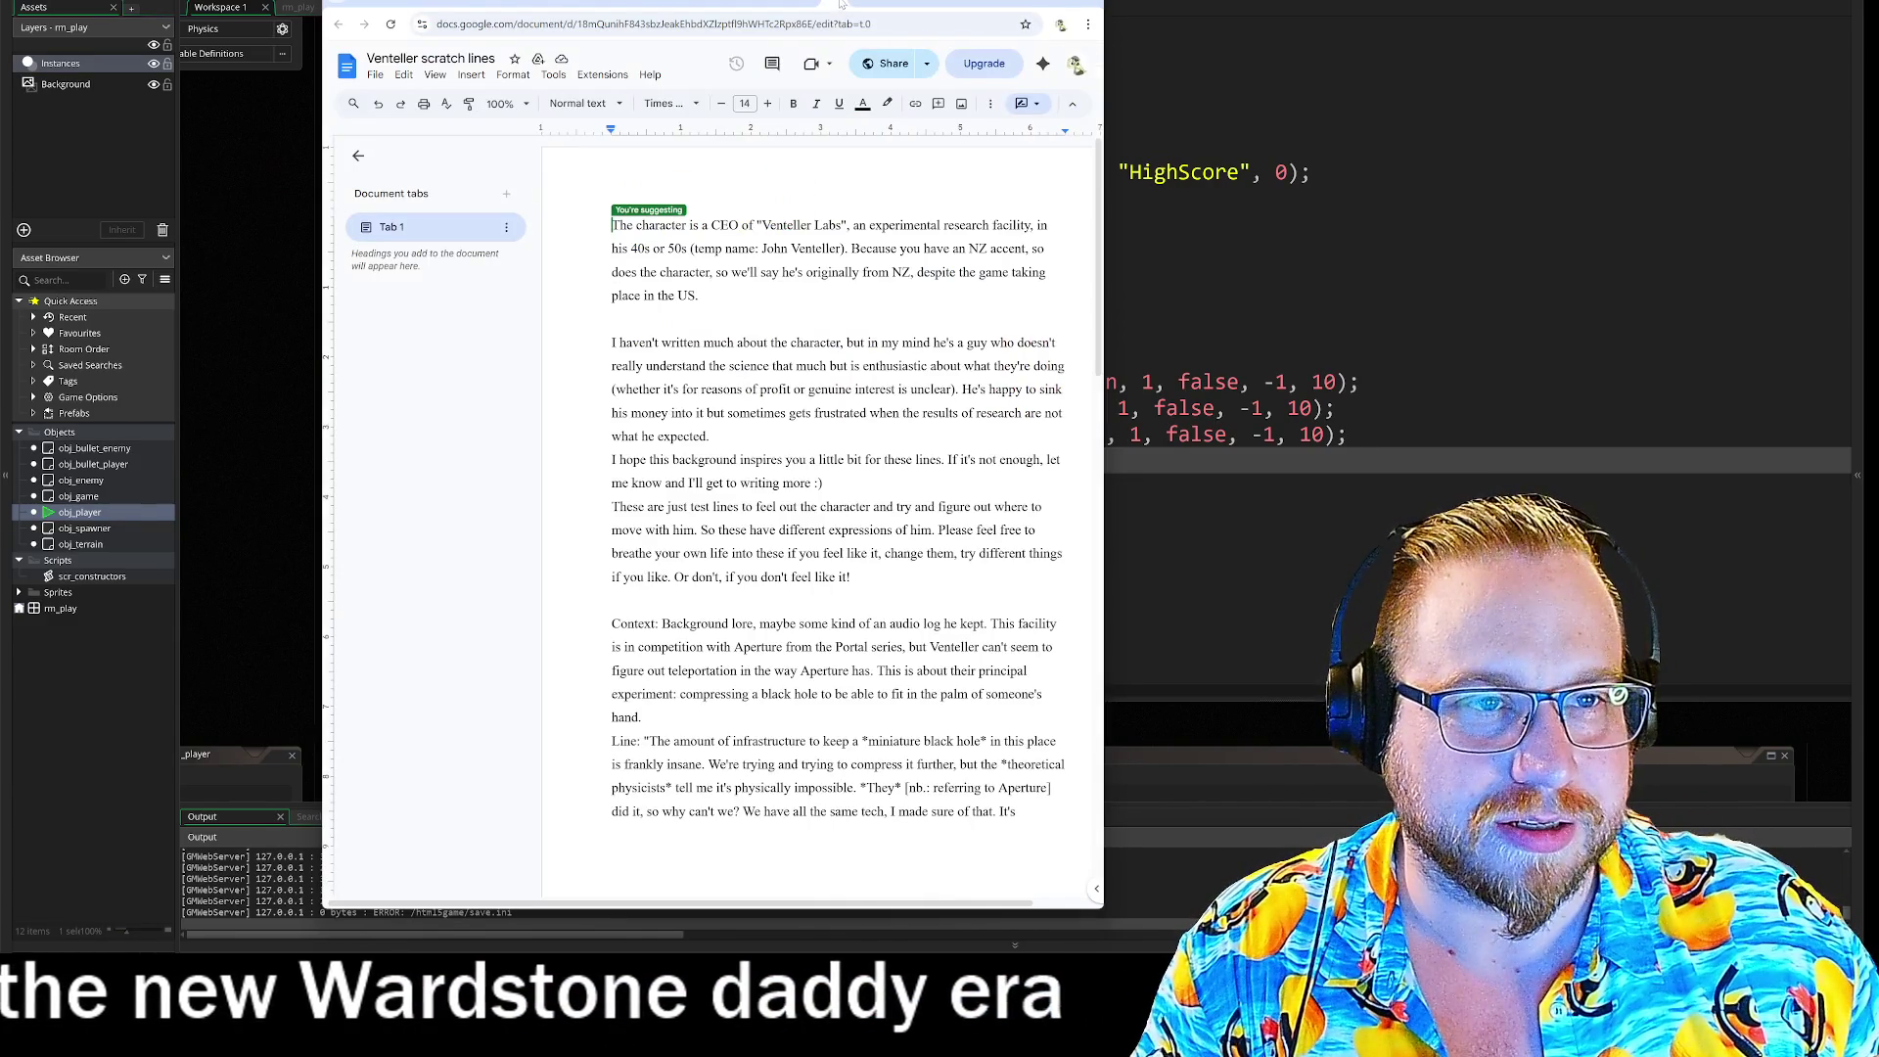
left_click(773, 3)
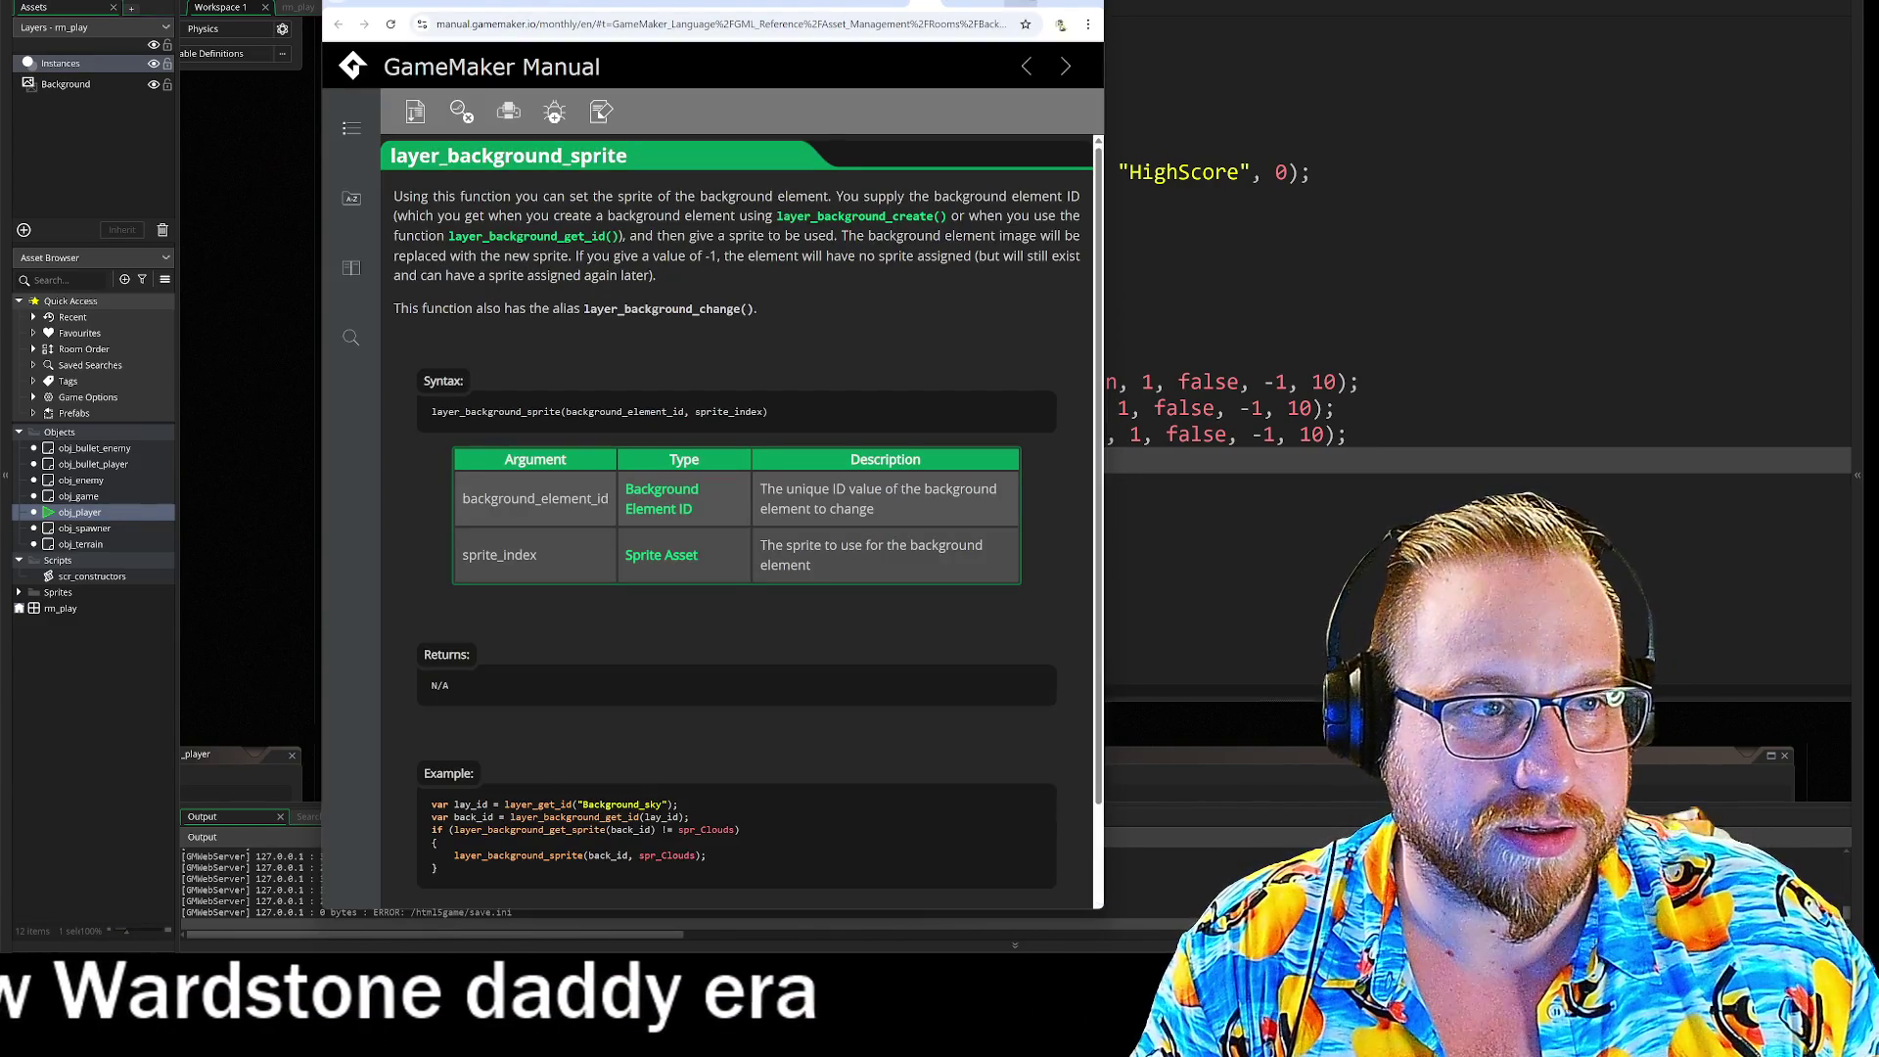
key("alt+Tab")
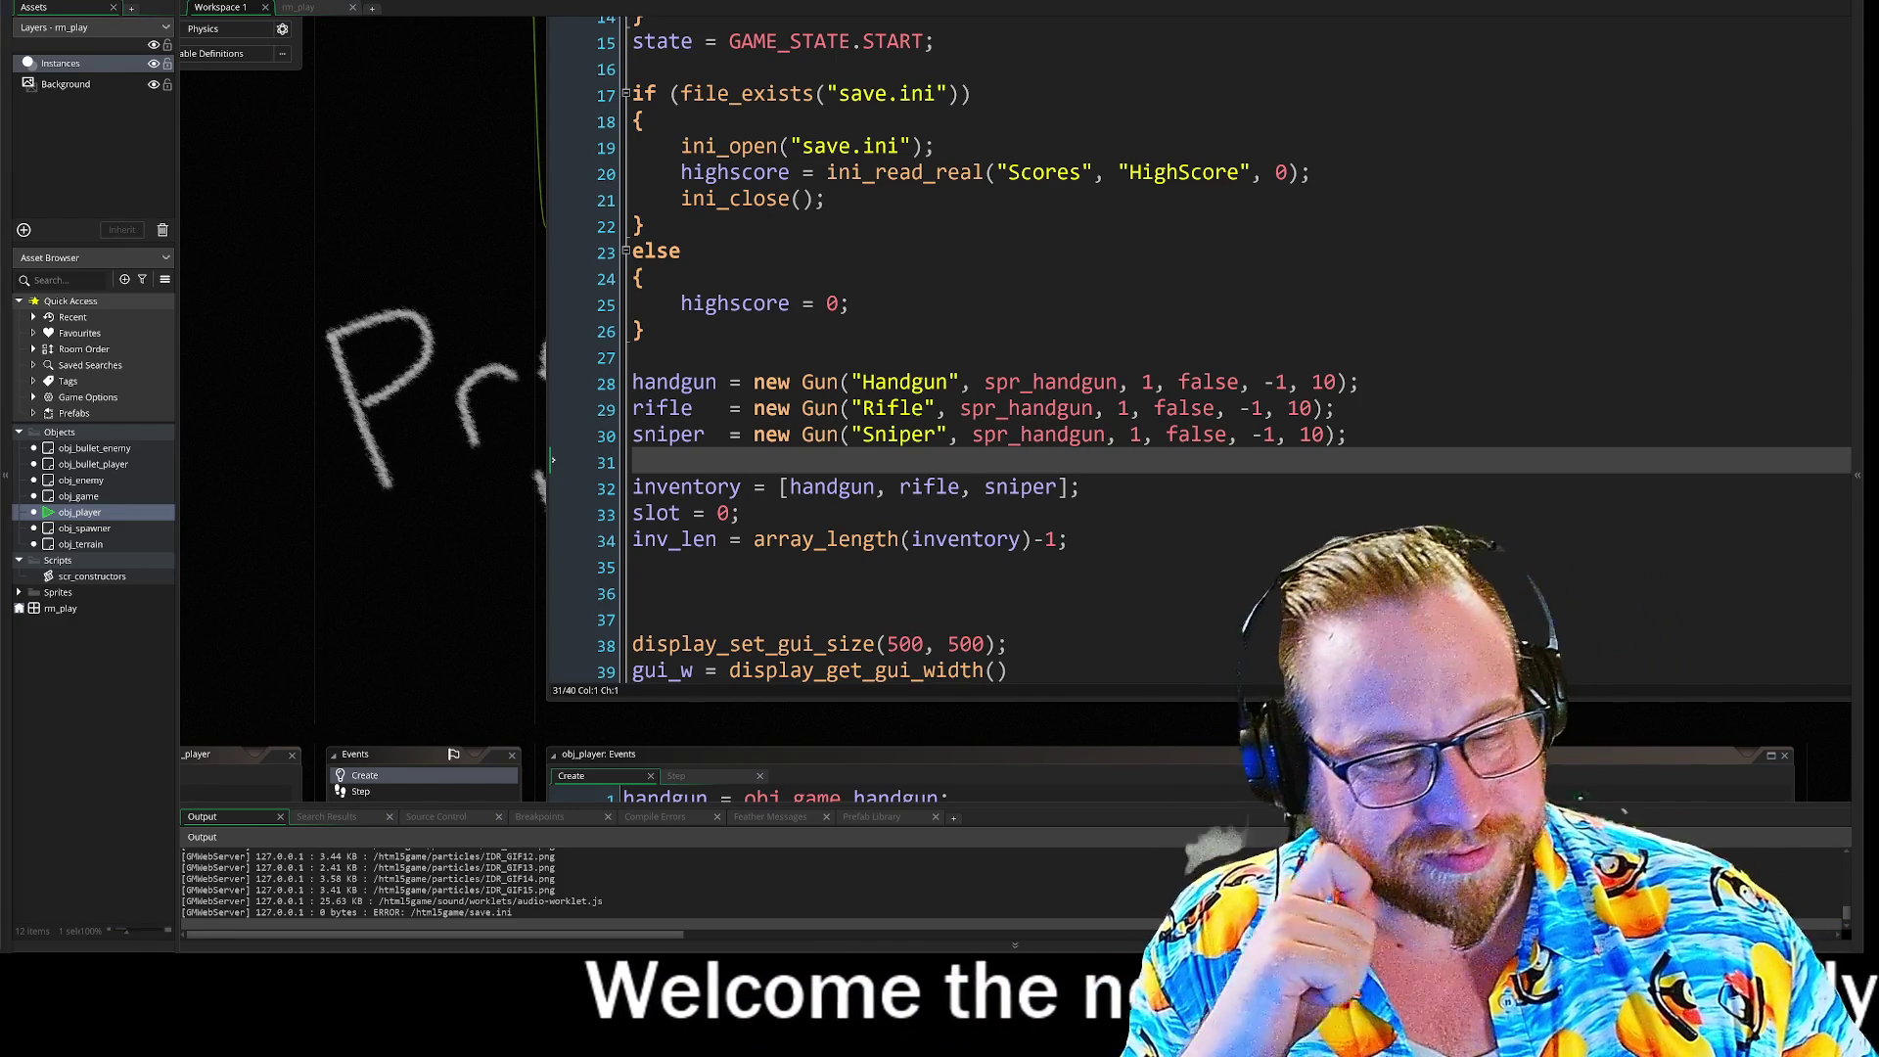
Step: Change move_spd in obj_player's Create event from 2 to 10
scroll(531, 520, "down", 3)
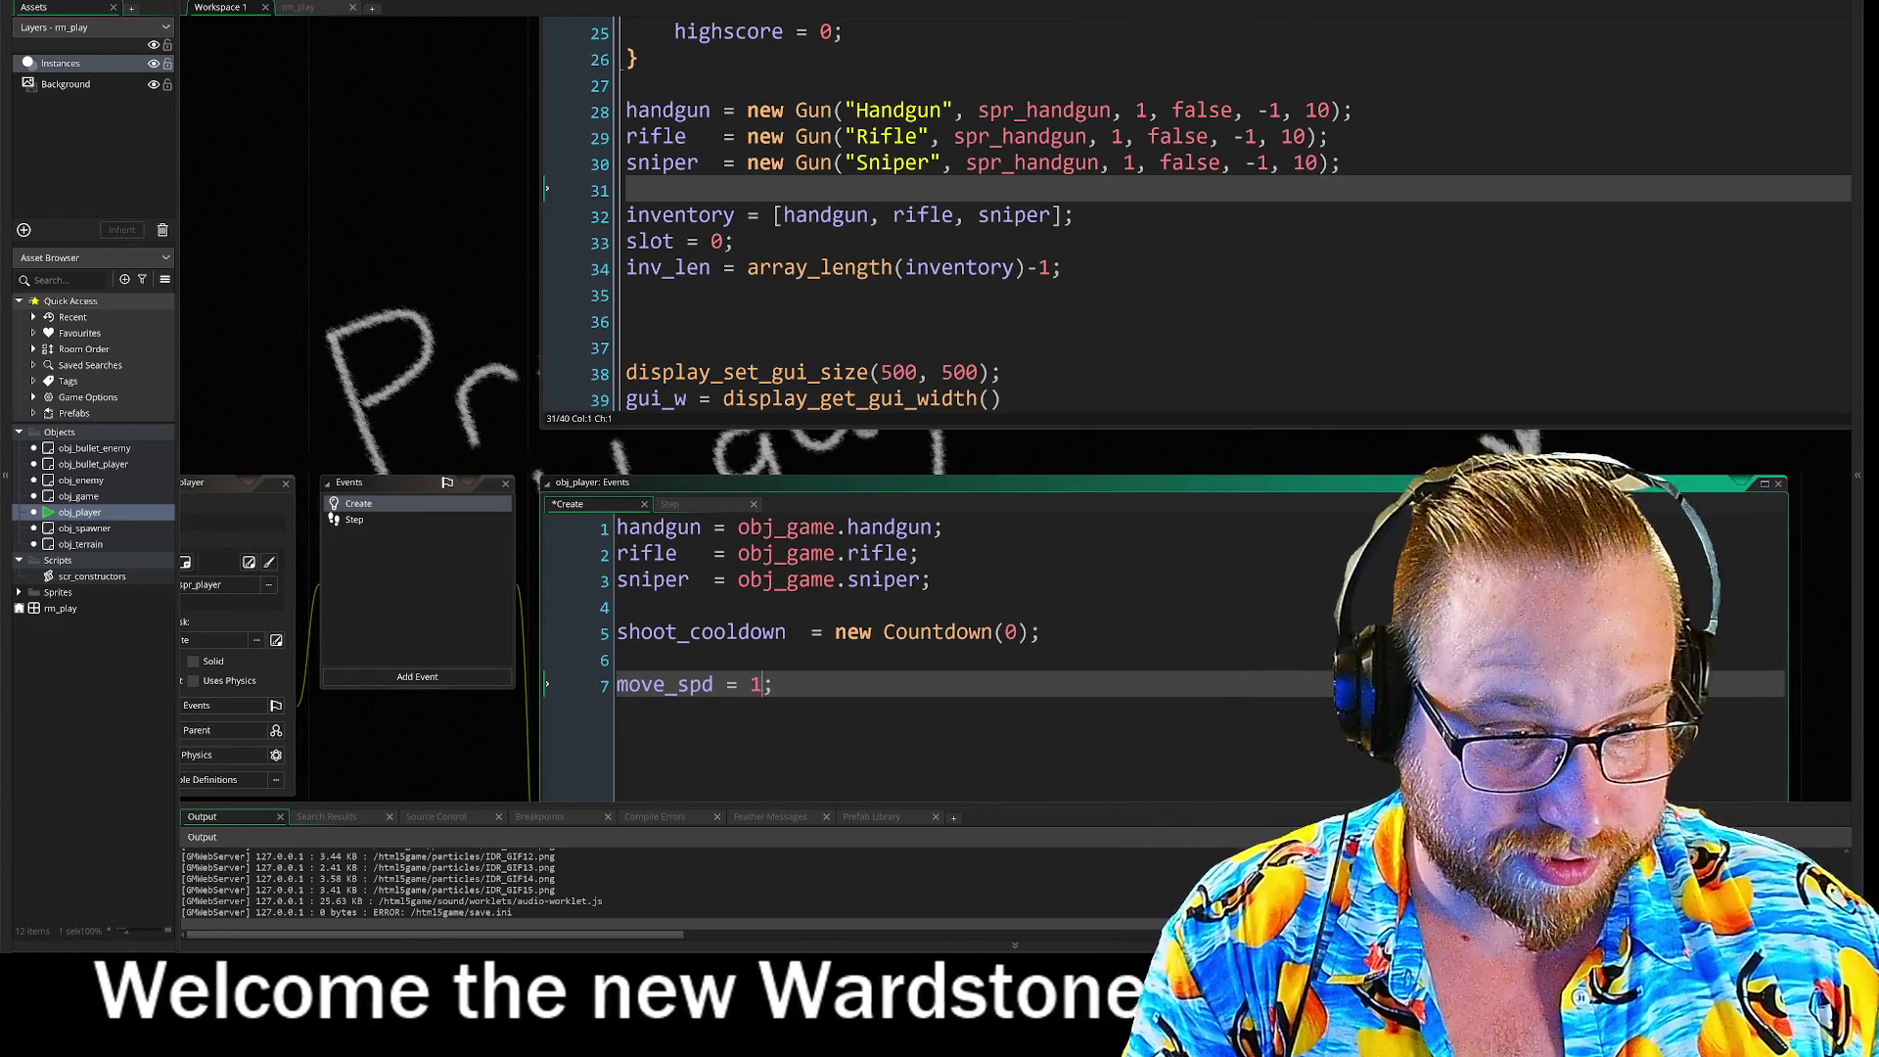
key("BackSpace")
type("10")
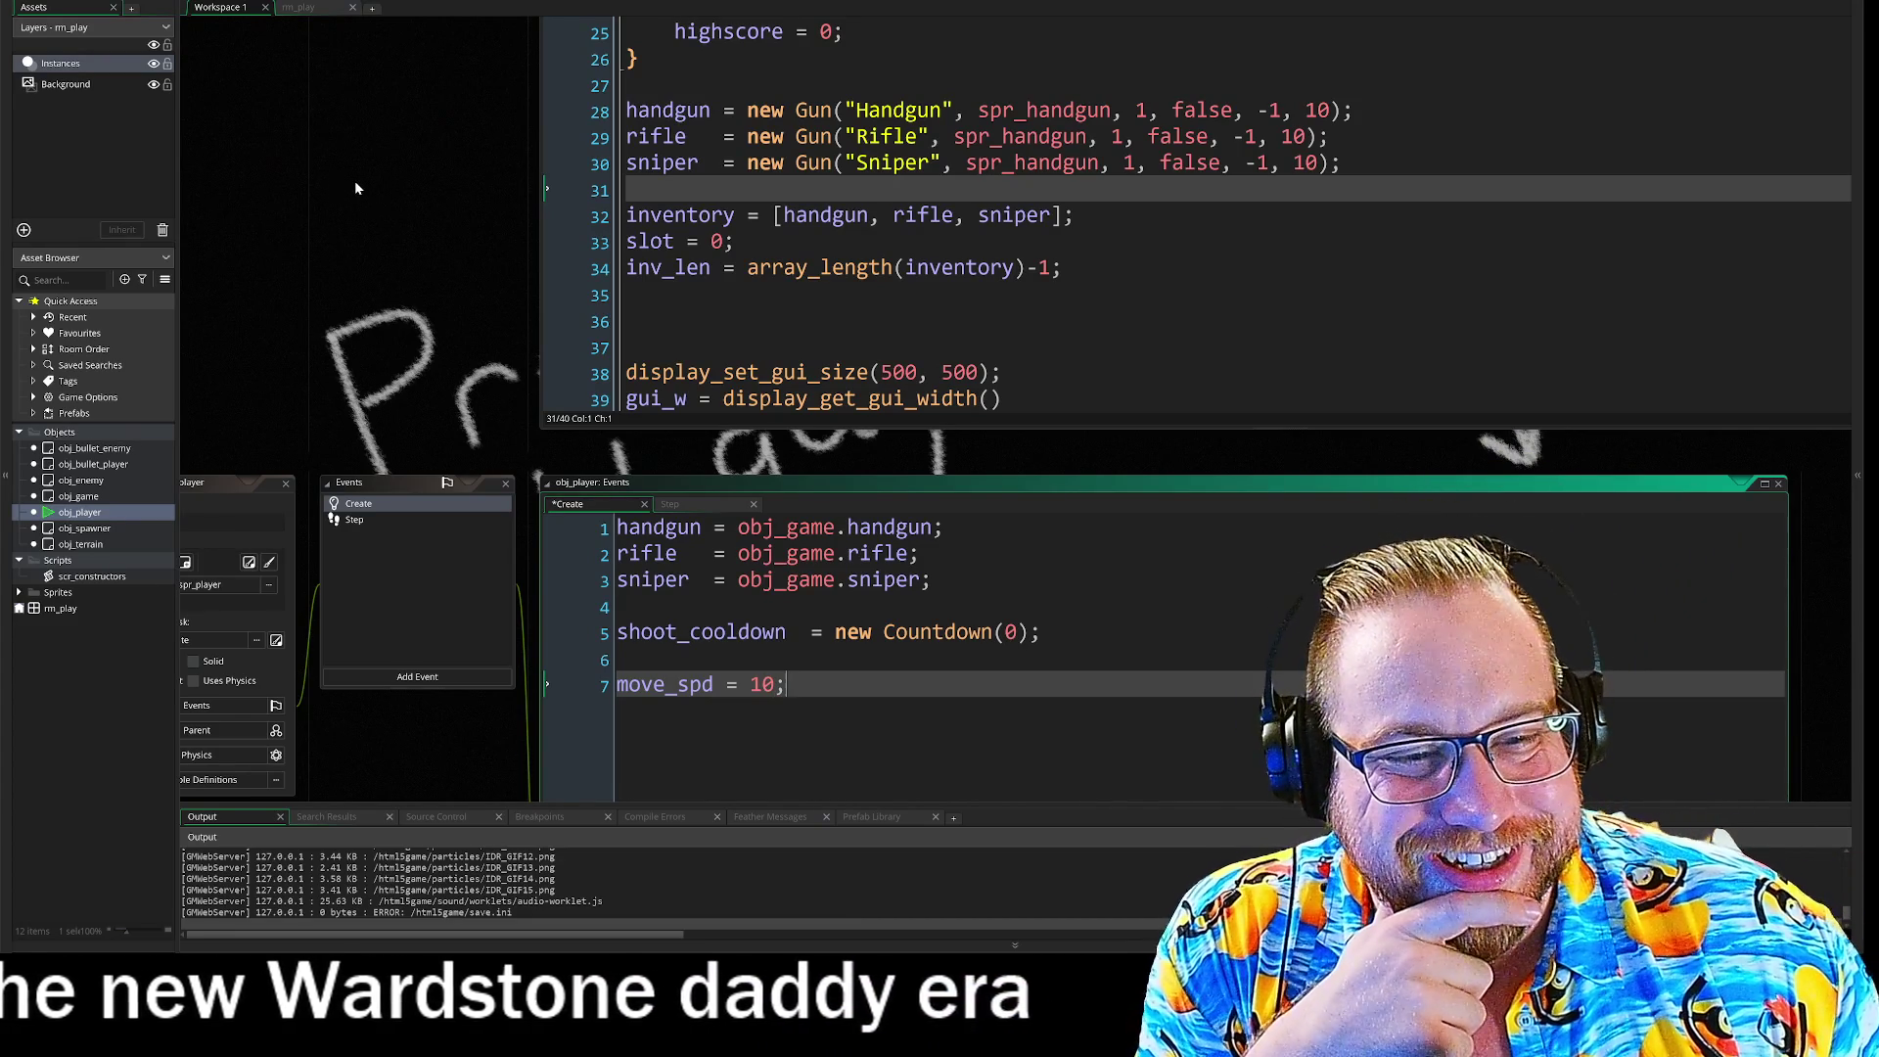
scroll(526, 716, "down", 5)
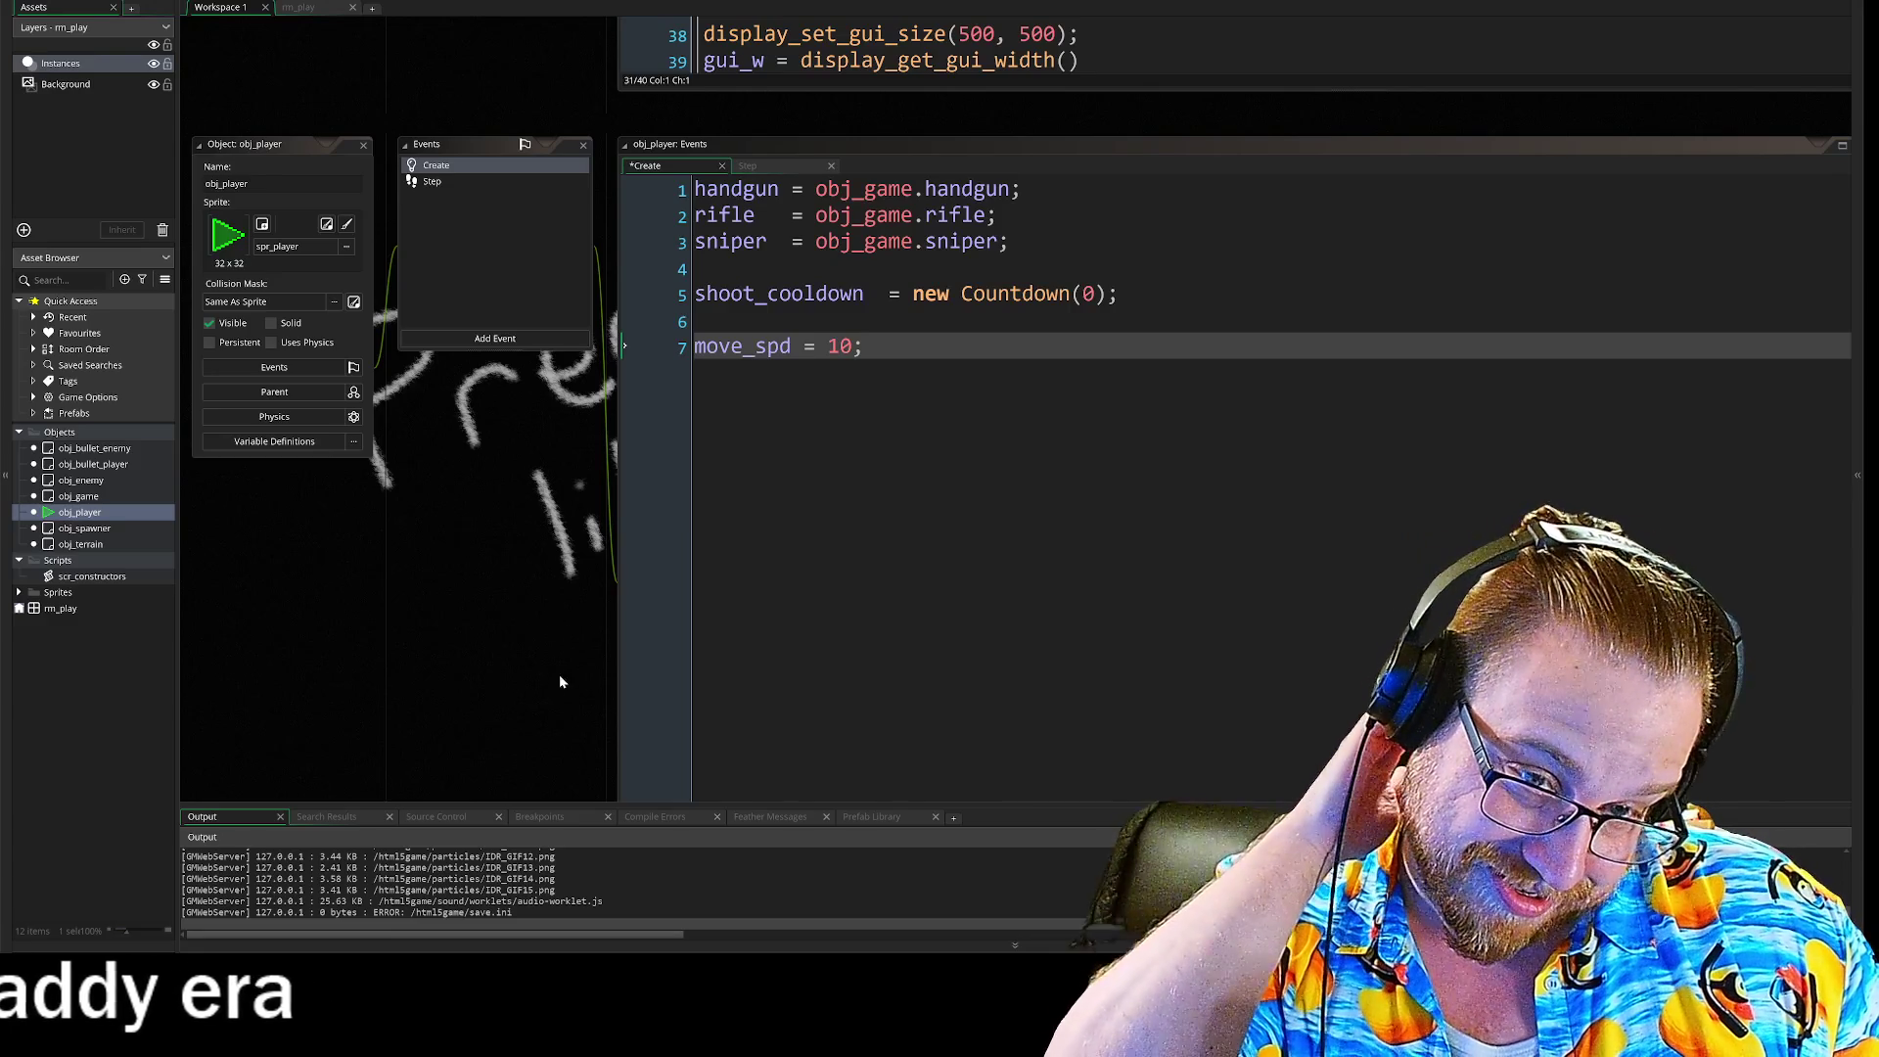
scroll(544, 579, "down", 2)
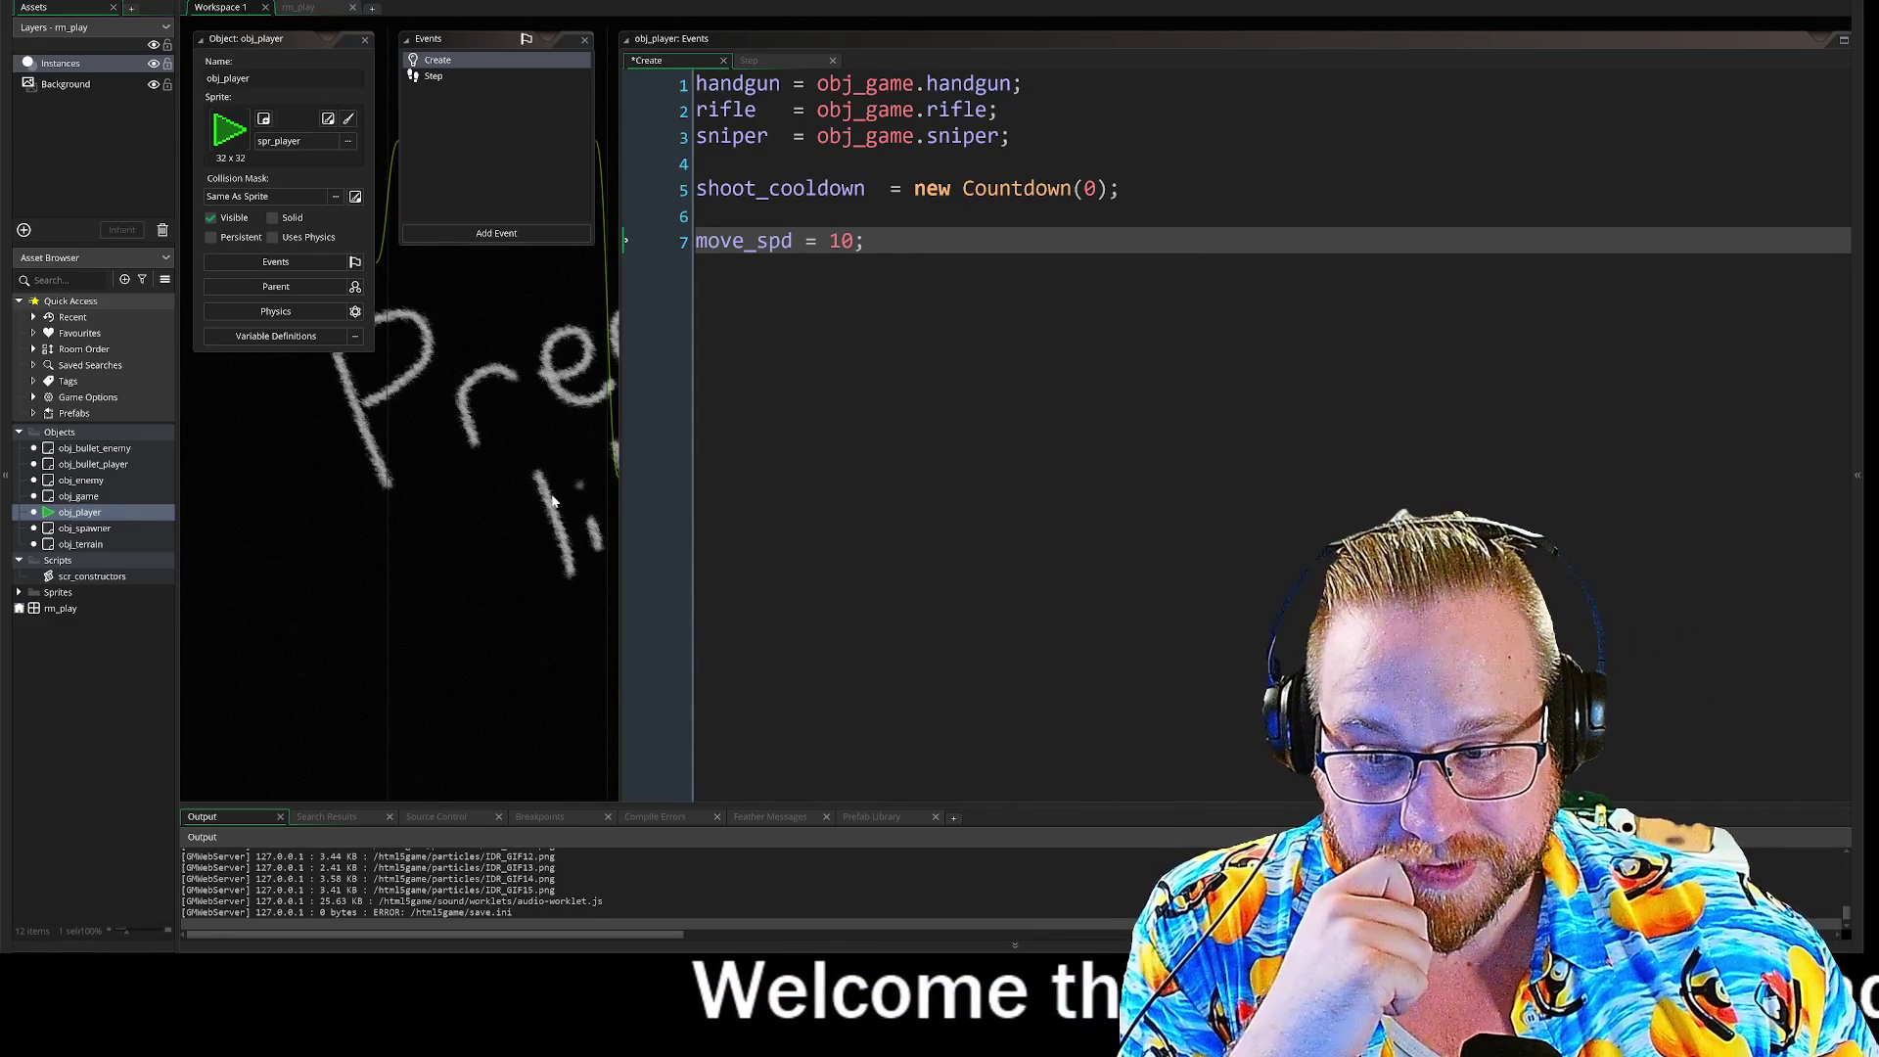
scroll(527, 566, "down", 1)
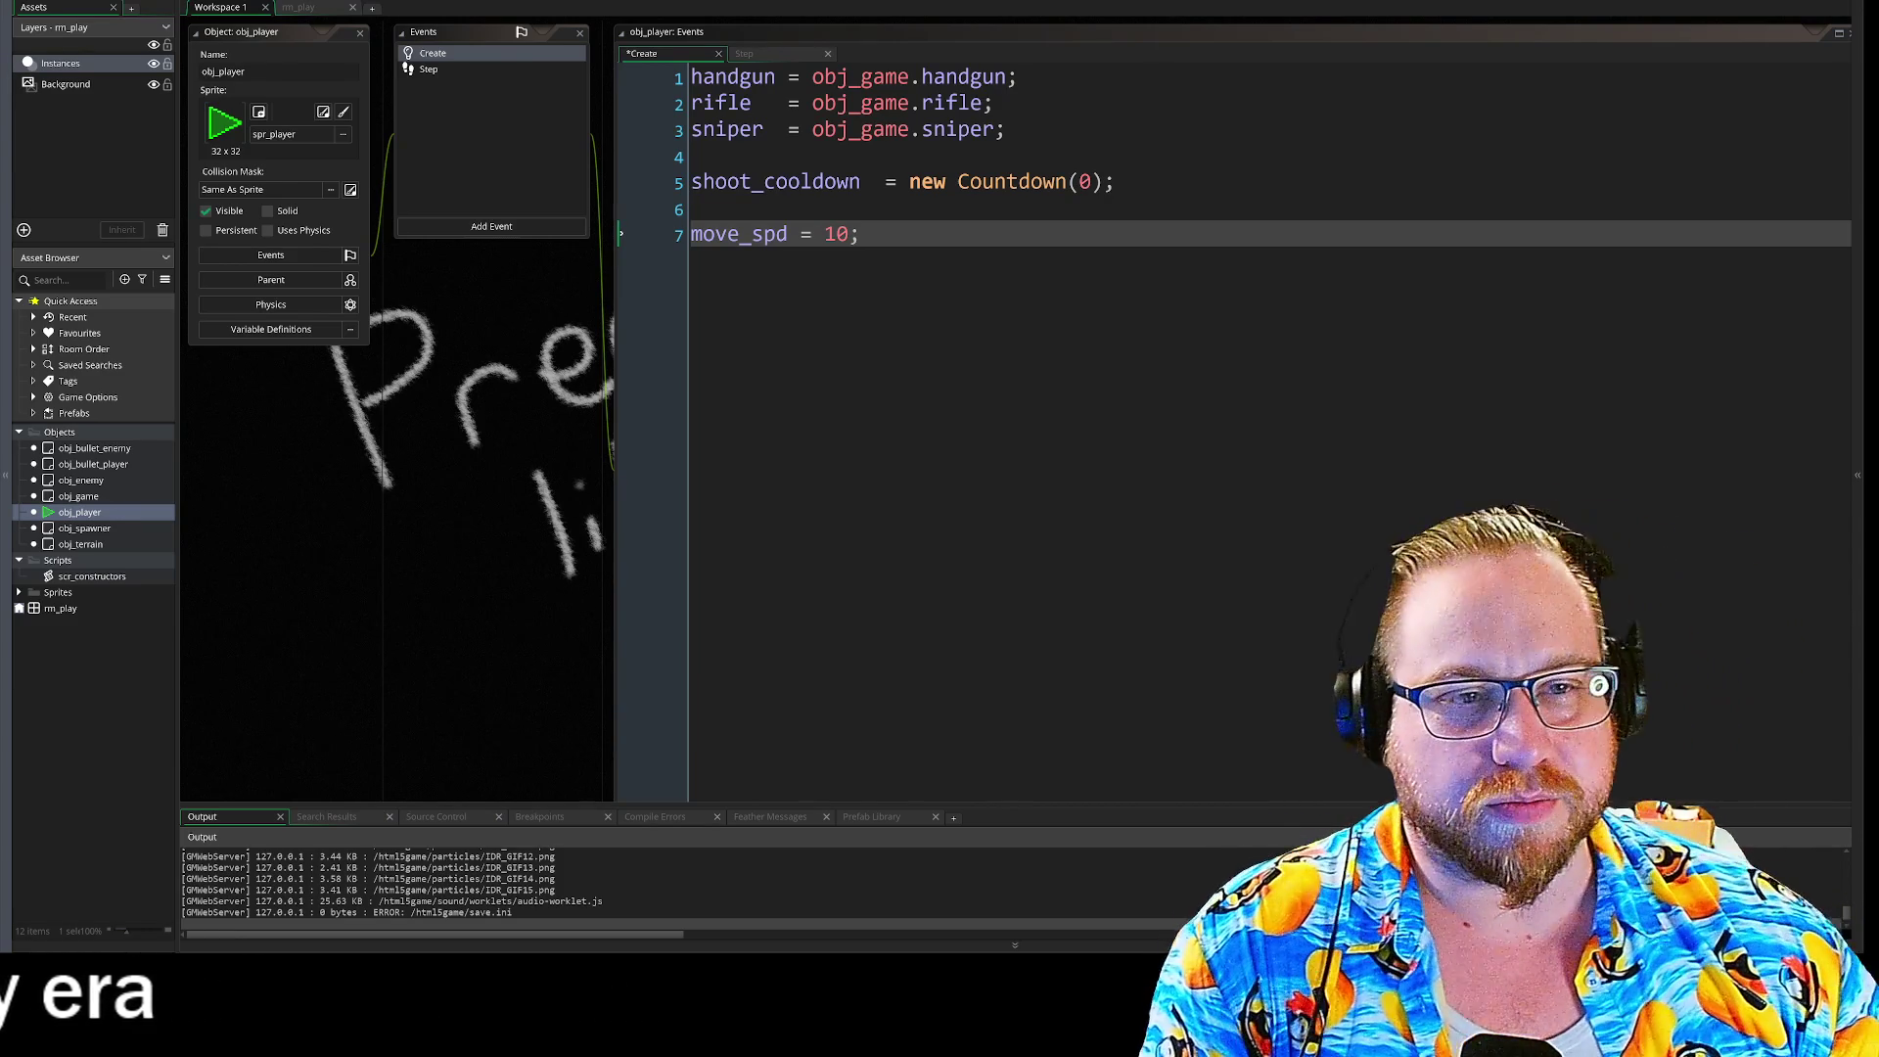
left_click_drag(465, 443, 479, 456)
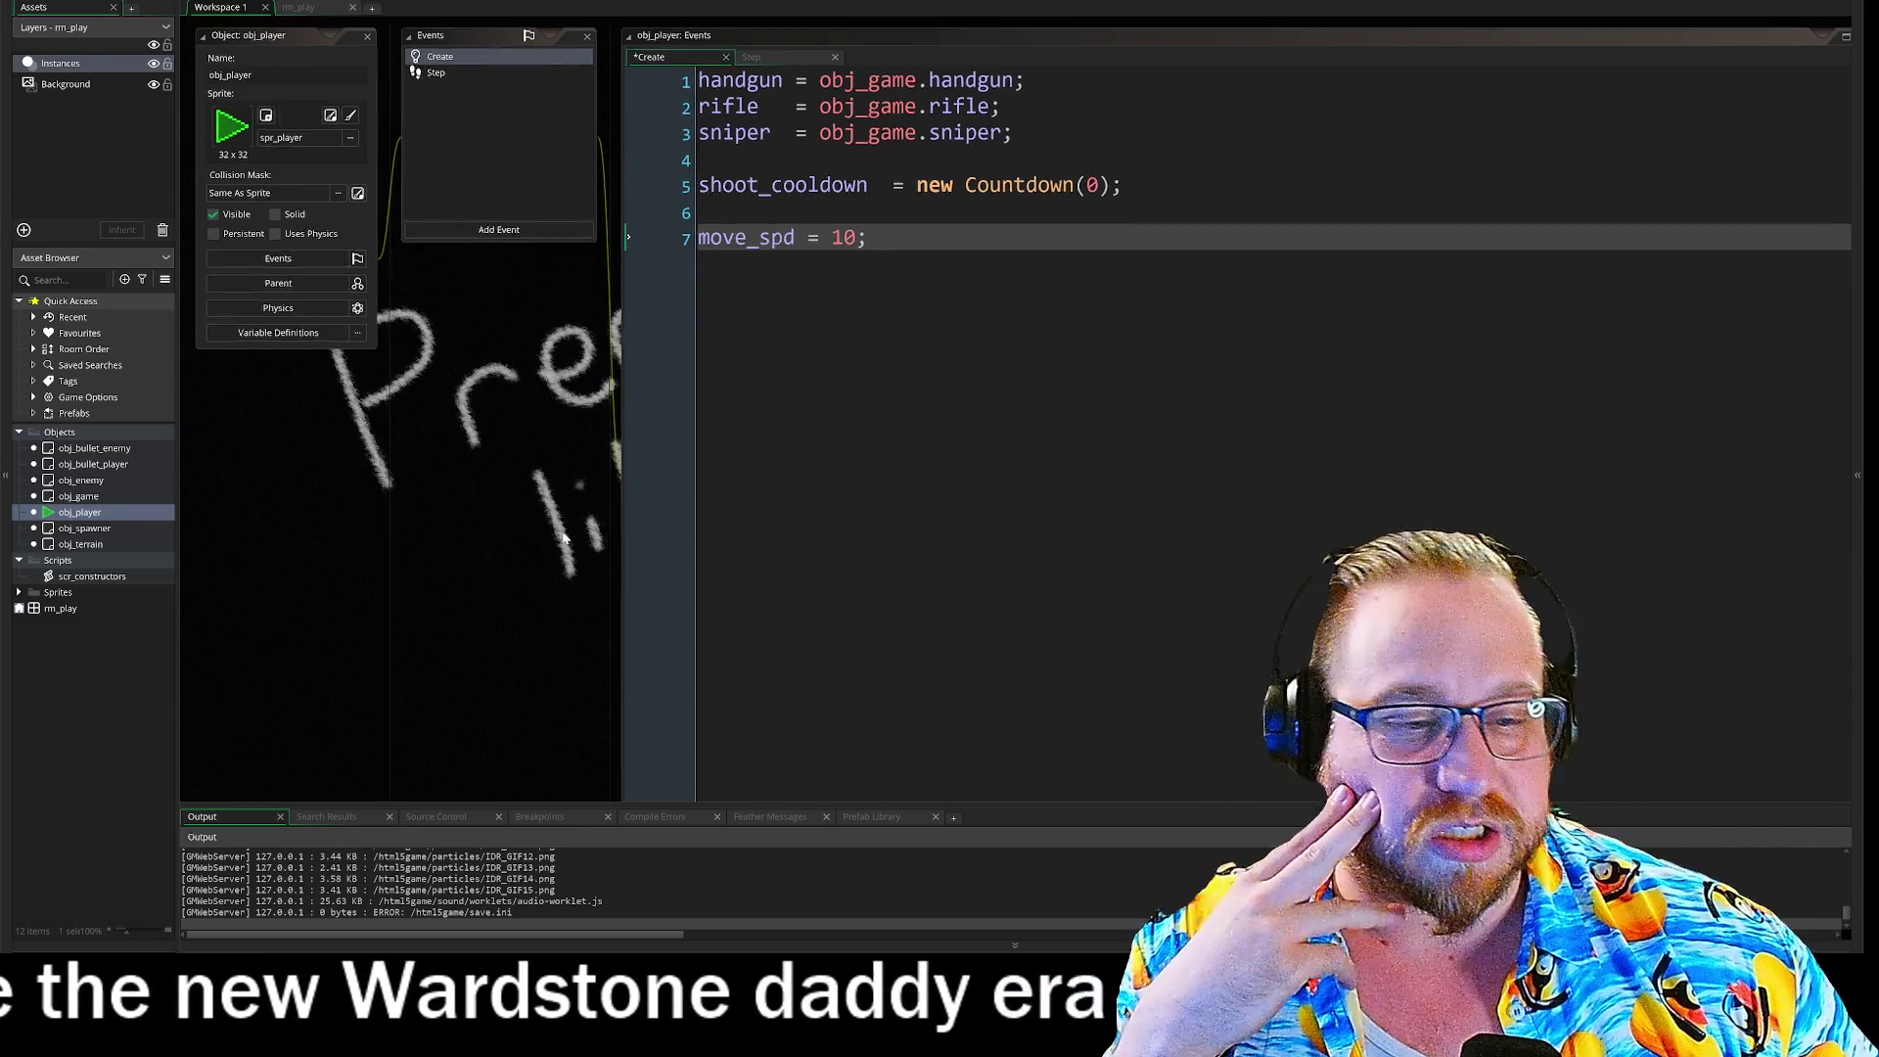
Step: Shift the workspace up-left and shorten the obj_player code editor window
left_click_drag(561, 466, 504, 290)
left_click_drag(674, 743, 675, 484)
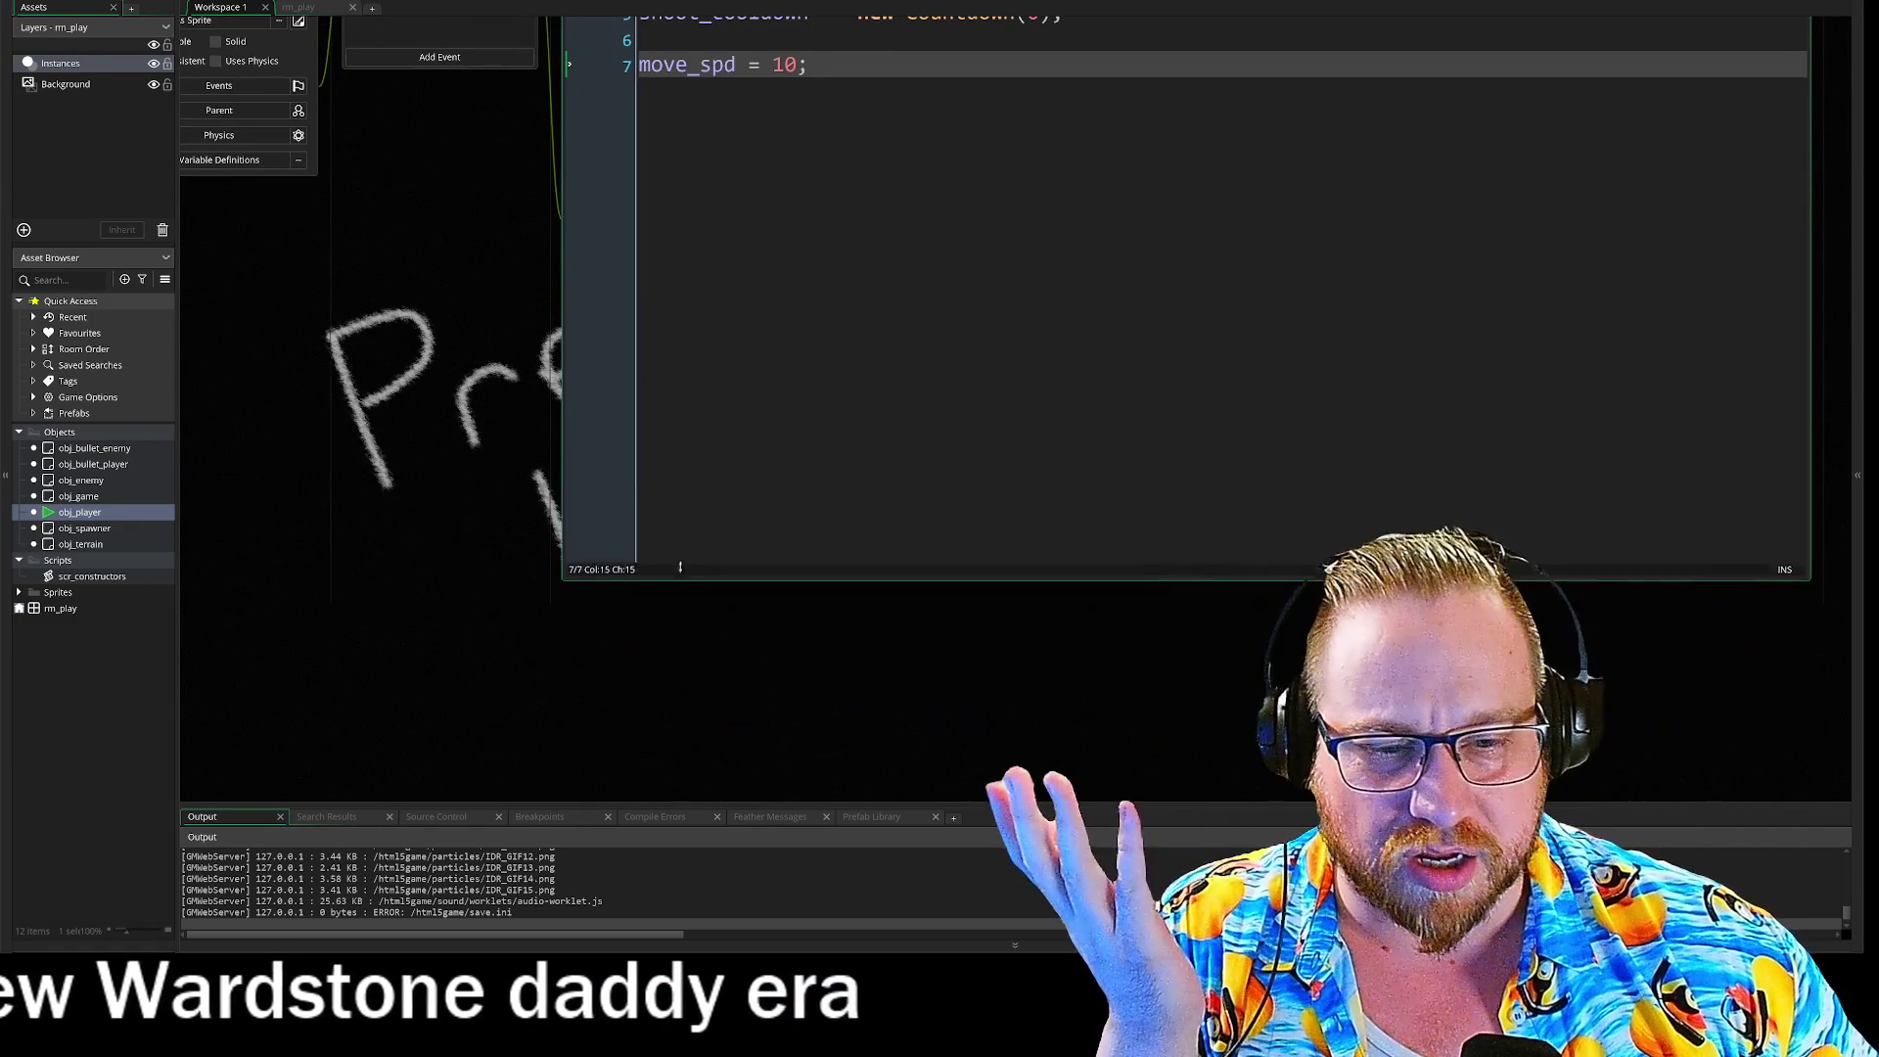
mouse_move(439, 327)
left_mouse_down()
mouse_move(437, 432)
mouse_move(497, 524)
mouse_move(491, 497)
left_mouse_up()
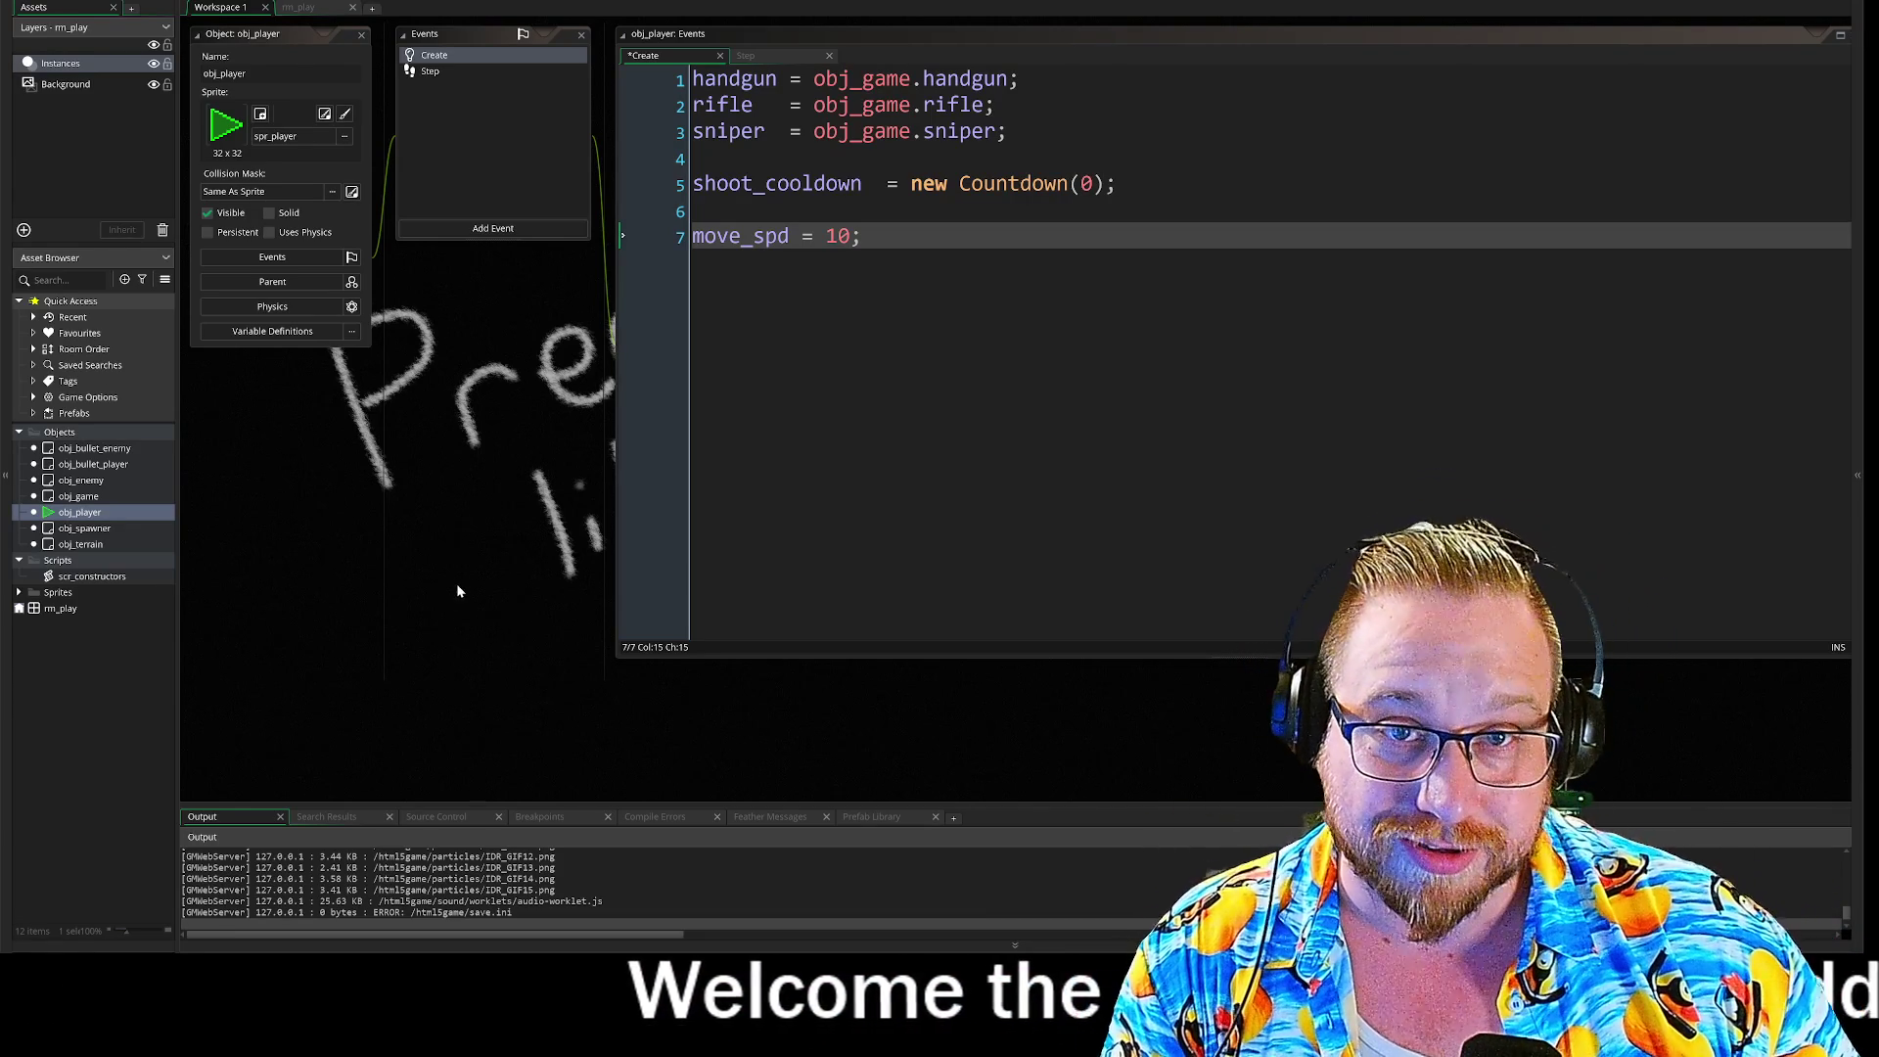
Step: Narrow the code editor window and shift the workspace to recenter the panels
left_click_drag(526, 519, 467, 534)
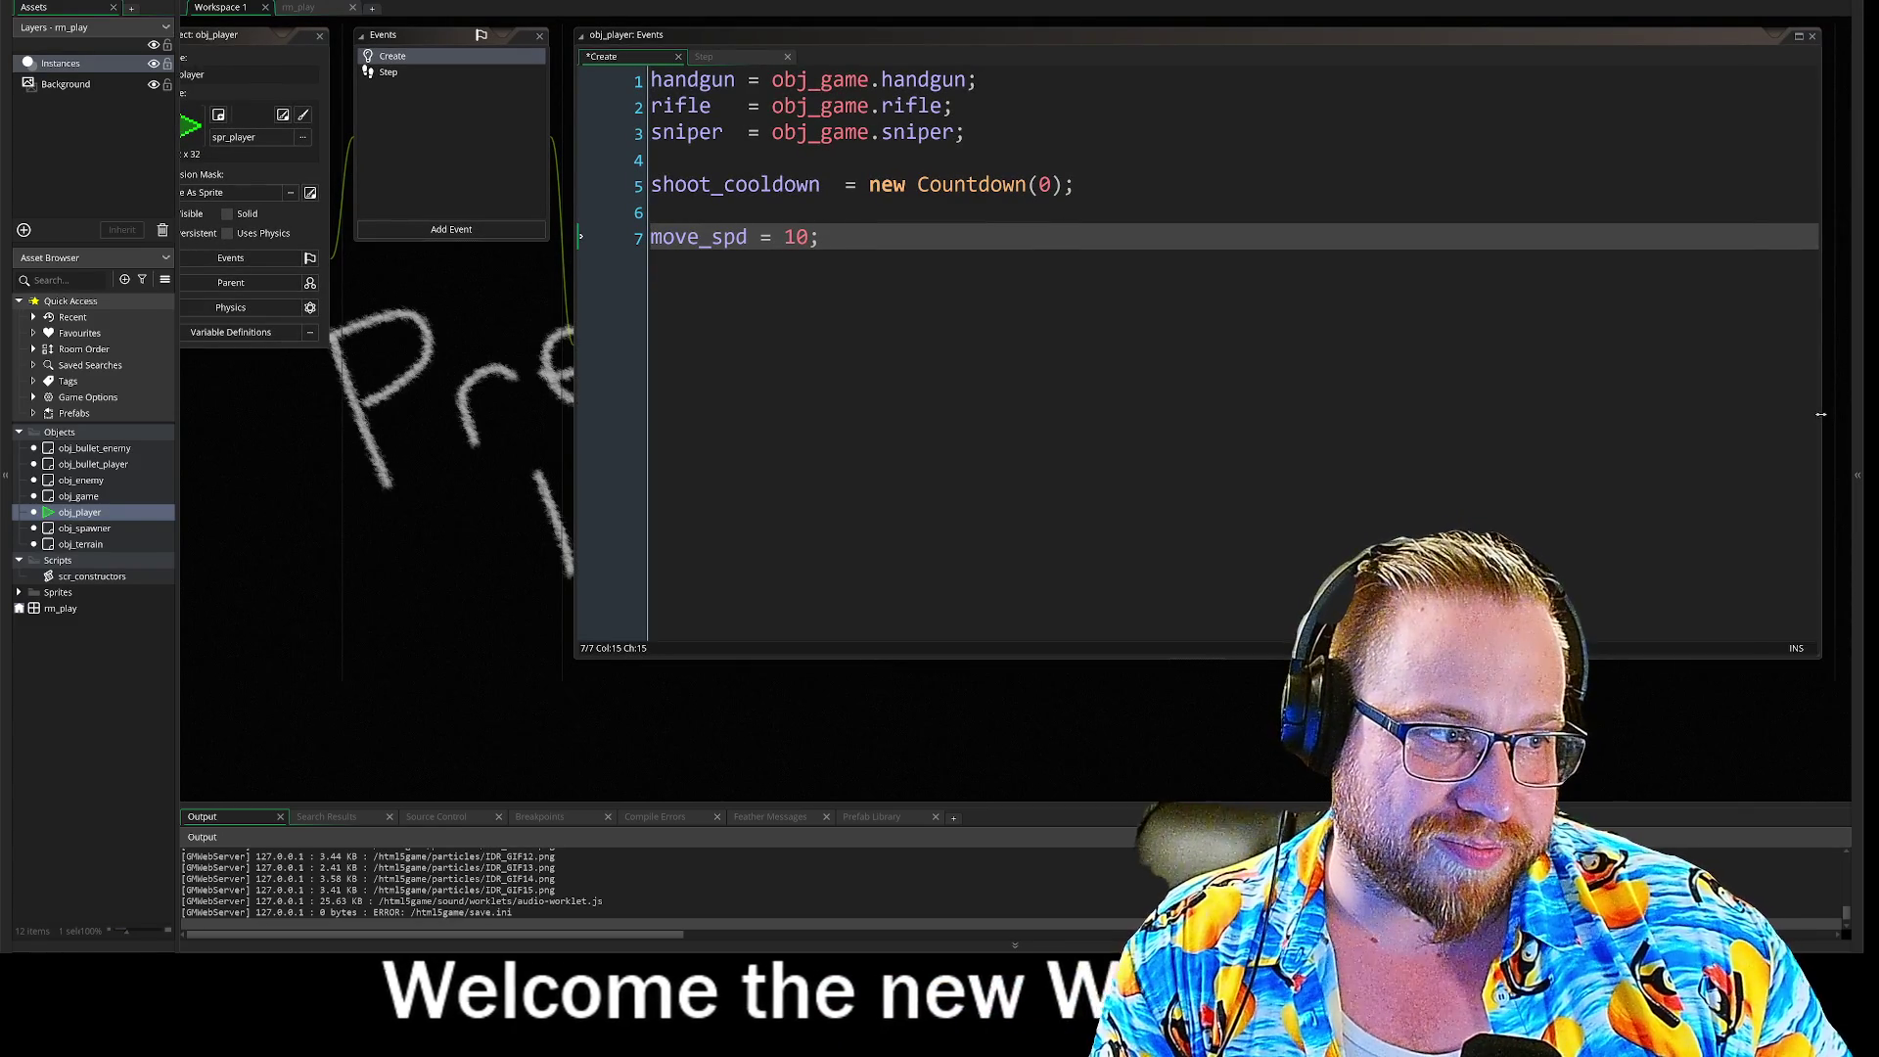
left_click_drag(1808, 423, 1431, 424)
left_click_drag(390, 453, 452, 456)
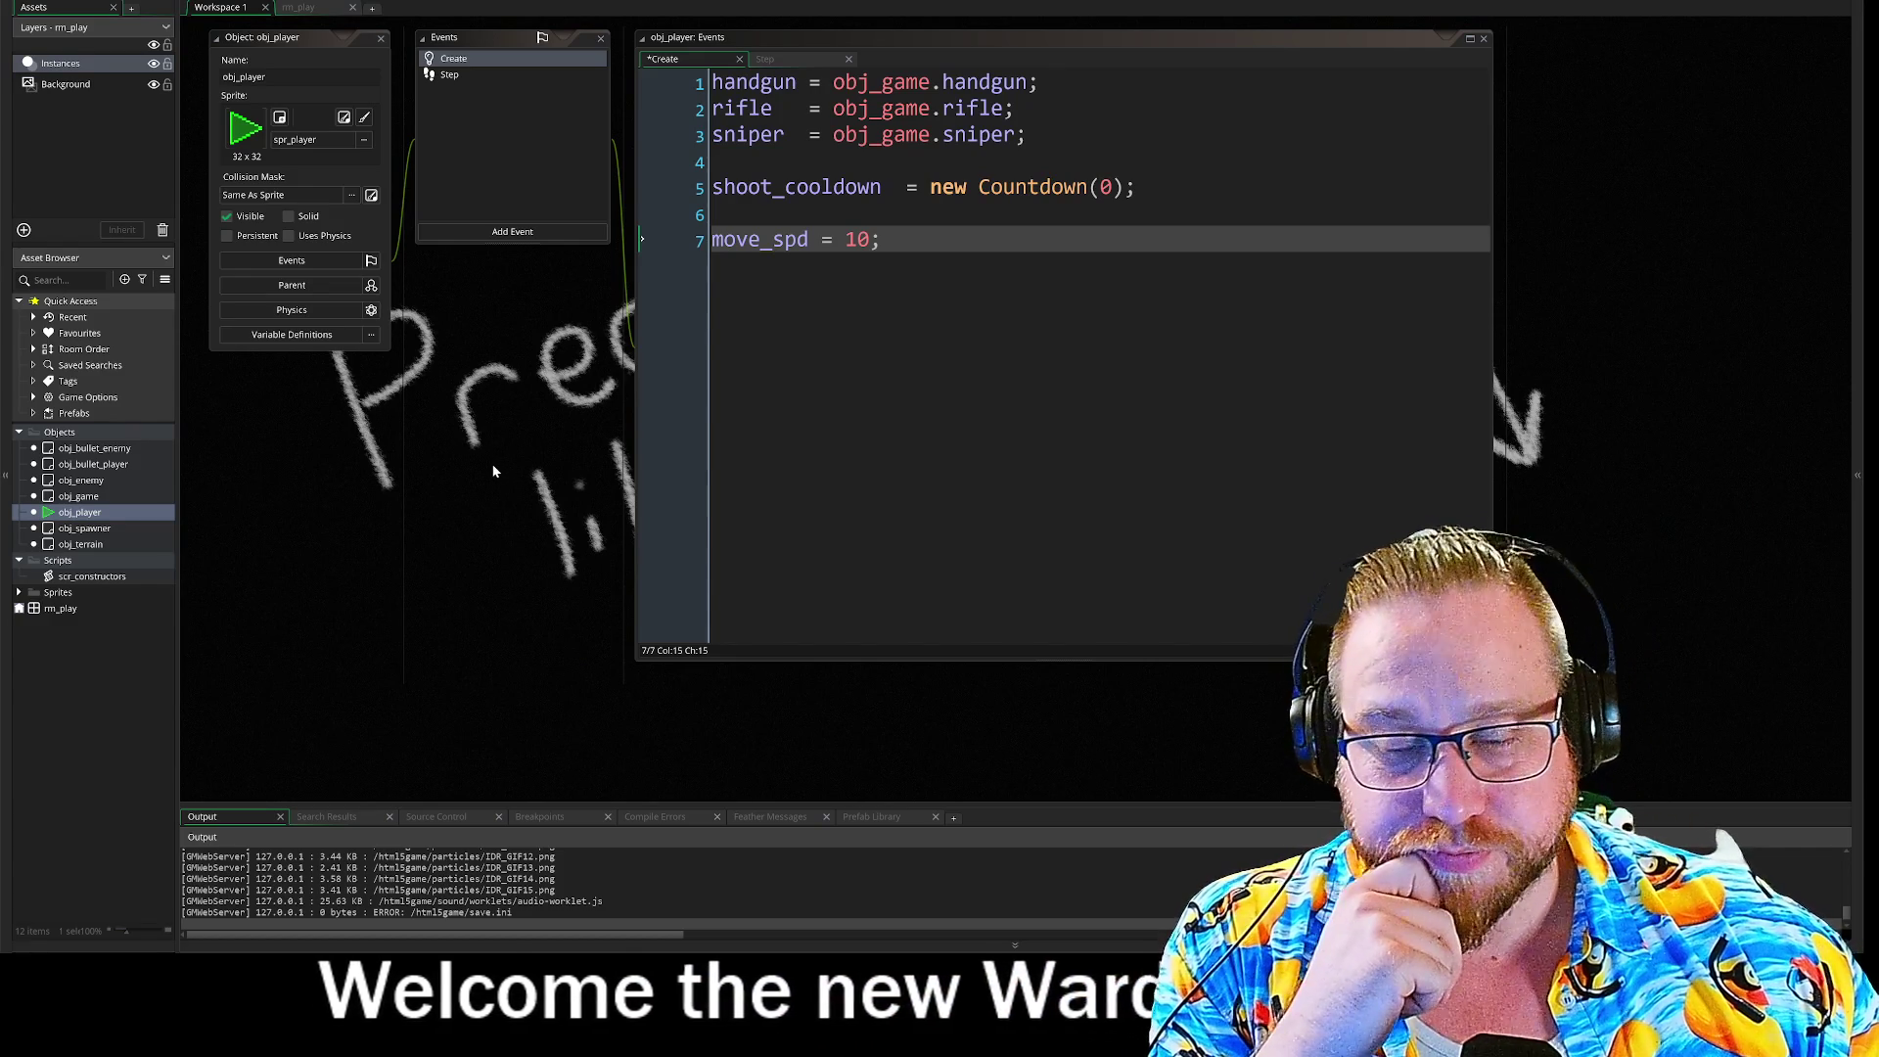
scroll(503, 431, "up", 3)
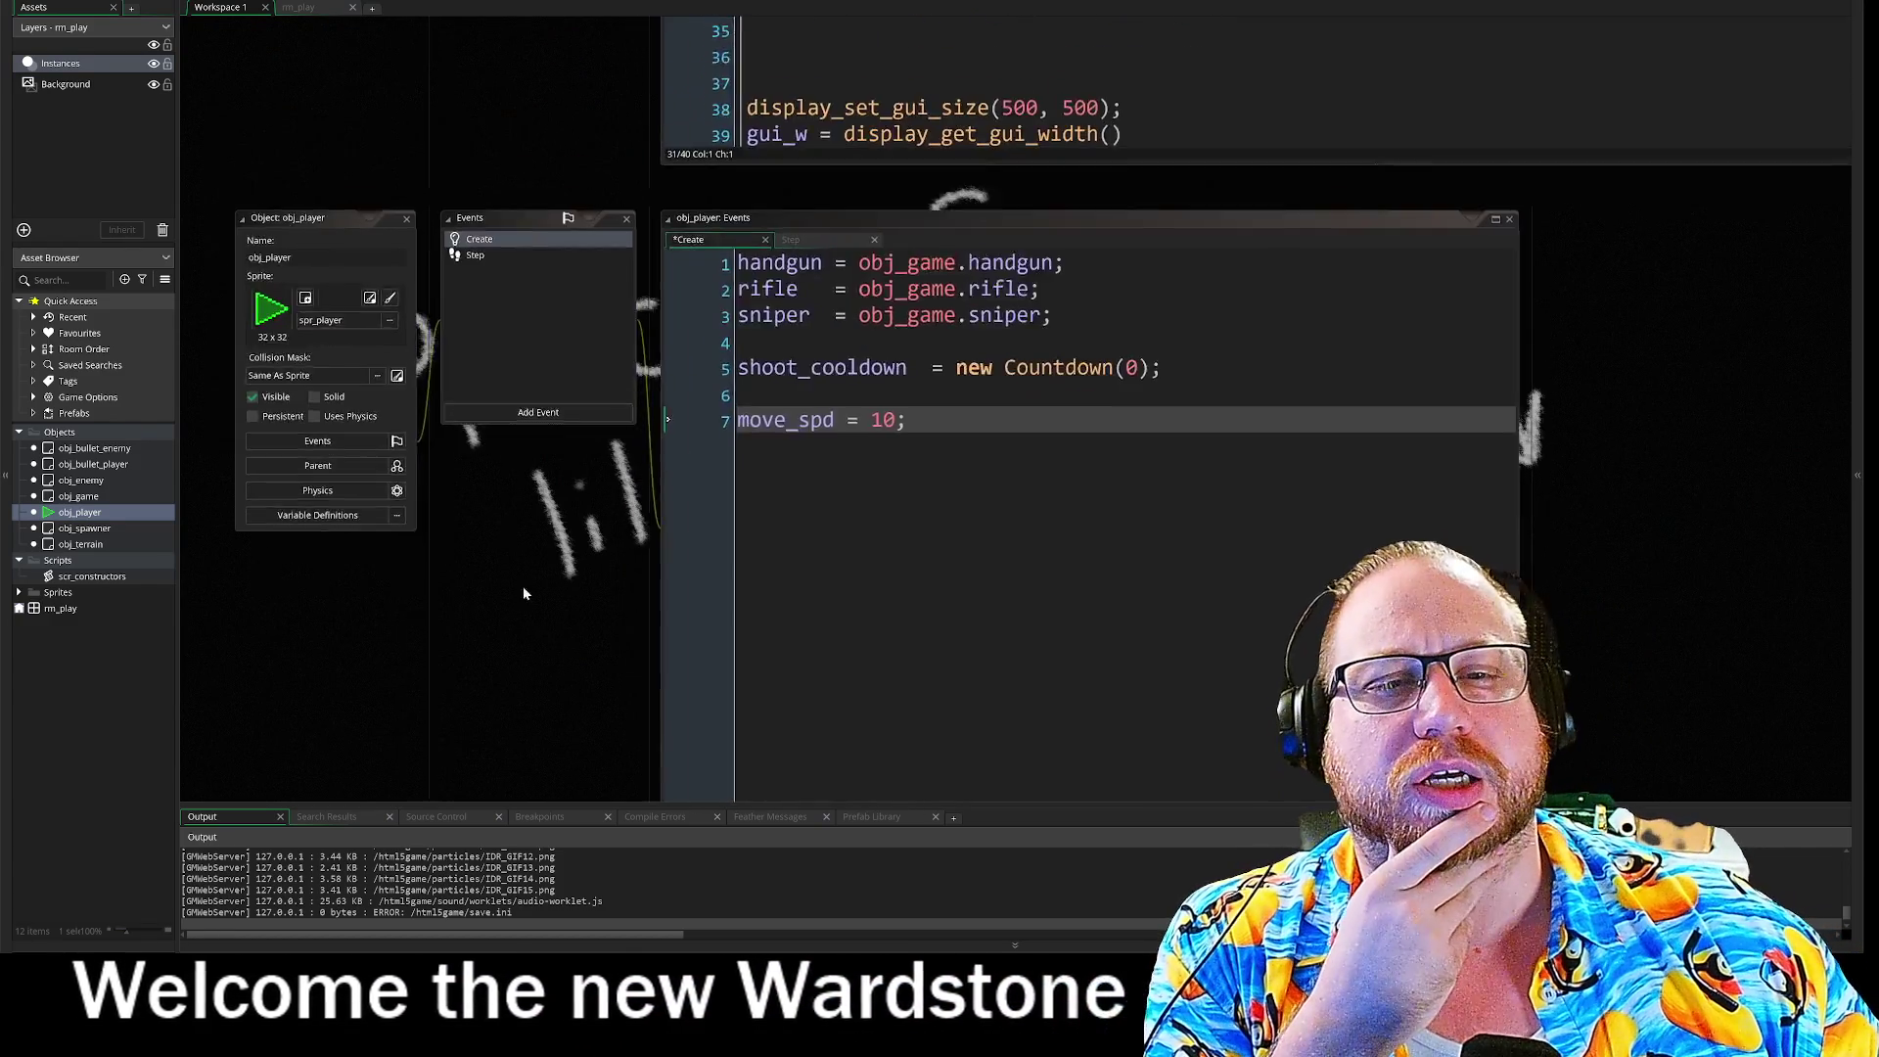
scroll(527, 595, "down", 3)
scroll(507, 425, "right", 1)
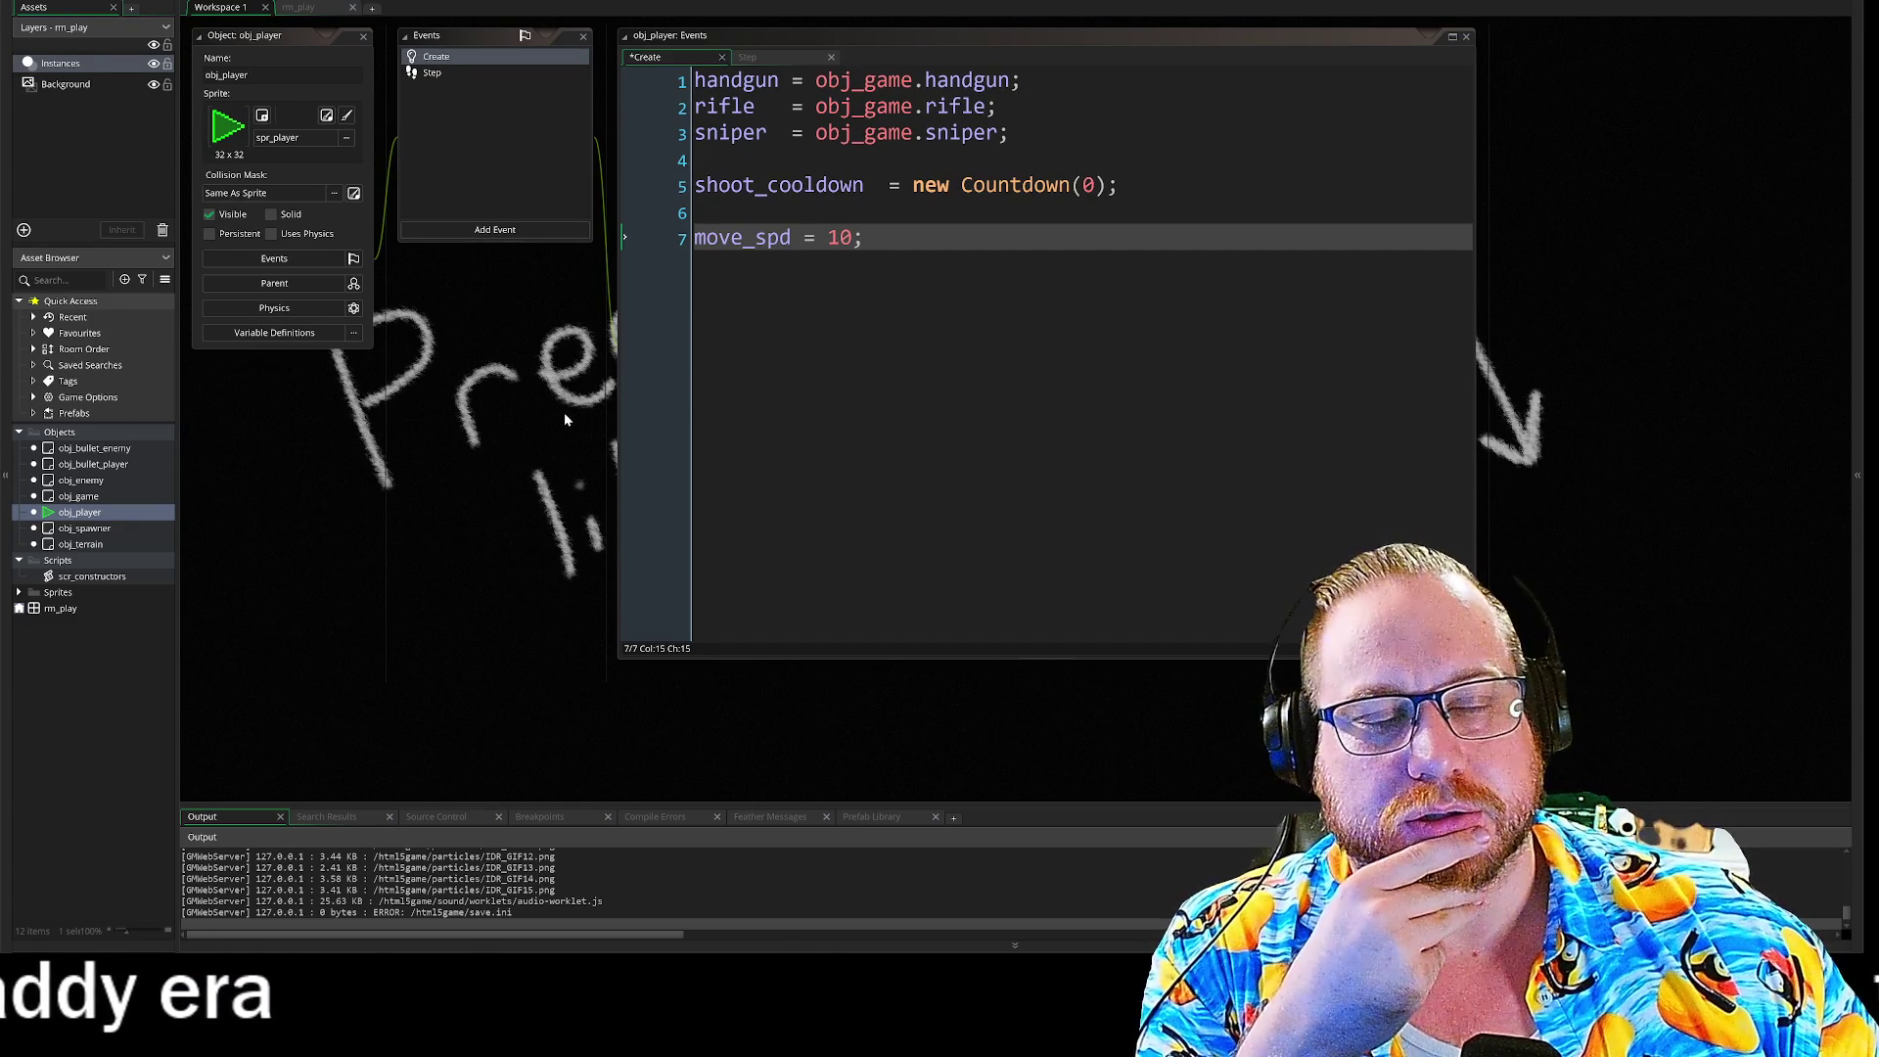
Step: Show obj_player's Step event and make the editor tall enough for all 25 lines
left_click(463, 78)
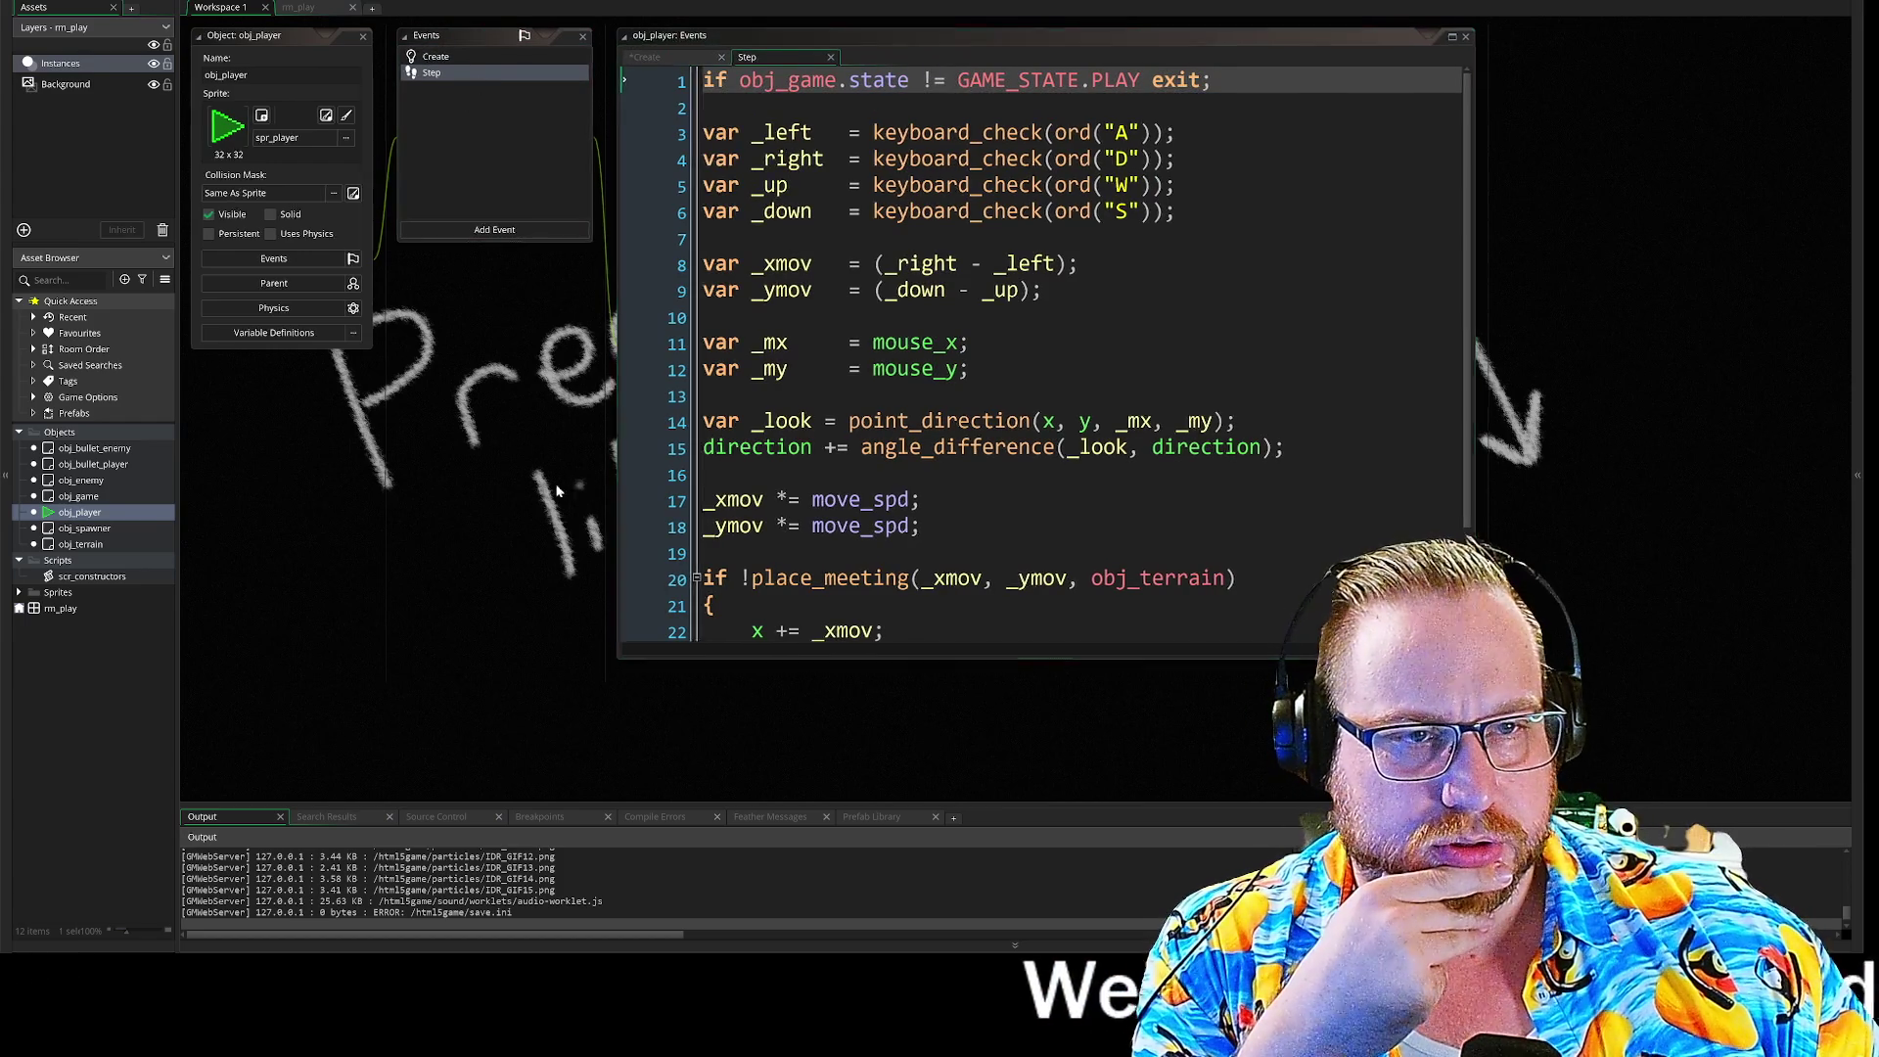
left_click_drag(565, 479, 467, 482)
scroll(881, 343, "down", 2)
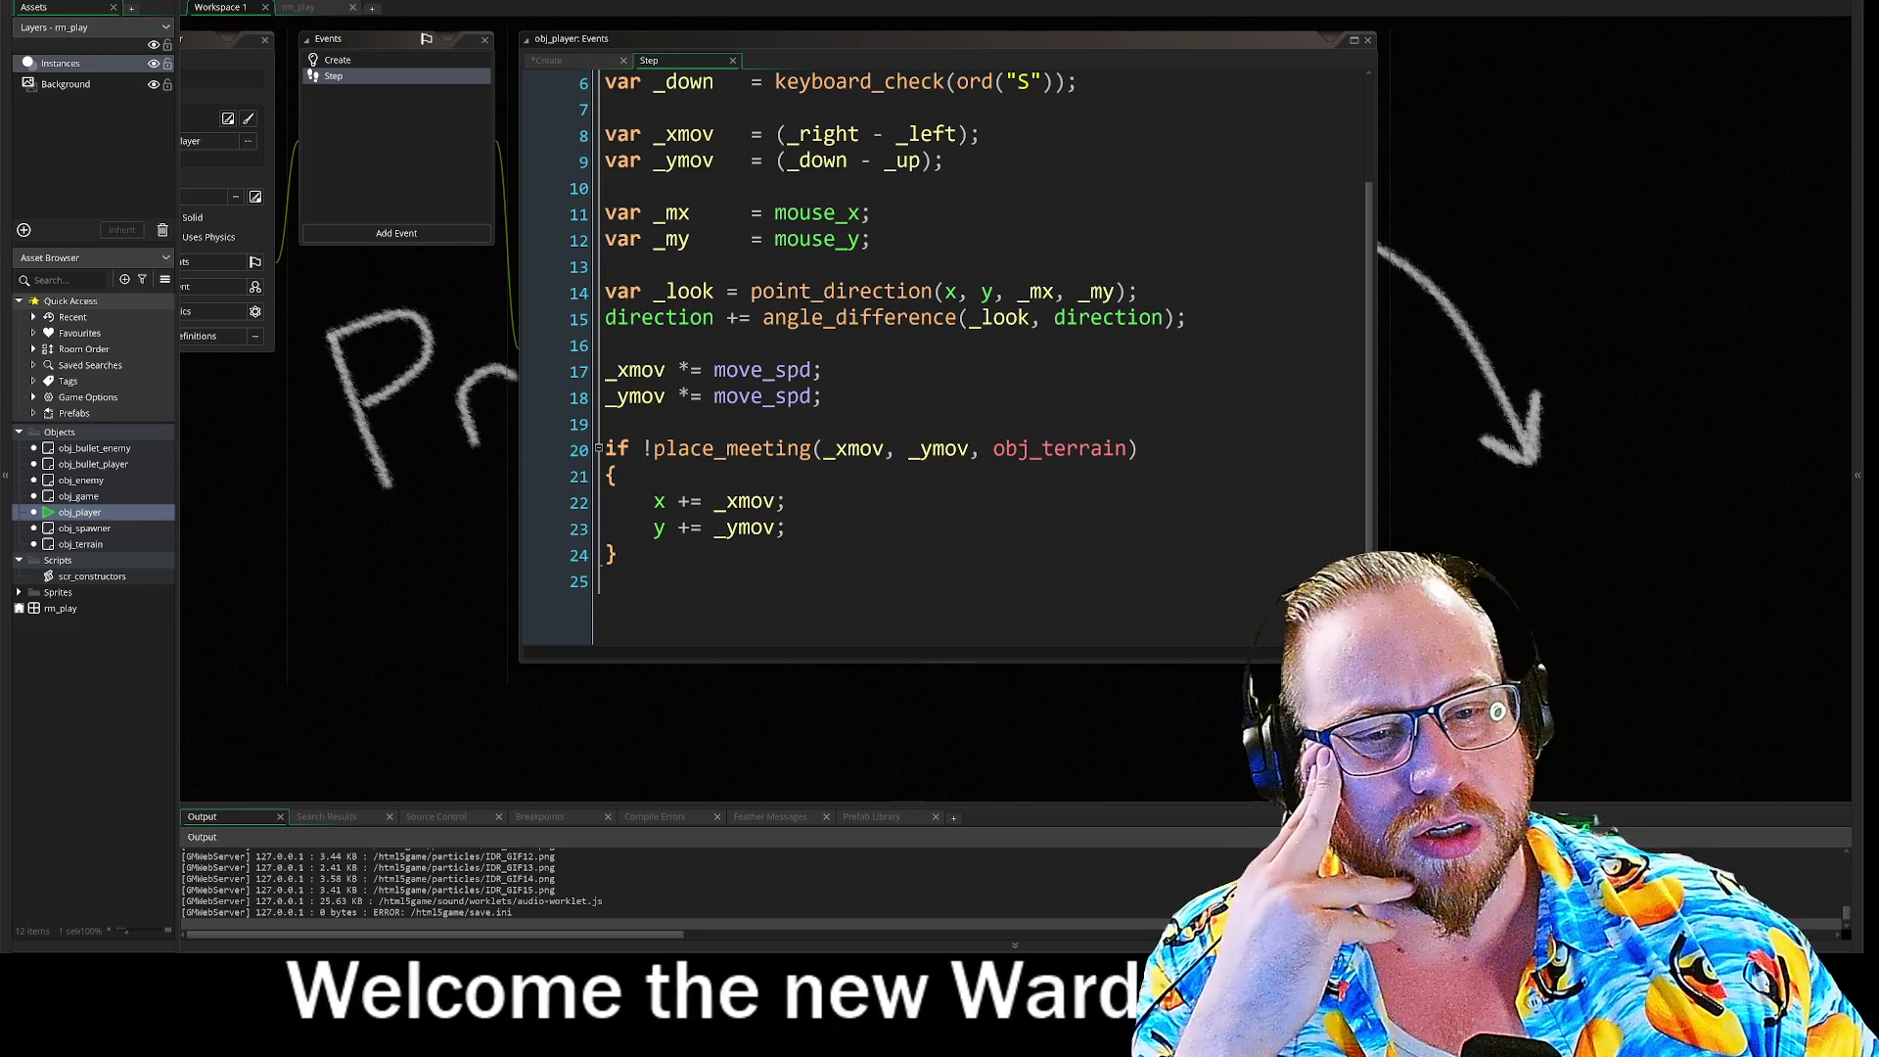
scroll(944, 353, "up", 2)
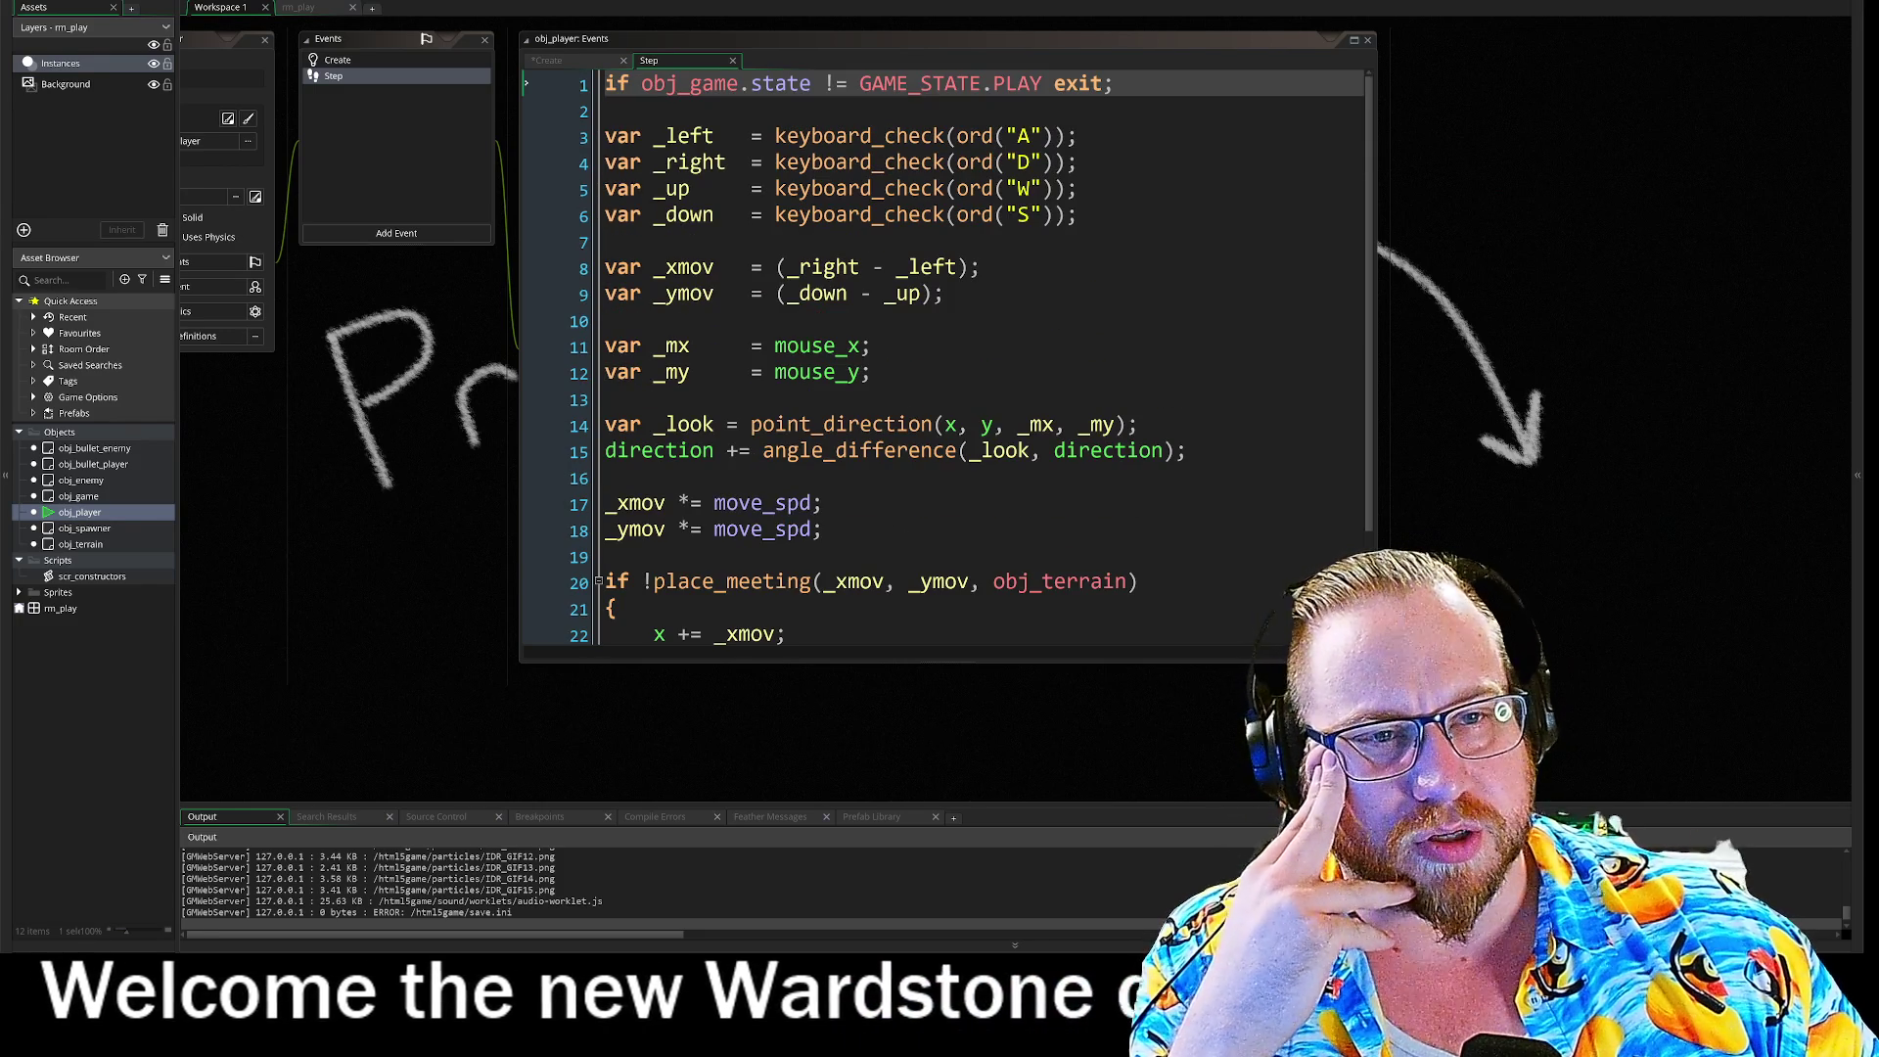
left_click_drag(881, 662, 881, 783)
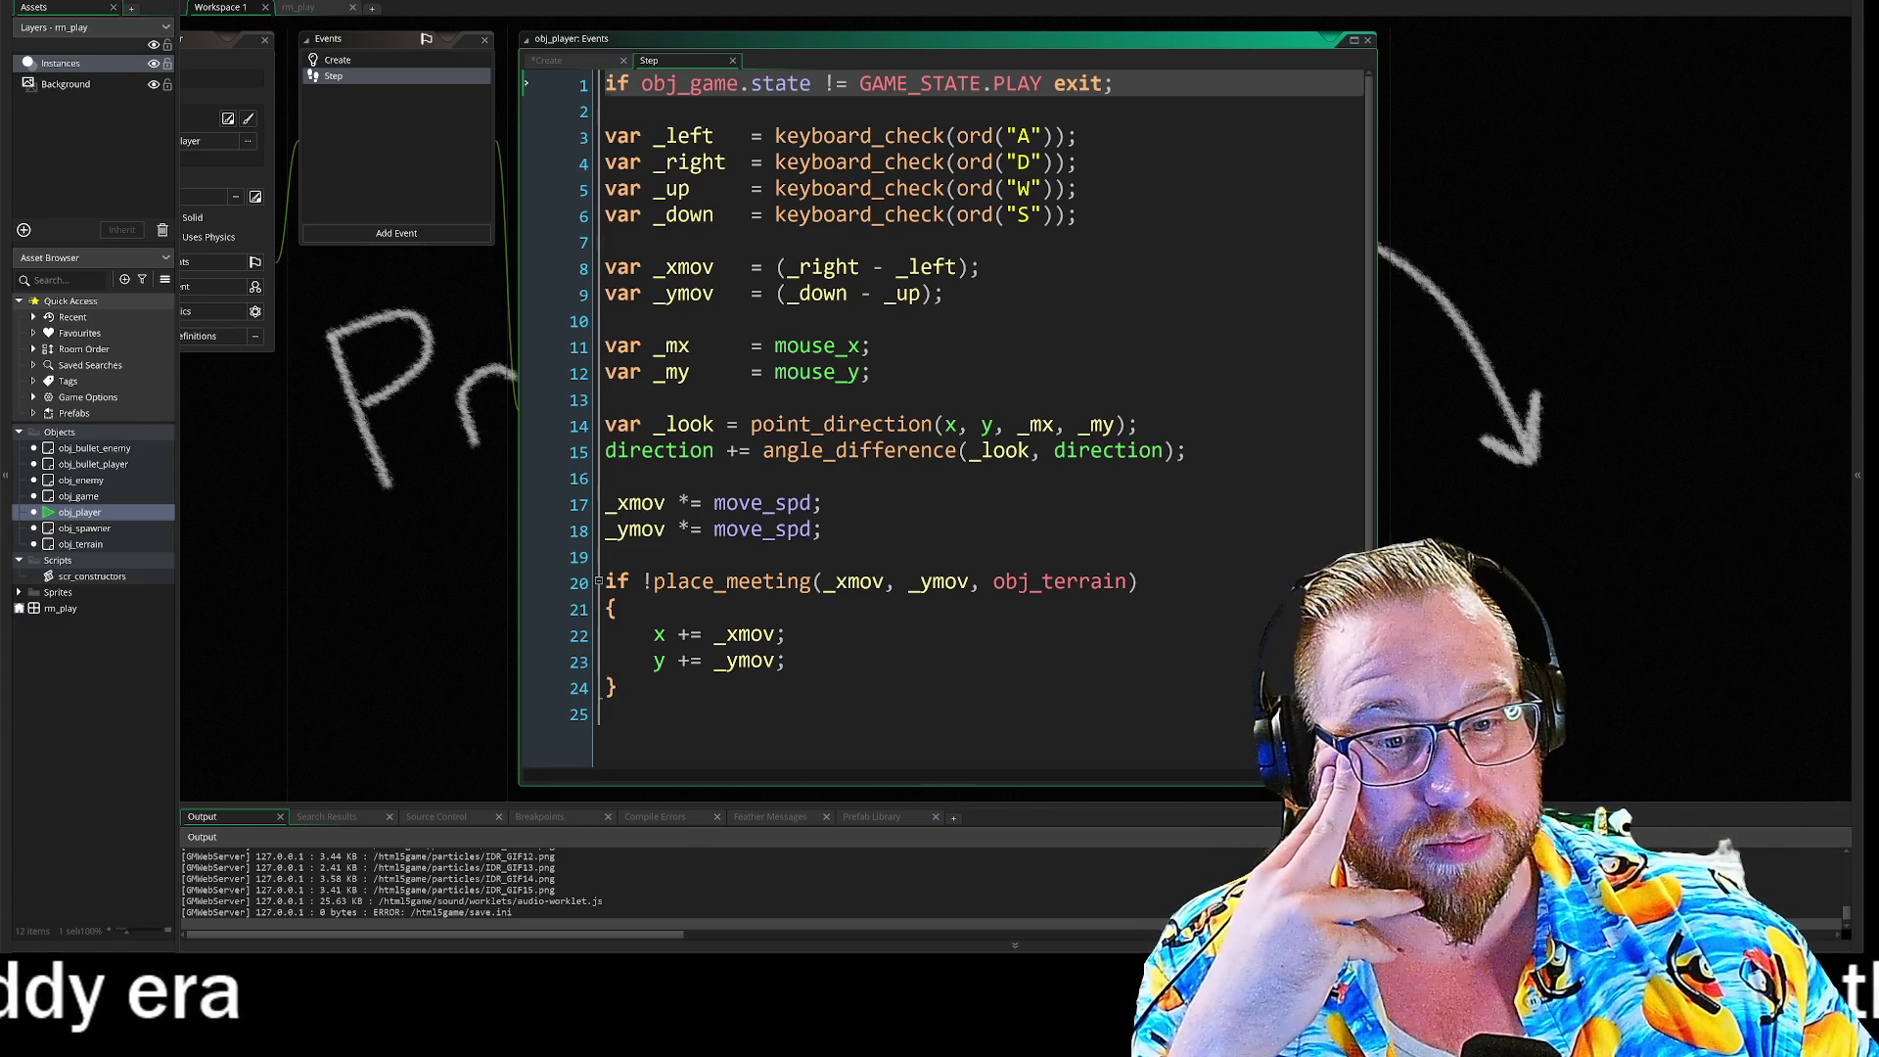
left_click(604, 556)
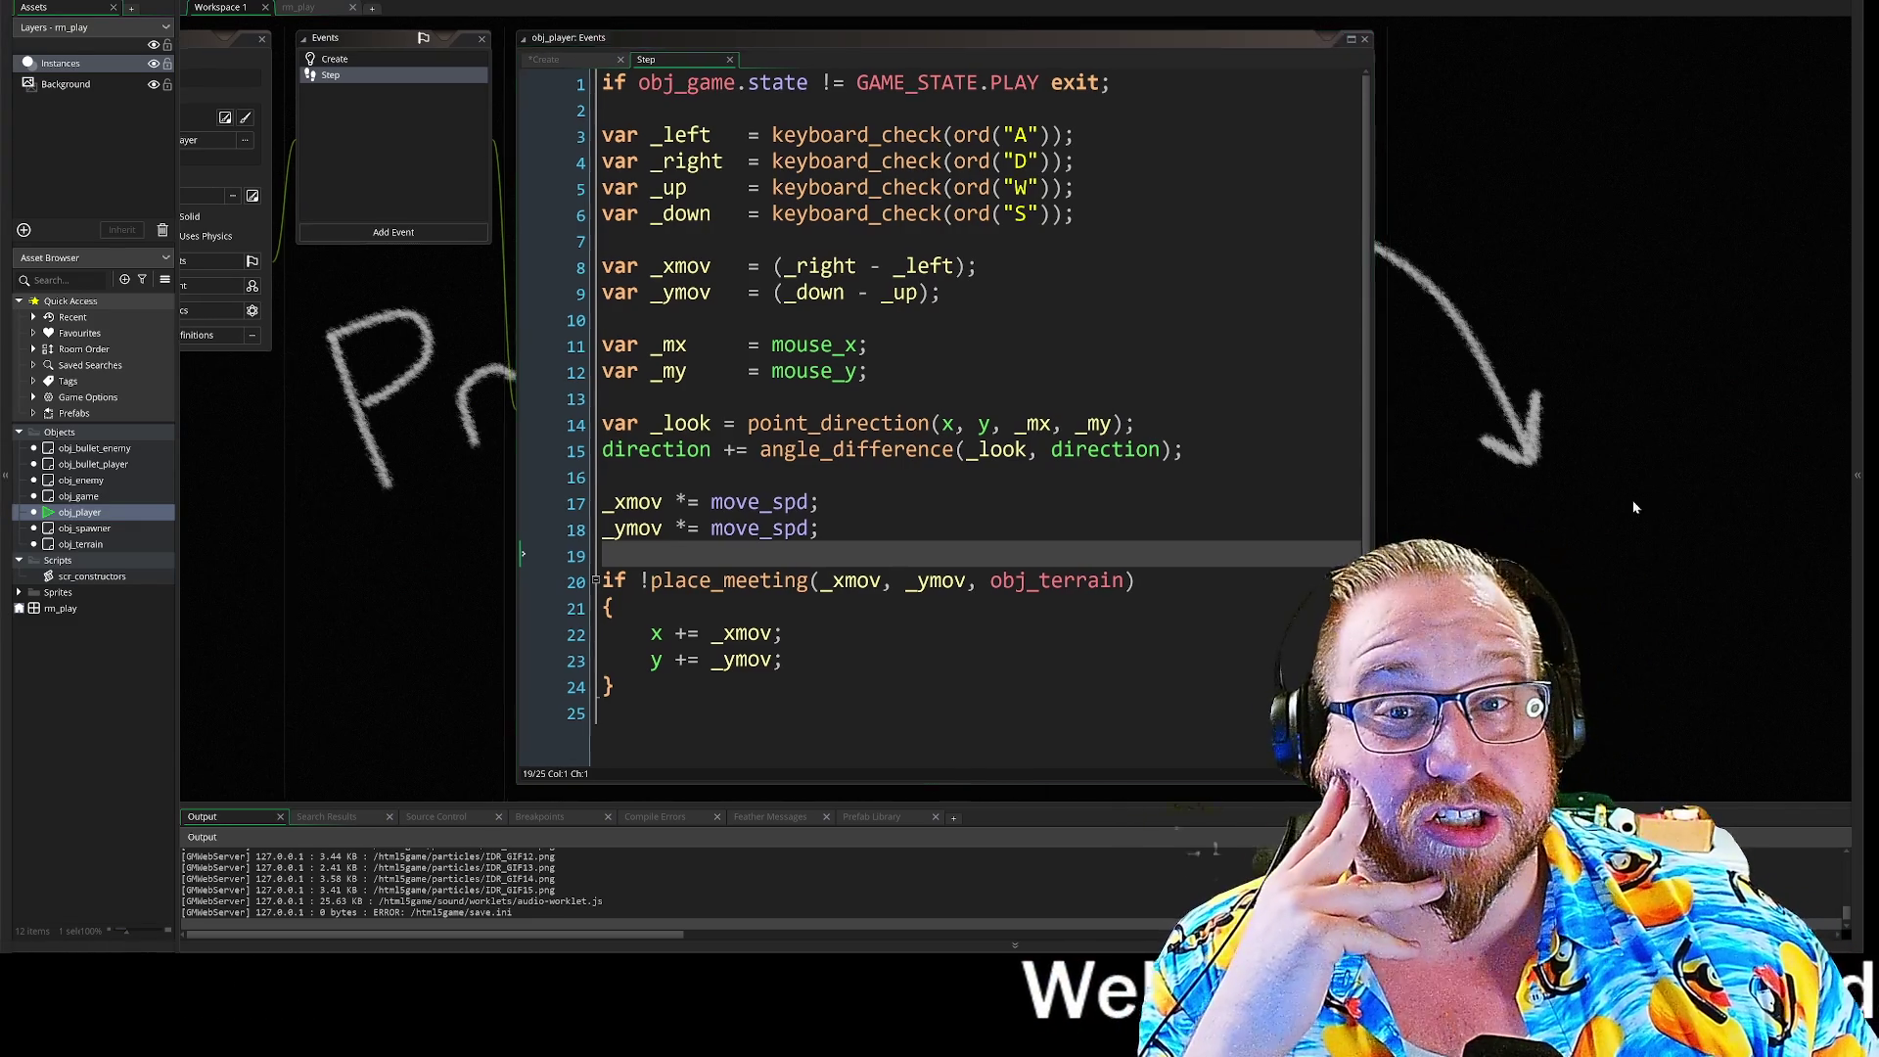
Step: Pan the workspace left to keep obj_player's Step event code in view
left_click_drag(1634, 507, 1535, 502)
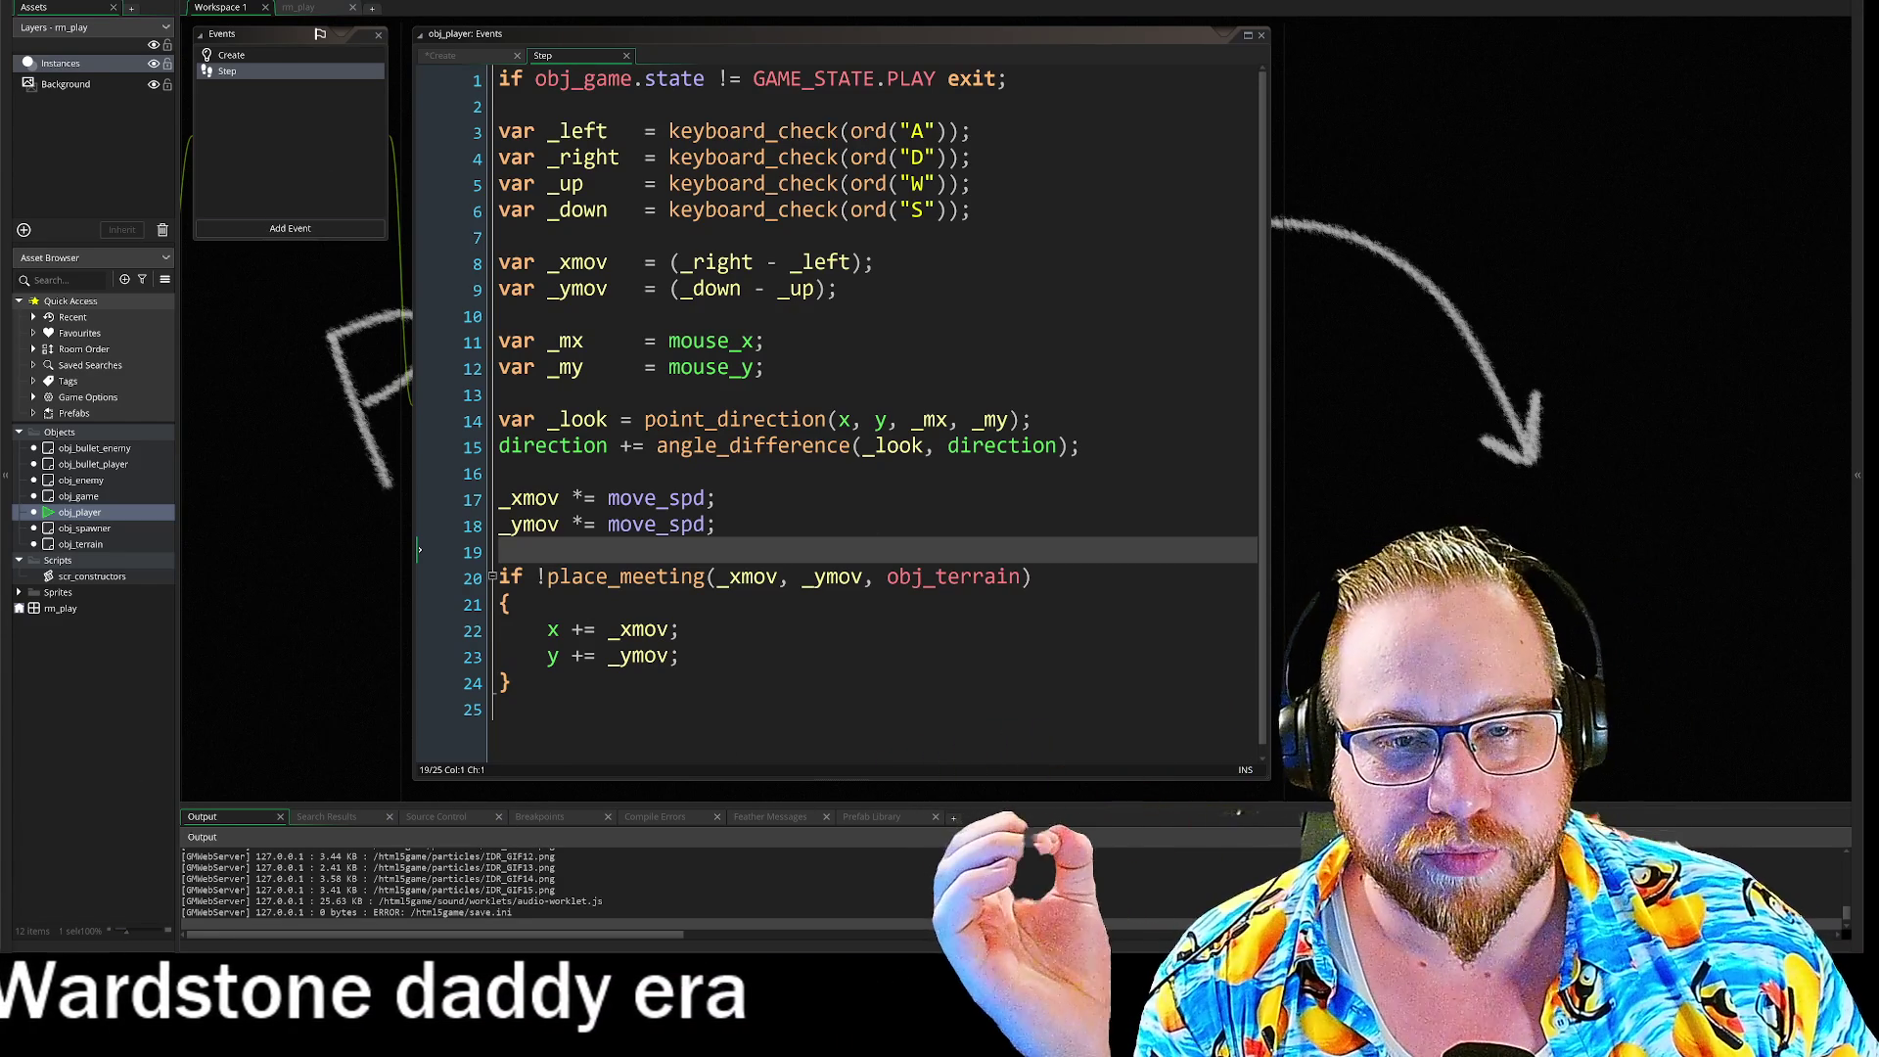
Step: Save and rebuild the game, start it past the title screen, and return to the game tab
key("F5")
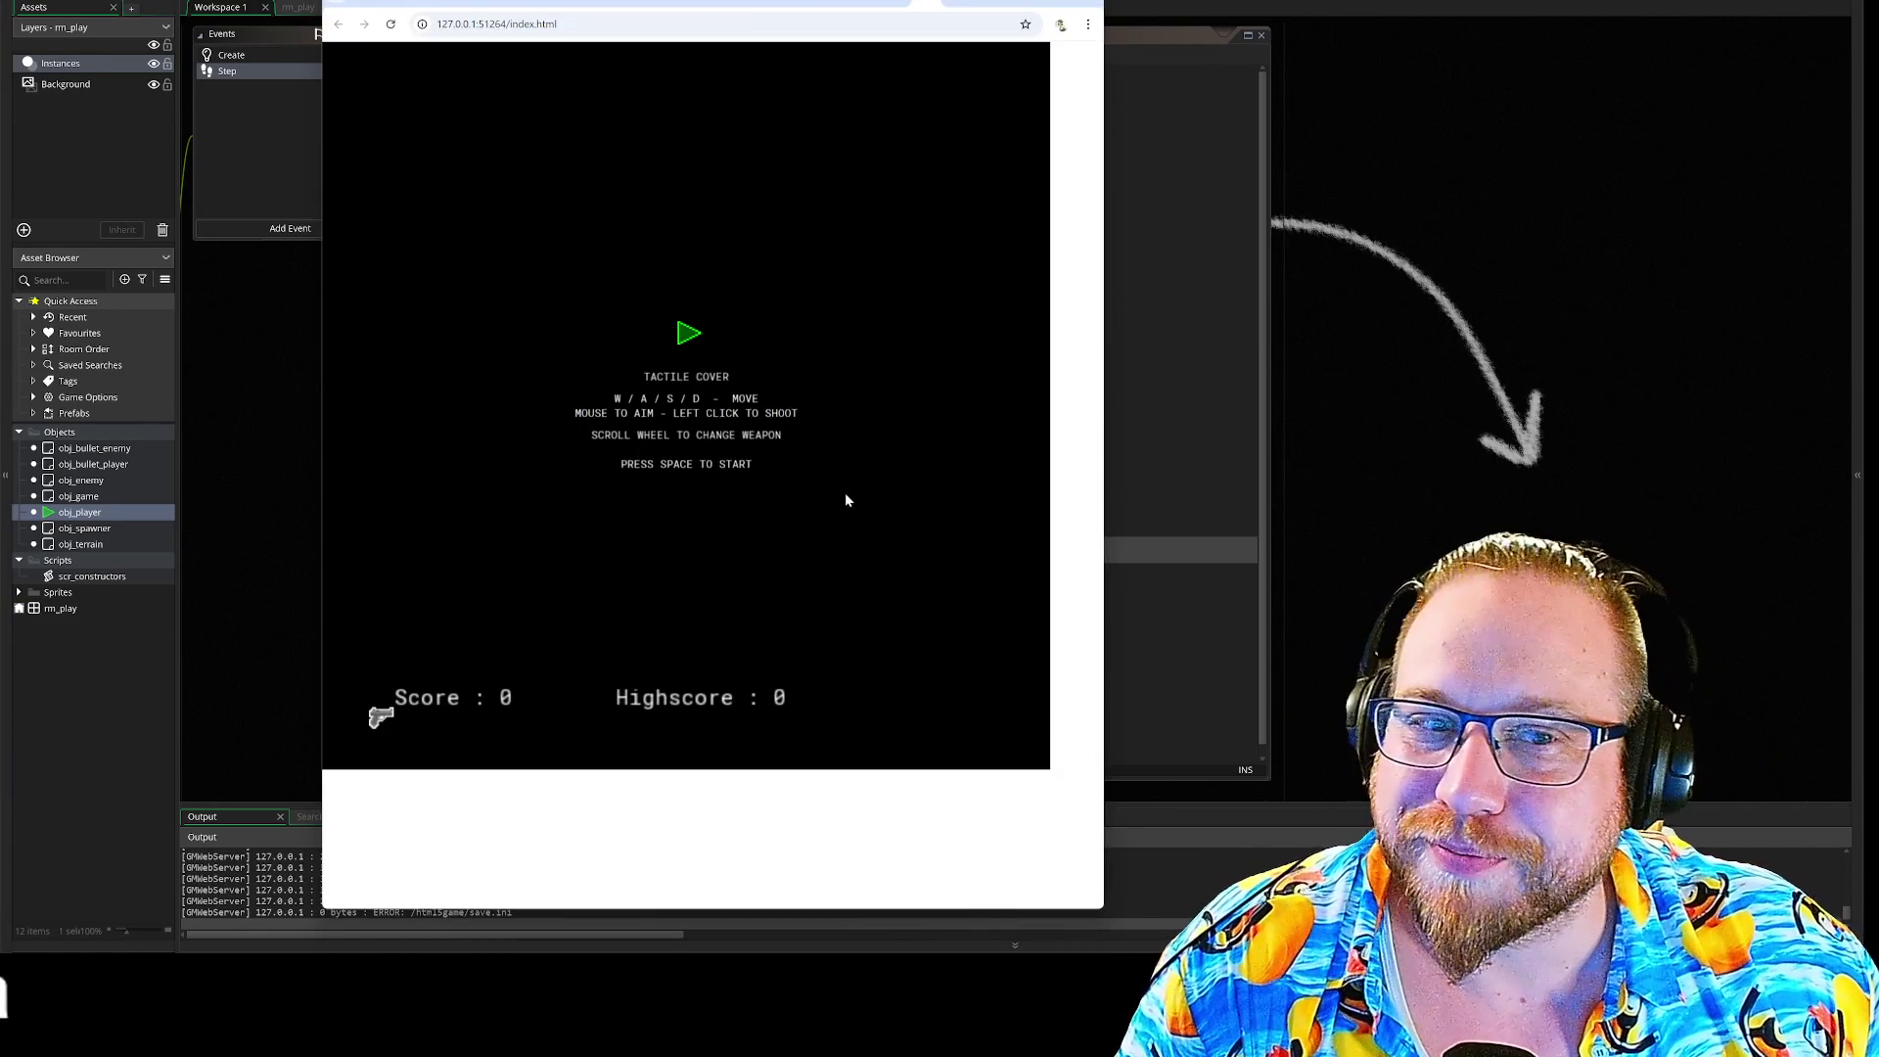
key("space")
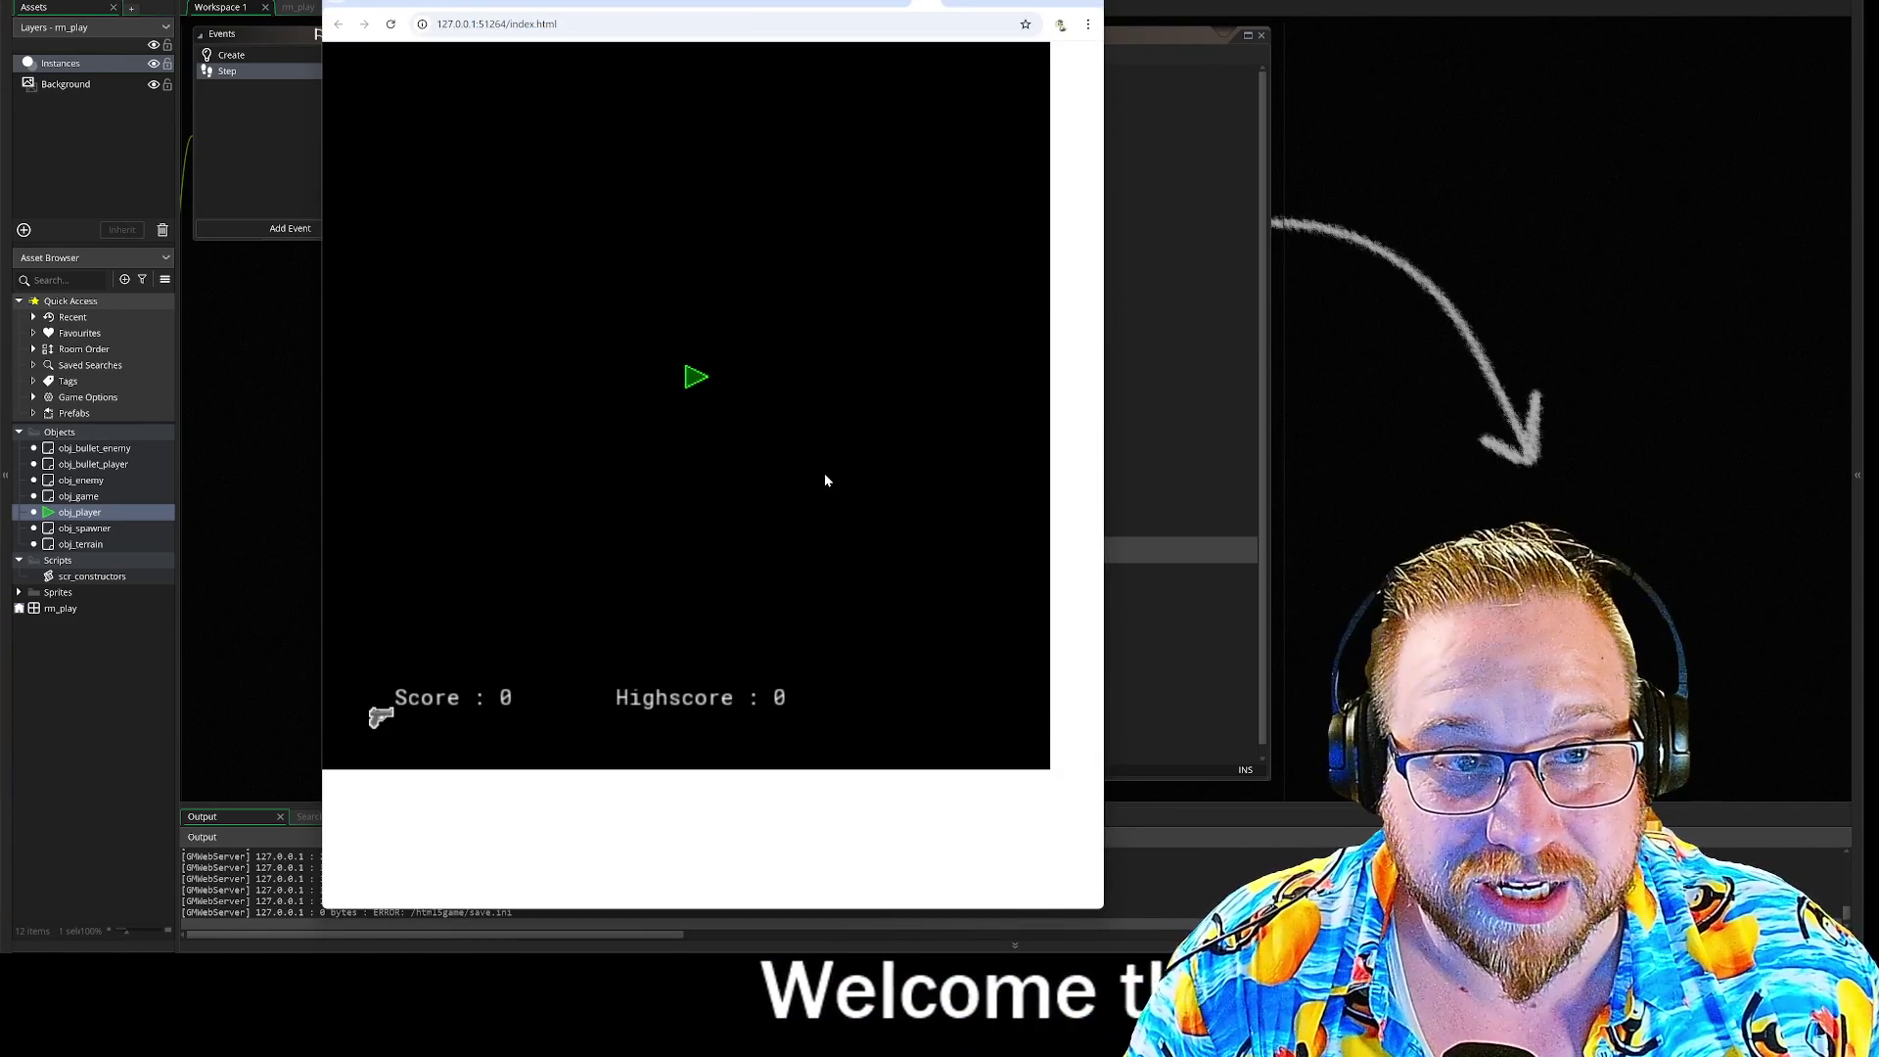
left_click(925, 3)
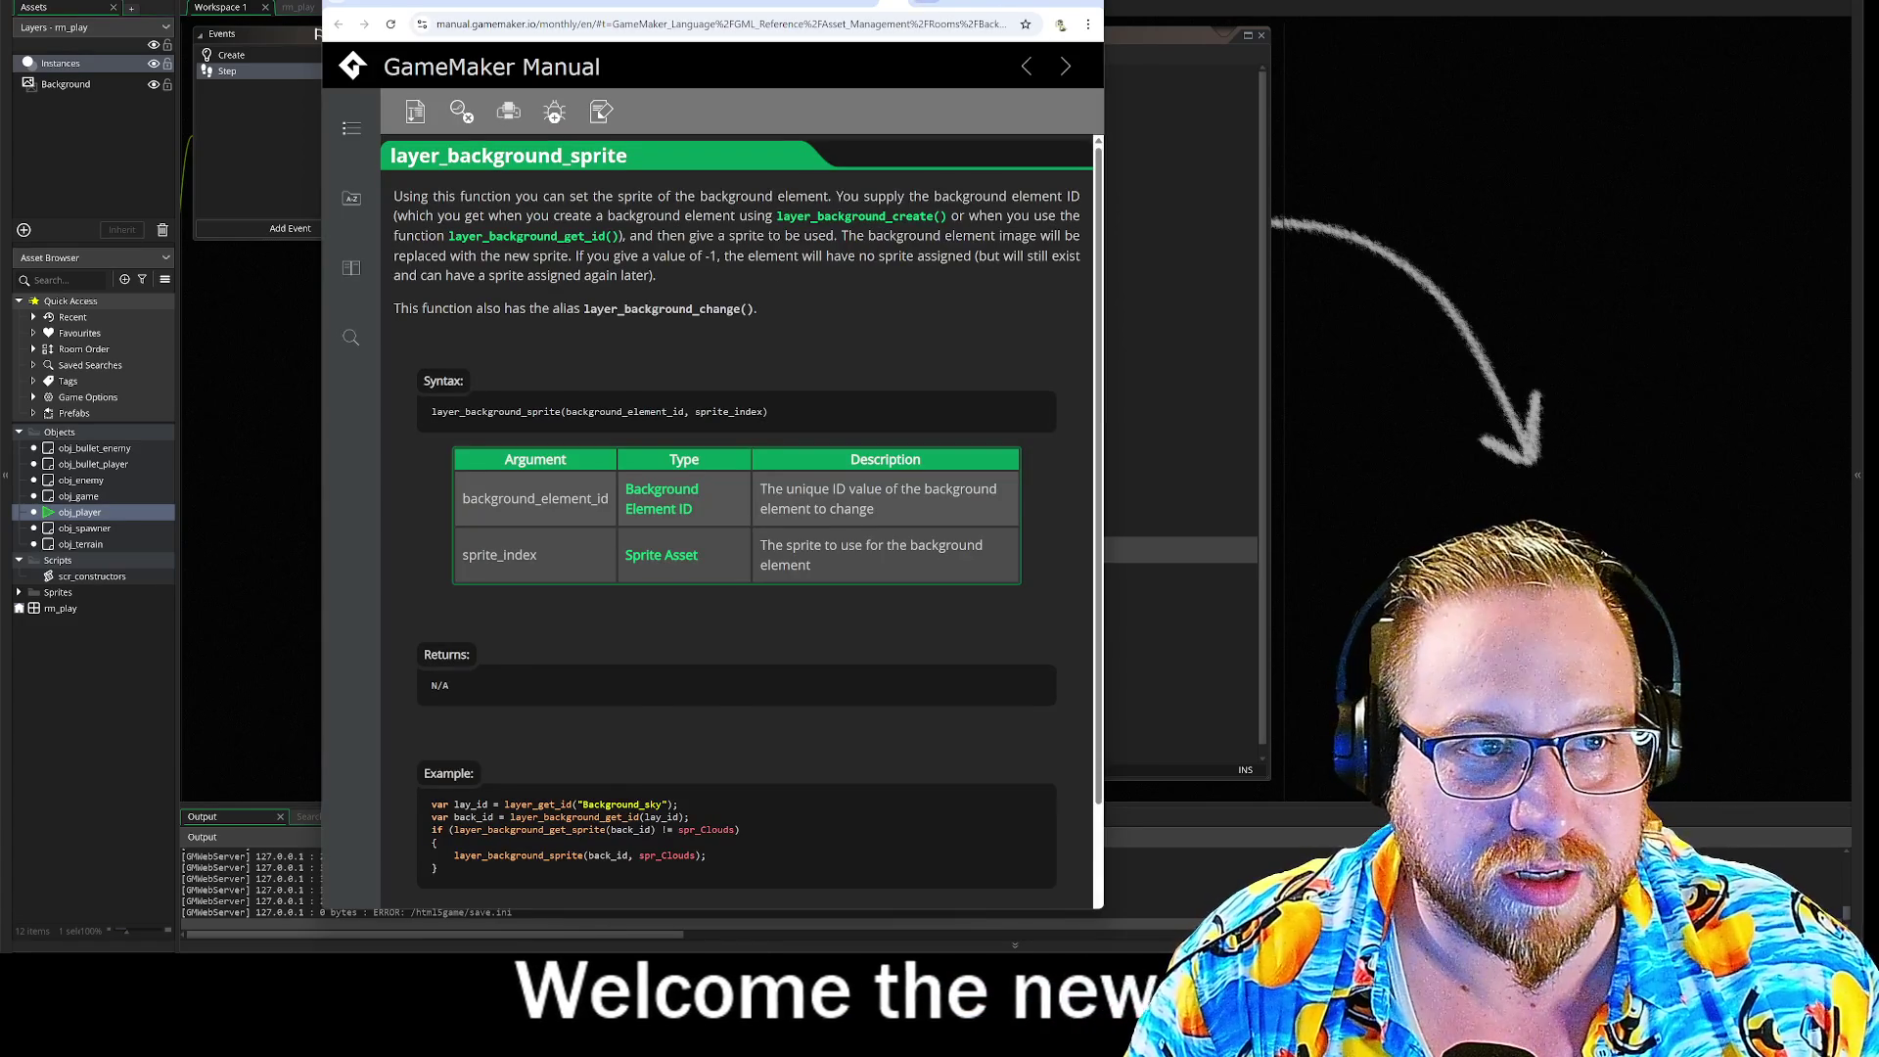
key("ctrl+Tab")
Step: Start a new game and steer the ship with WASD, over the yellow pickup, until game over
mouse_move(1139, 914)
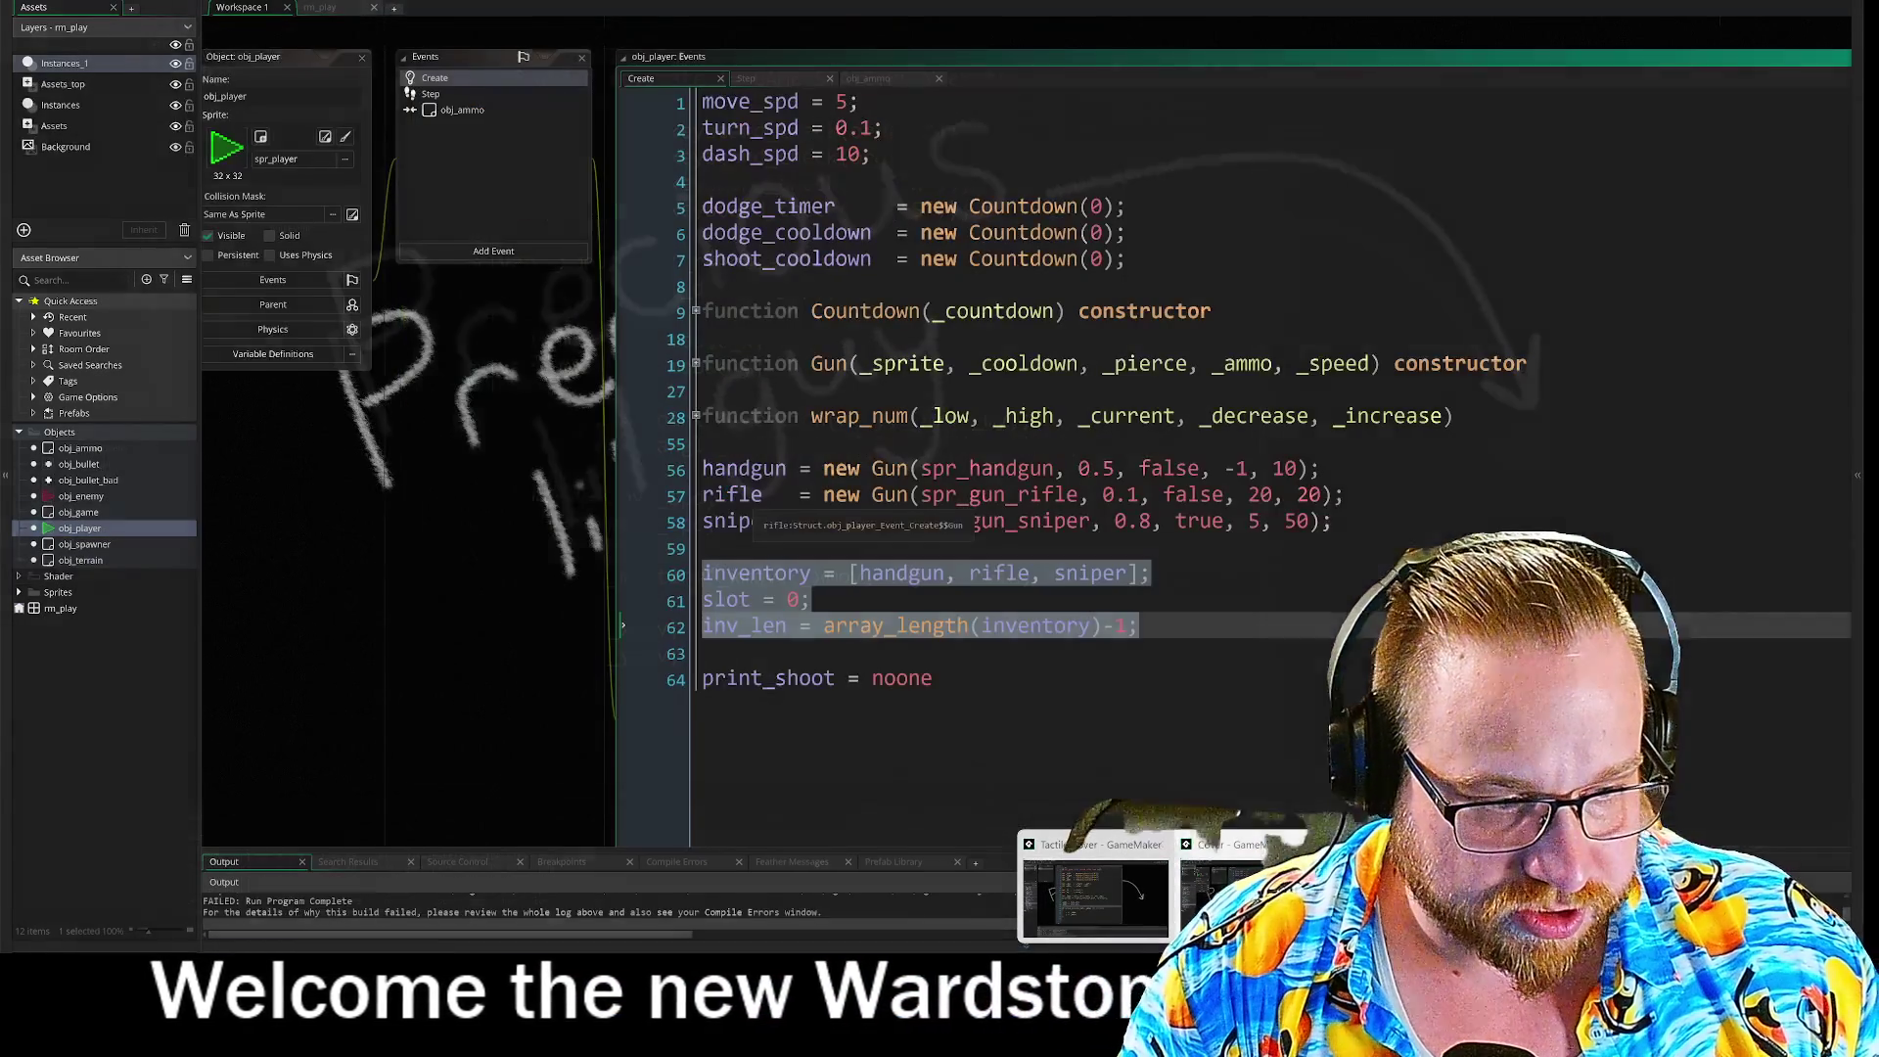
left_click(1247, 895)
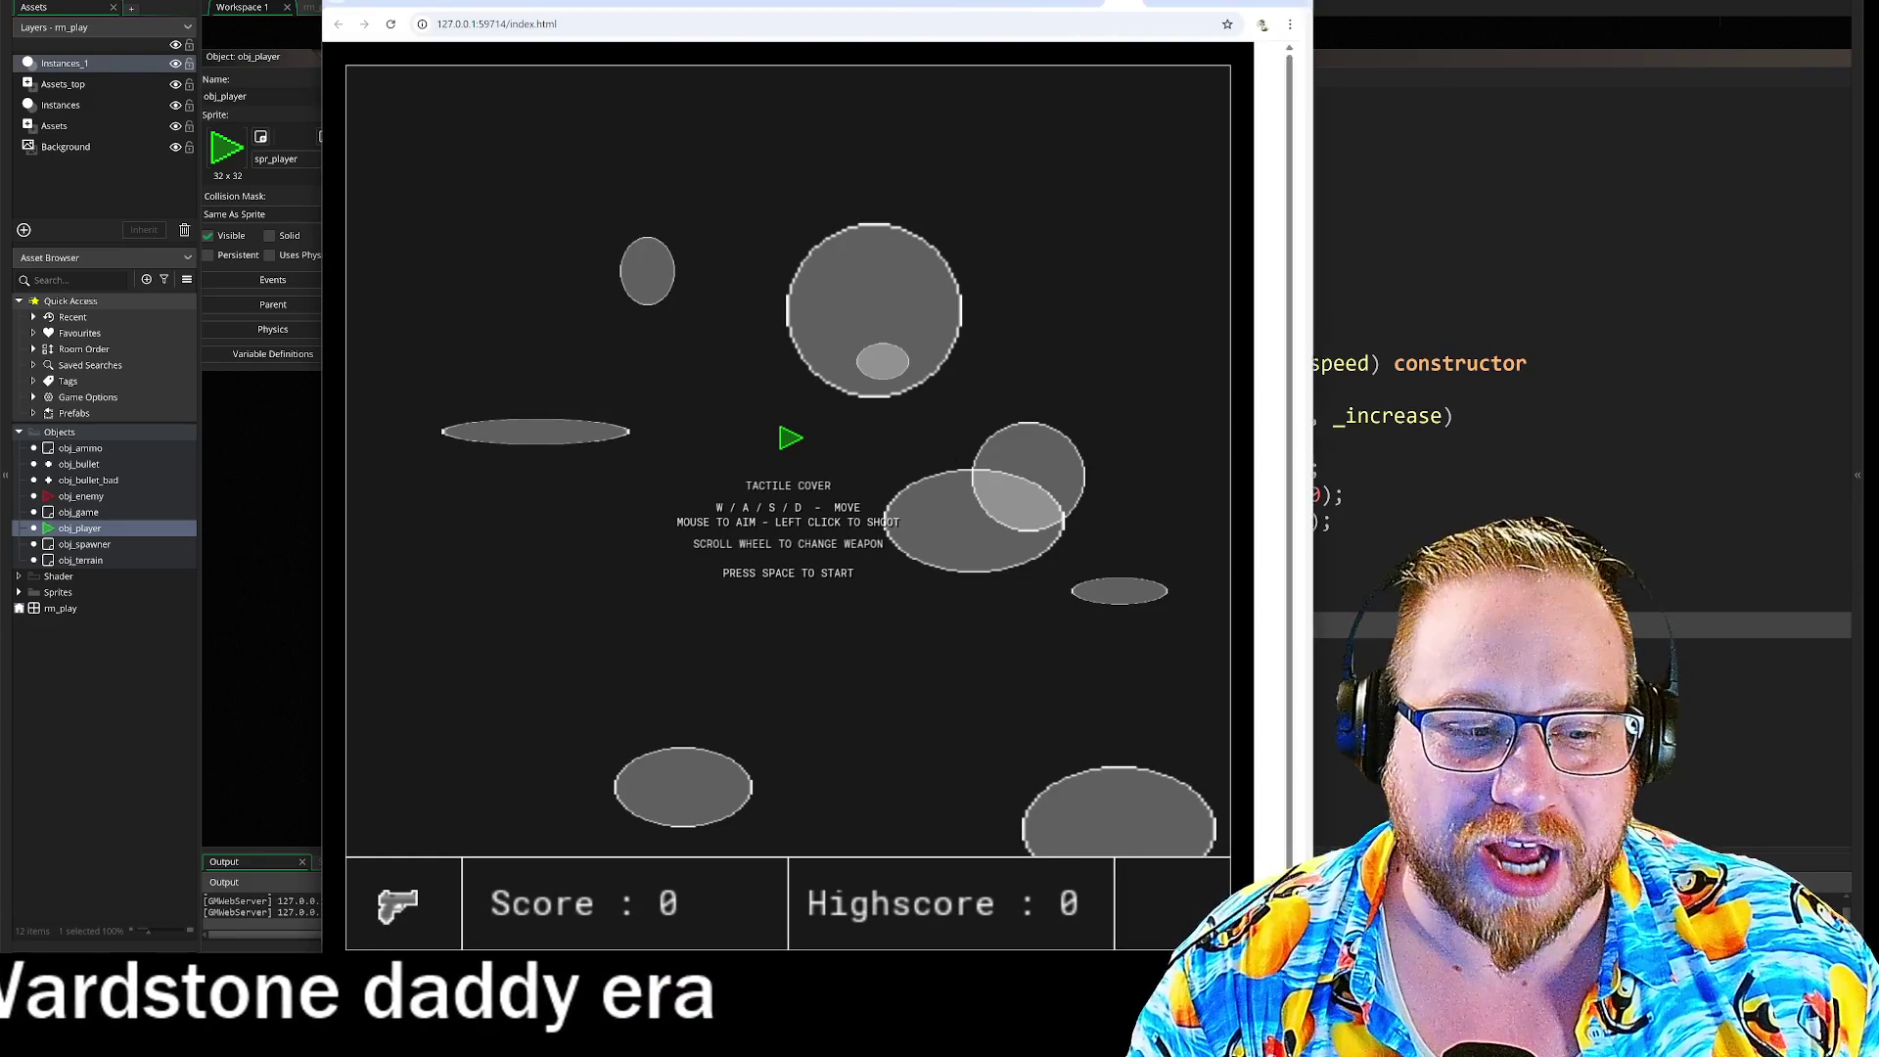
key("space")
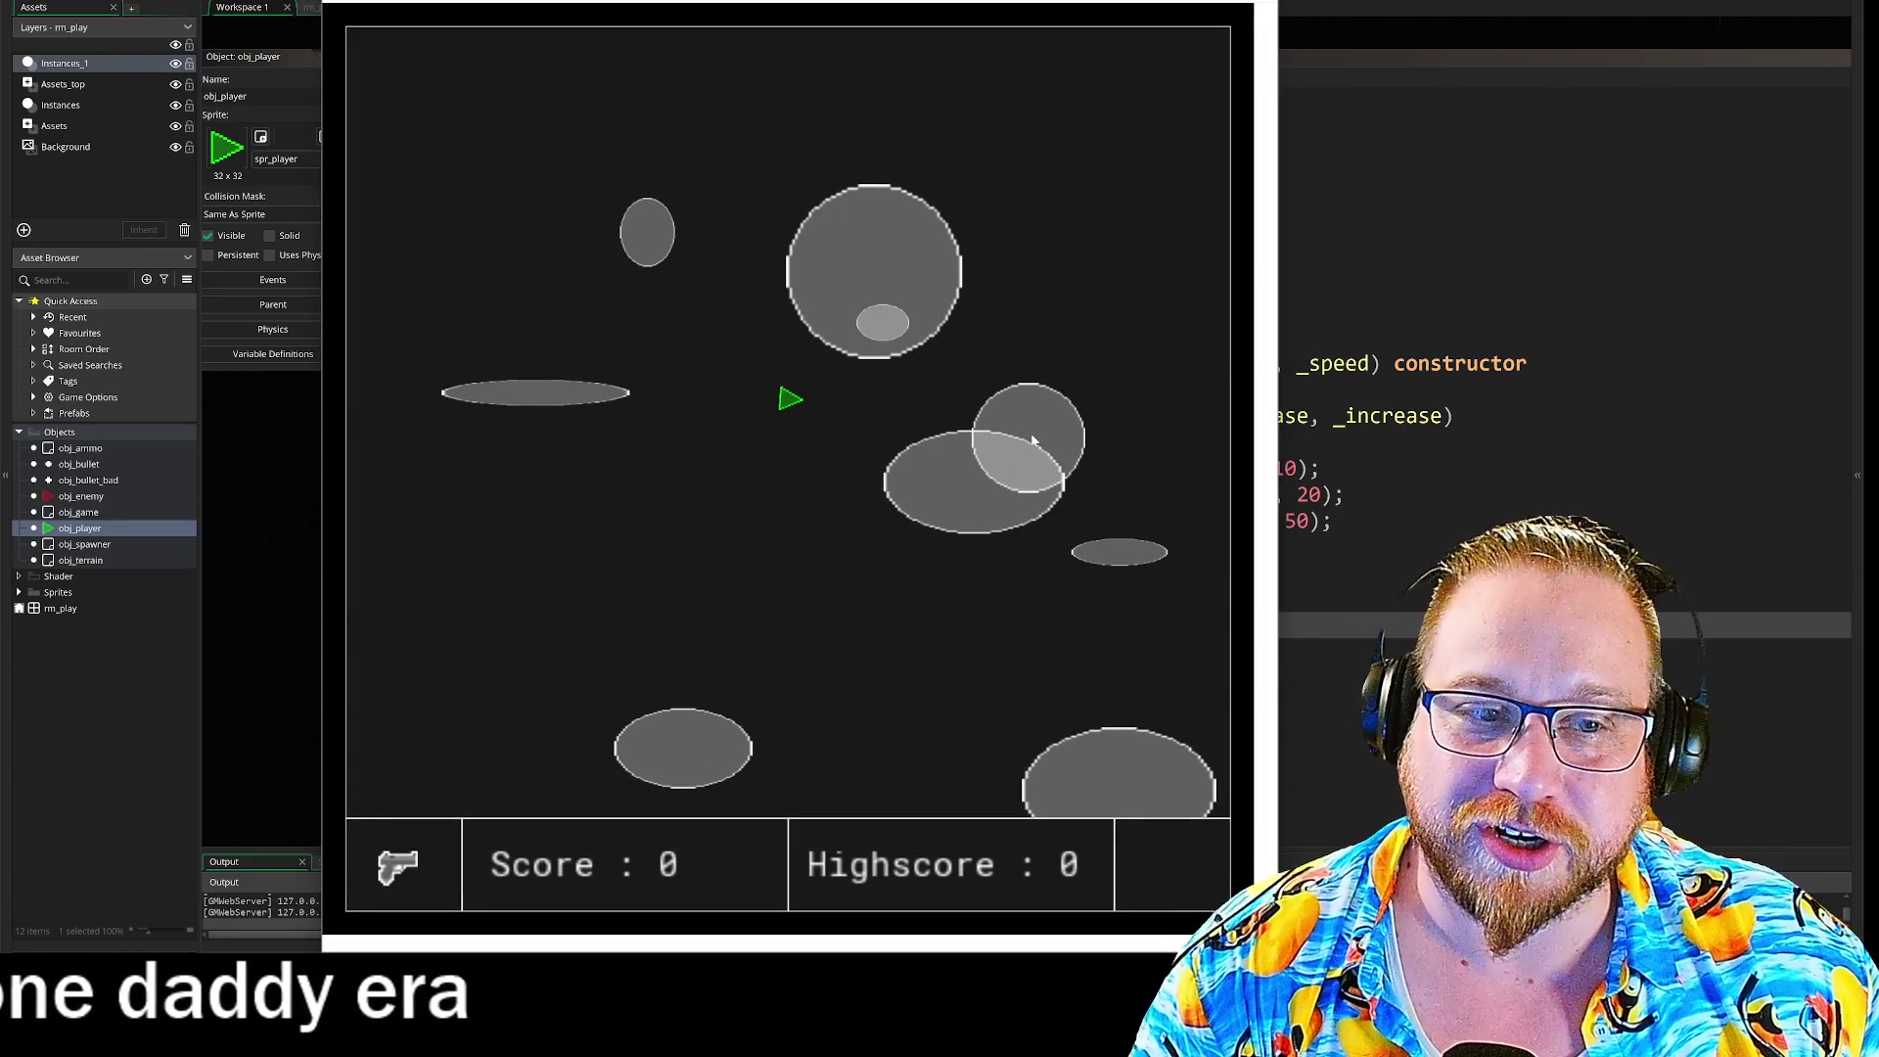
key("w")
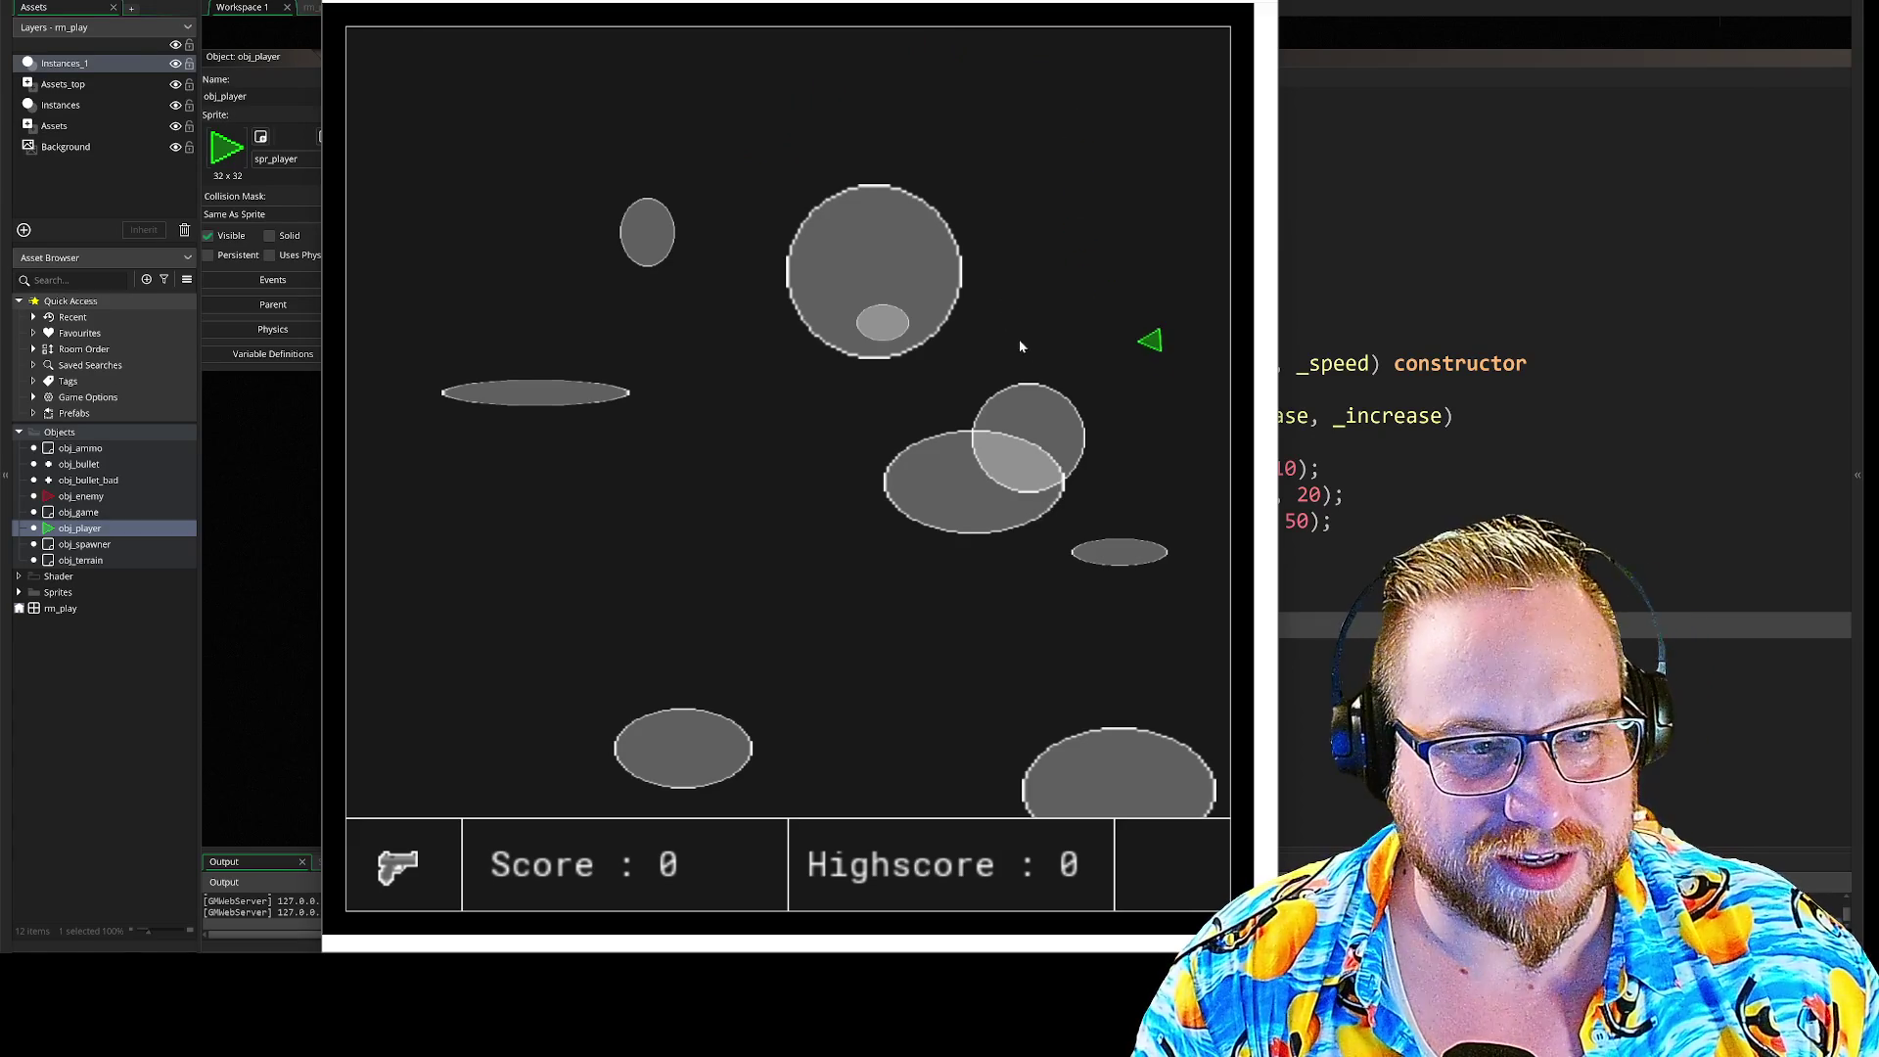
key("w")
key("a")
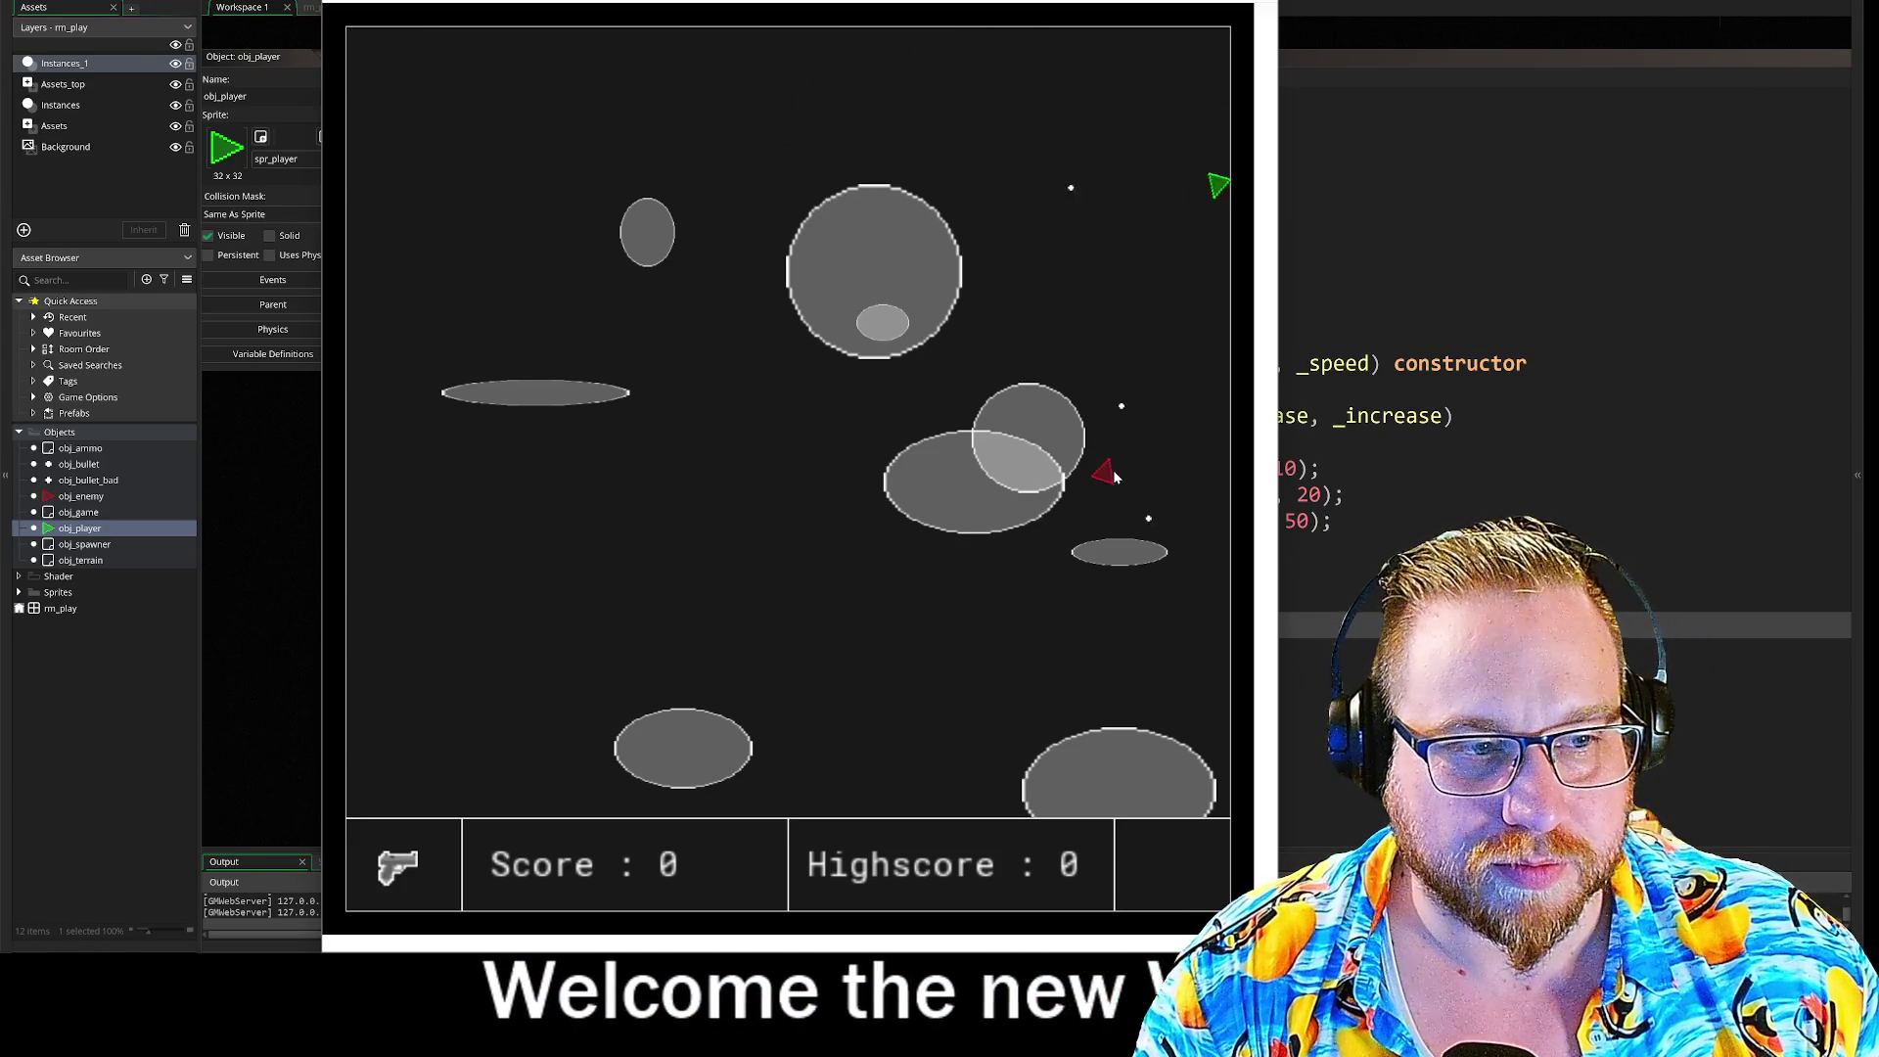
key("s")
key("d")
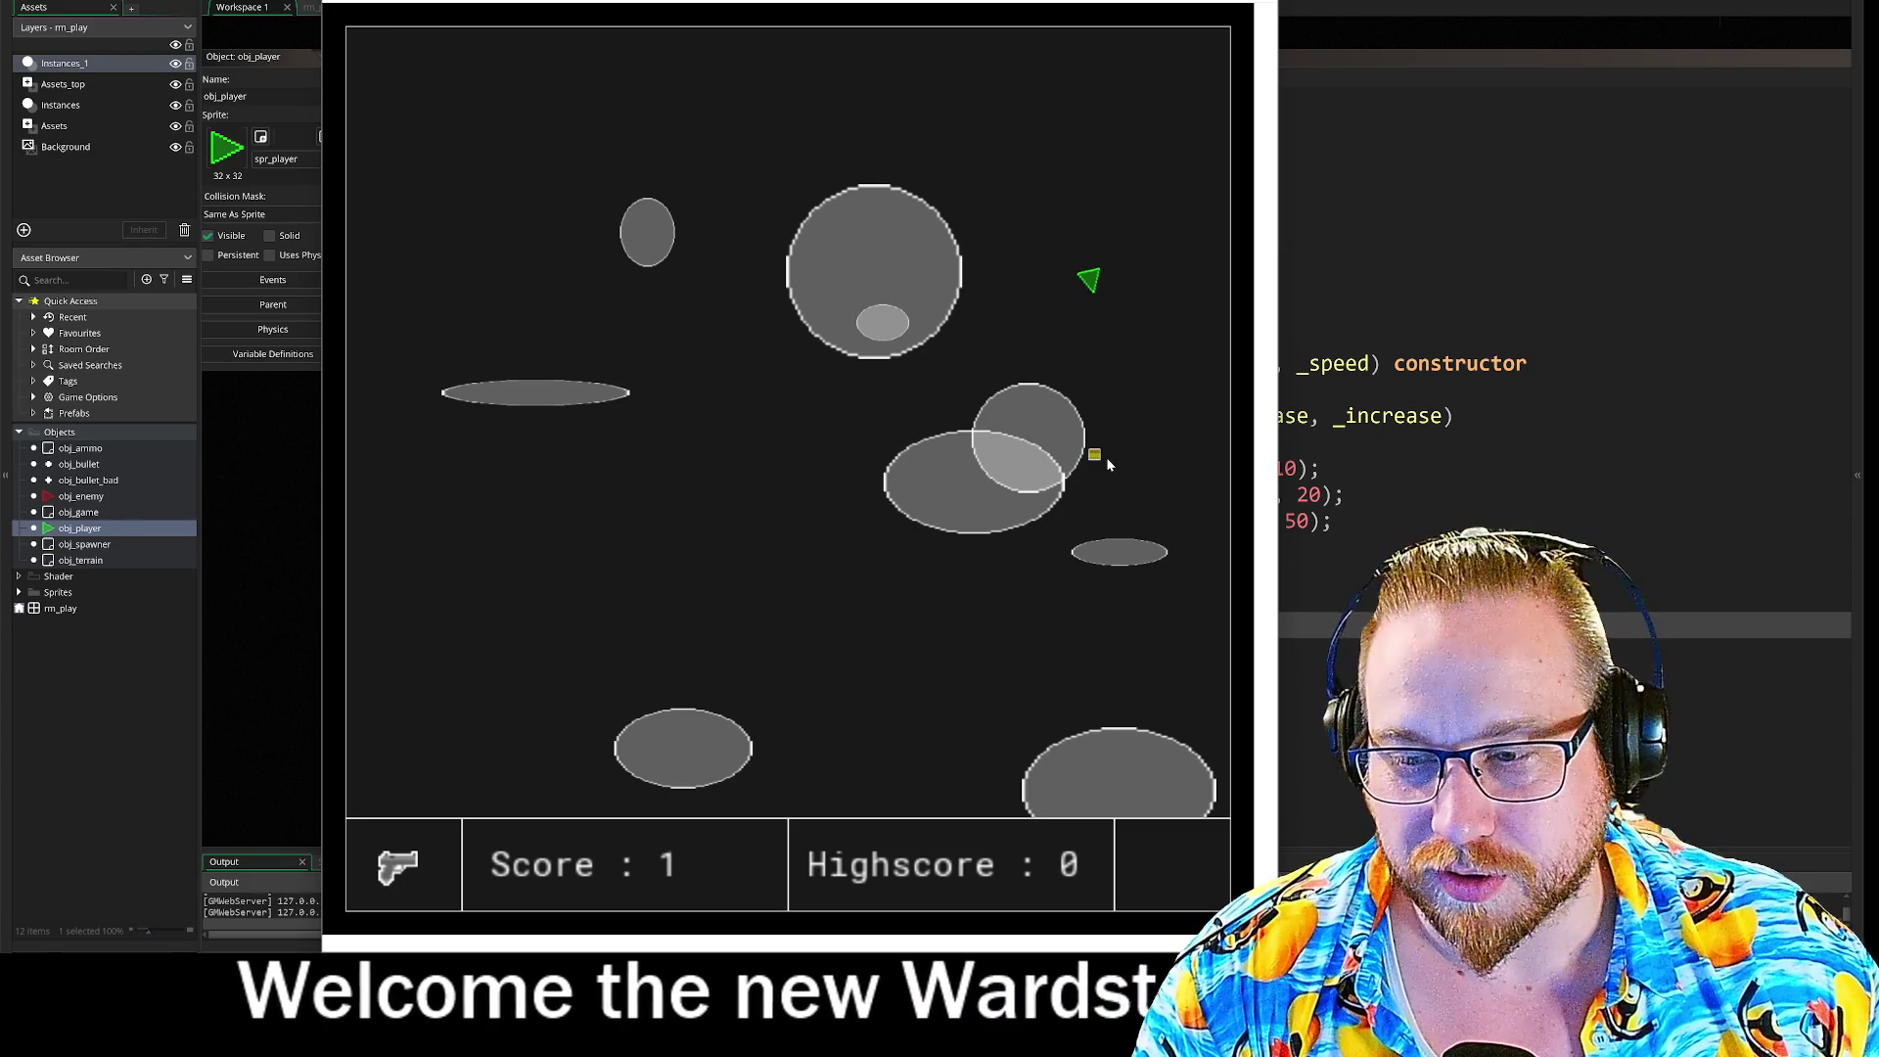
key("w")
key("a")
key("a")
key("s")
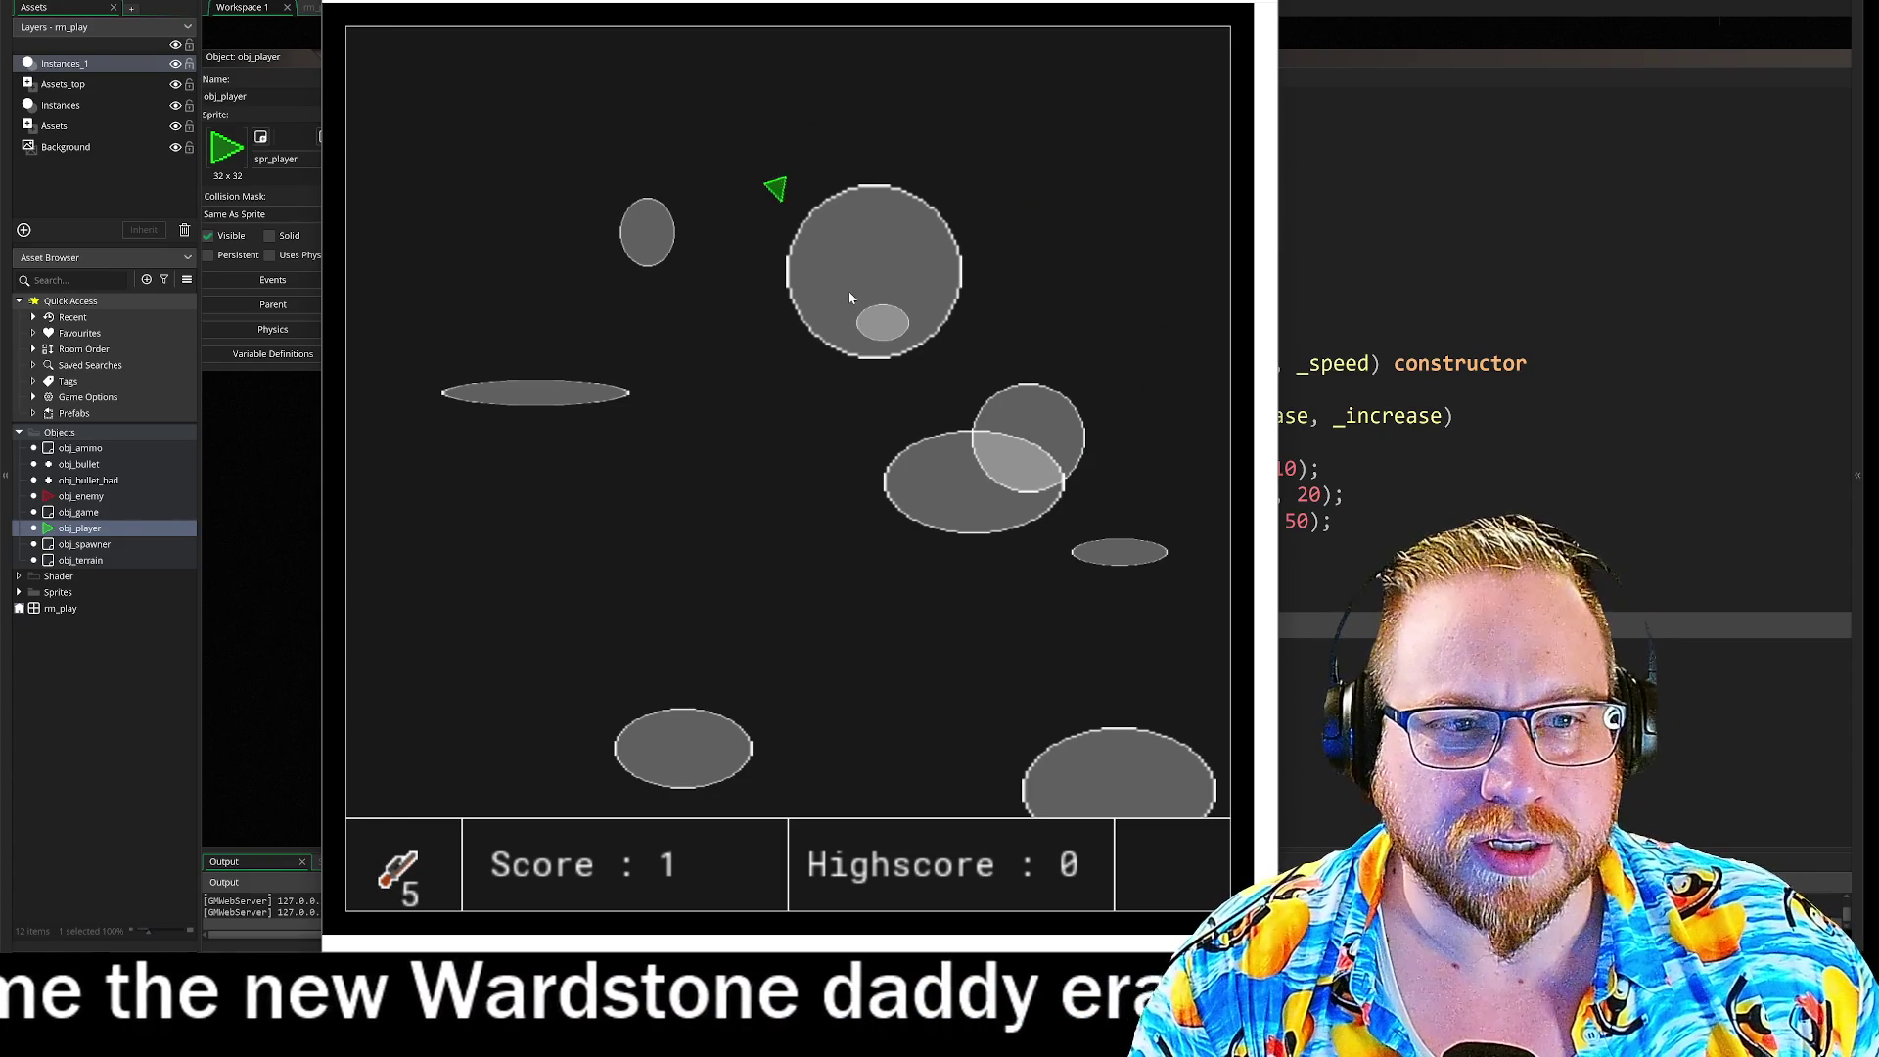
key("w")
key("a")
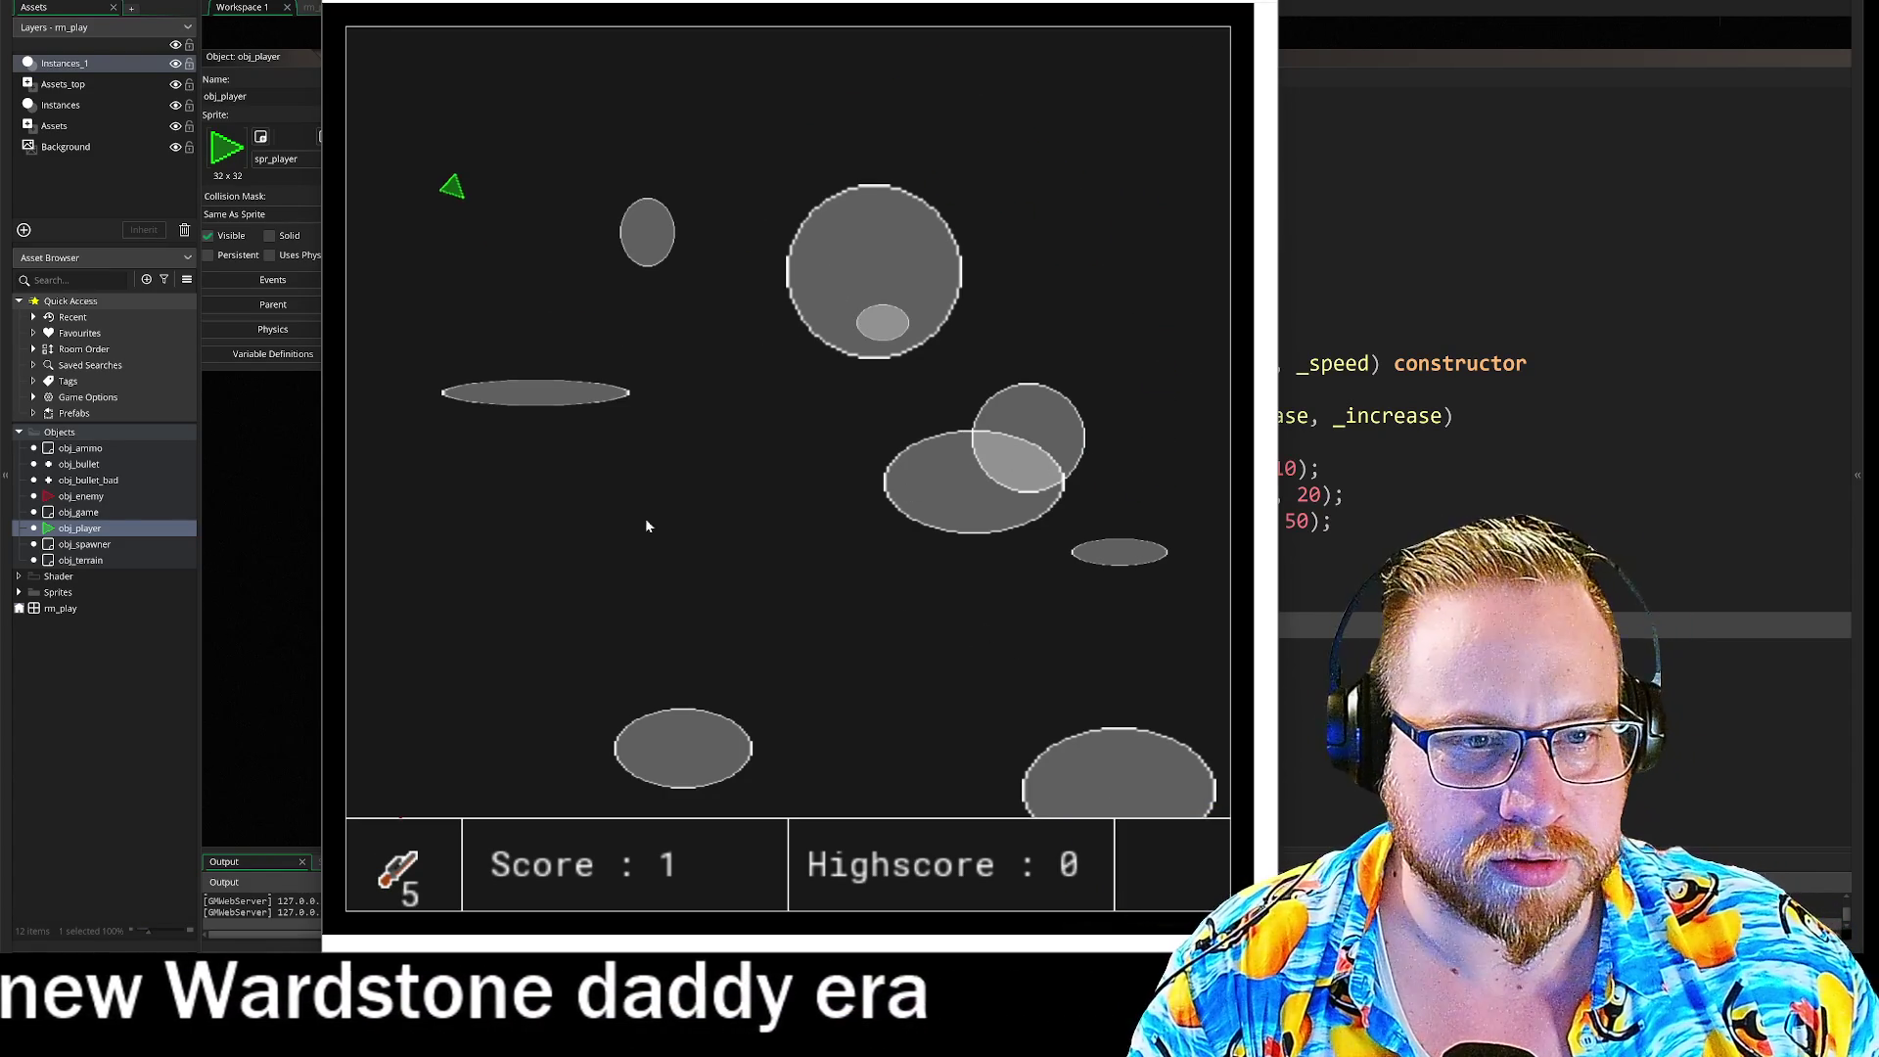
key("w")
key("a")
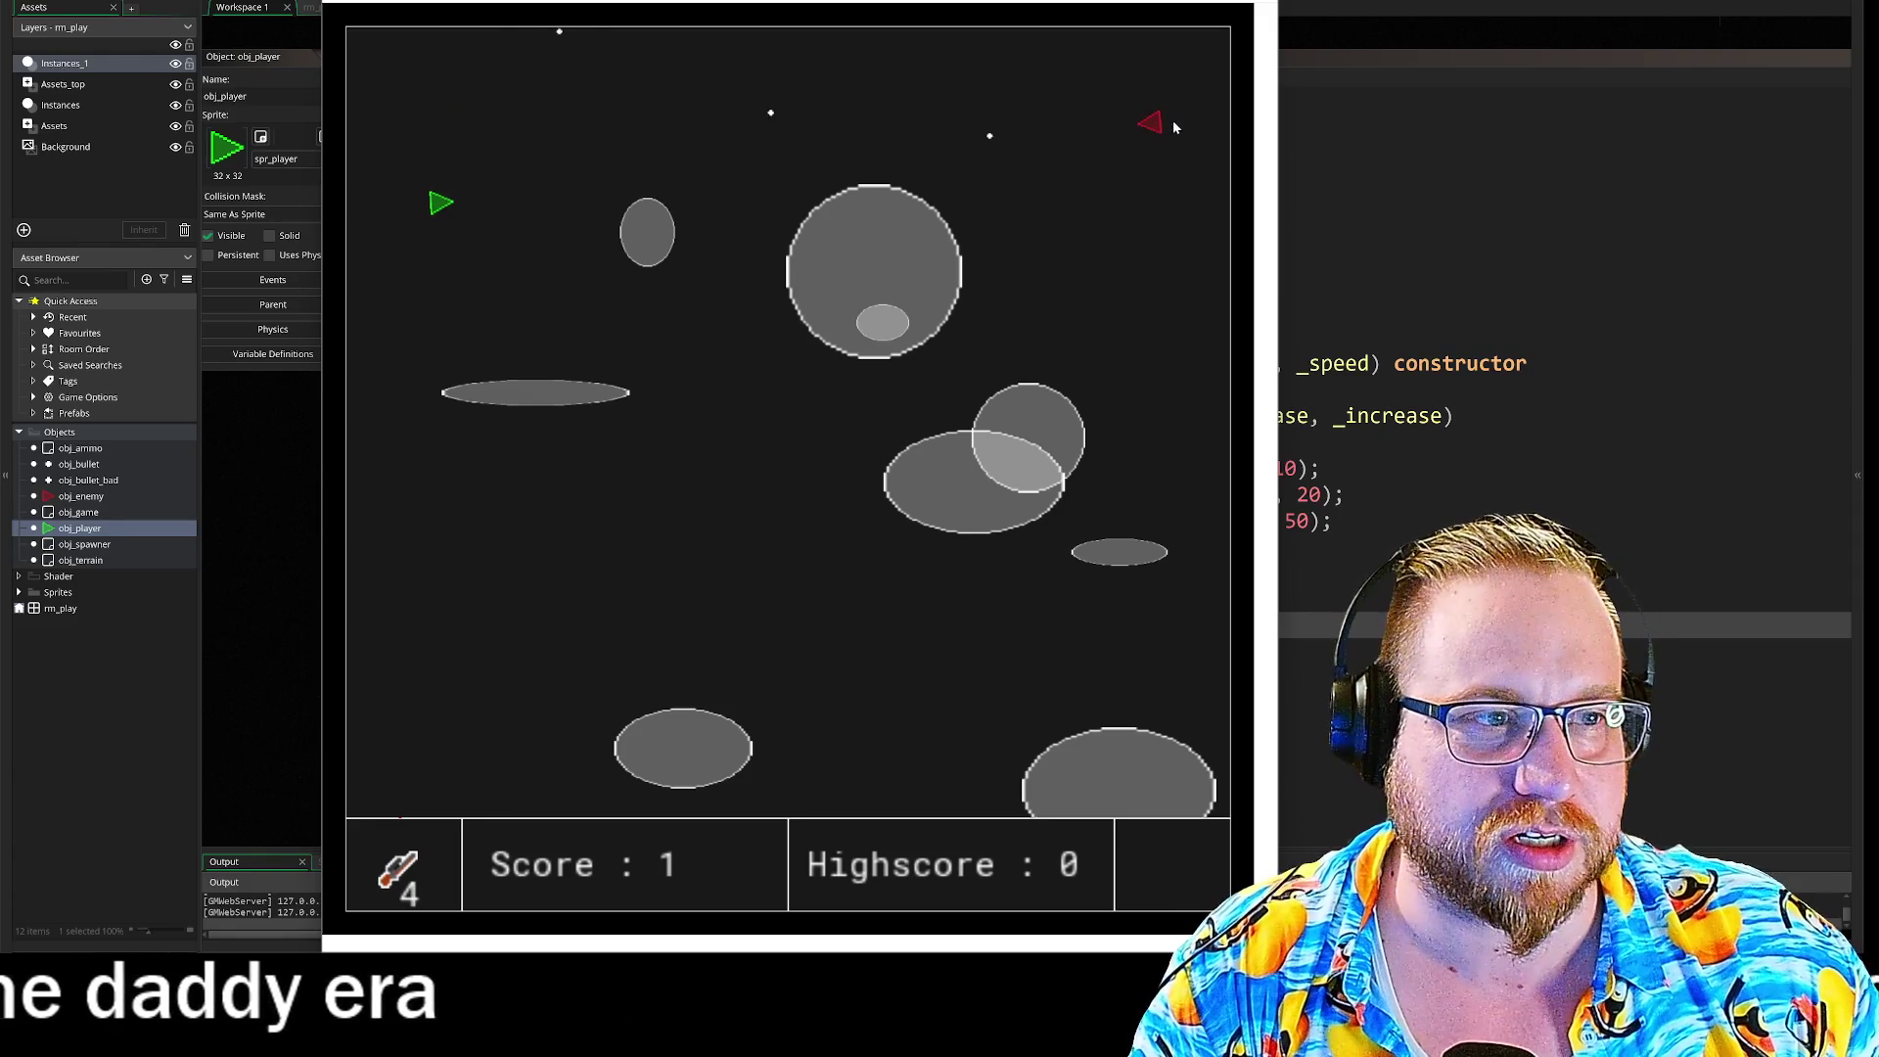
key("w")
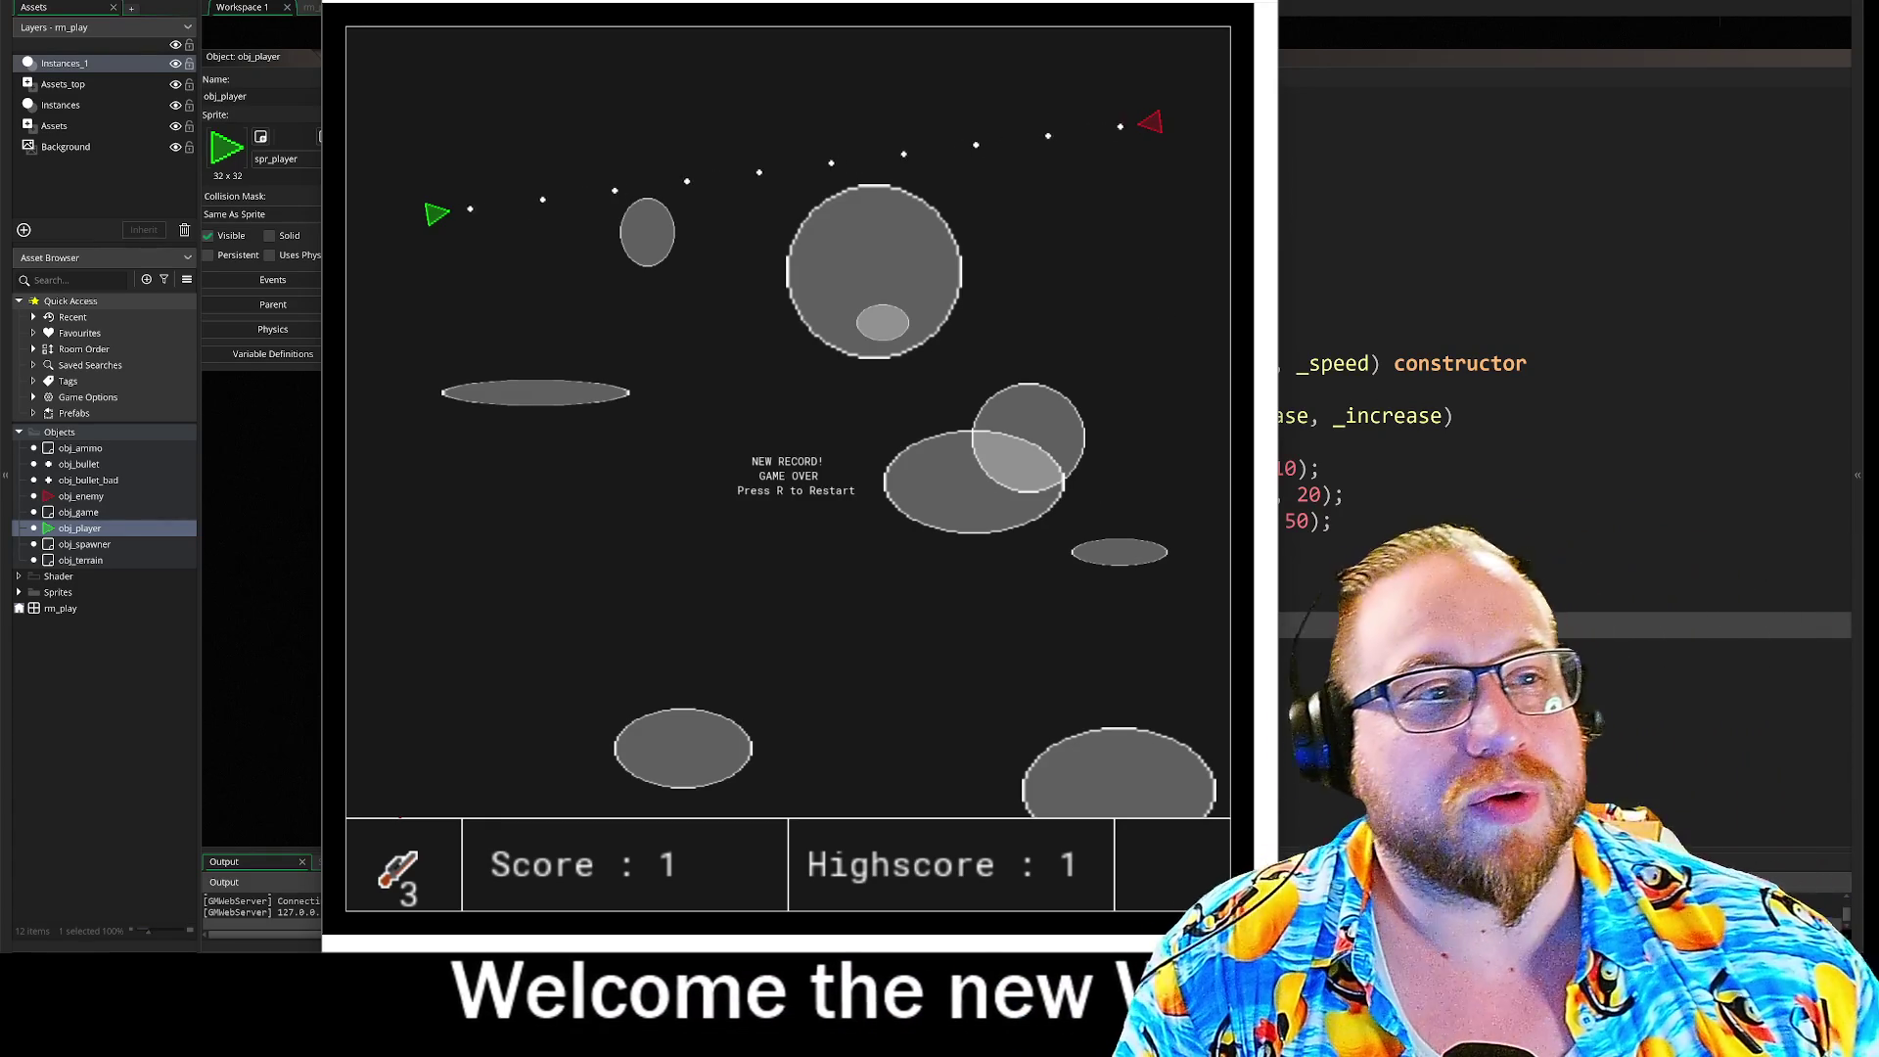
Step: Restart with R and test WASD movement all around the arena
key("r")
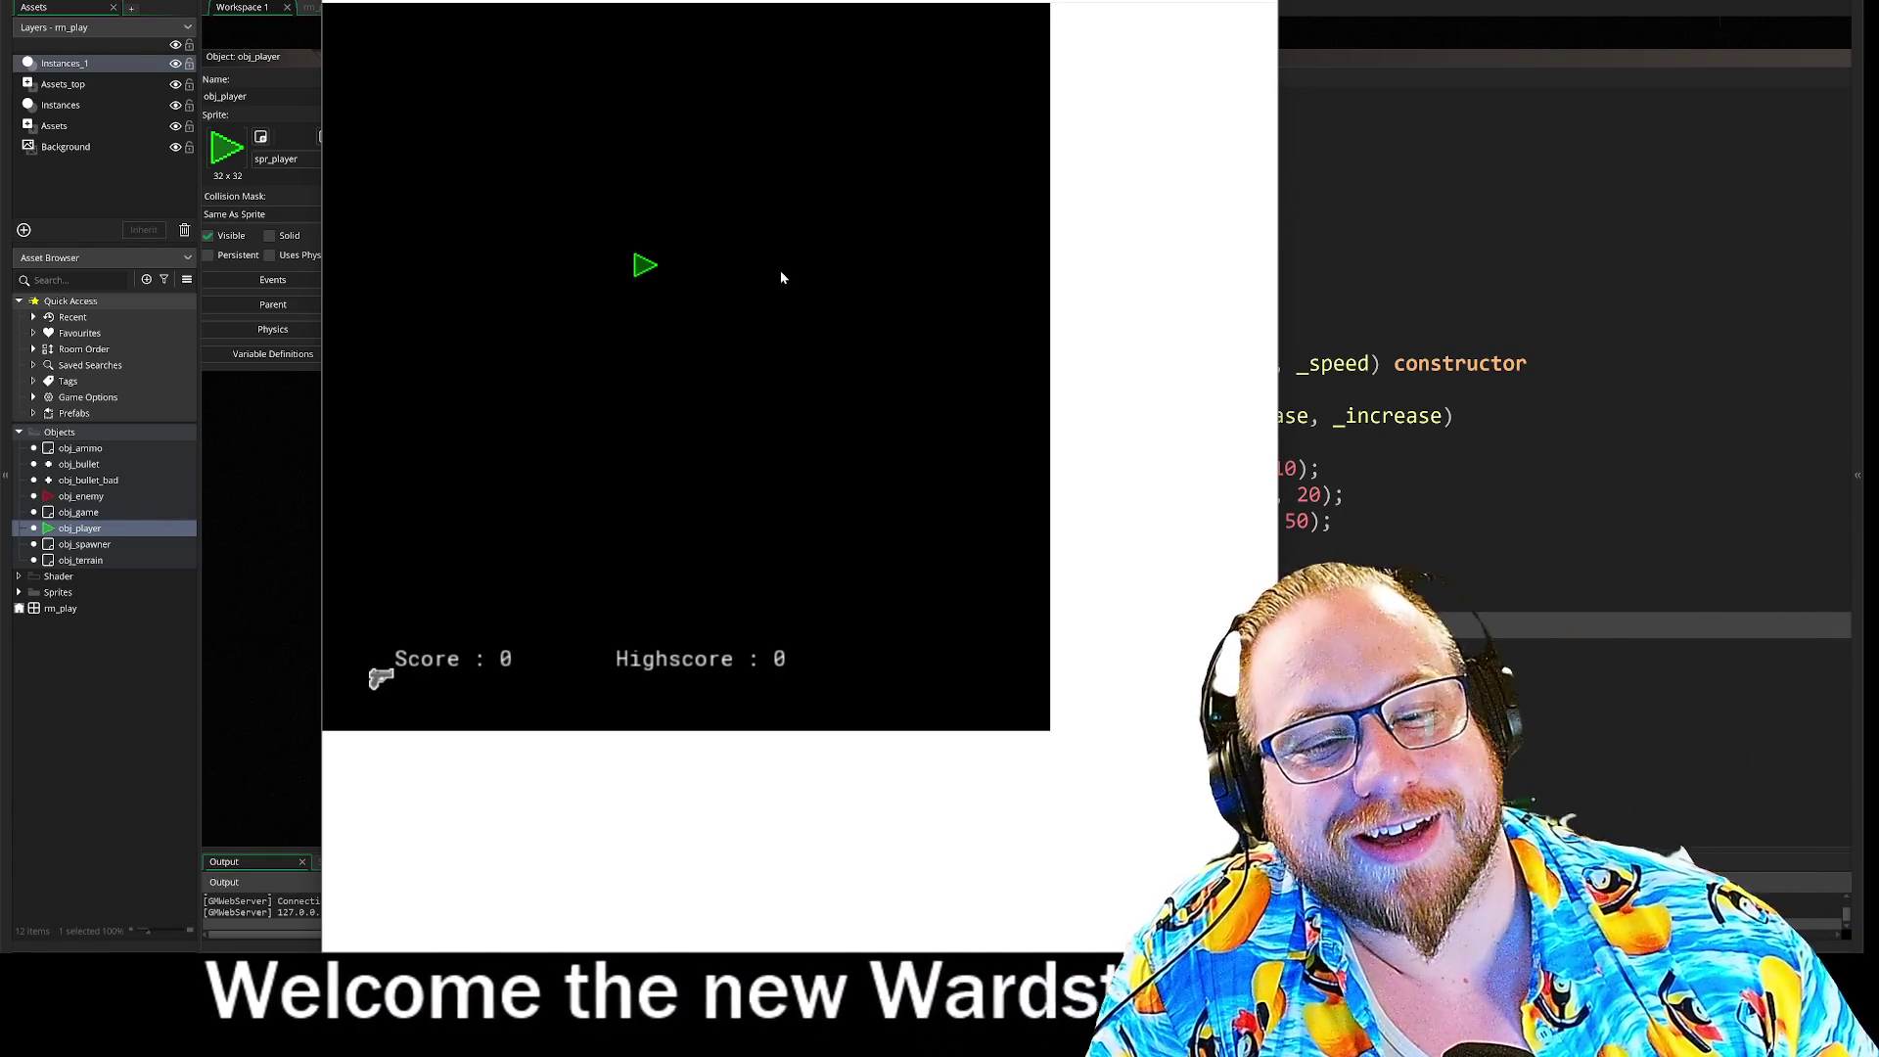
key("s")
key("d")
key("w")
key("a")
key("w")
key("s")
key("a")
key("d")
key("w")
key("s")
key("d")
key("w")
key("a")
key("d")
key("s")
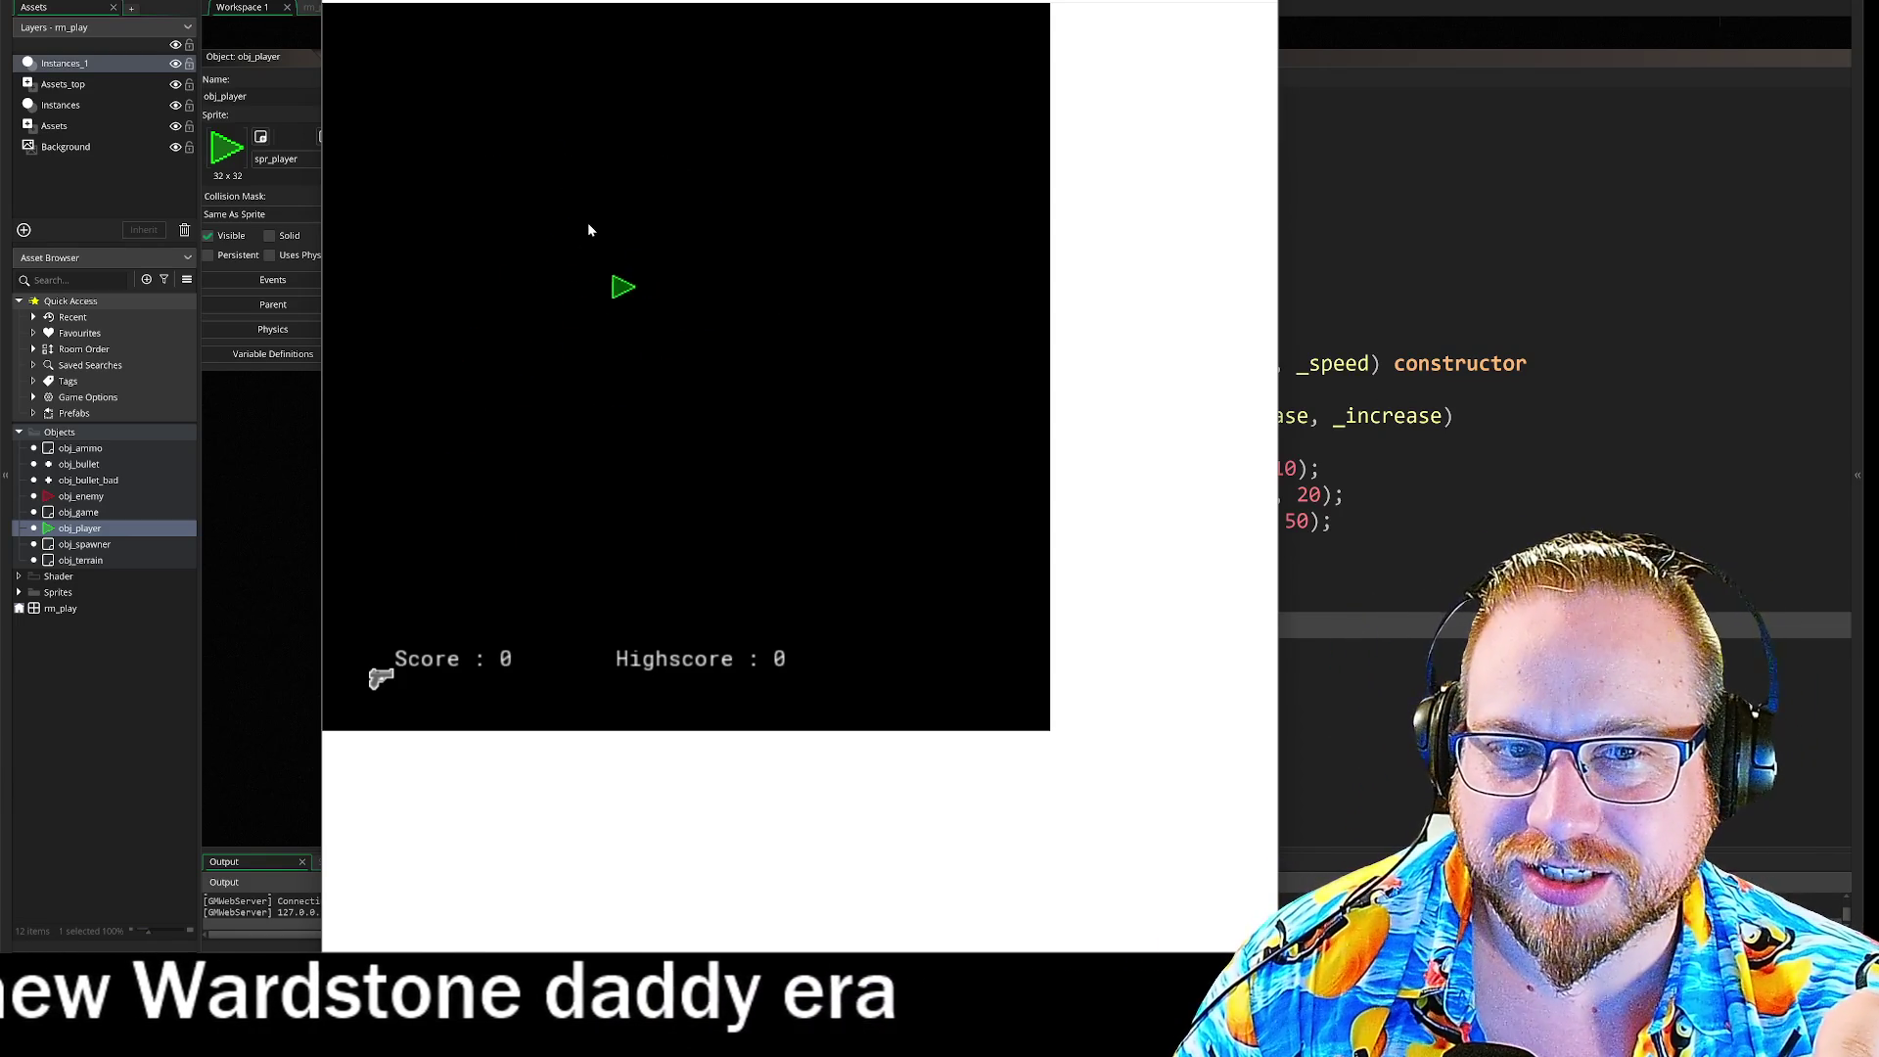
key("w")
key("d")
key("s")
key("a")
key("d")
key("w")
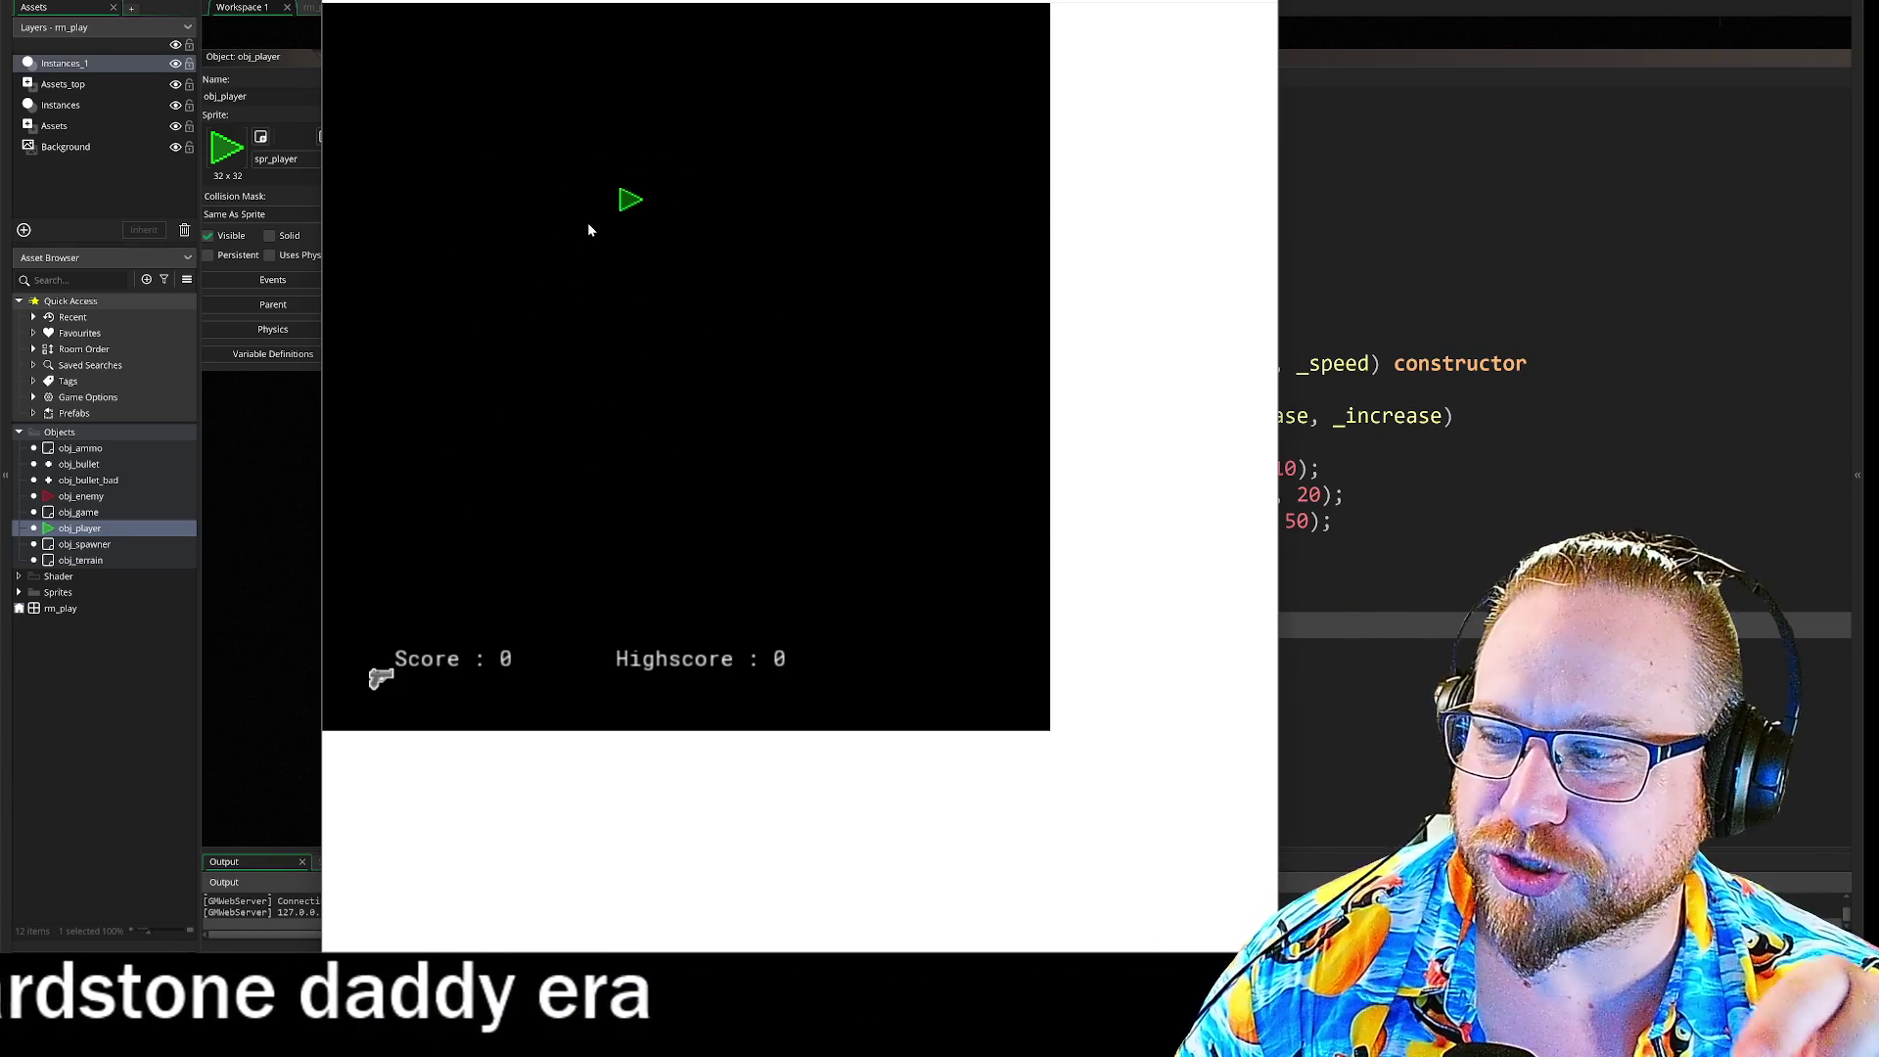
key("d")
key("w")
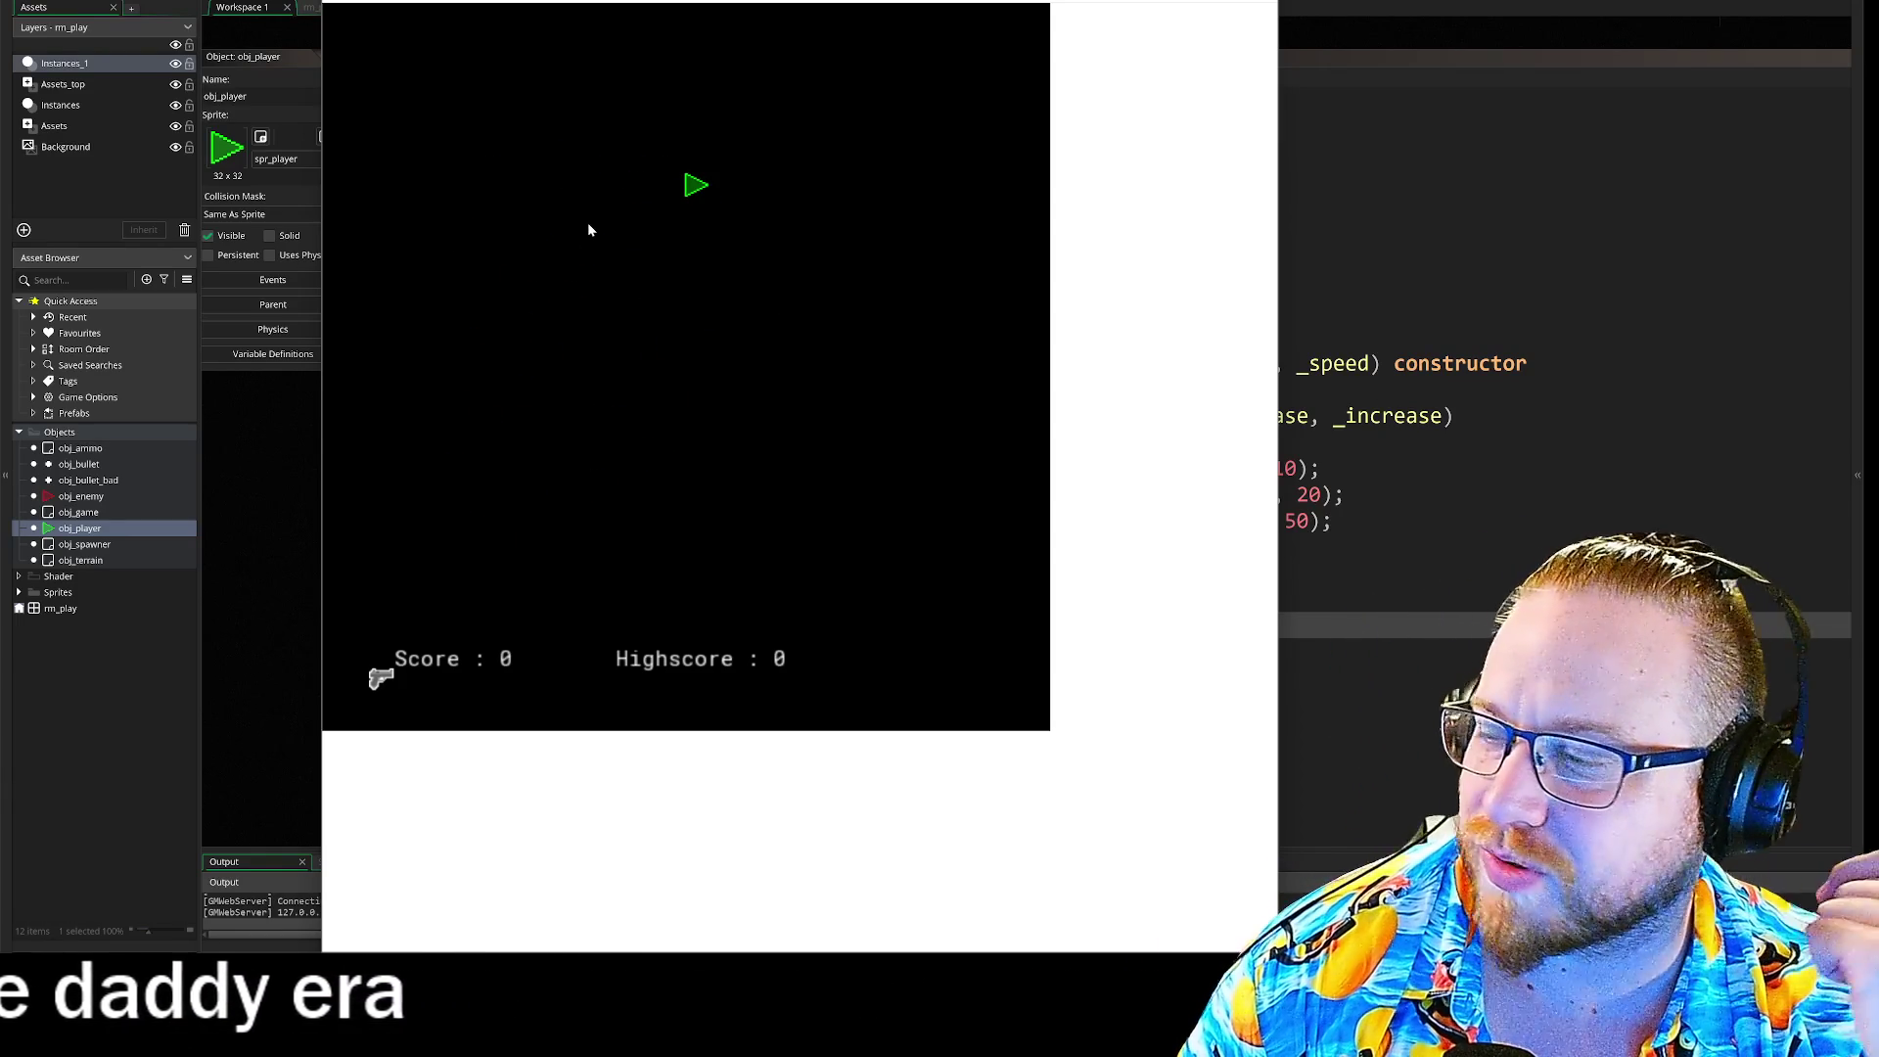
key("a")
key("d")
key("s")
key("s")
key("a")
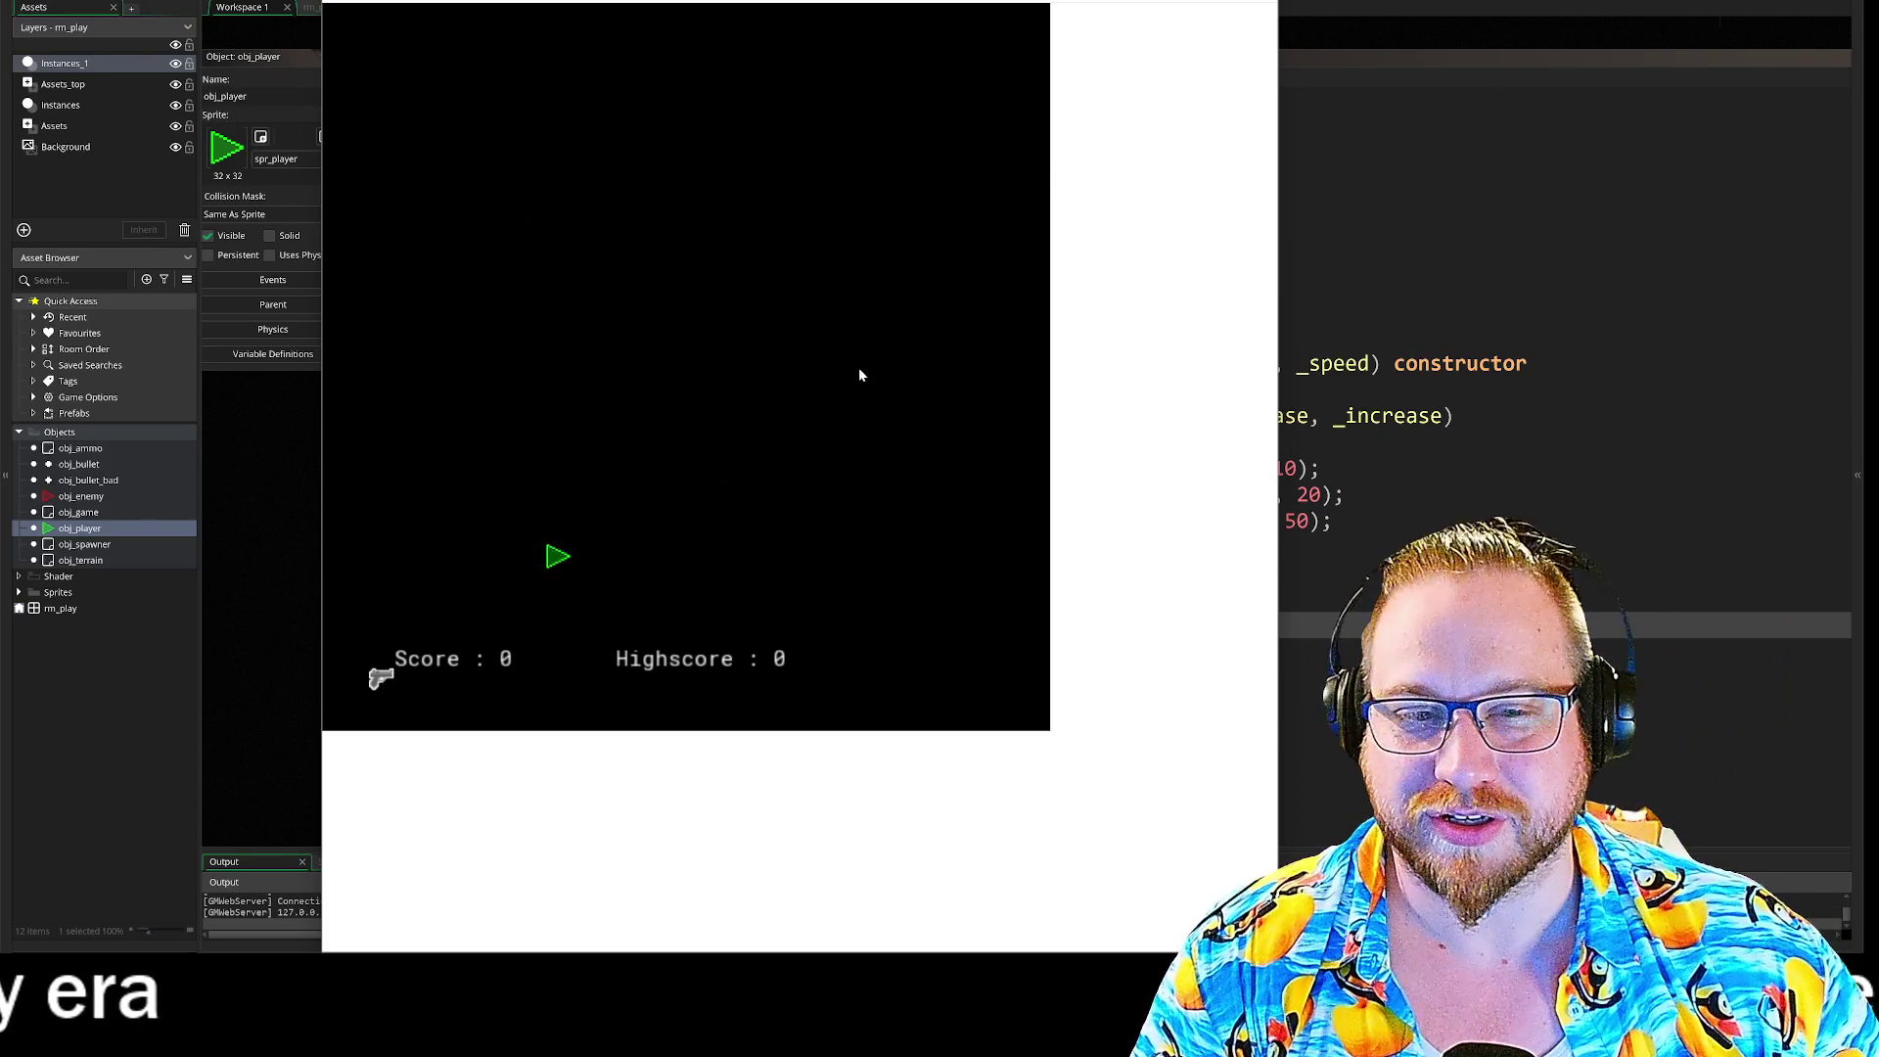
key("d")
key("w")
key("d")
key("s")
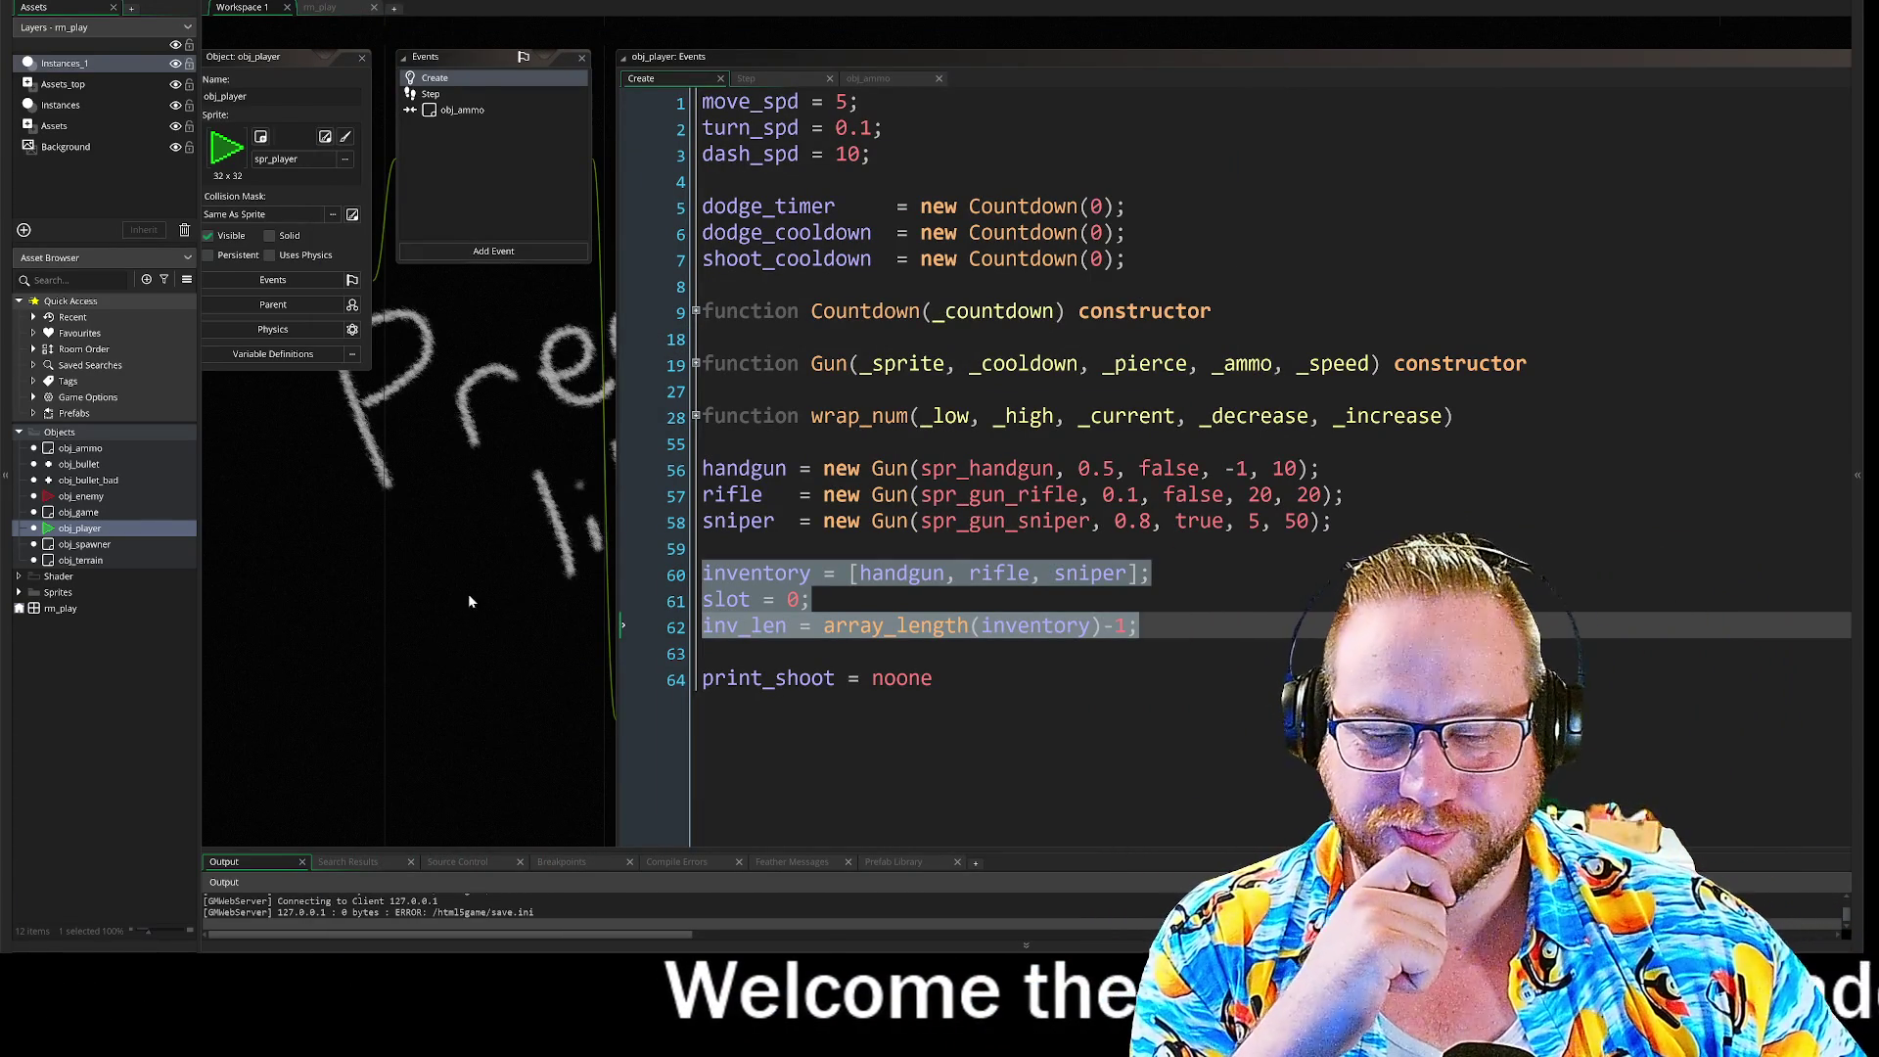
Step: Select the inventory lines in Create, then expand and select the whole Inventory region in Step
left_click(1015, 704)
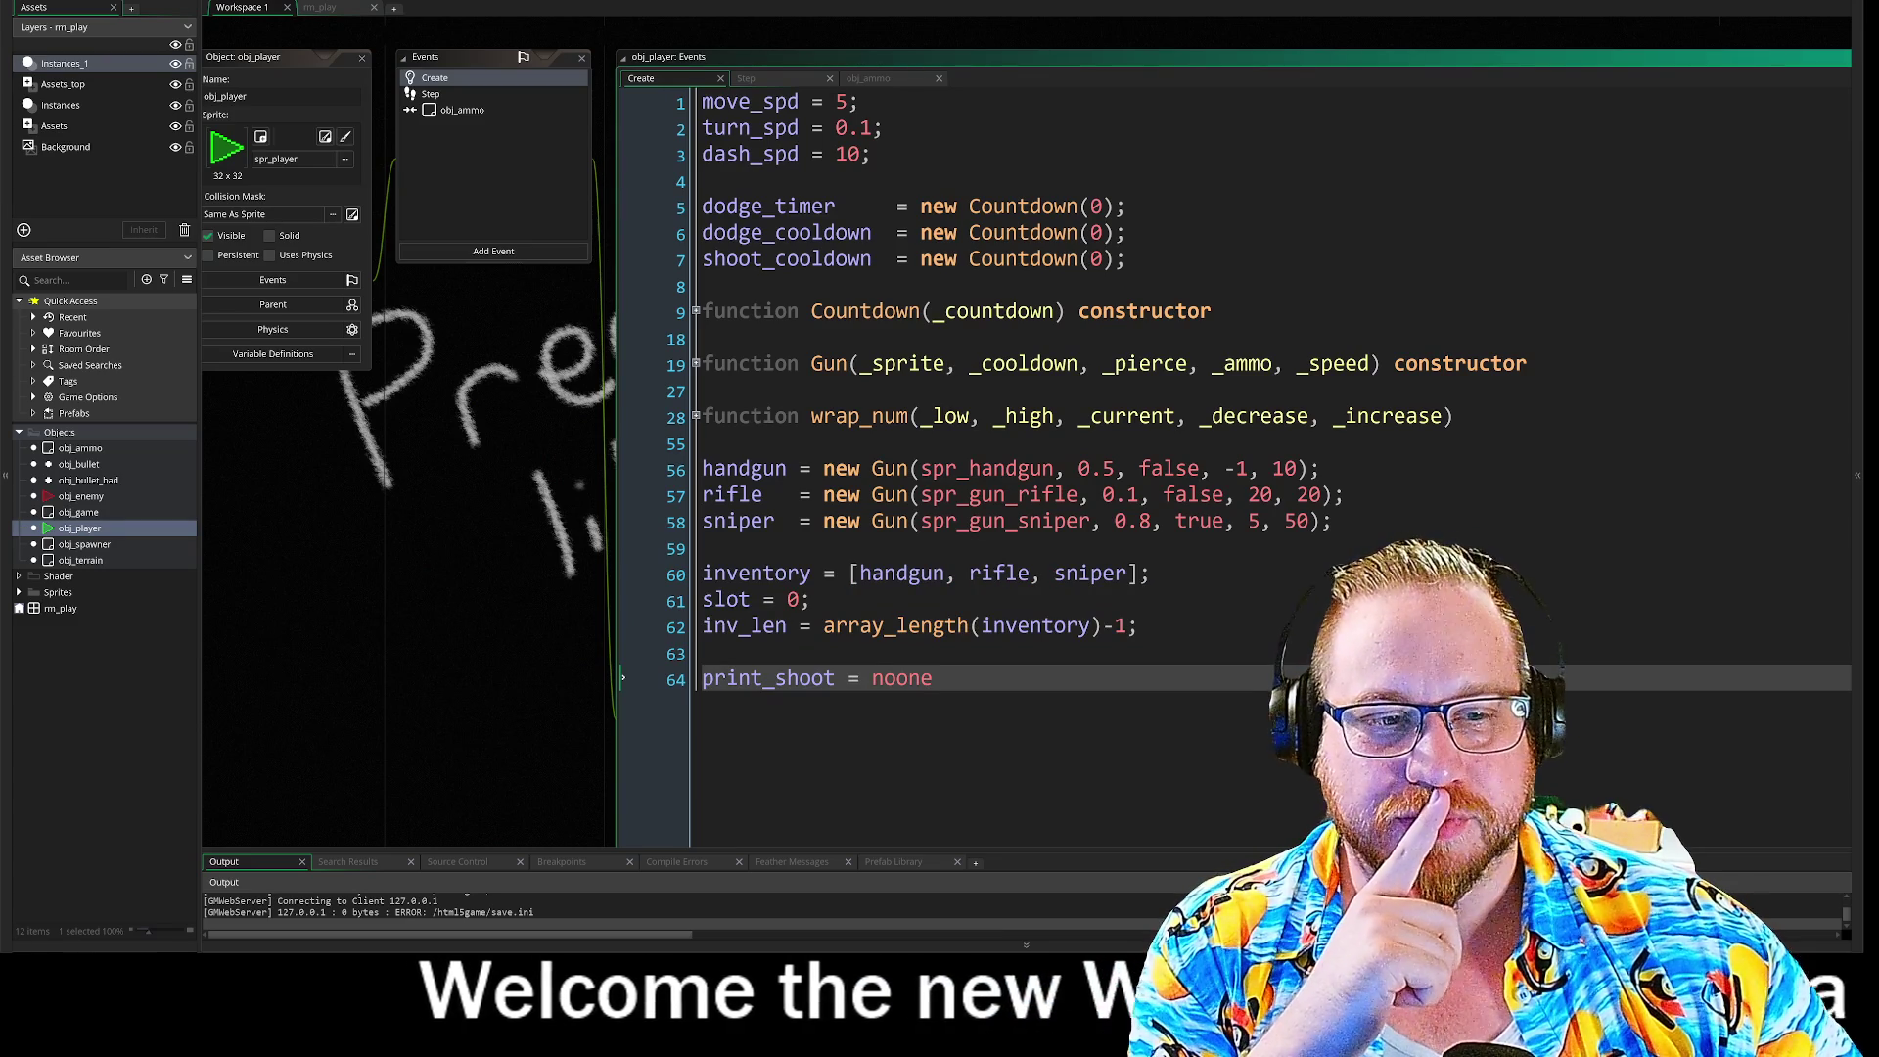
mouse_move(739, 573)
left_mouse_down()
mouse_move(810, 600)
mouse_move(705, 653)
left_mouse_up()
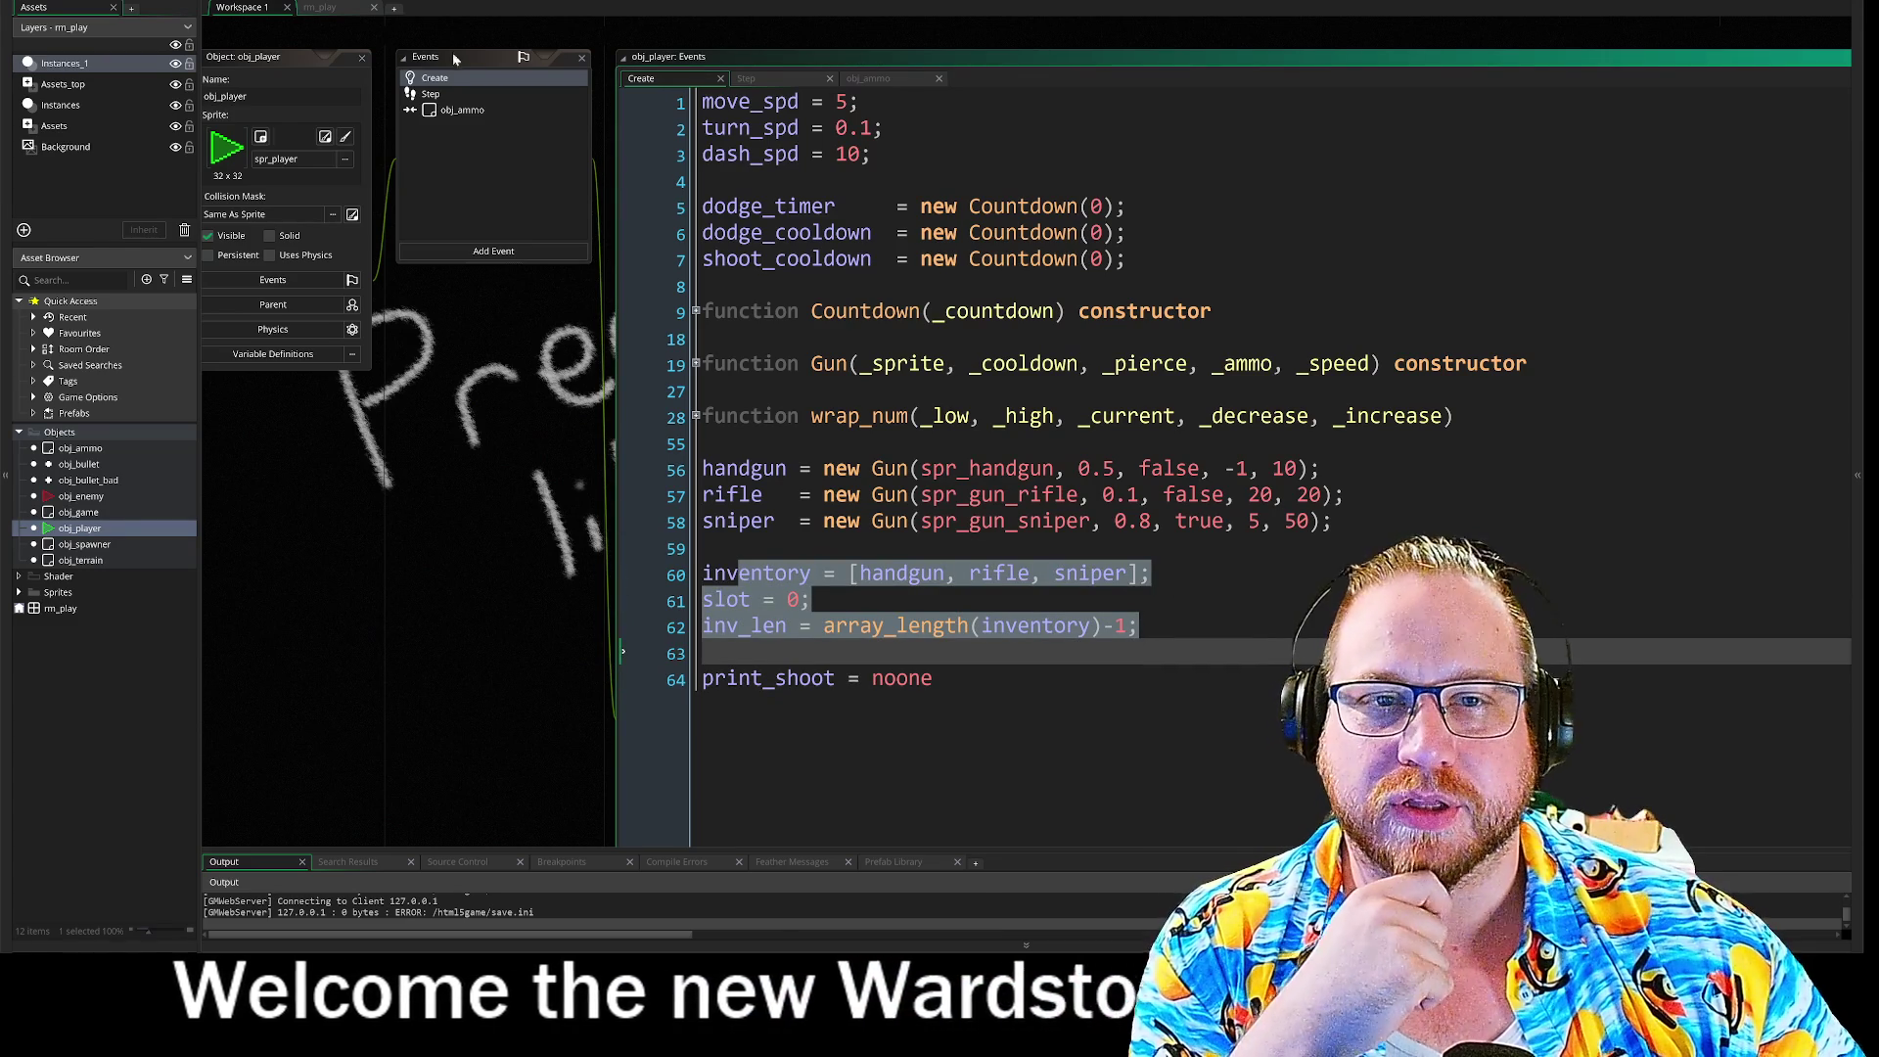
left_click(431, 93)
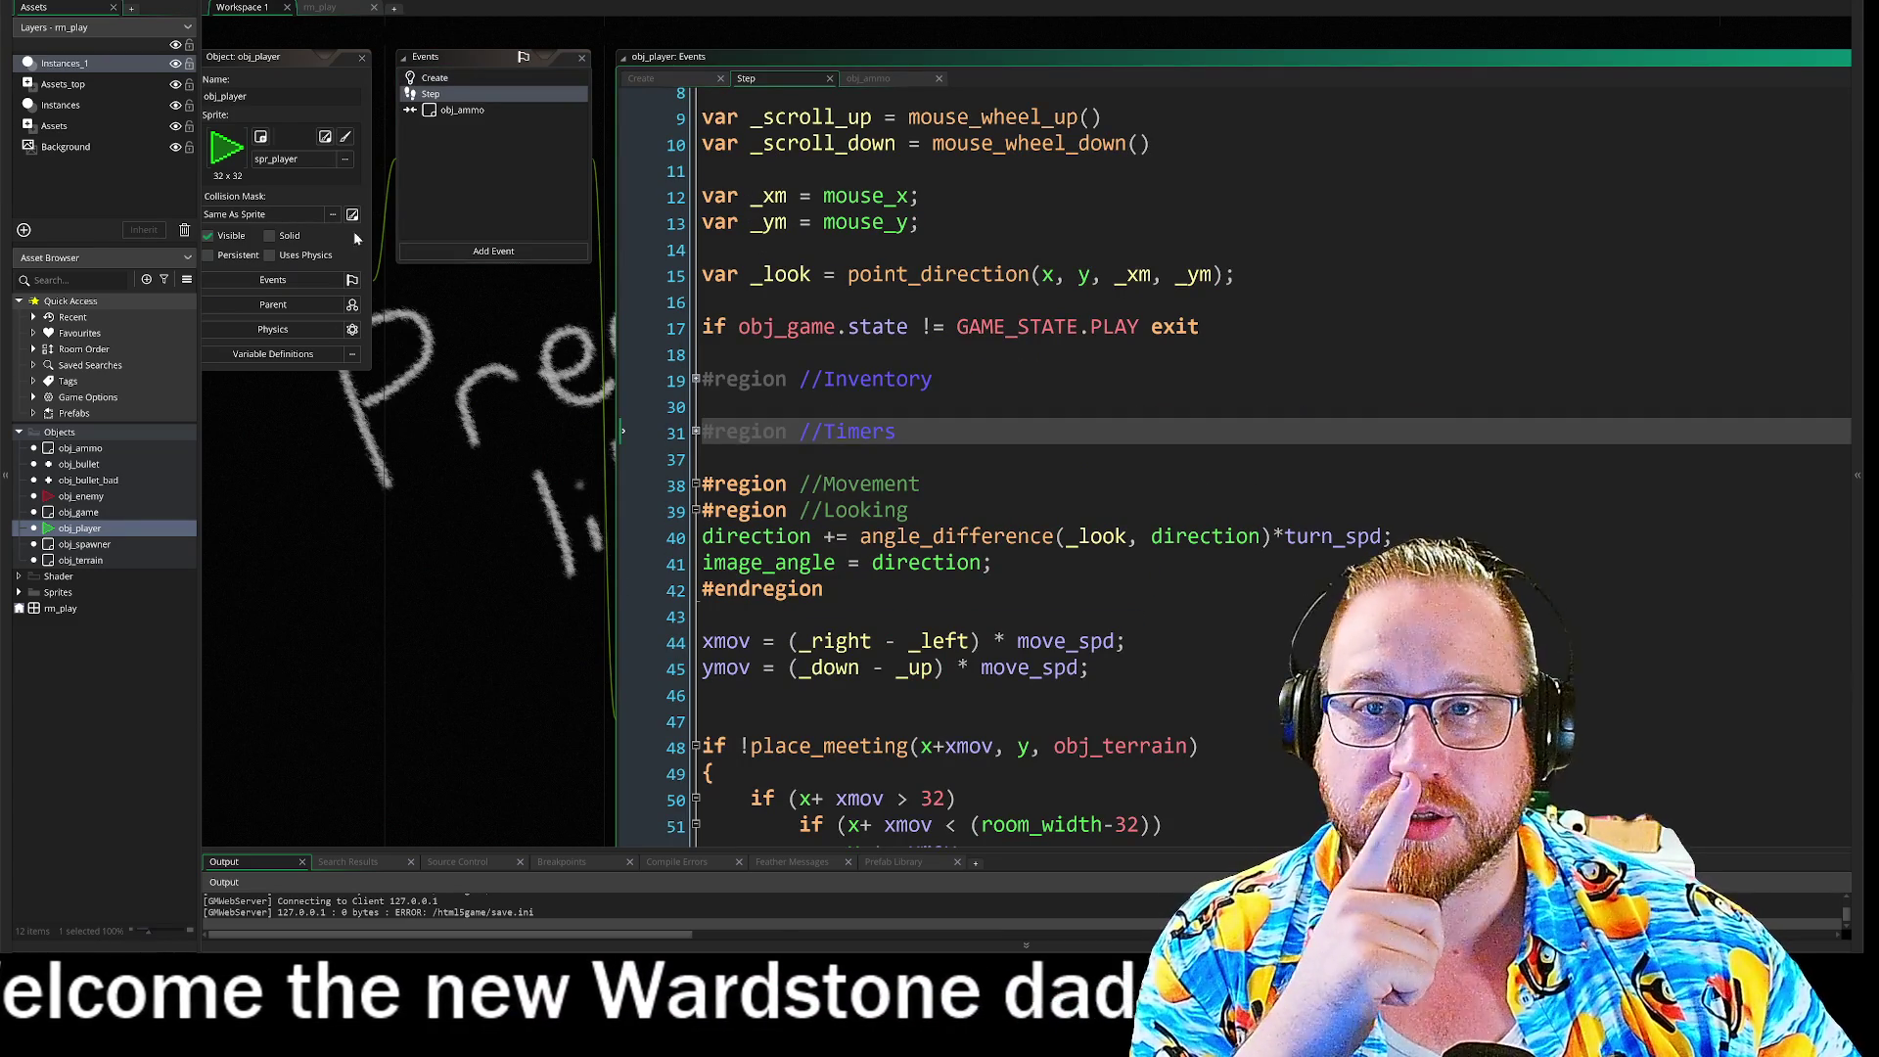
left_click(695, 379)
mouse_move(827, 642)
left_mouse_down()
mouse_move(700, 641)
mouse_move(685, 328)
mouse_move(631, 381)
left_mouse_up()
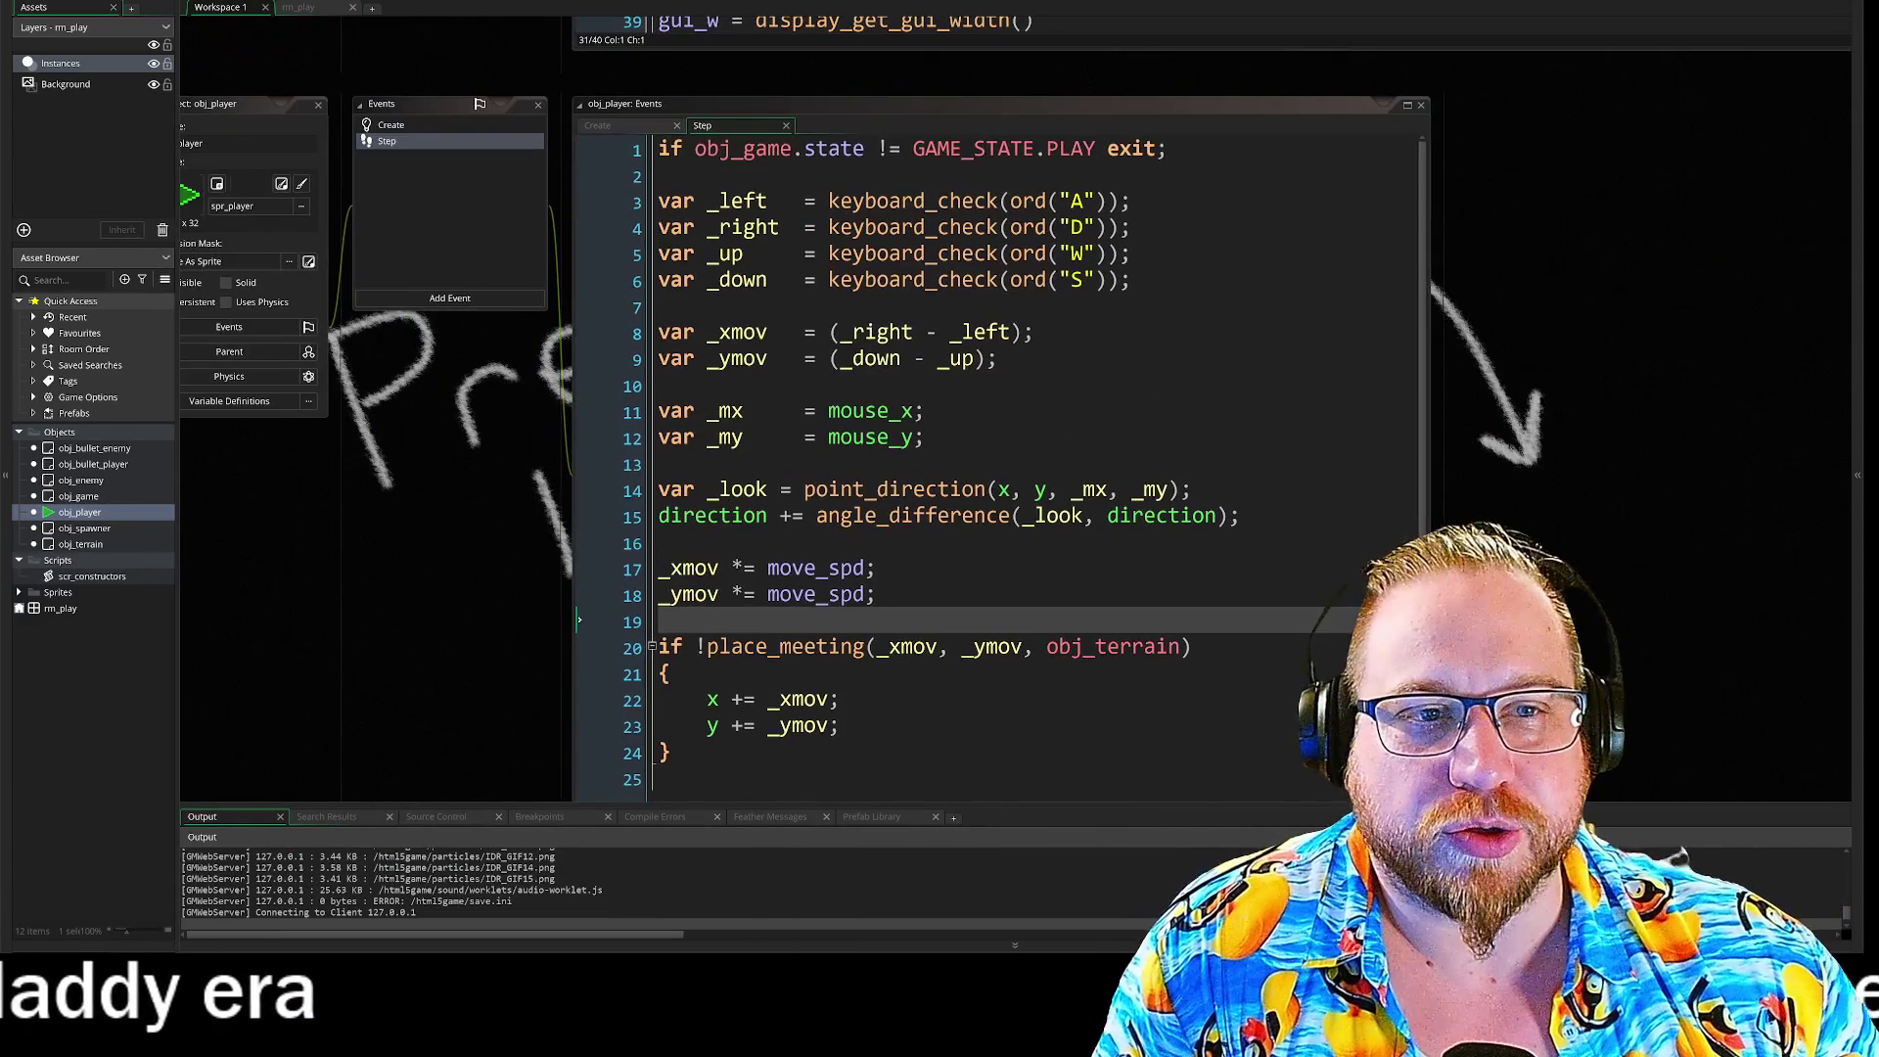
left_click(581, 149)
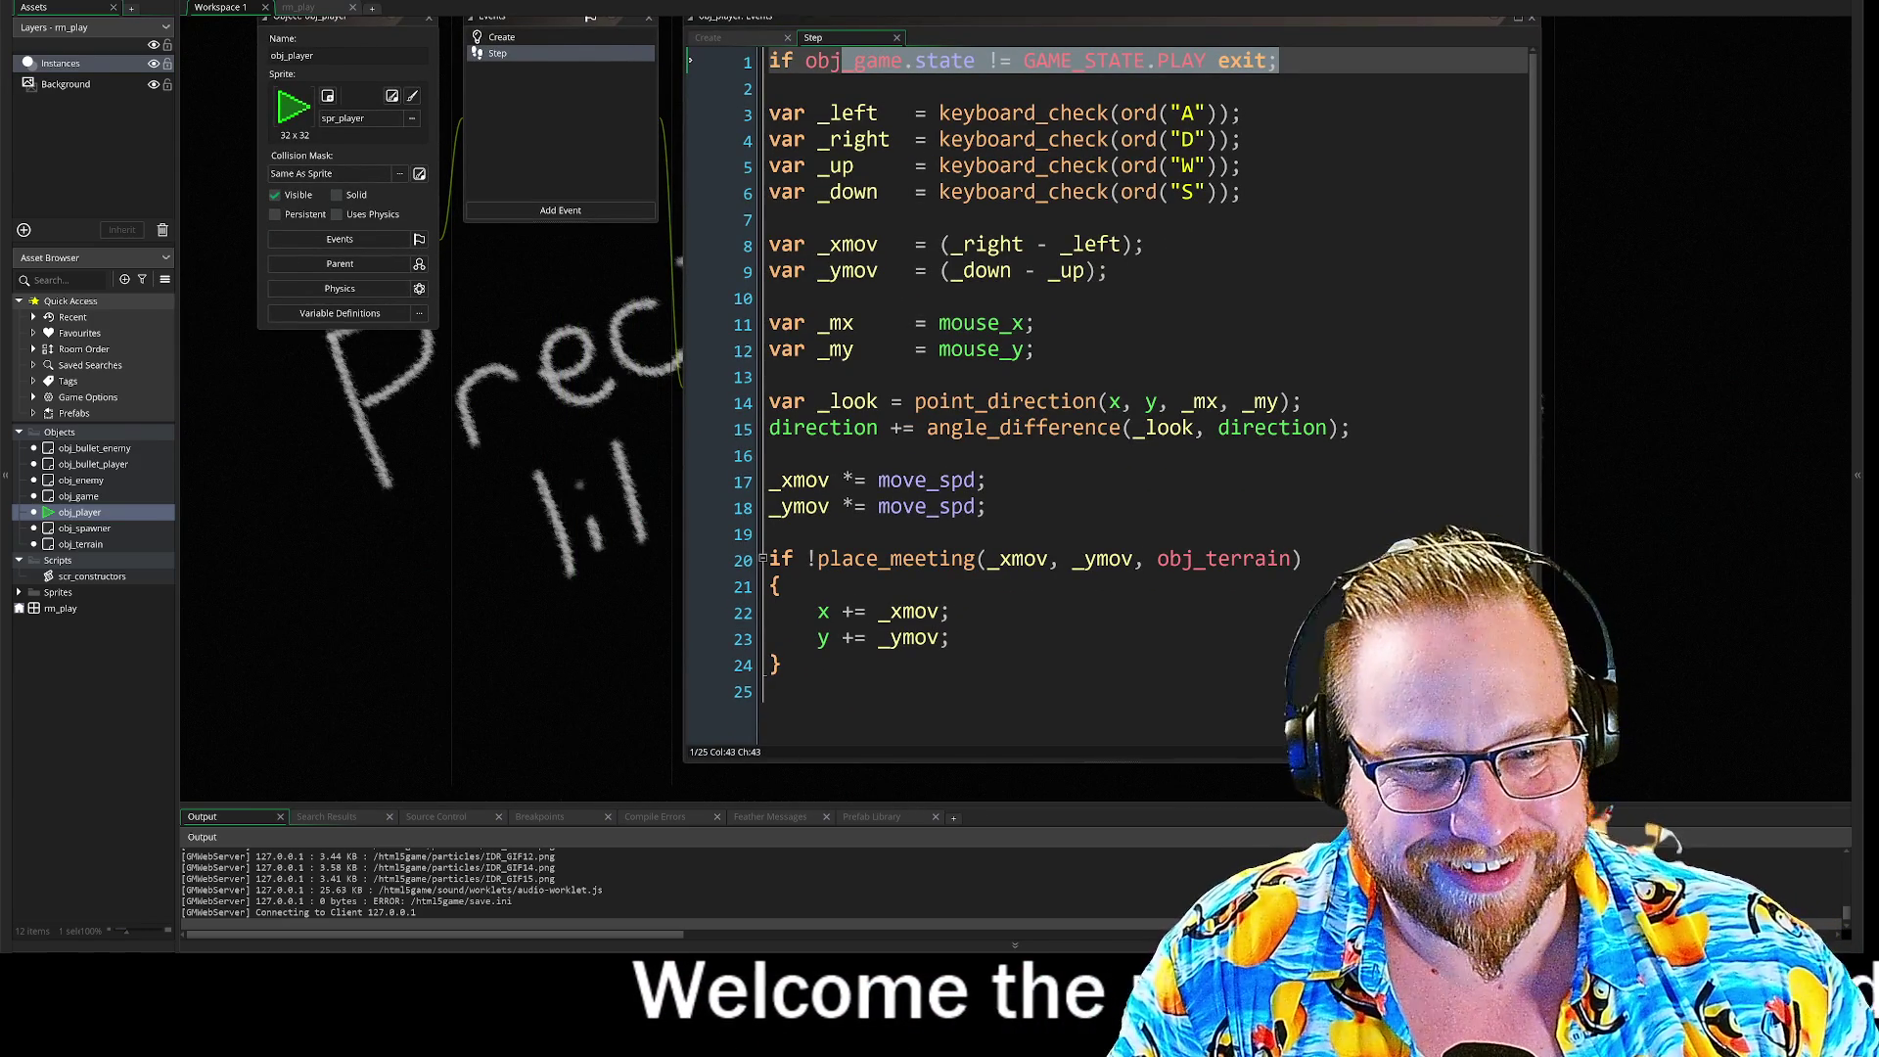
Step: Open obj_player's Create event and scroll the workspace up to obj_game's Create code
left_click(526, 36)
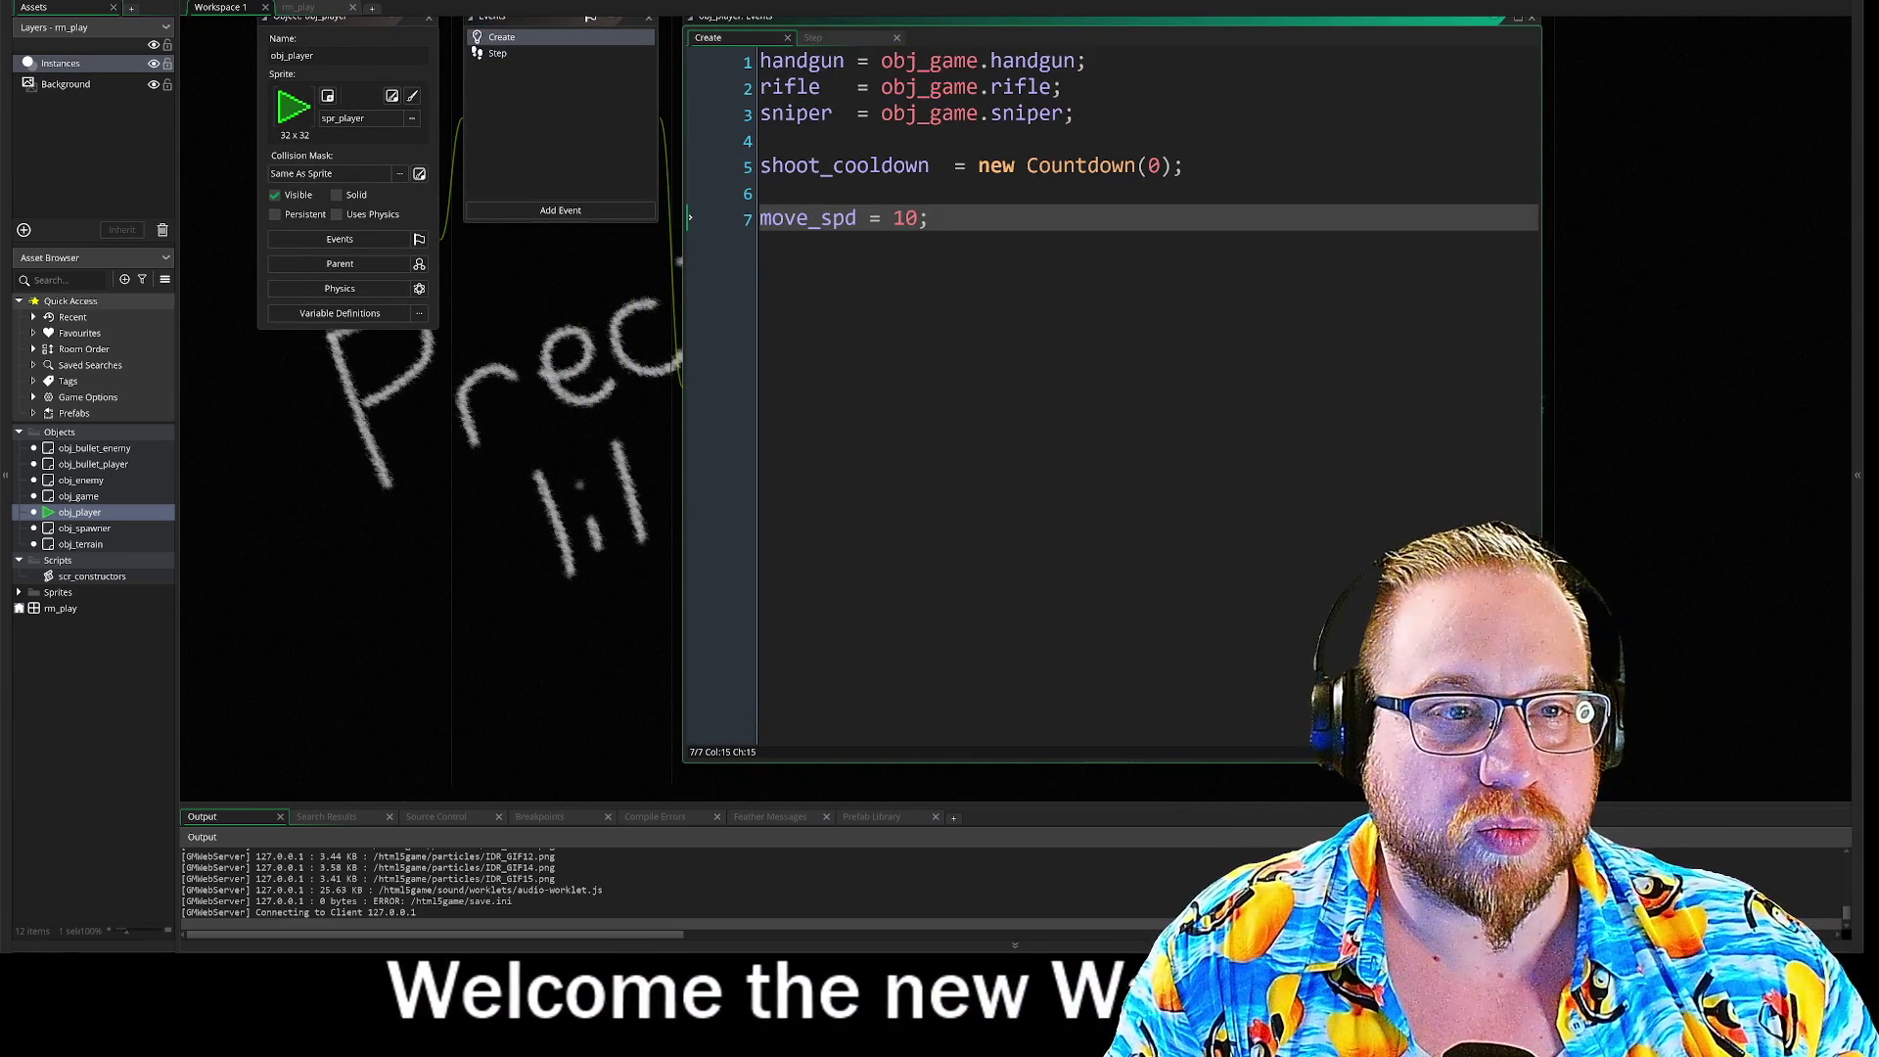
scroll(498, 542, "up", 2)
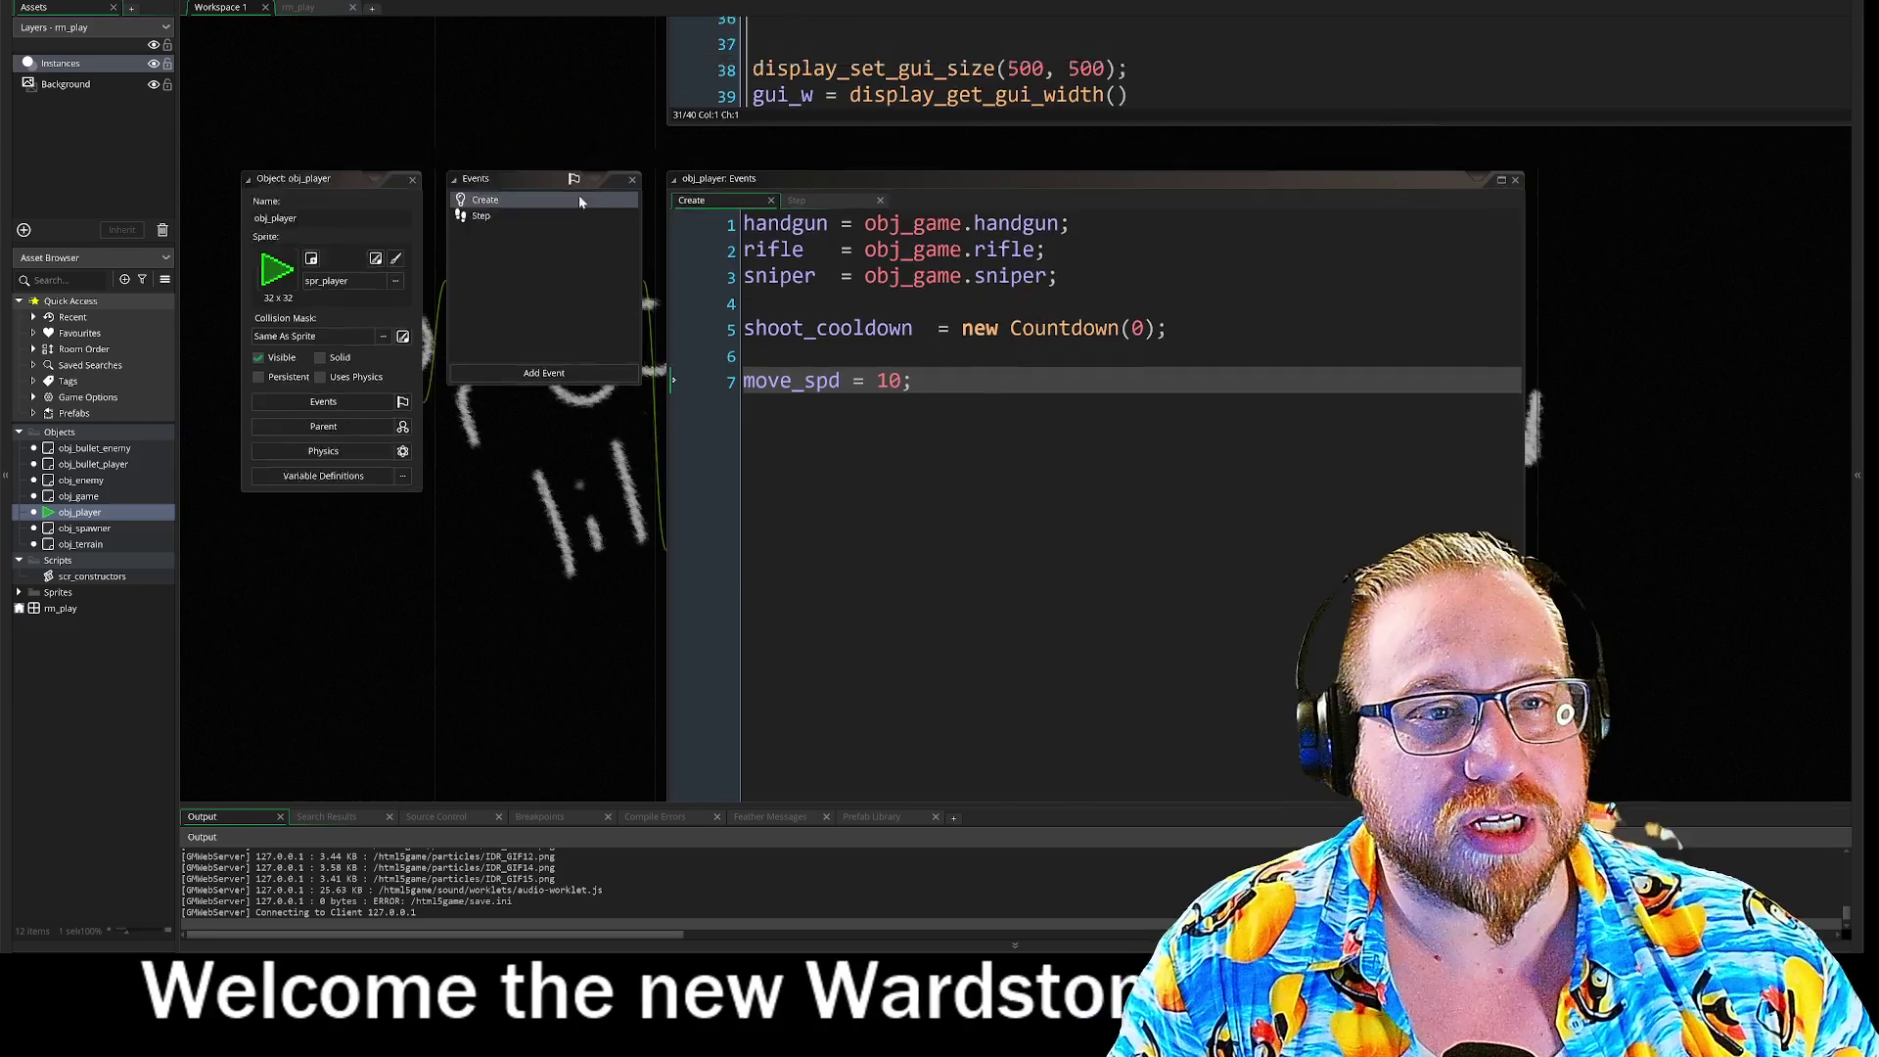
scroll(732, 458, "up", 5)
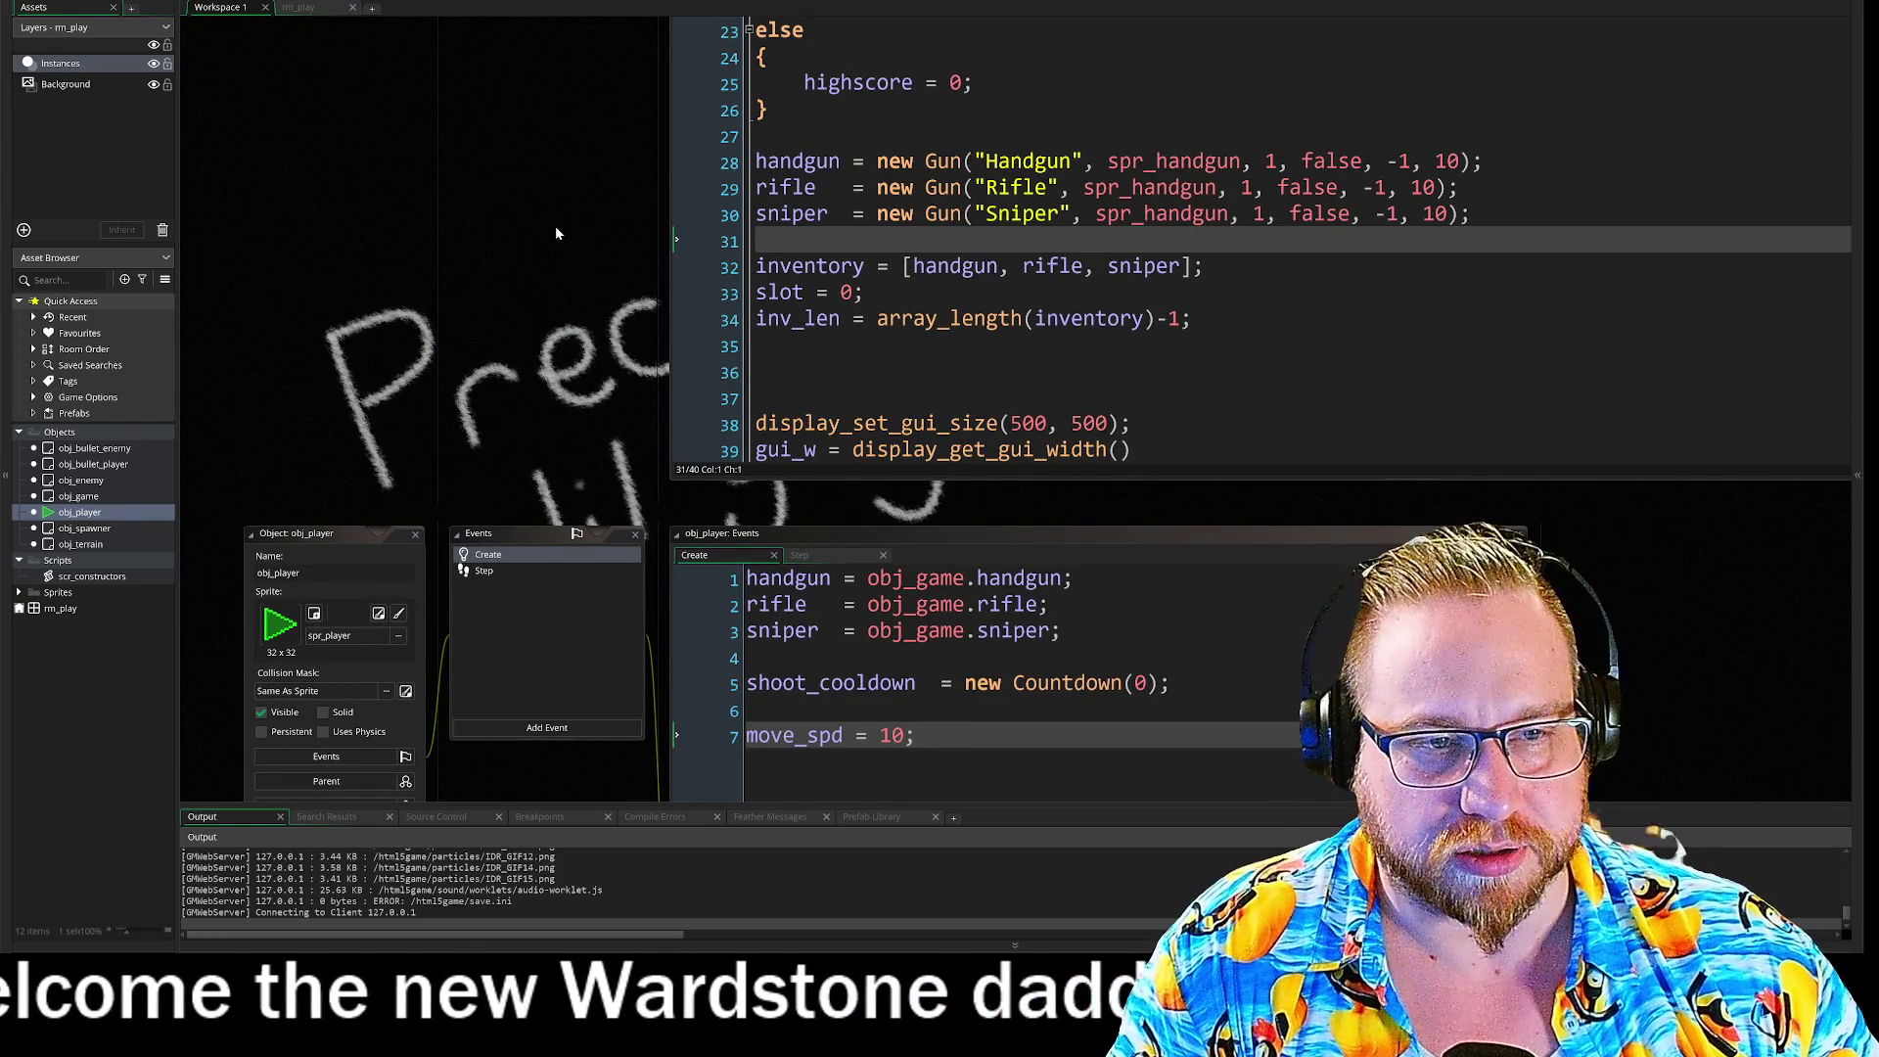
scroll(556, 227, "up", 5)
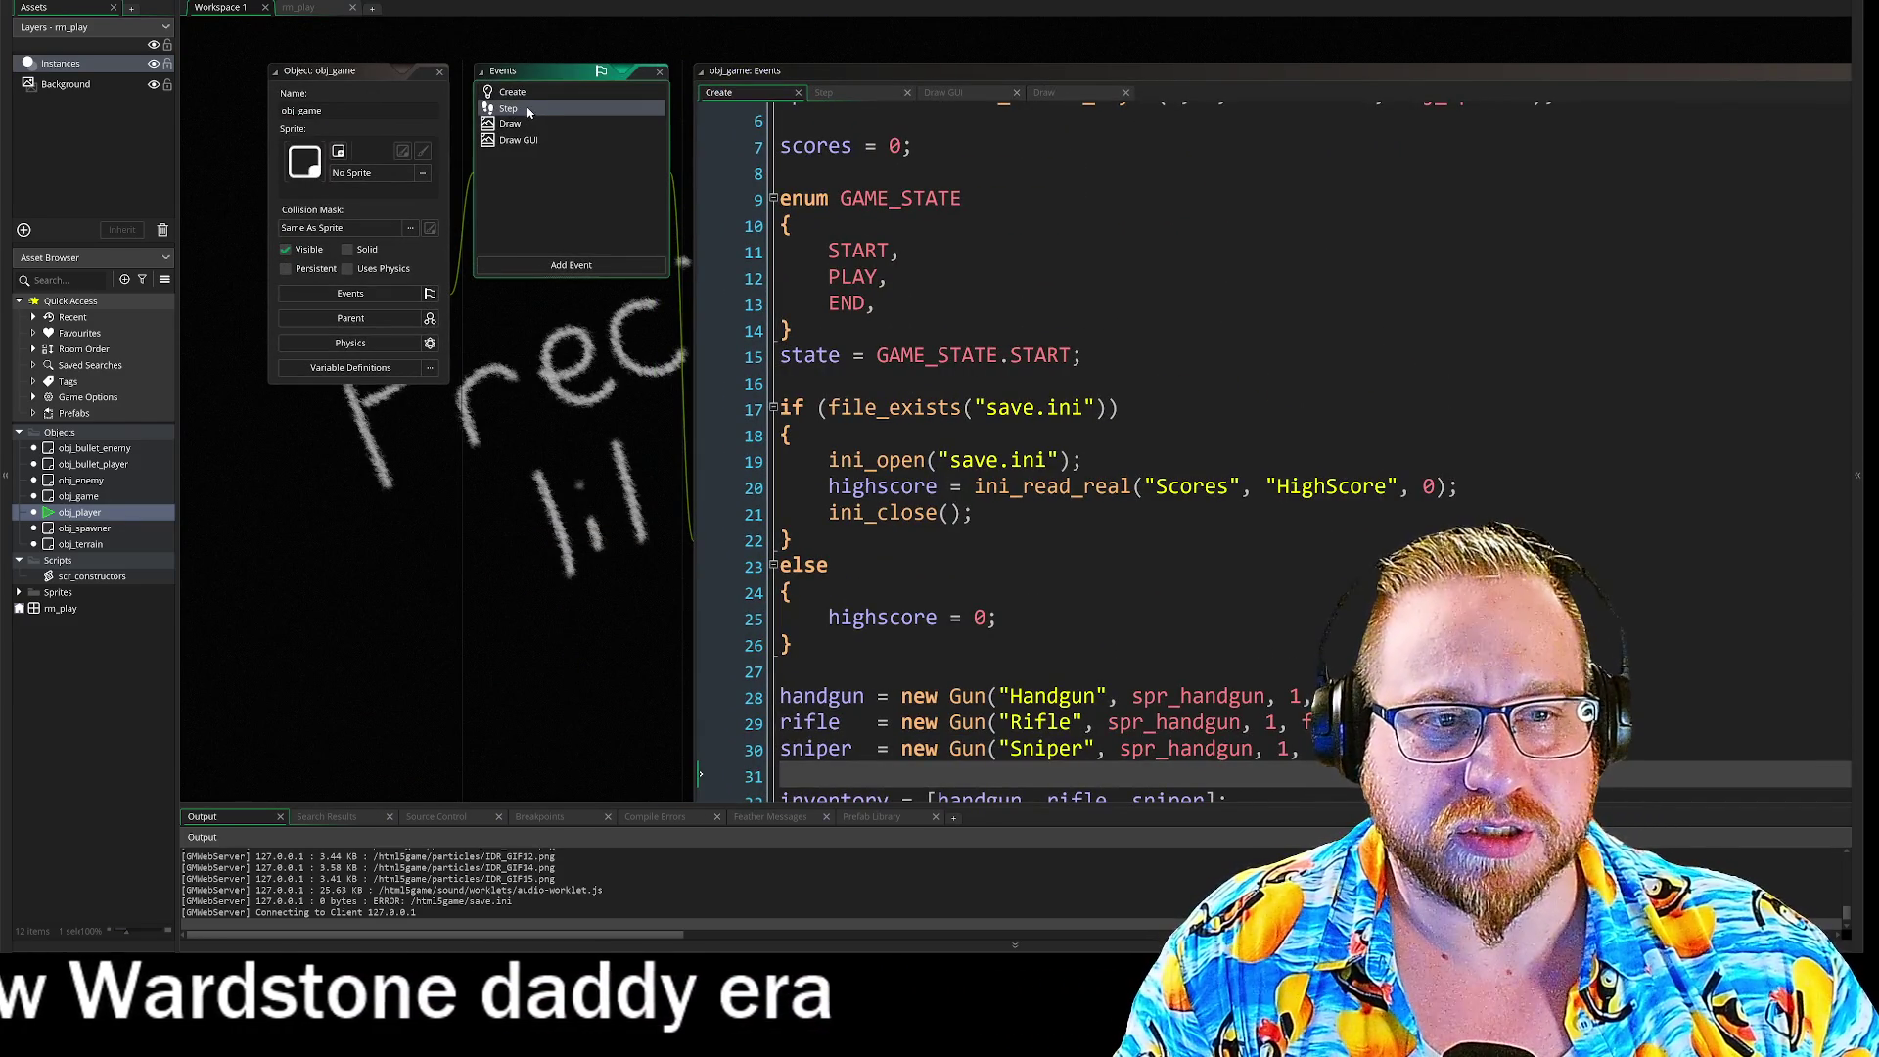
Step: Paste the Inventory region into obj_game's Step code below the play-state check, then test-run the game
left_click(518, 108)
left_click_drag(631, 683, 468, 652)
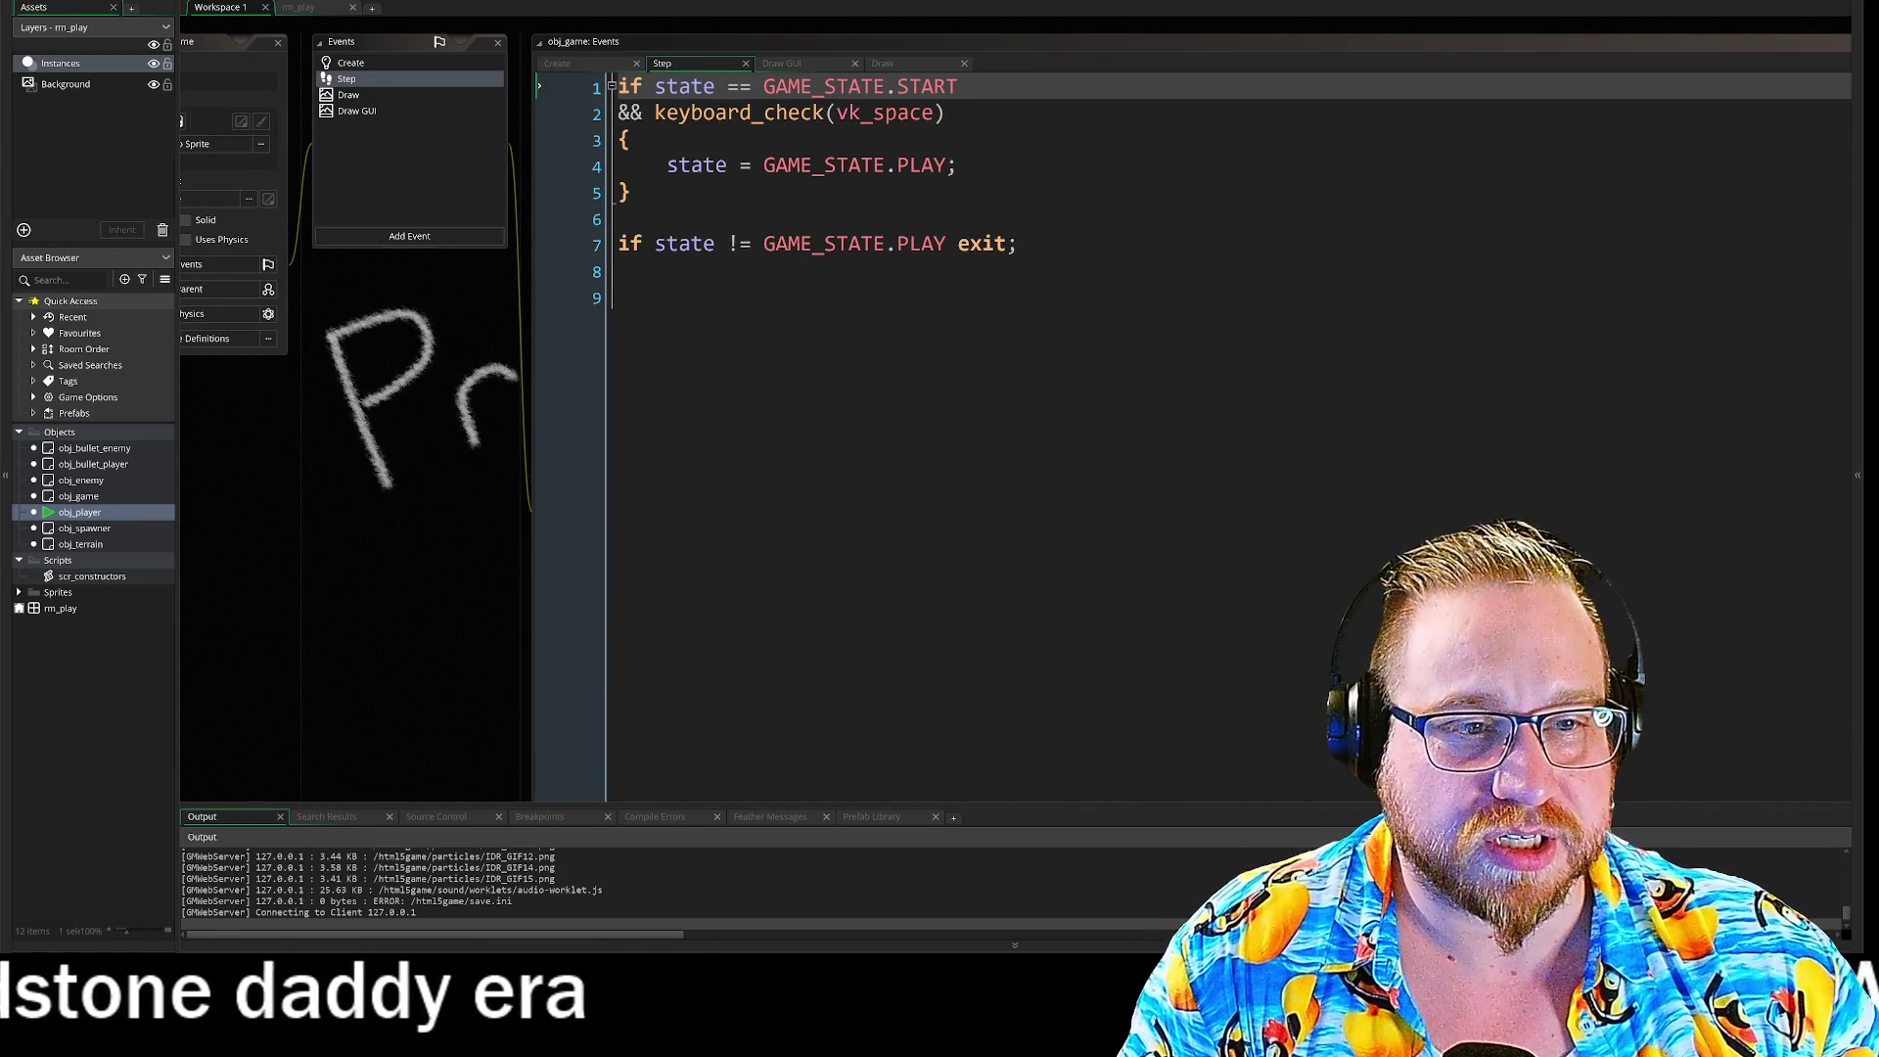
left_click(621, 298)
type("#region //Inventory if mouse_wheel_up() { \tslot = wrap_num(0, inv_len, slot, mouse_wheel_down(), mouse_wheel_up()) }  if mouse_wheel_down() { \tslot = wrap_num(0, inv_len, slot, mouse_wheel_down(), mouse_wheel_up()) } #endregion")
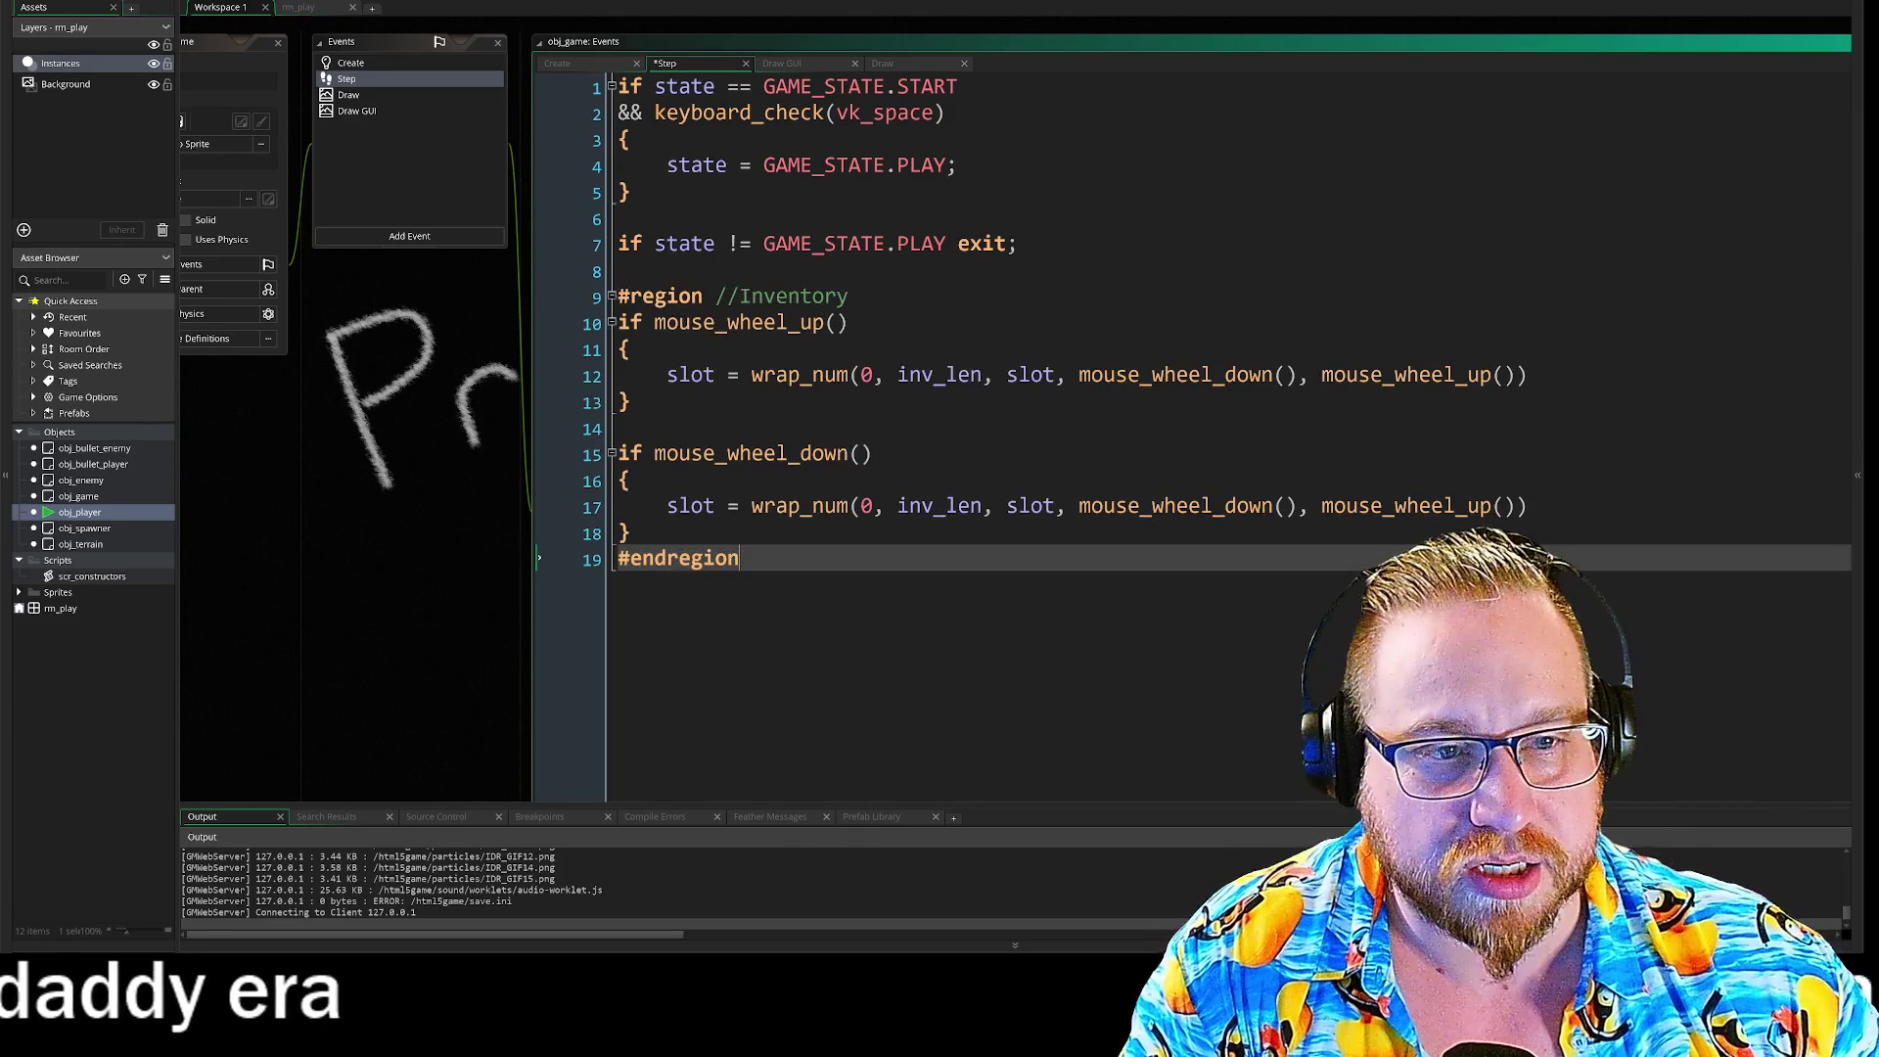
left_click(611, 297)
key("Up")
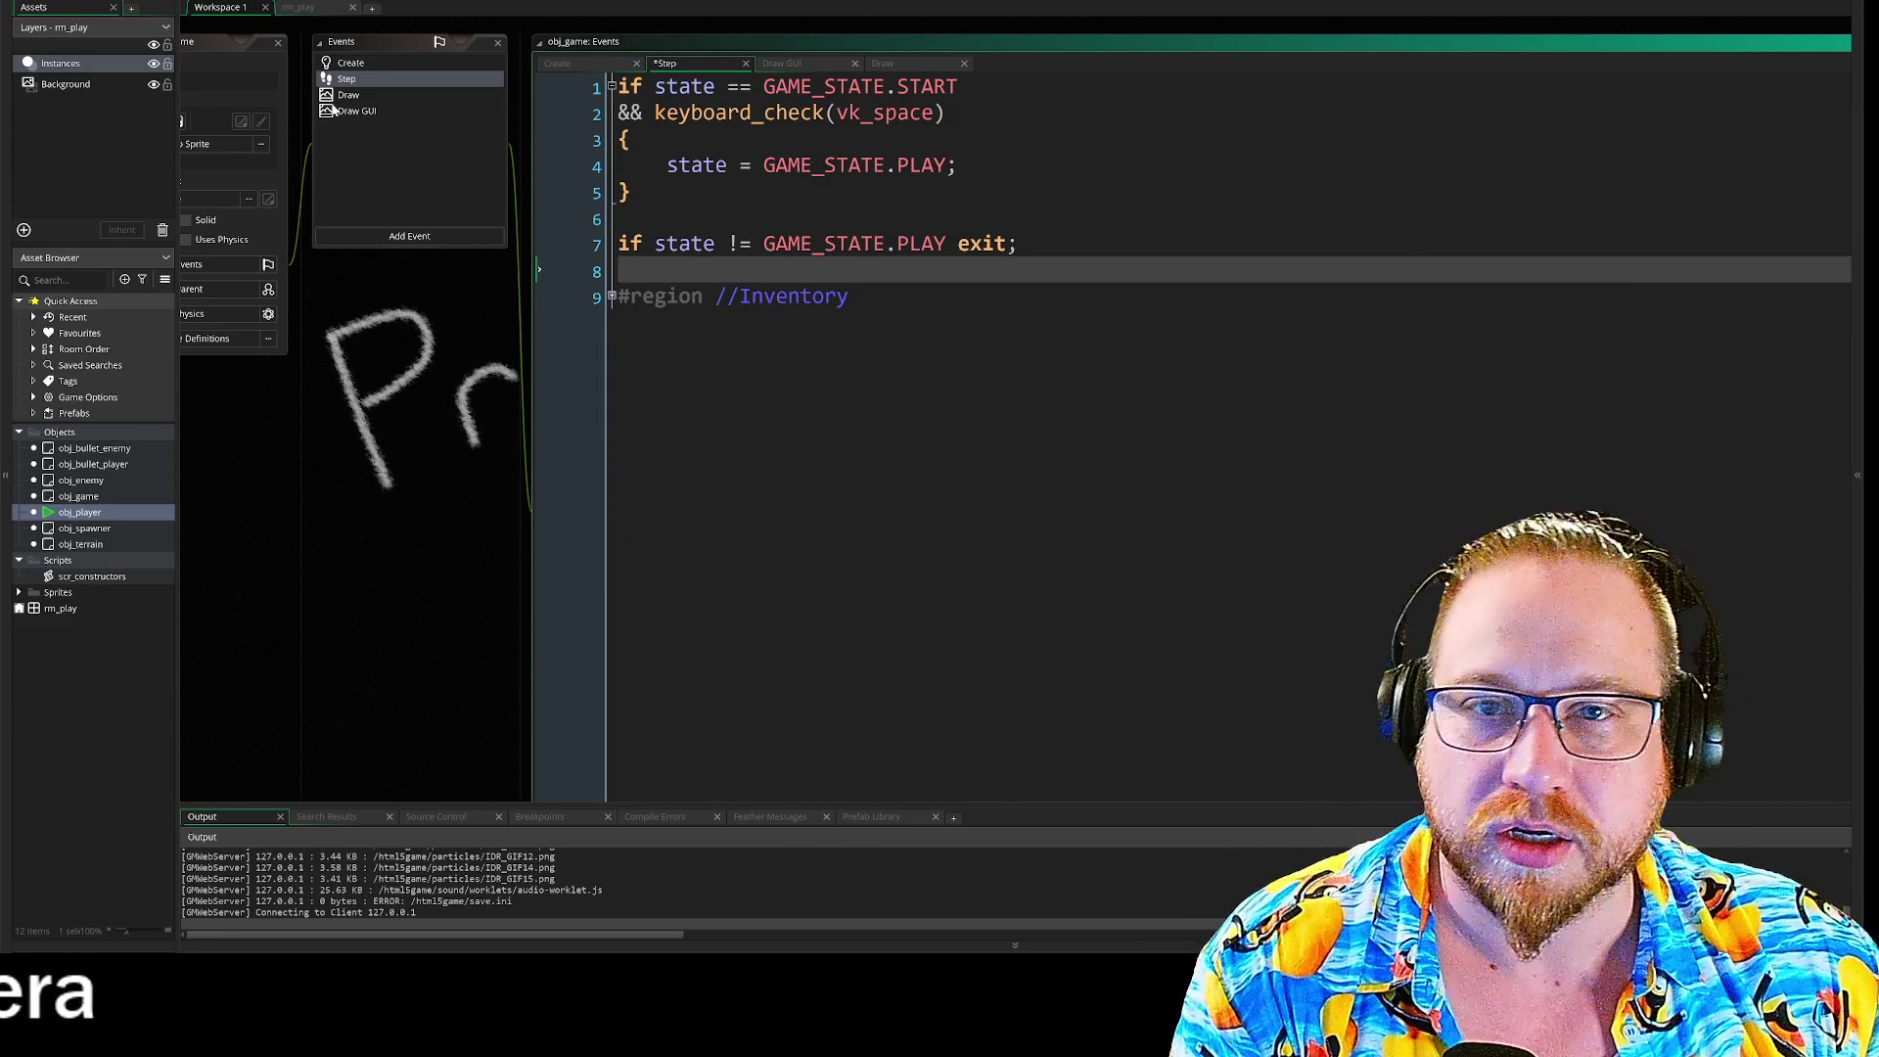
key("F5")
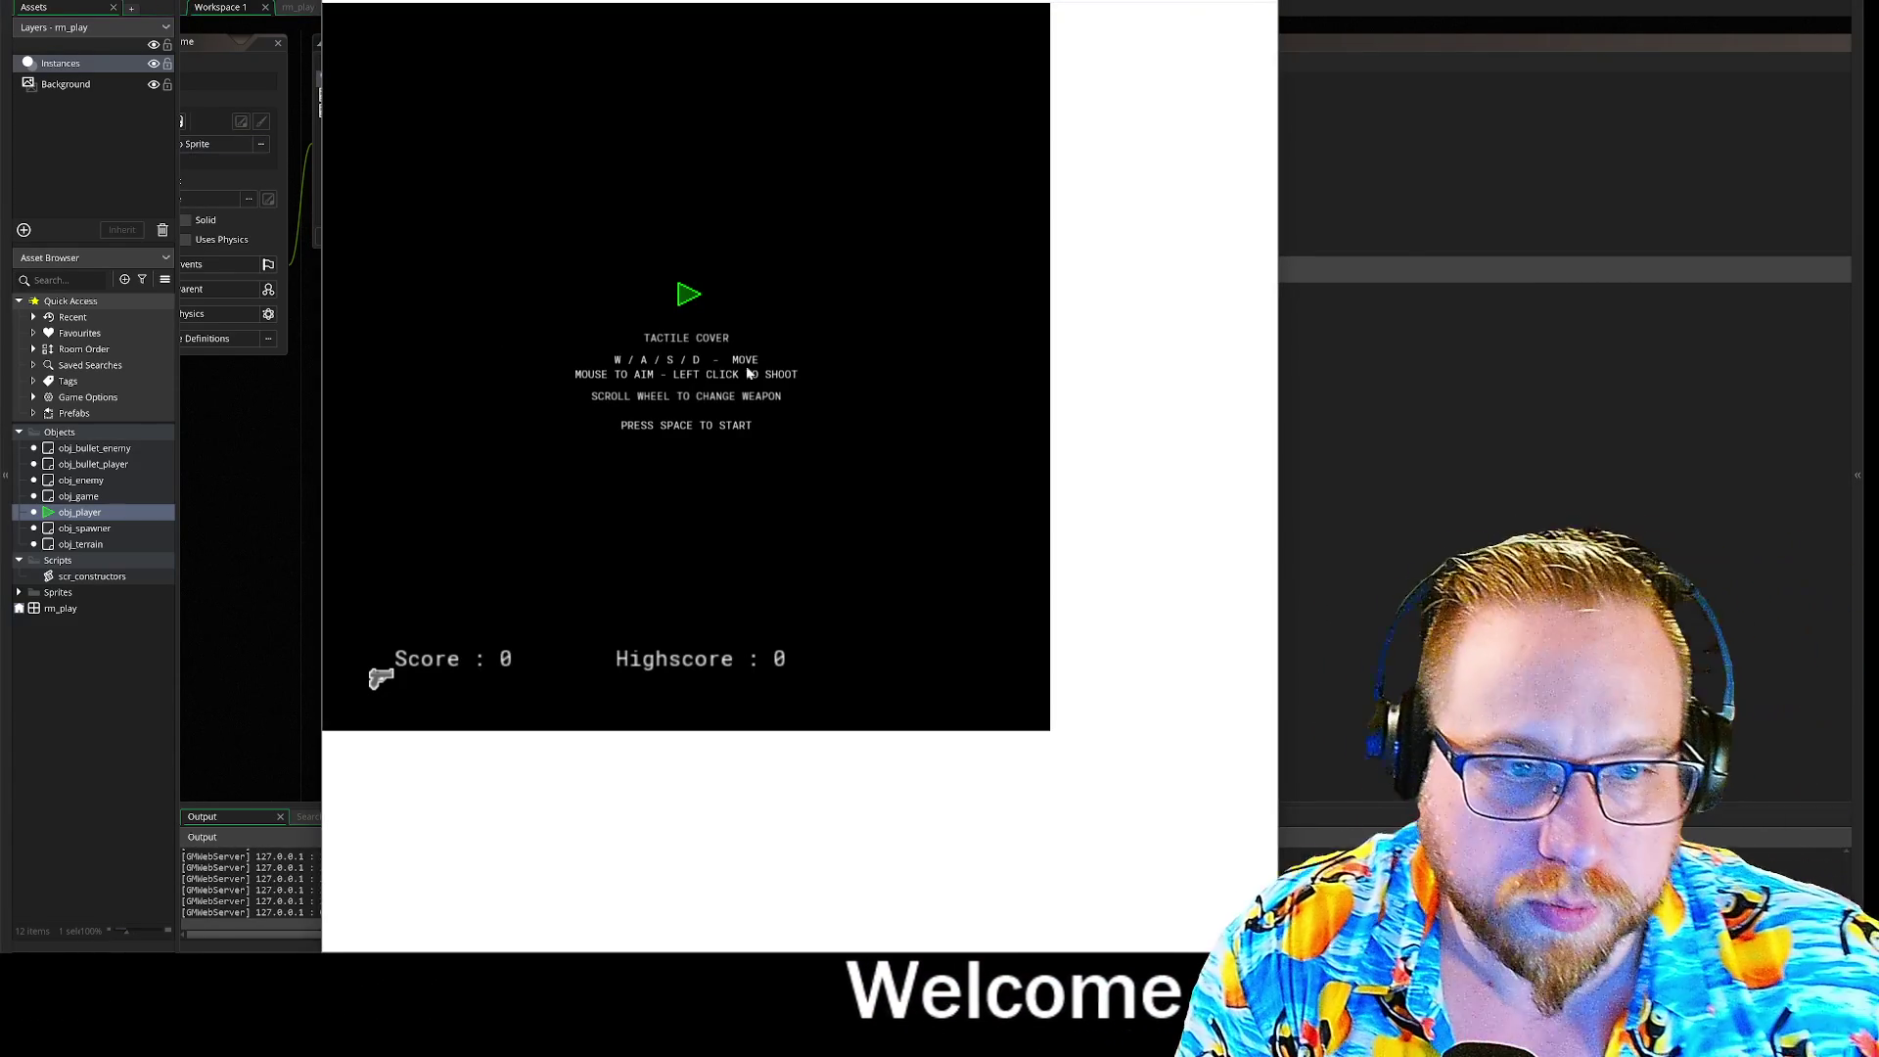
key("space")
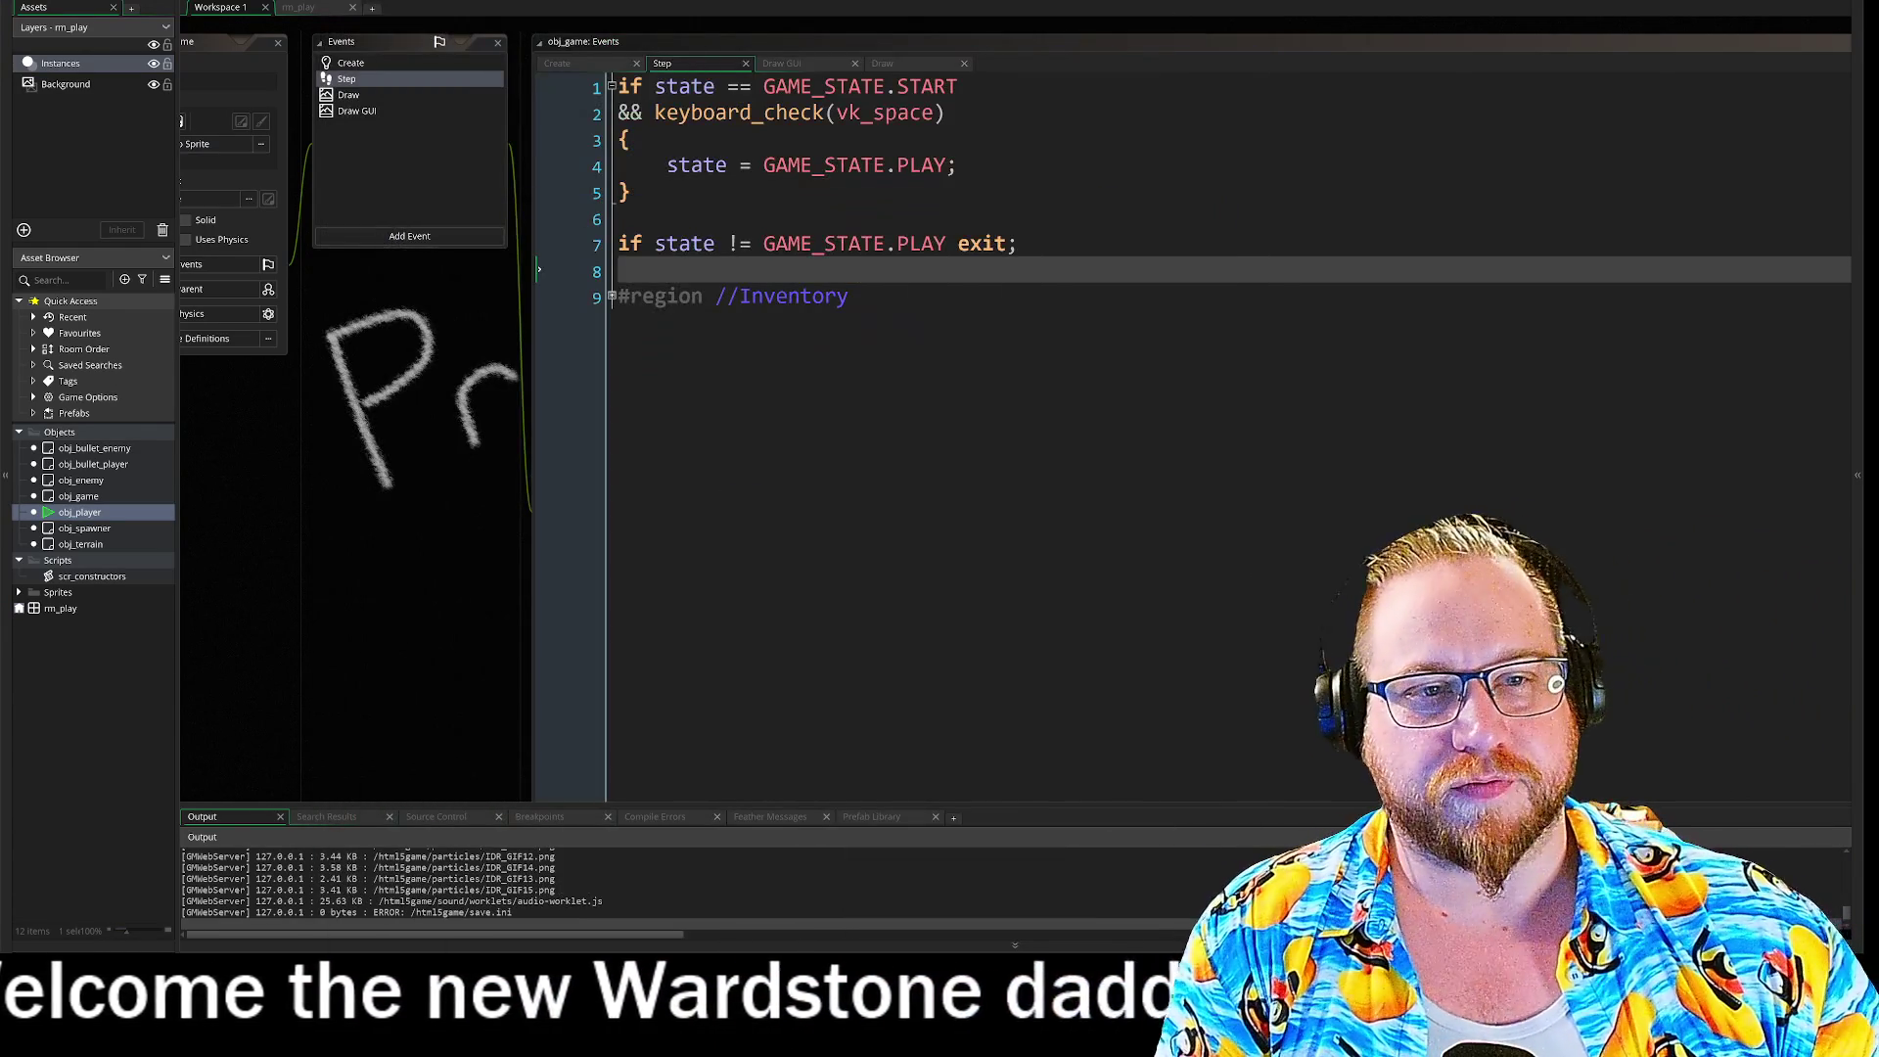
Step: Review the line 7 play-state exit check and expand the Inventory region's scroll-up block
left_click_drag(643, 245, 1018, 245)
left_click(1018, 245)
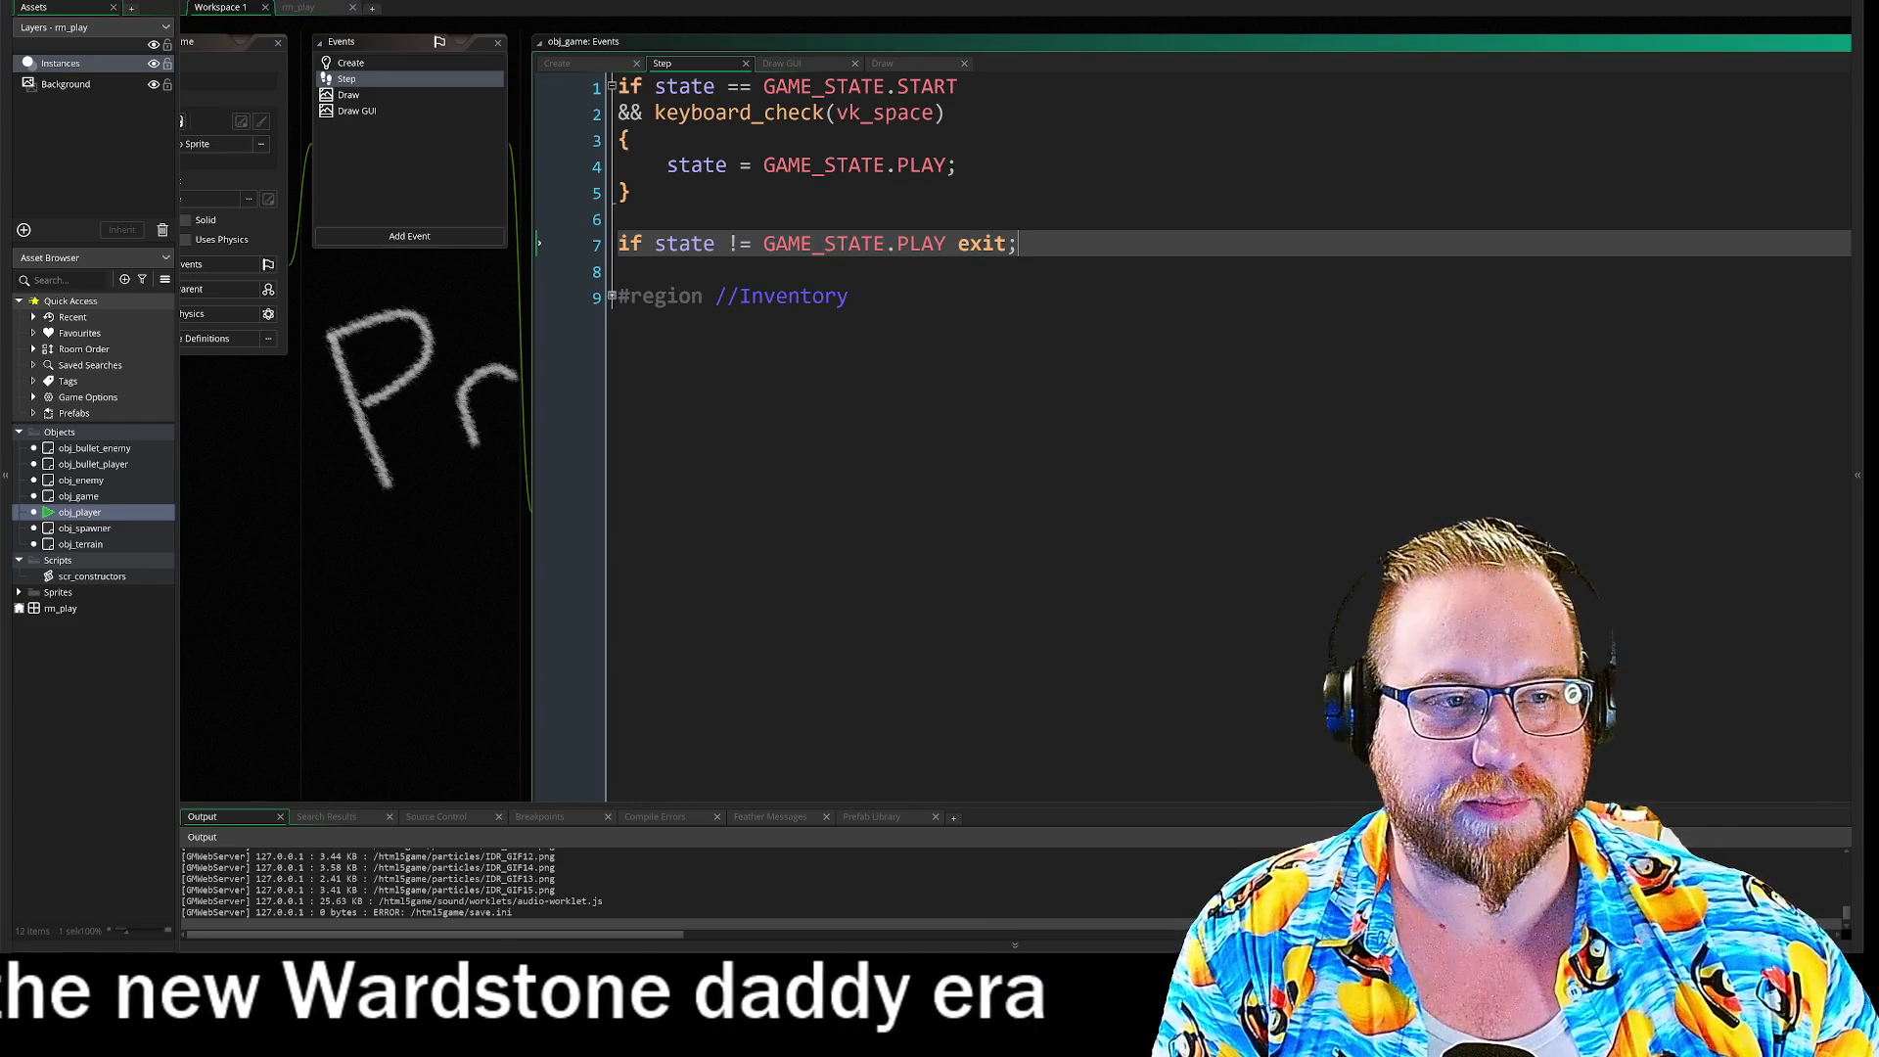
left_click(610, 295)
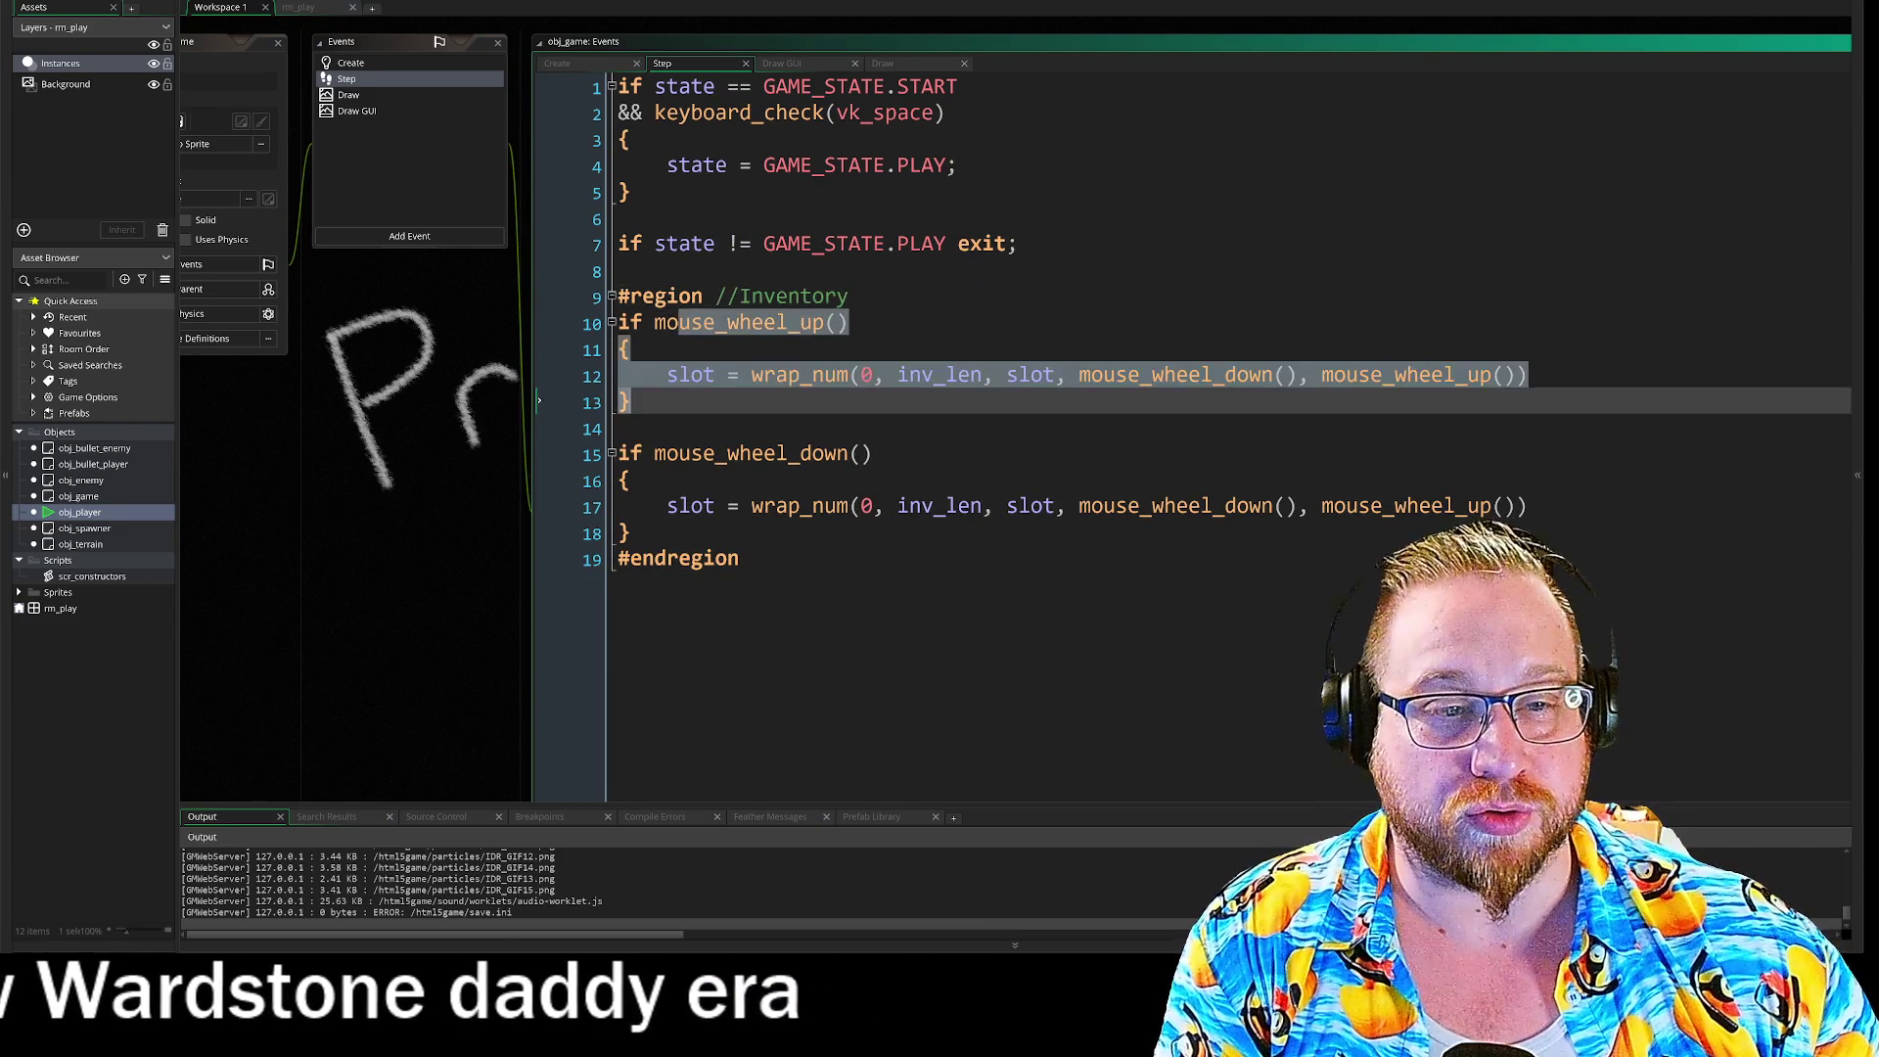
left_click(619, 428)
Step: Review the Create code's inventory array, slot = 0 and inv_len lines
left_click(344, 61)
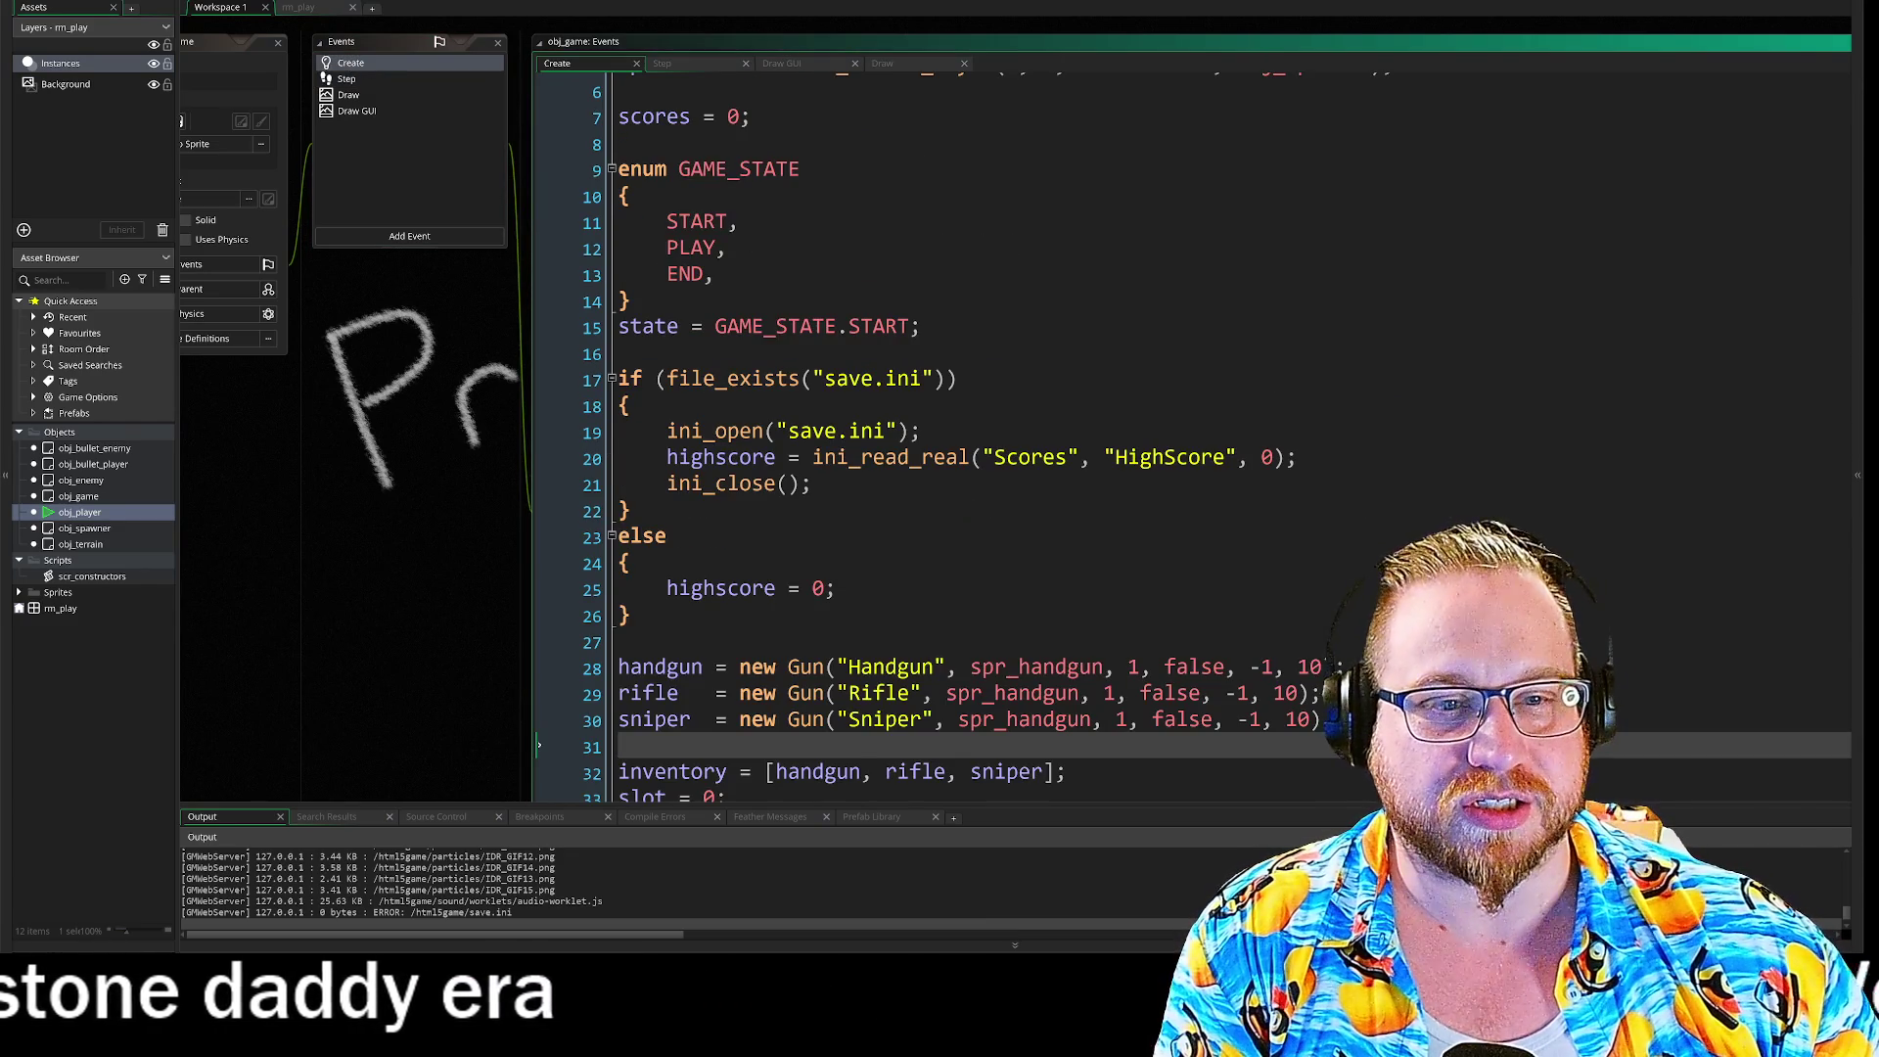
scroll(1077, 441, "down", 3)
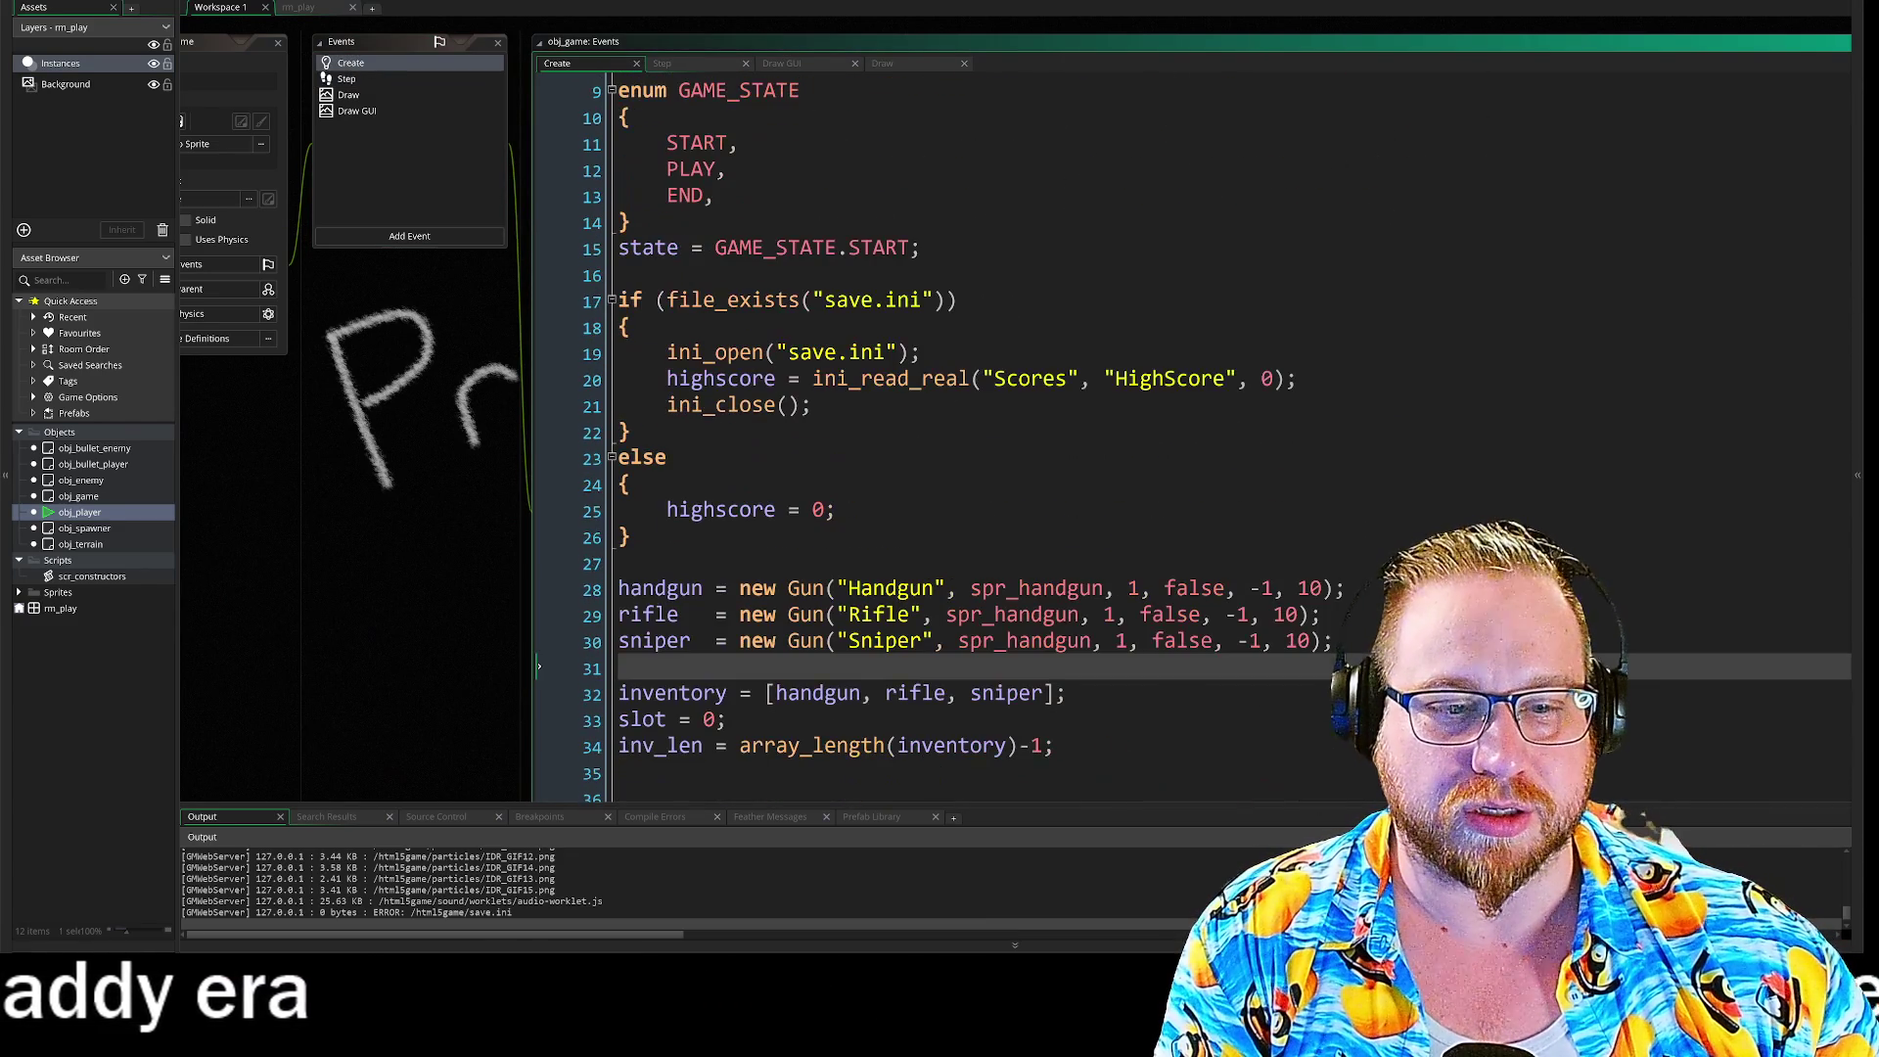
left_click(649, 719)
left_click_drag(632, 748, 957, 753)
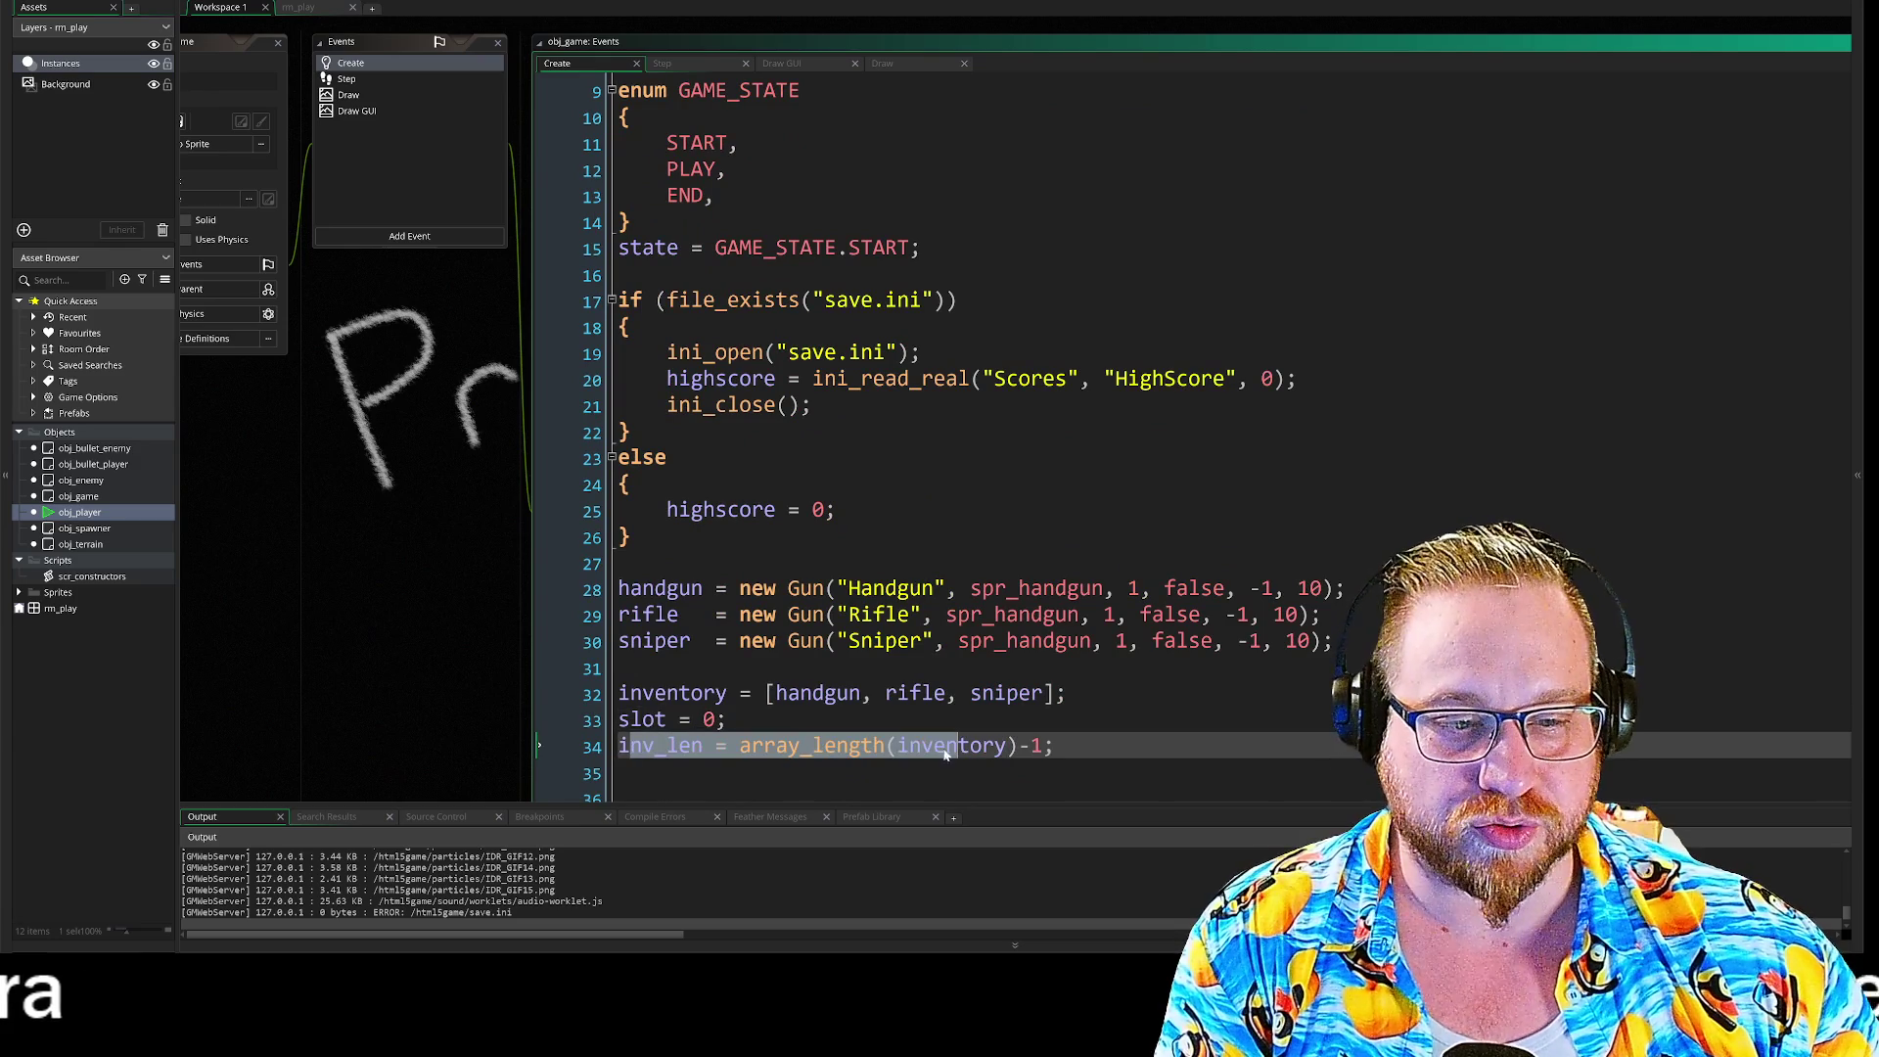
left_click_drag(631, 692, 1007, 693)
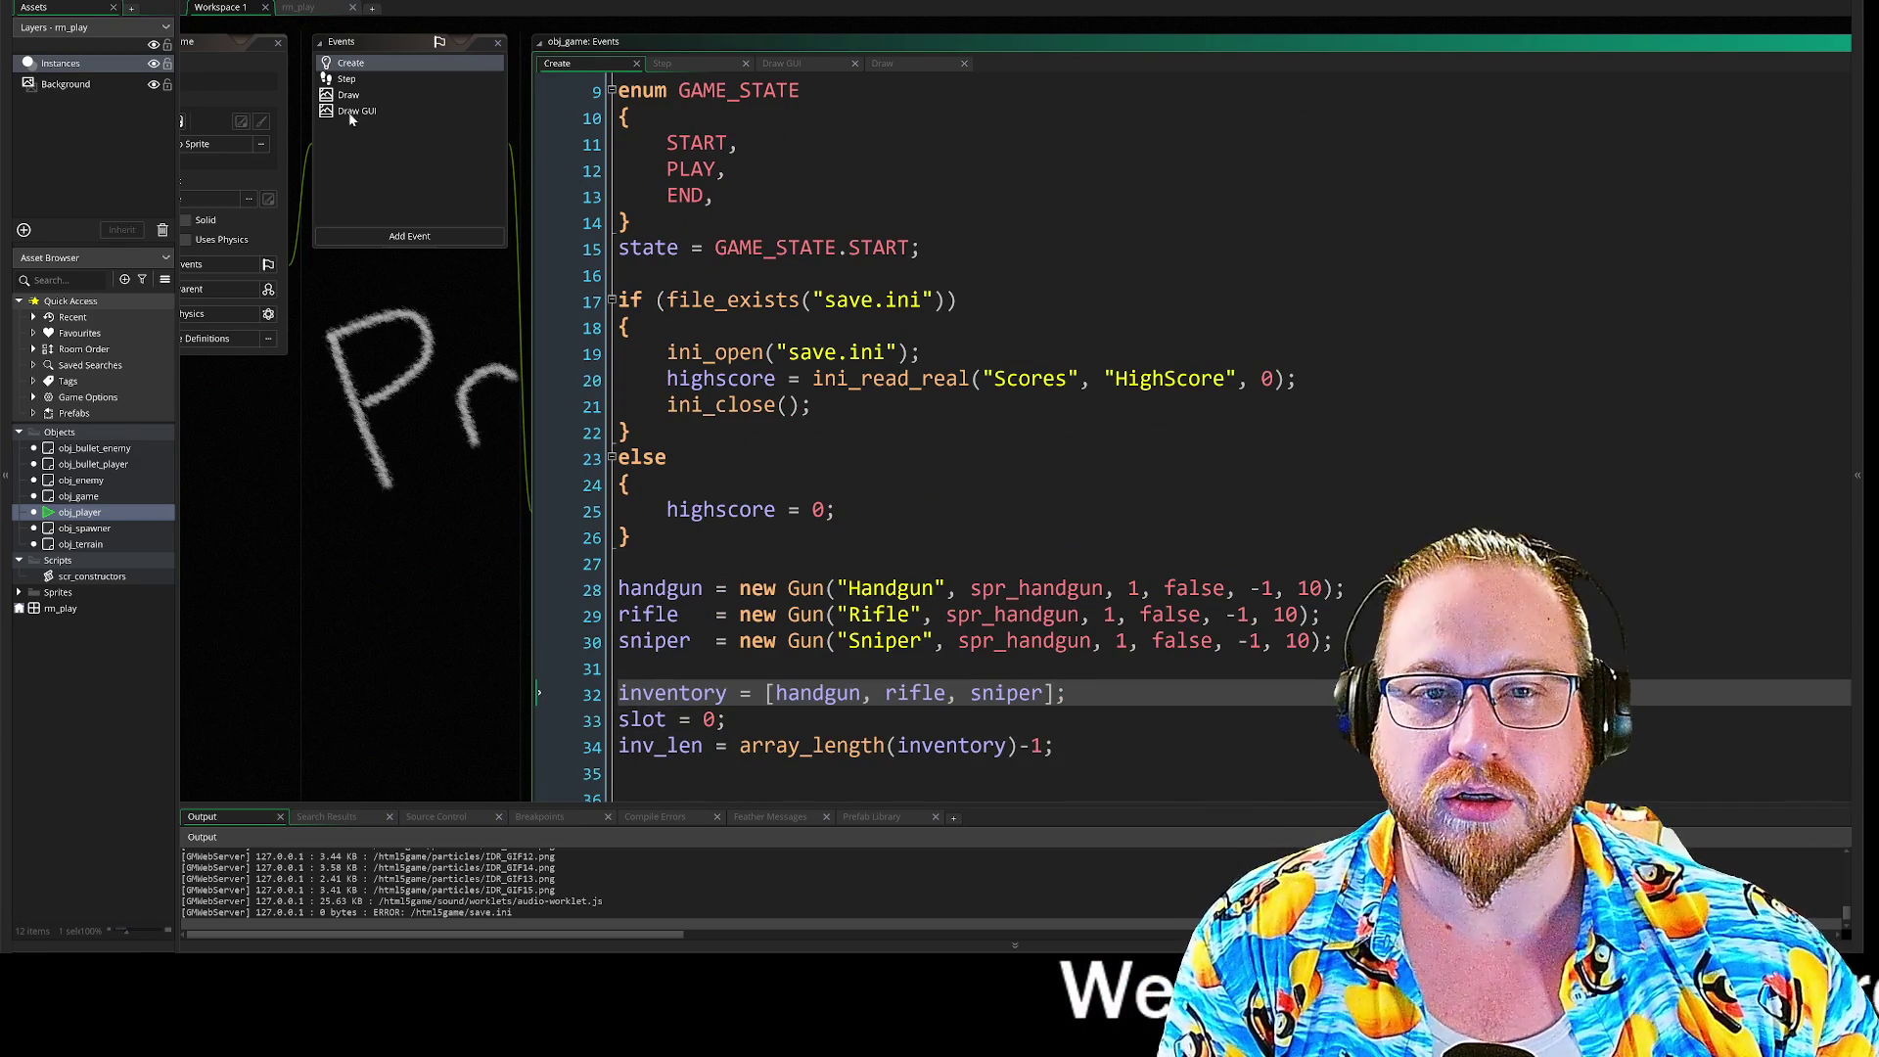
Step: Go over the wrap_num call on Step line 17, then rebuild and run the game
left_click(347, 79)
left_click_drag(910, 506, 1321, 506)
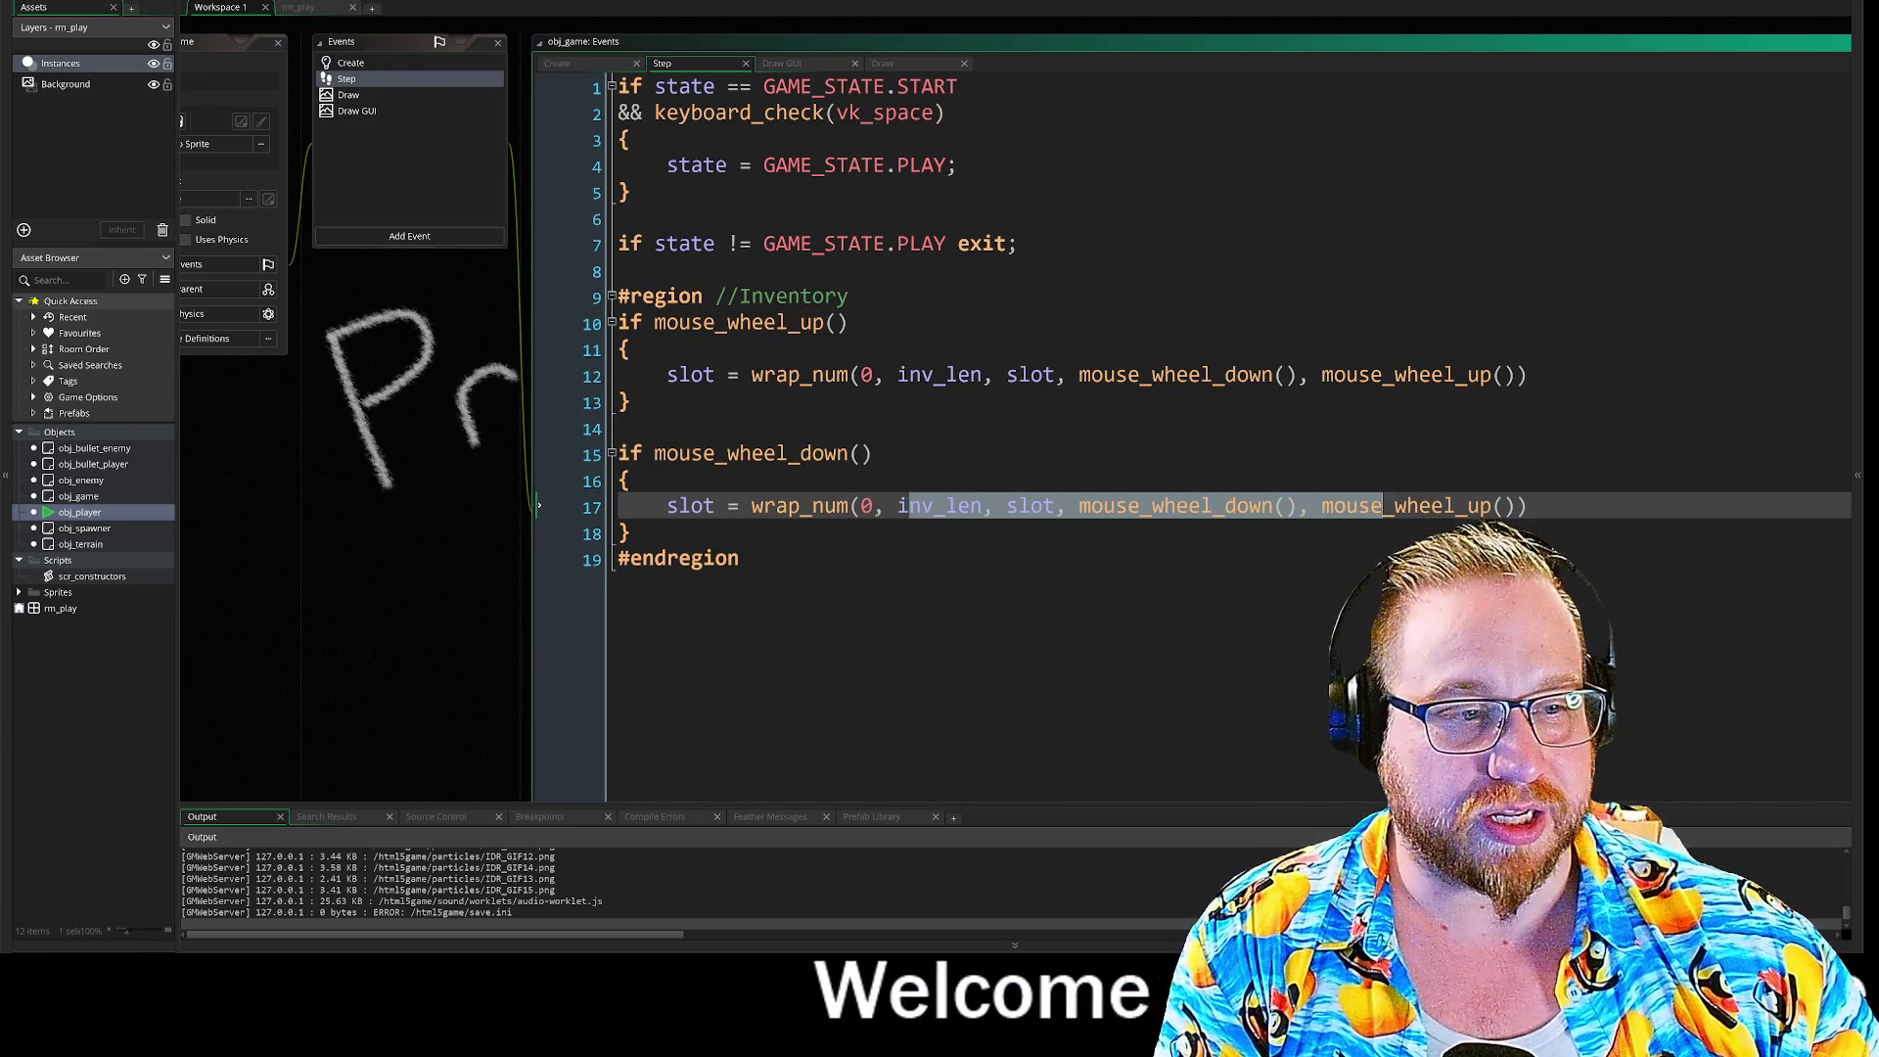
left_click(626, 531)
left_click_drag(741, 506, 1190, 506)
left_click(630, 531)
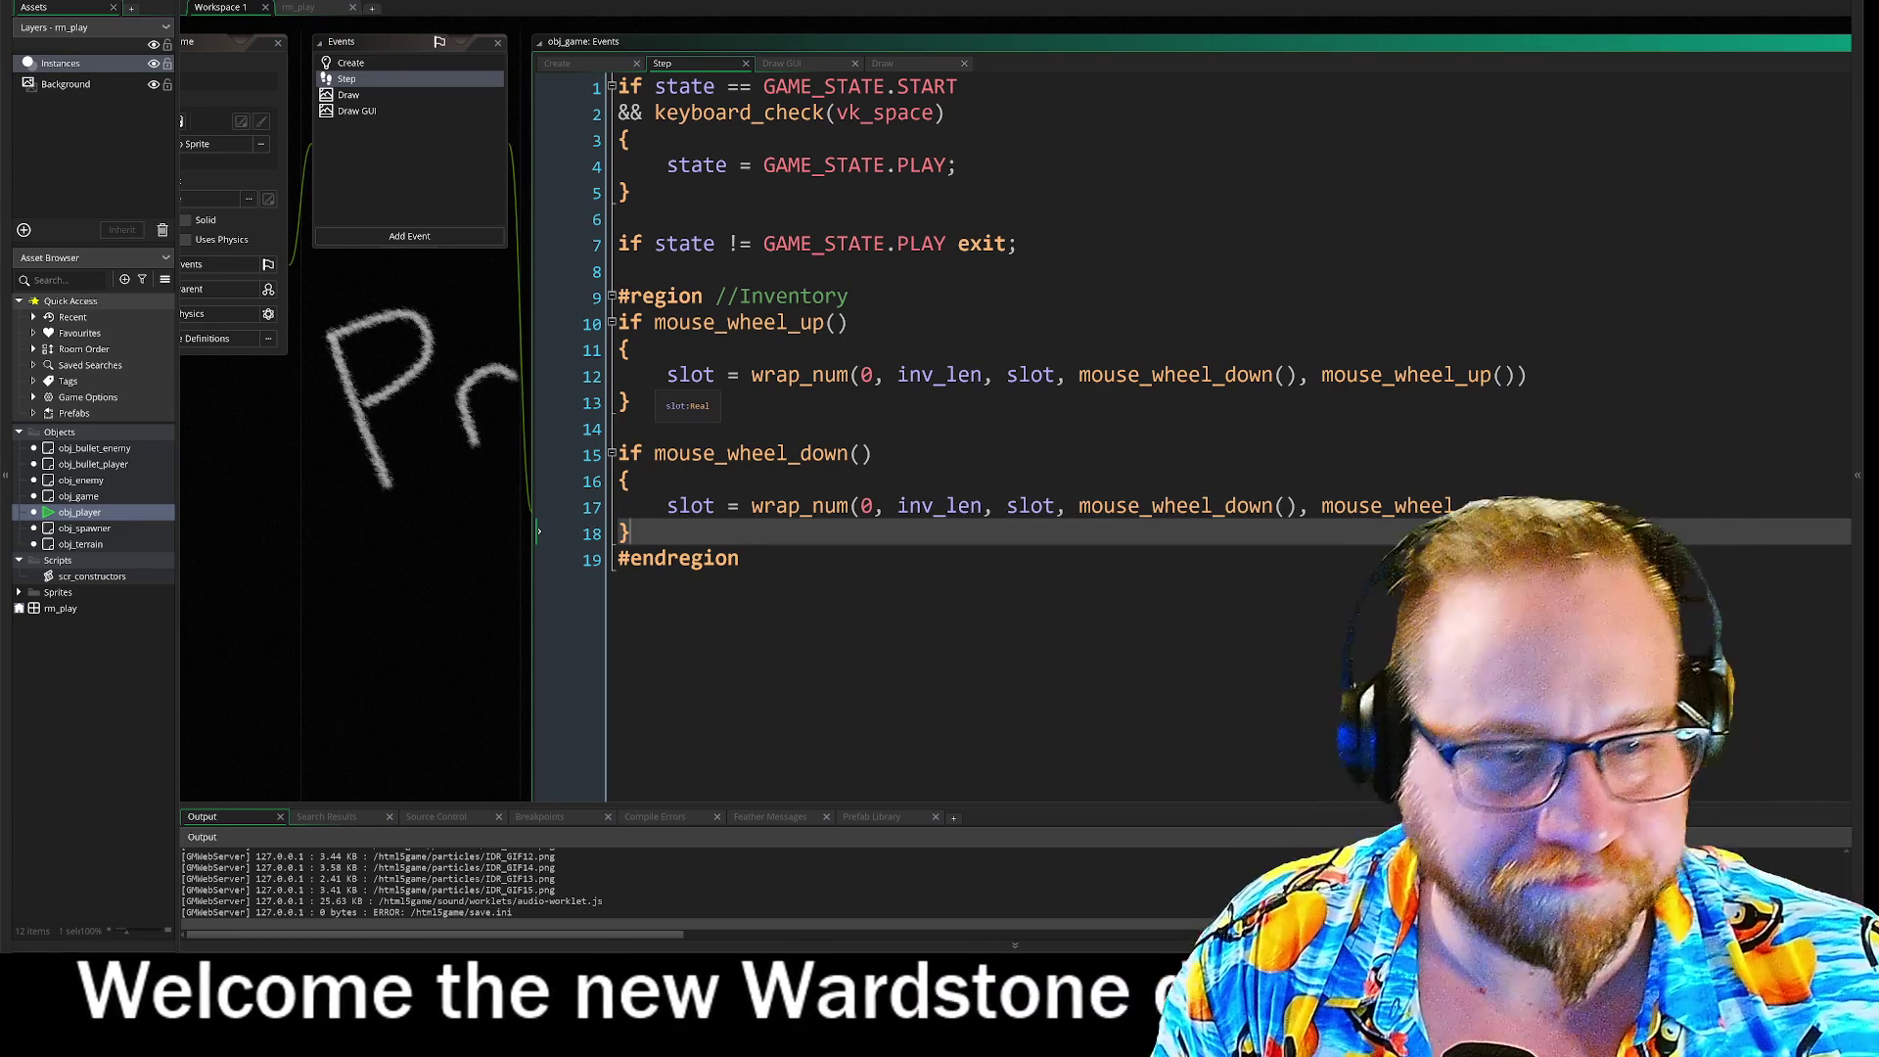
mouse_move(390, 418)
left_mouse_down()
mouse_move(496, 404)
mouse_move(492, 426)
left_mouse_up()
key("F5")
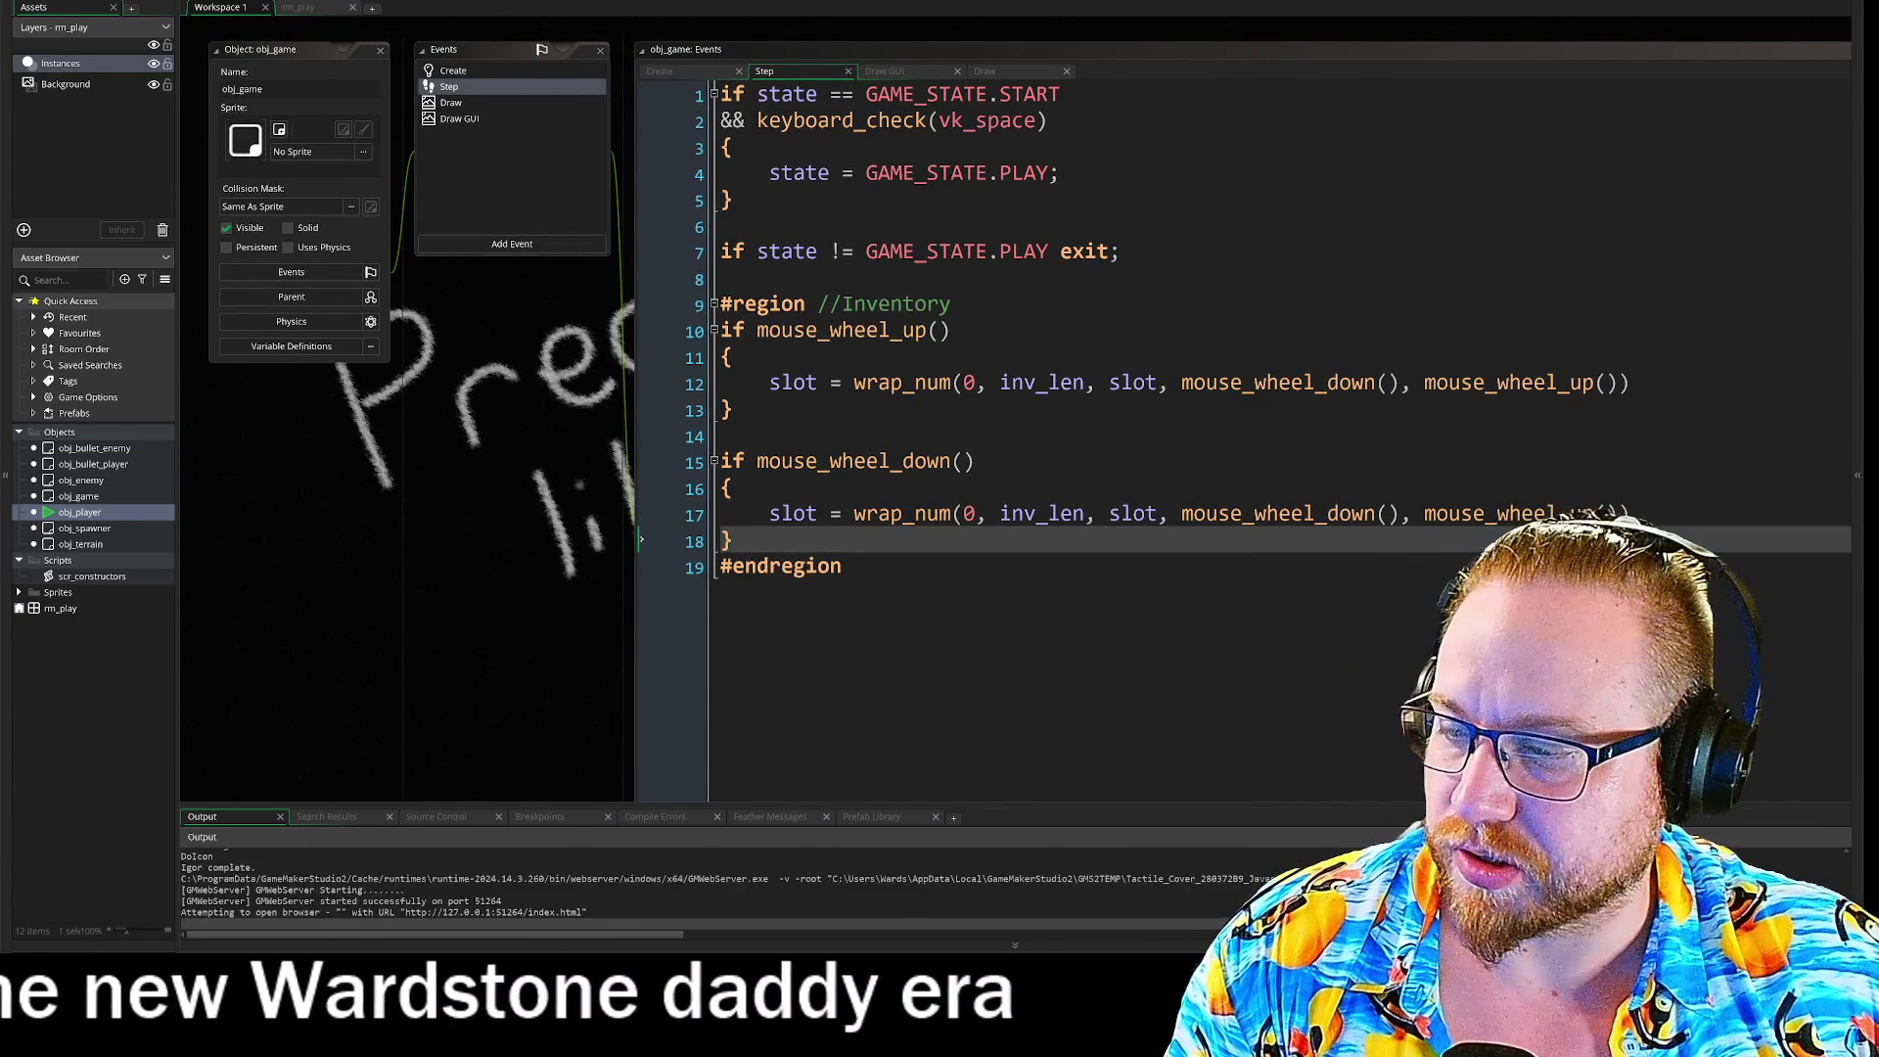
Step: Start the game past its title screen, dismiss the manual, and bring the IDE back in front
key("space")
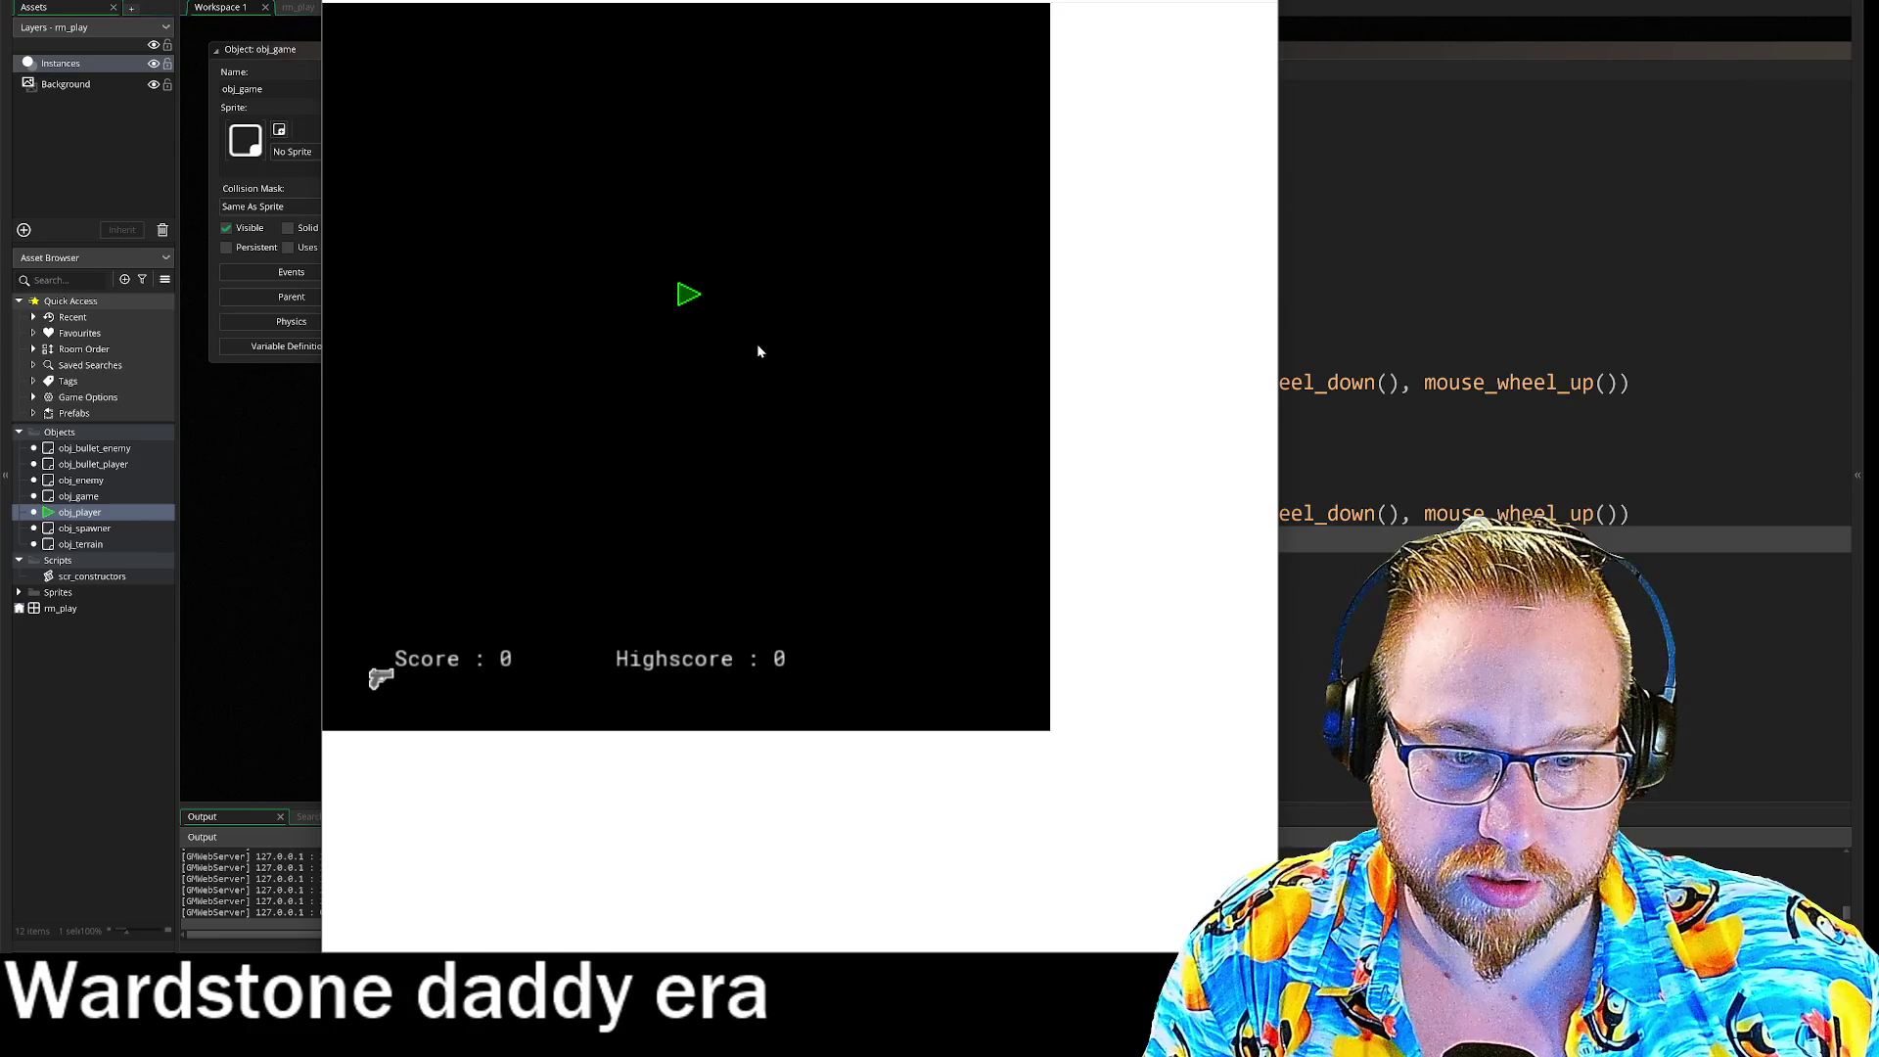
key("alt+Tab")
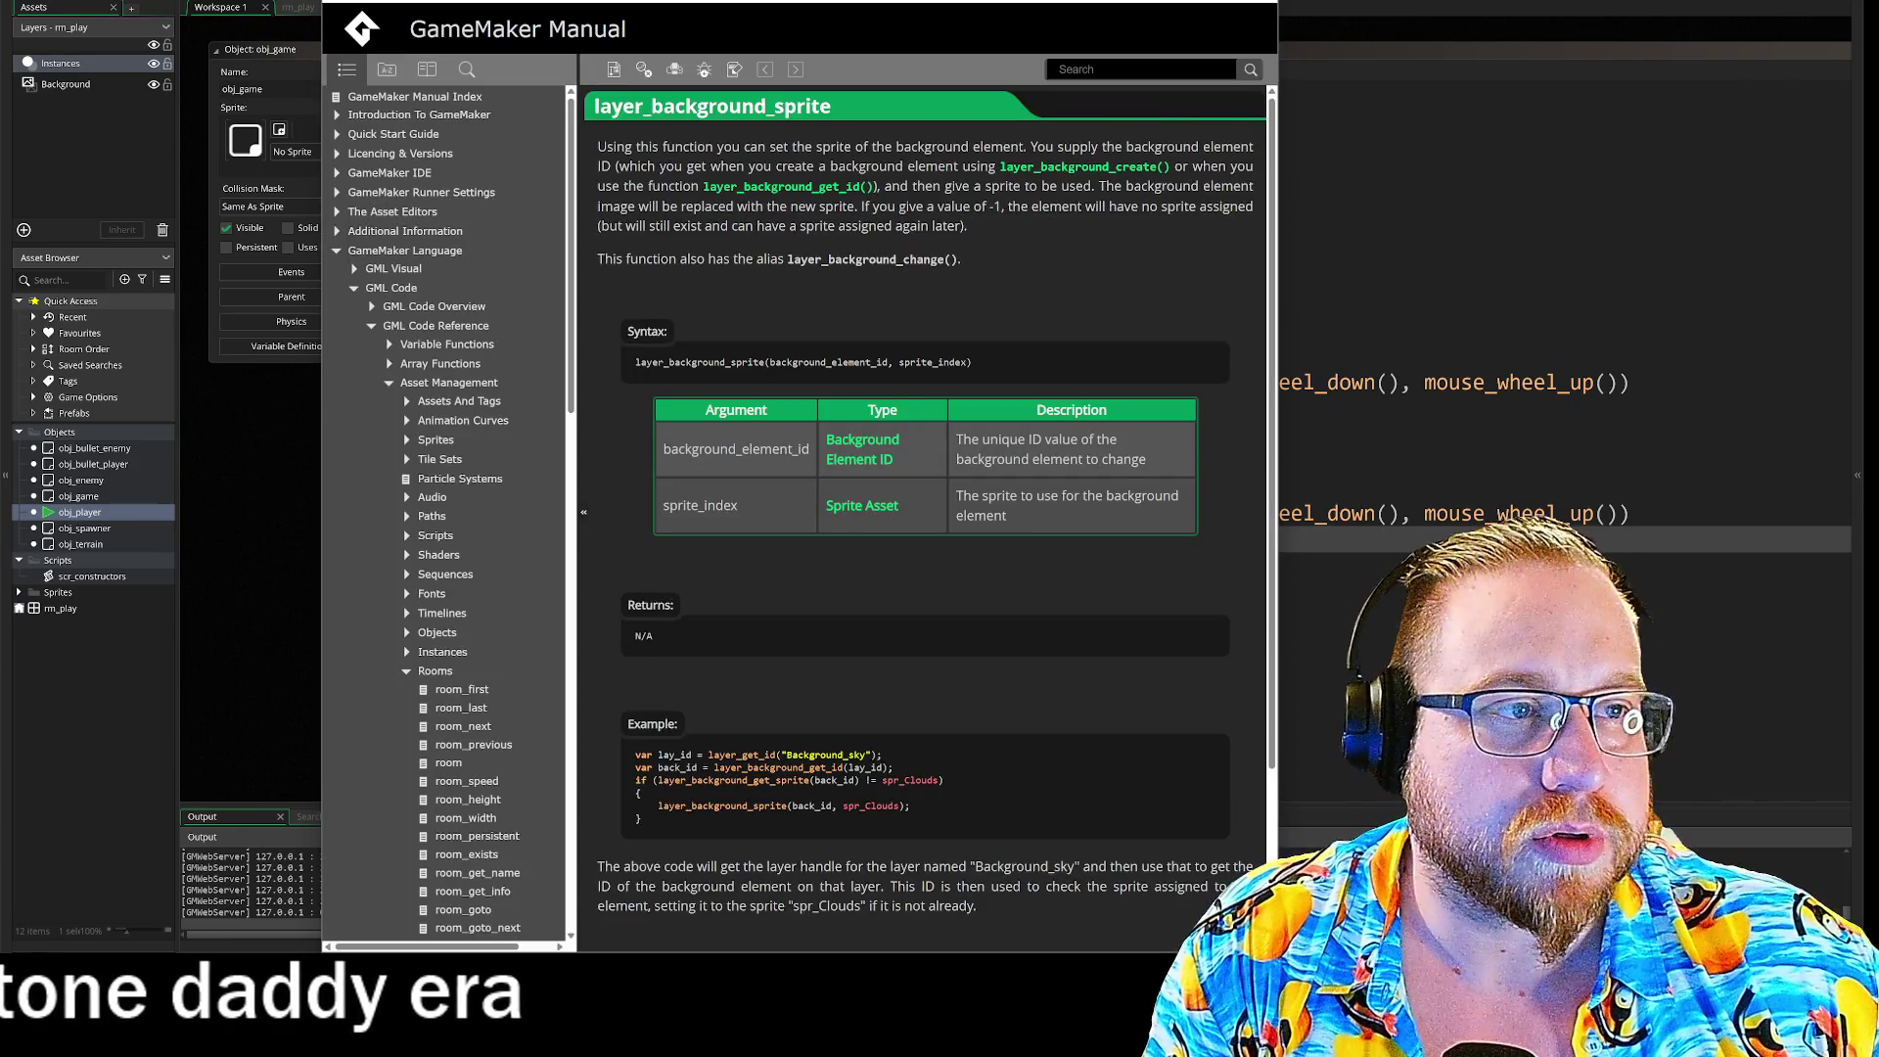
key("alt+Tab")
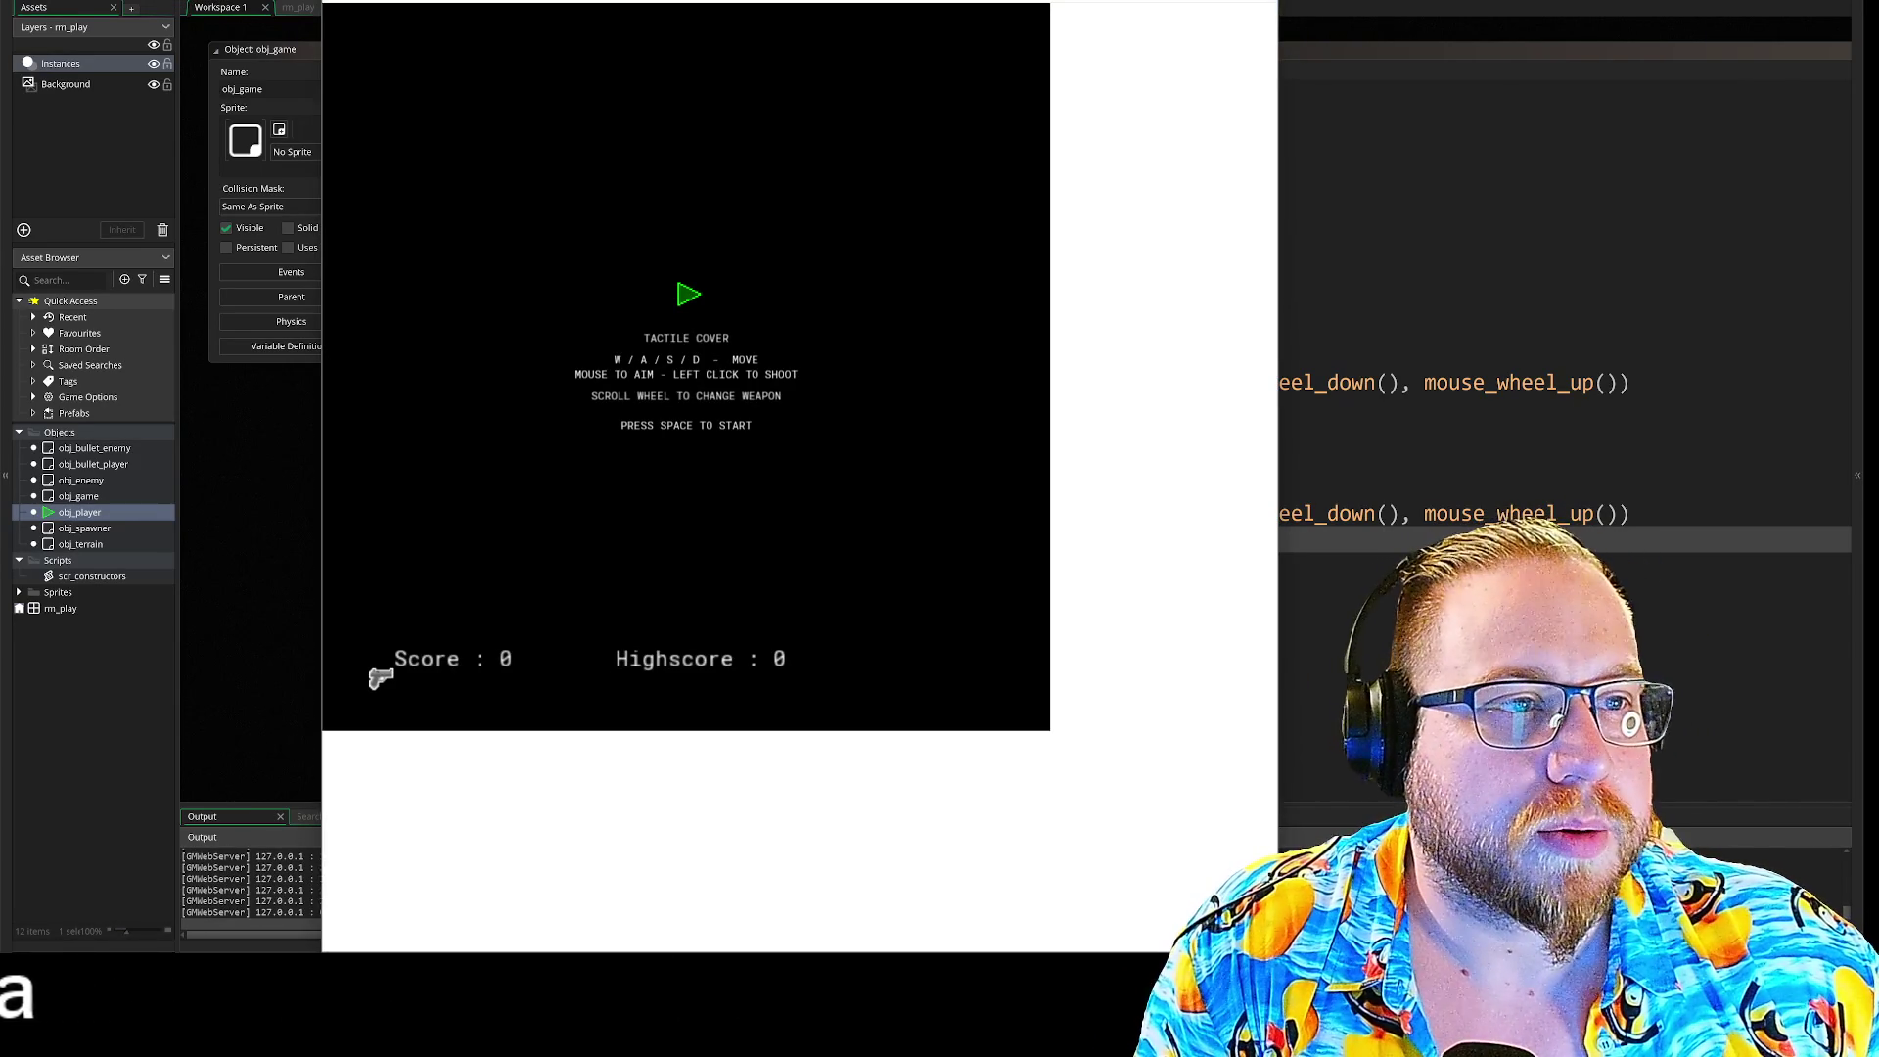
left_click_drag(783, 2, 1442, 18)
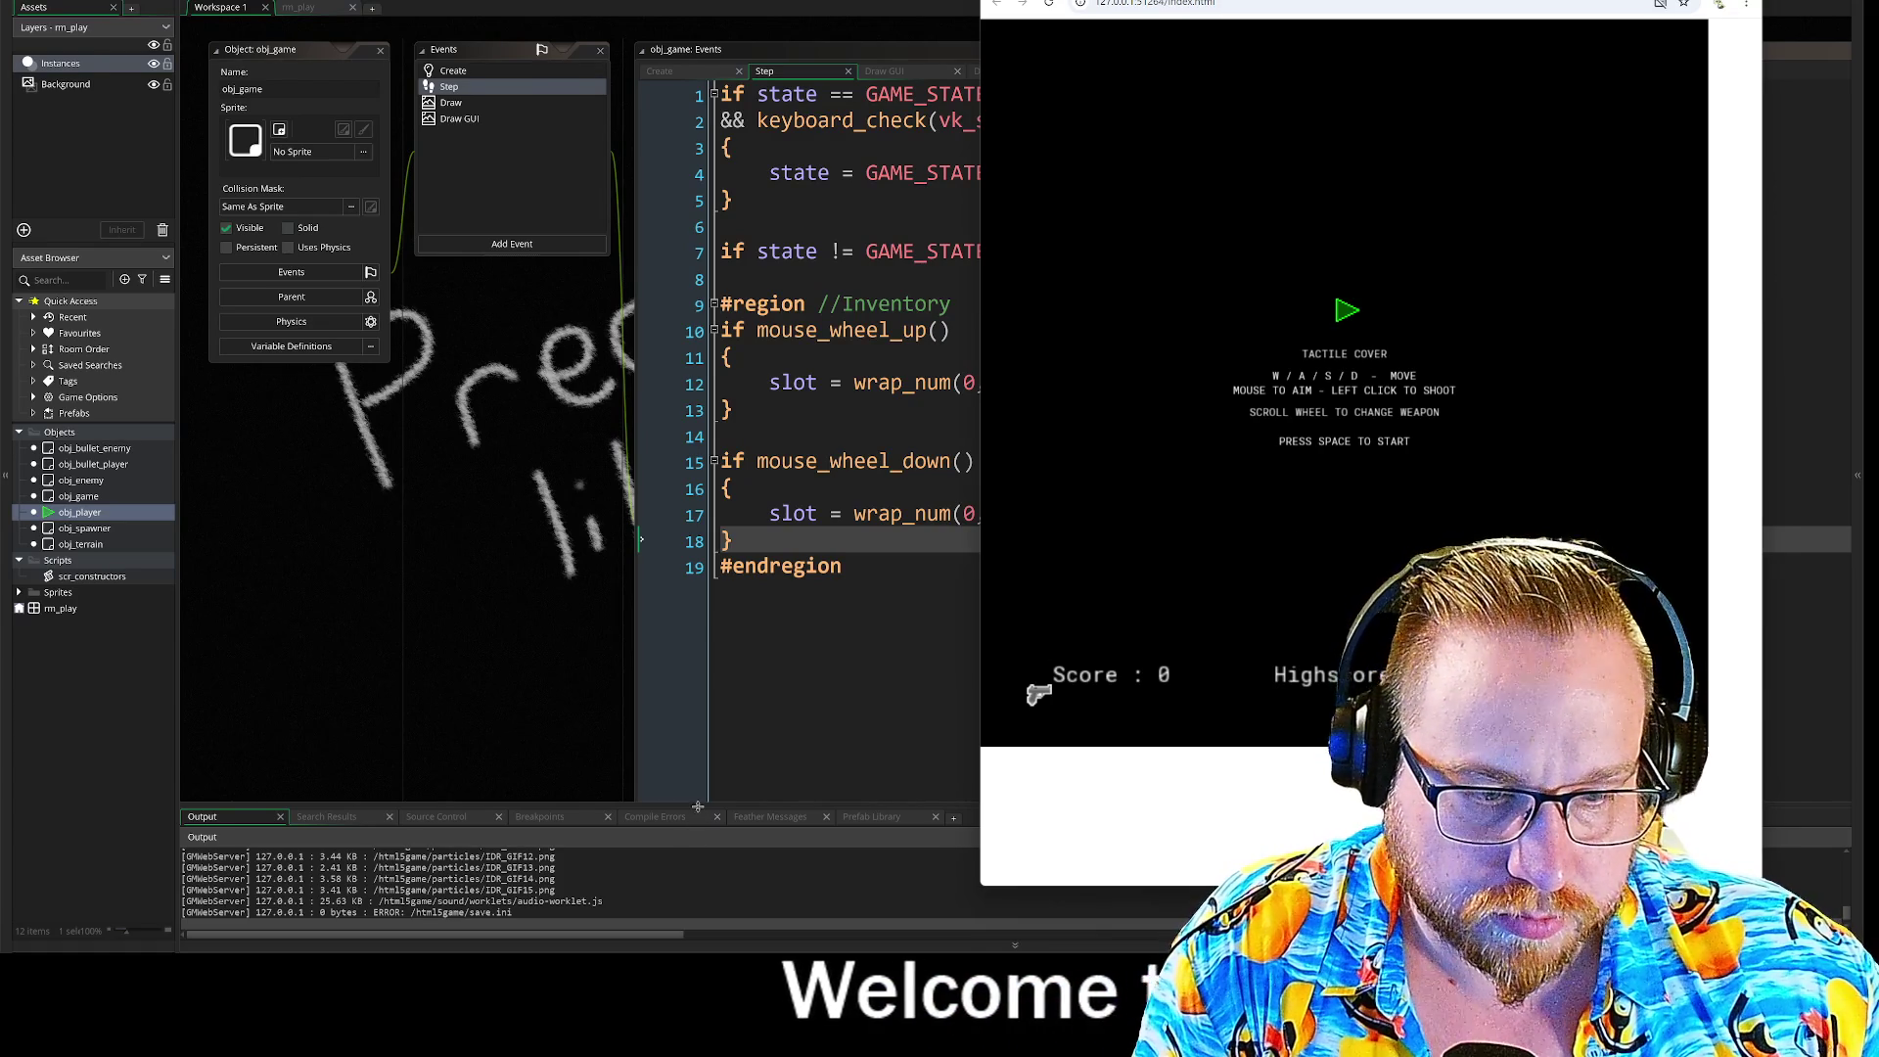
left_click_drag(697, 805, 677, 504)
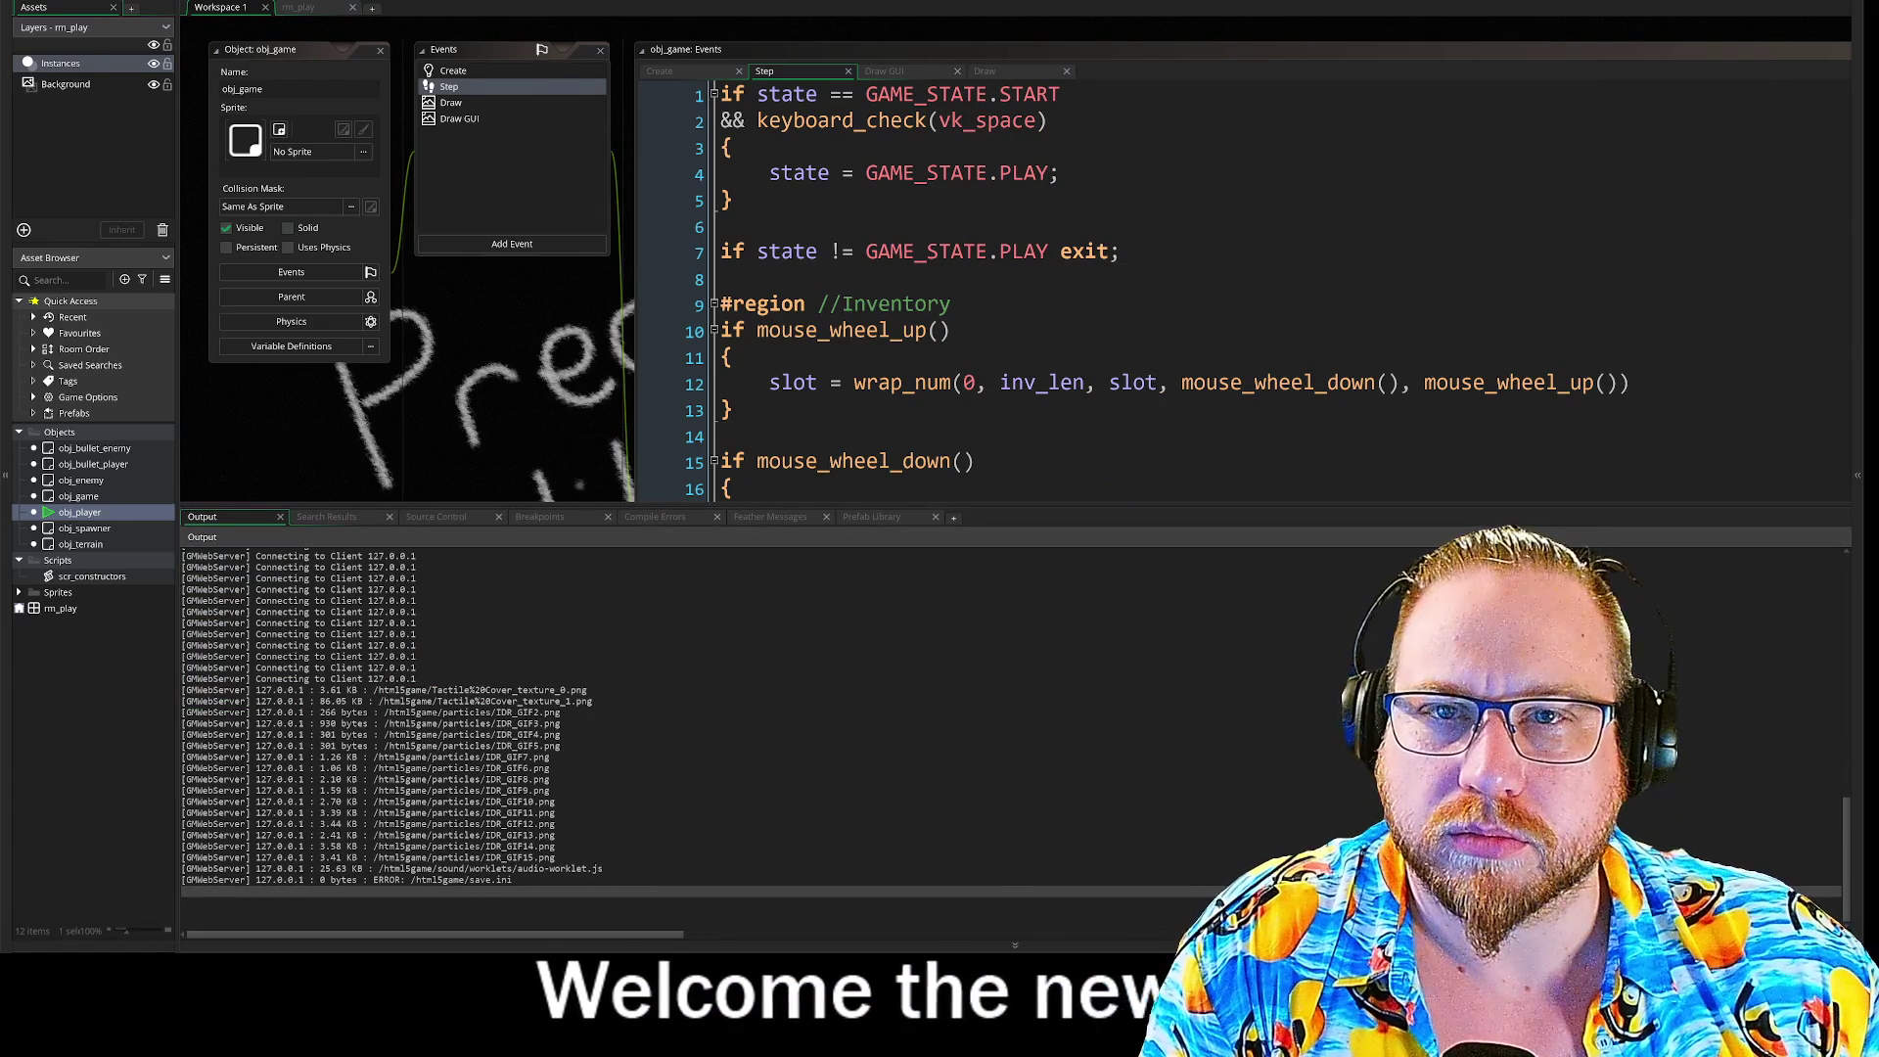
Step: Rerun the game, close the manual, and drag the Output splitter down to enlarge the code editor
key("F5")
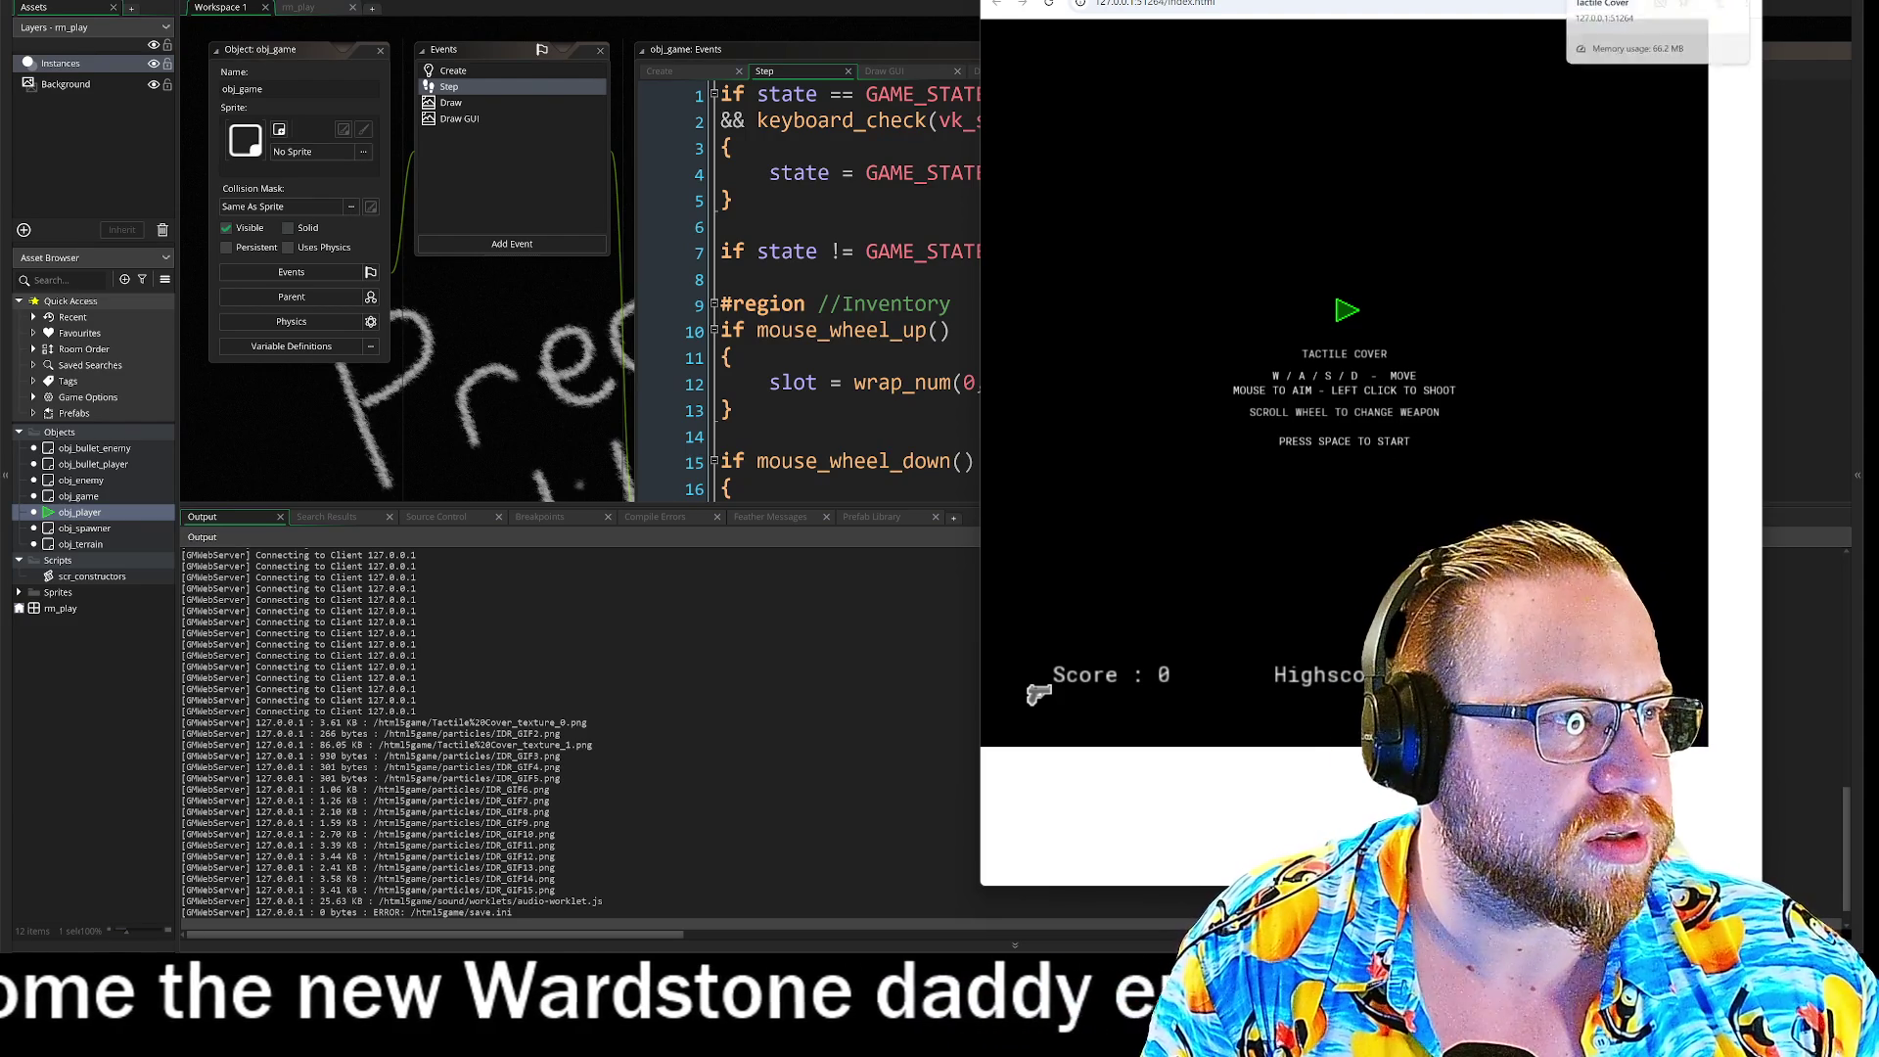
key("ctrl+w")
left_click(637, 503)
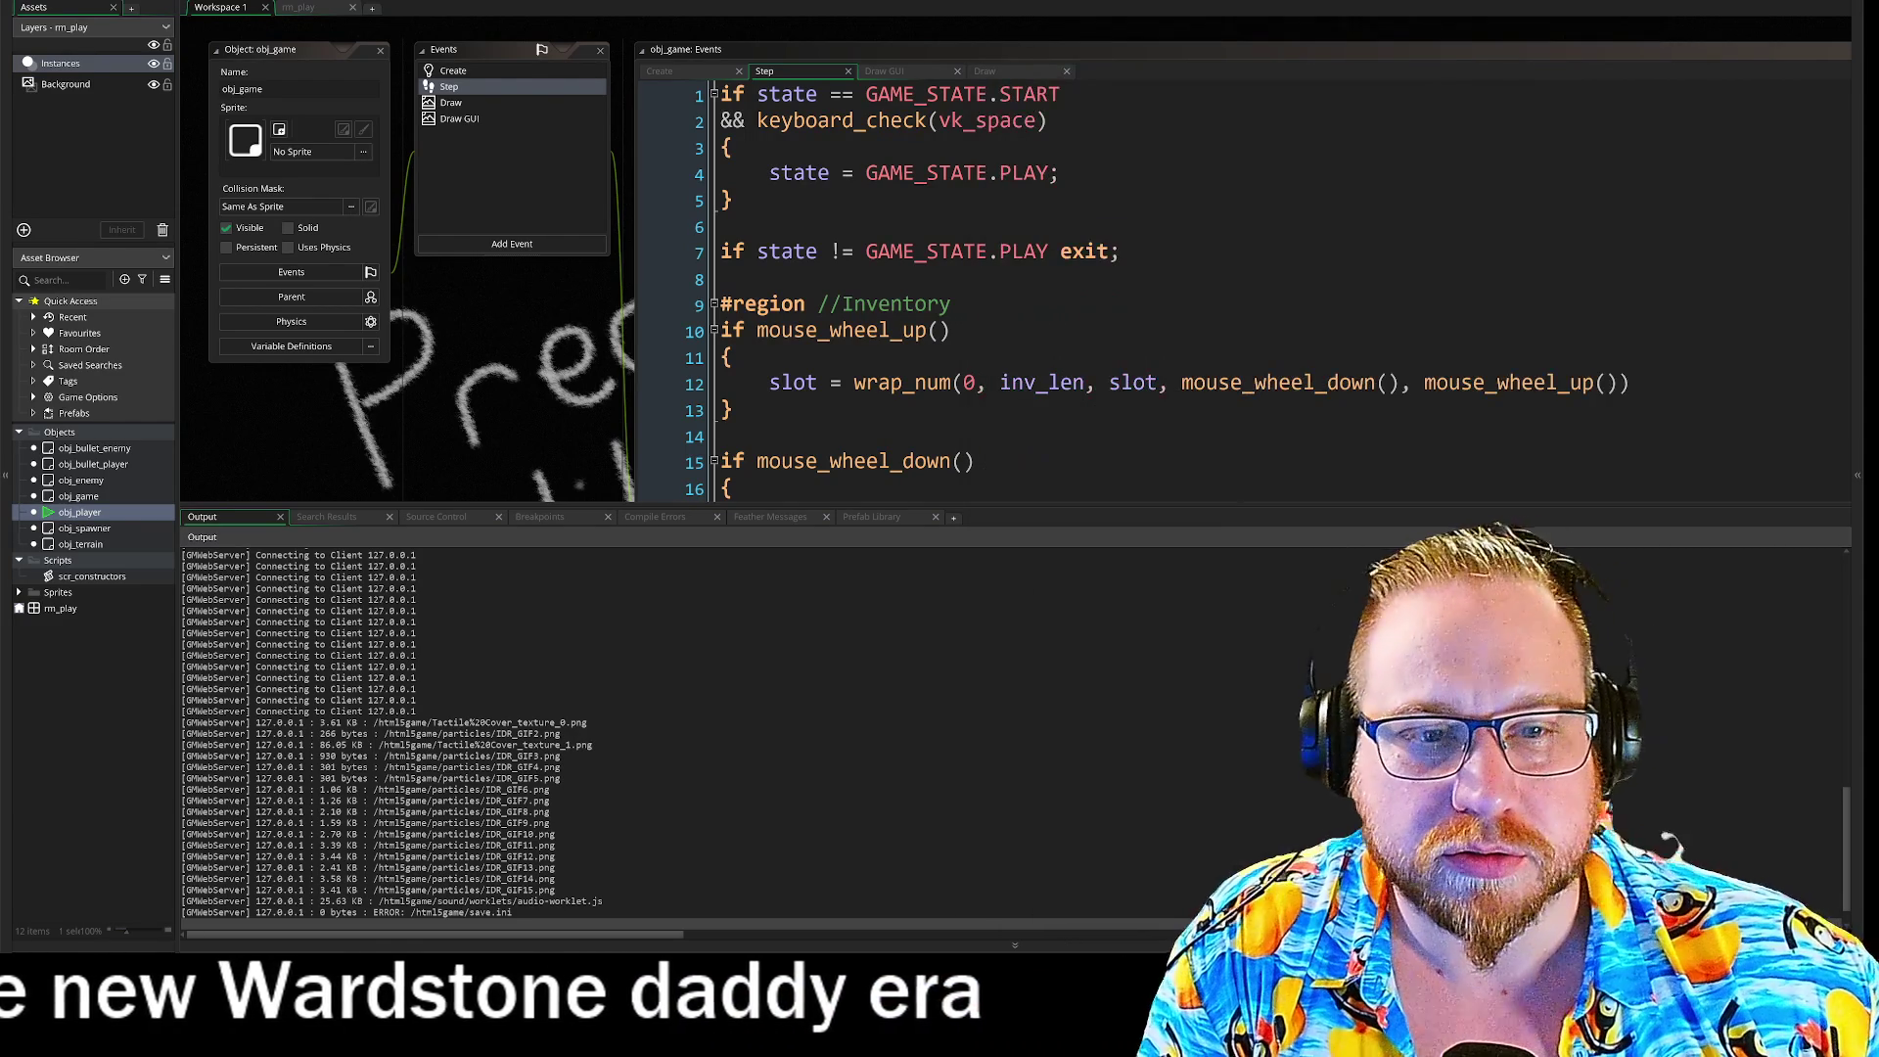
left_click_drag(650, 506, 648, 869)
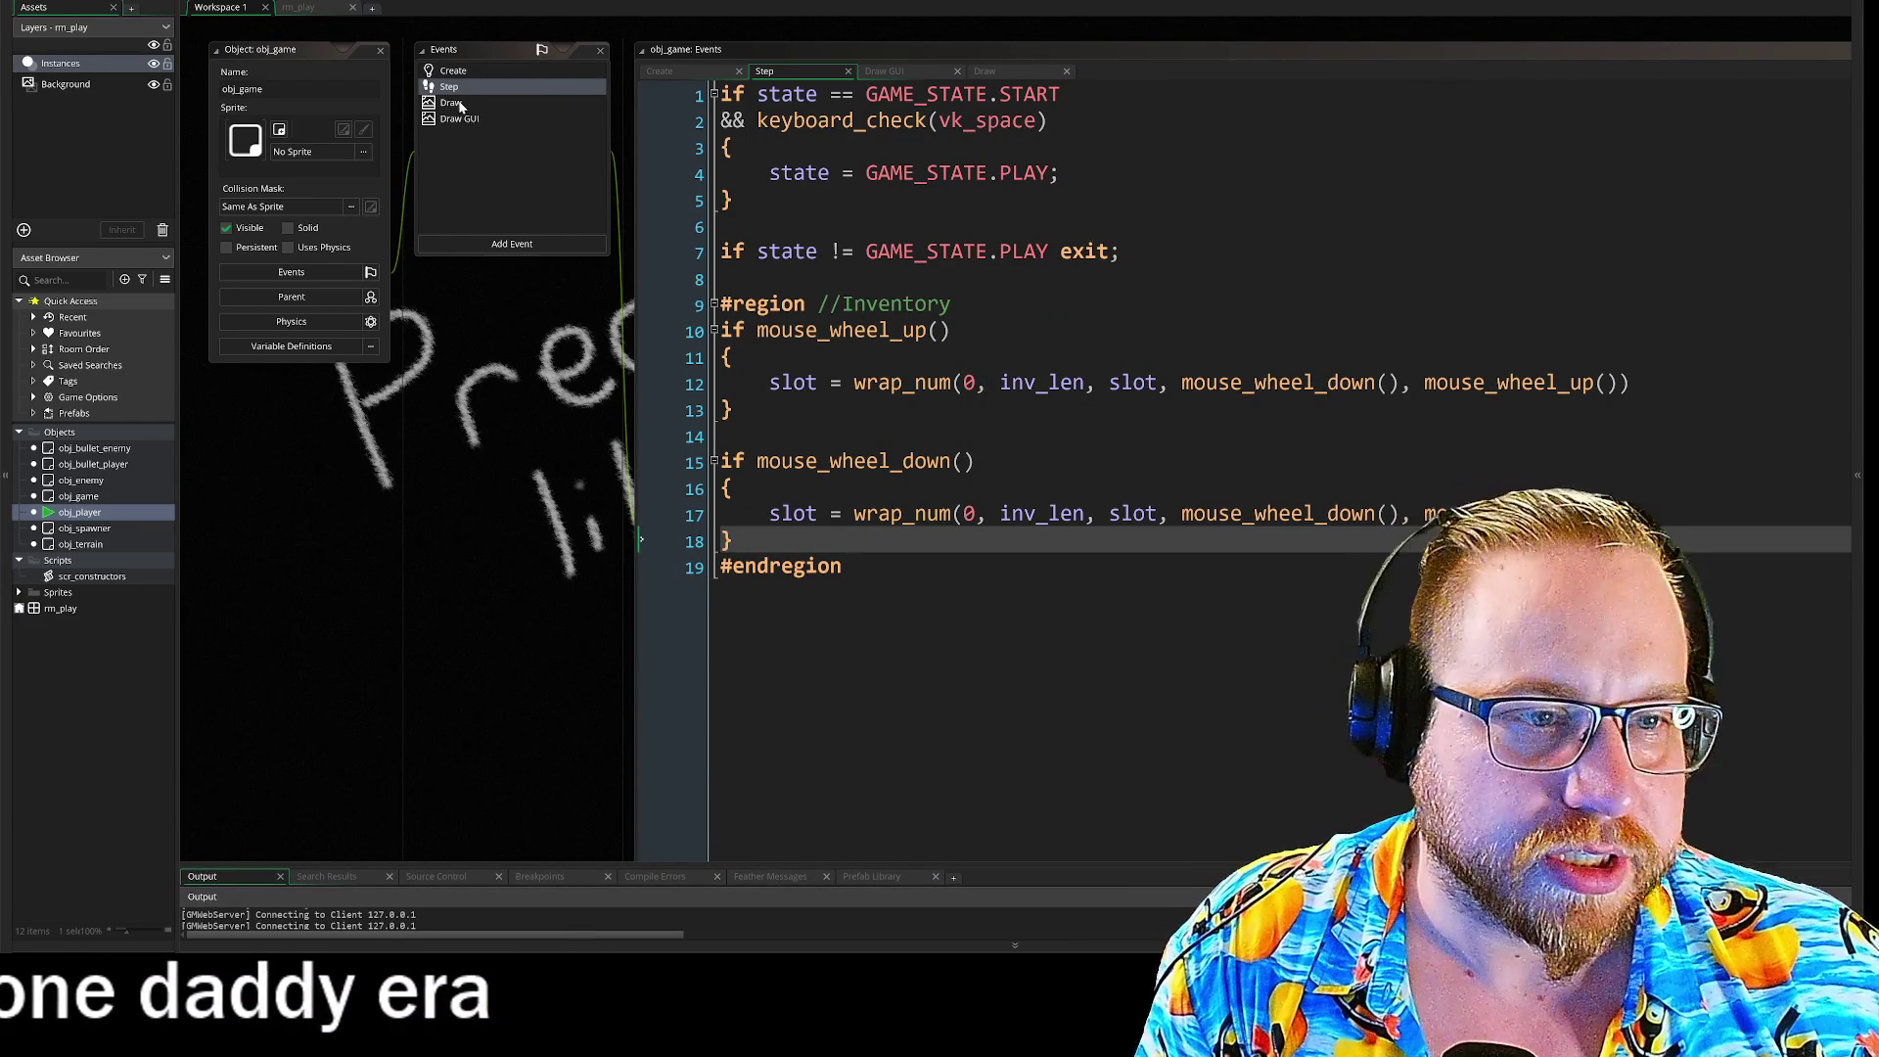
Step: Insert draw_text(xmid, ymid, slot) above the Draw event's state switch, confirming xmid/ymid in Create
left_click(460, 103)
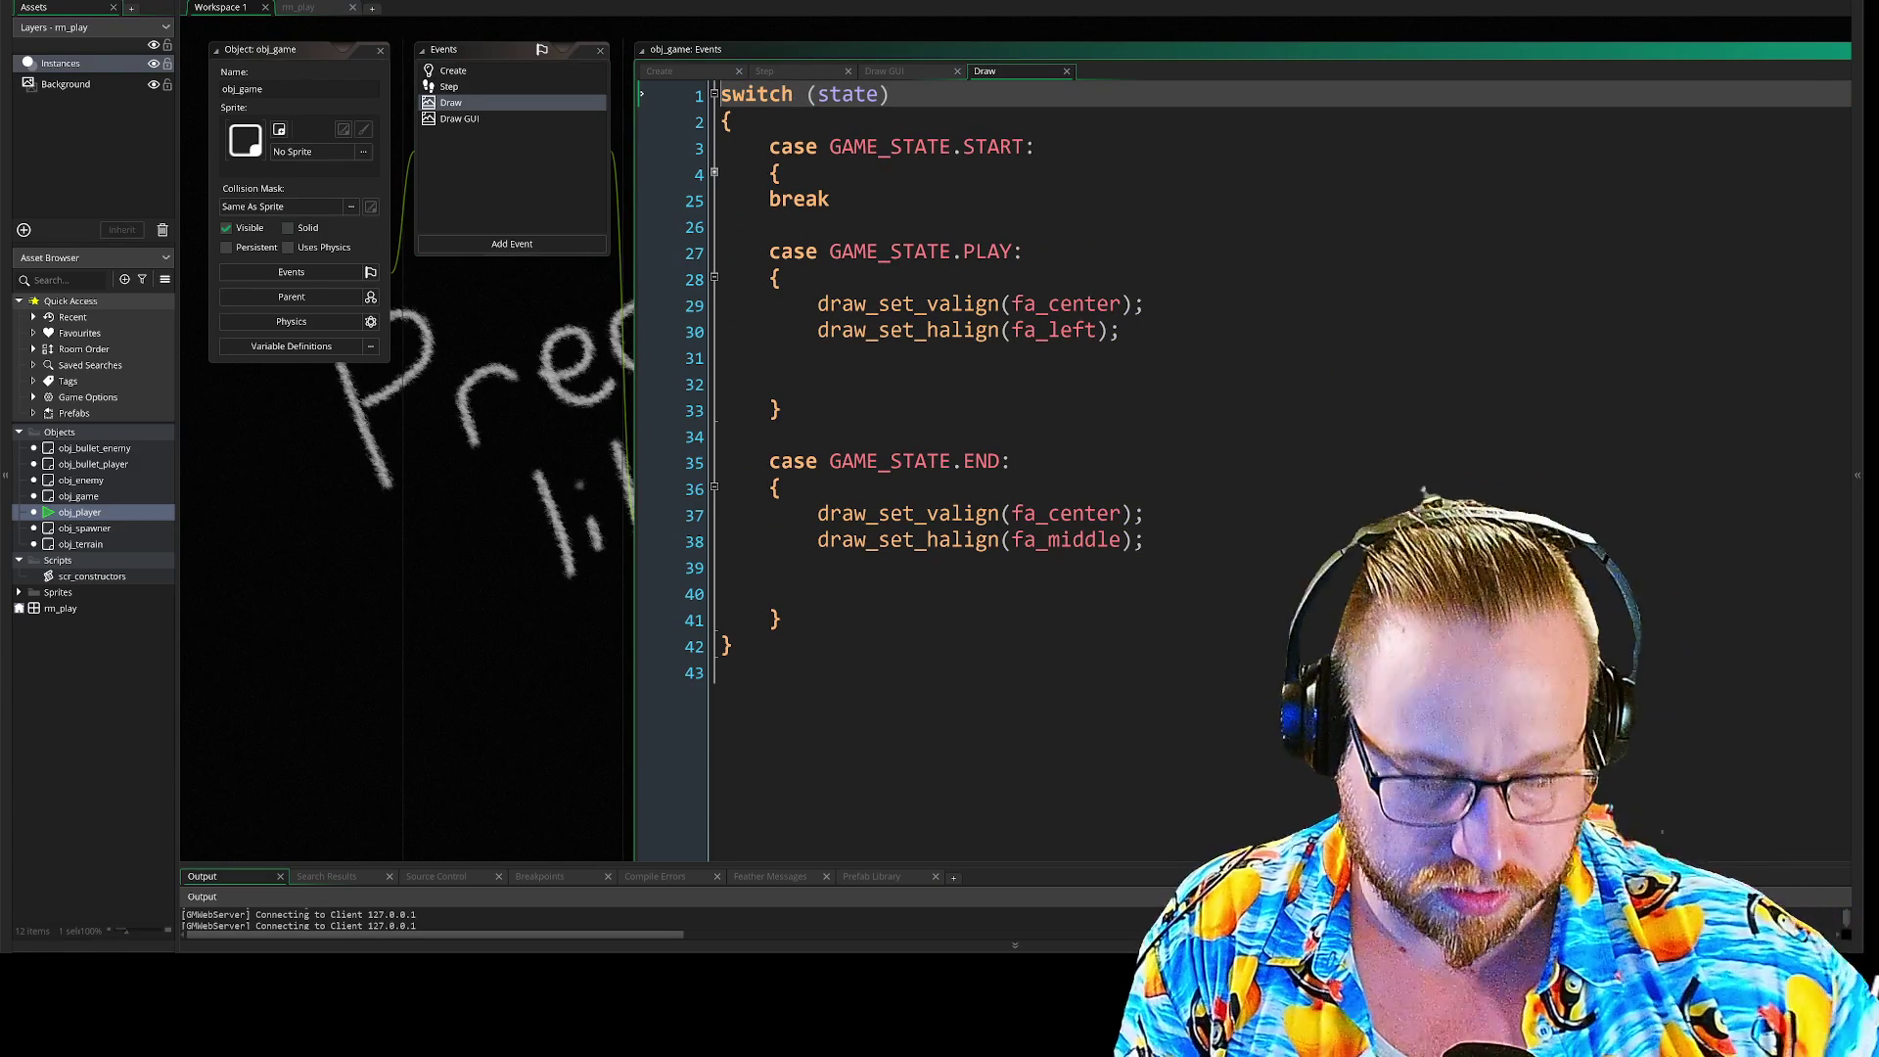
key("Return")
key("Return")
key("Up")
key("Up")
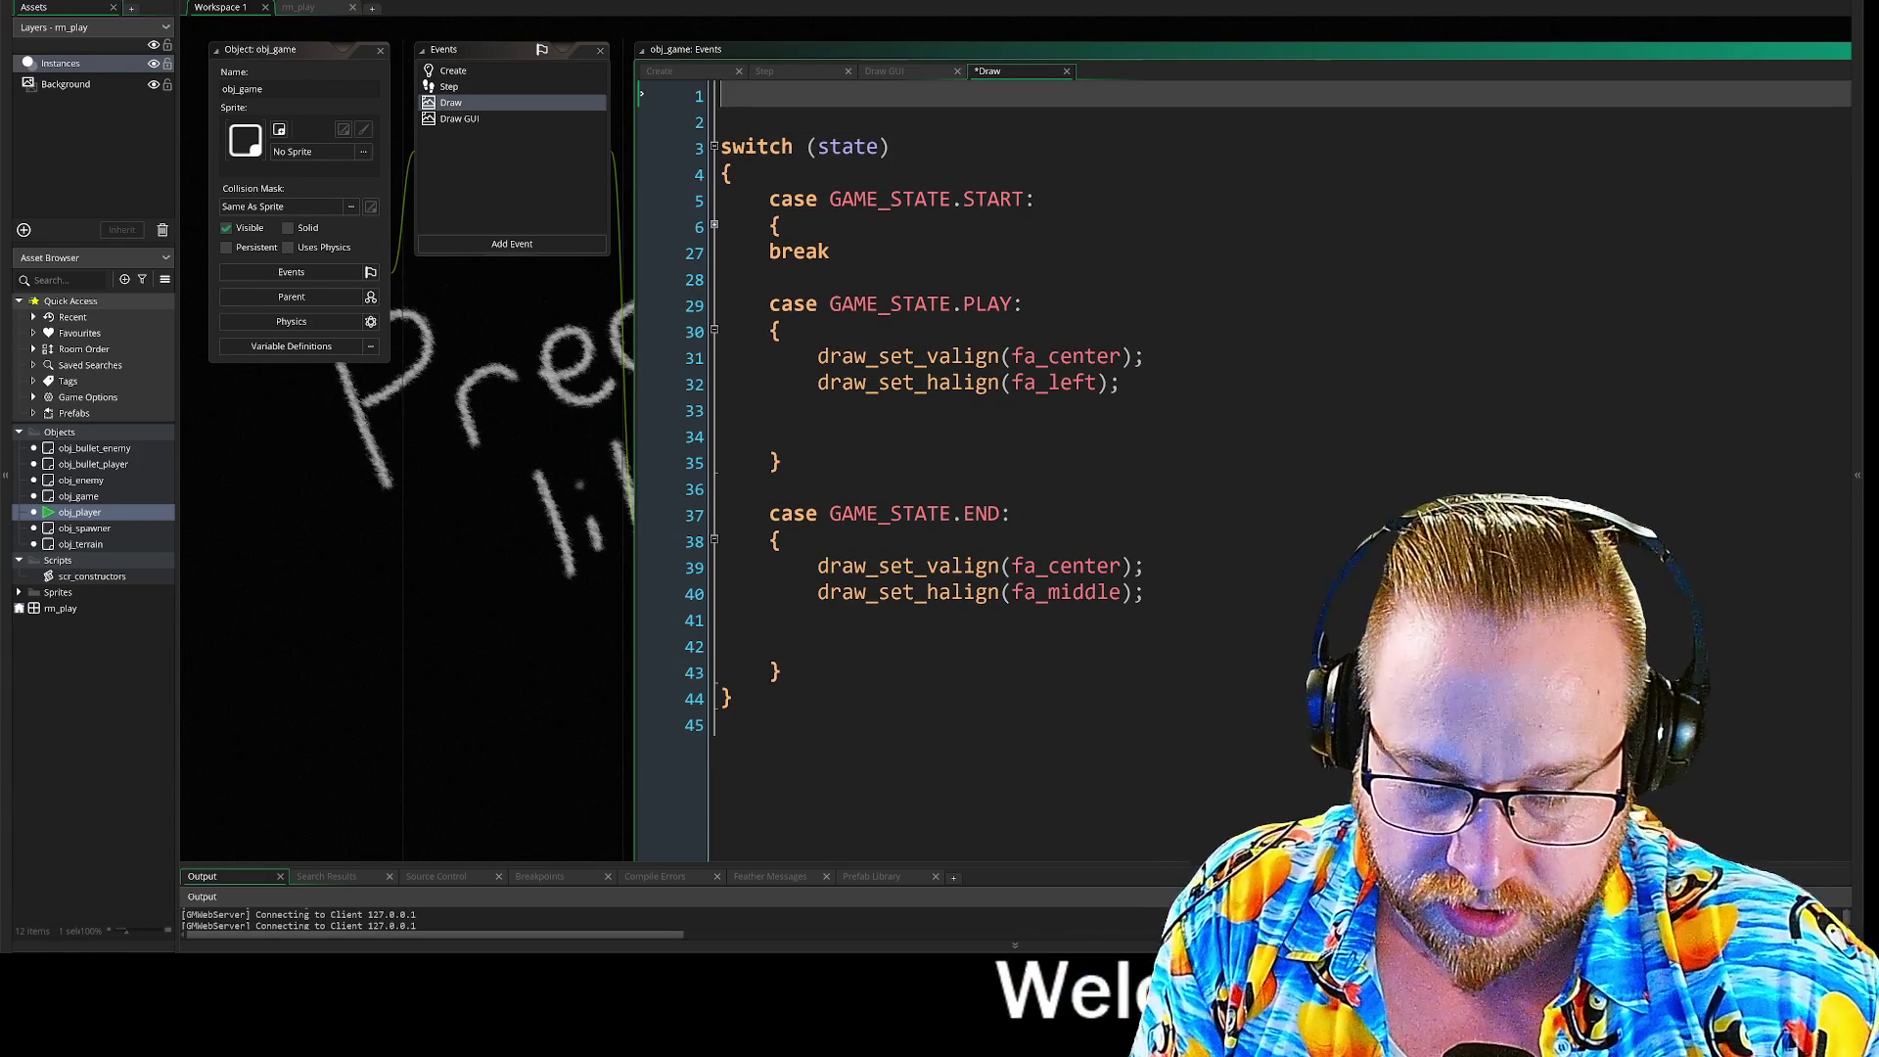
type("draw")
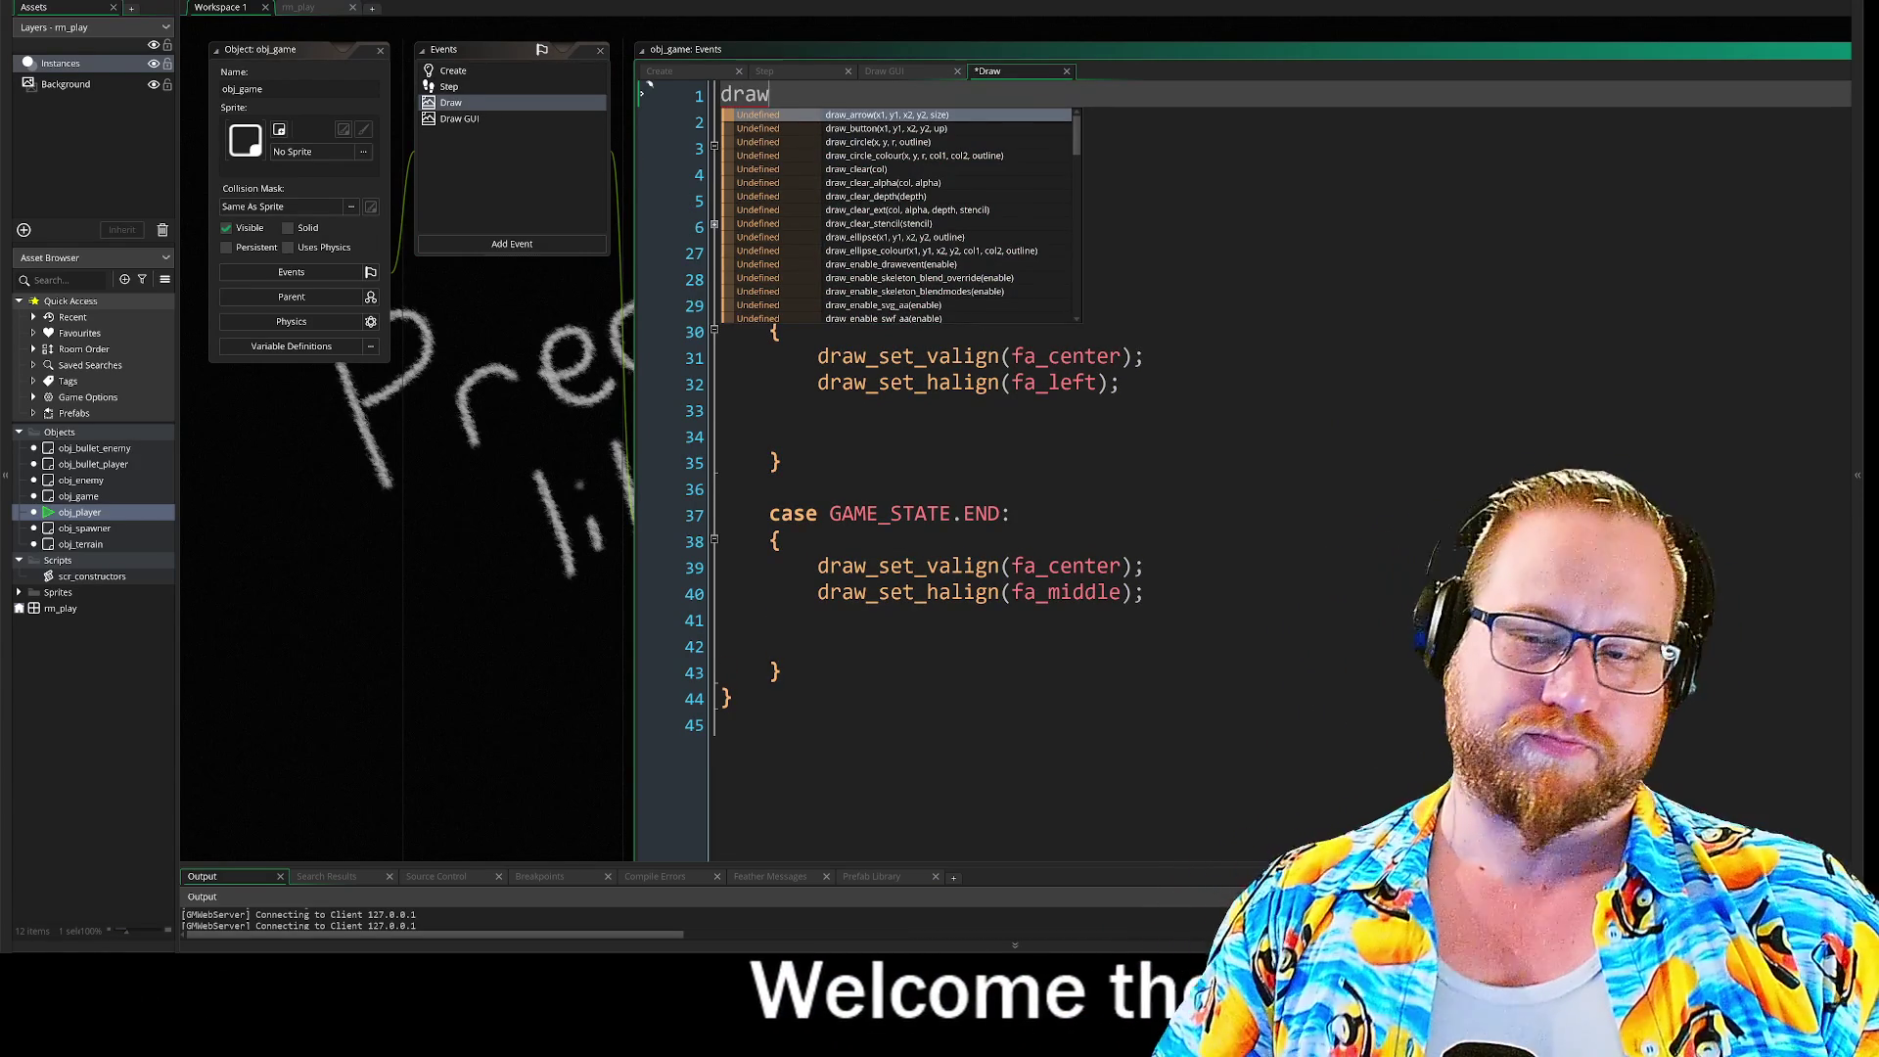
type("_te")
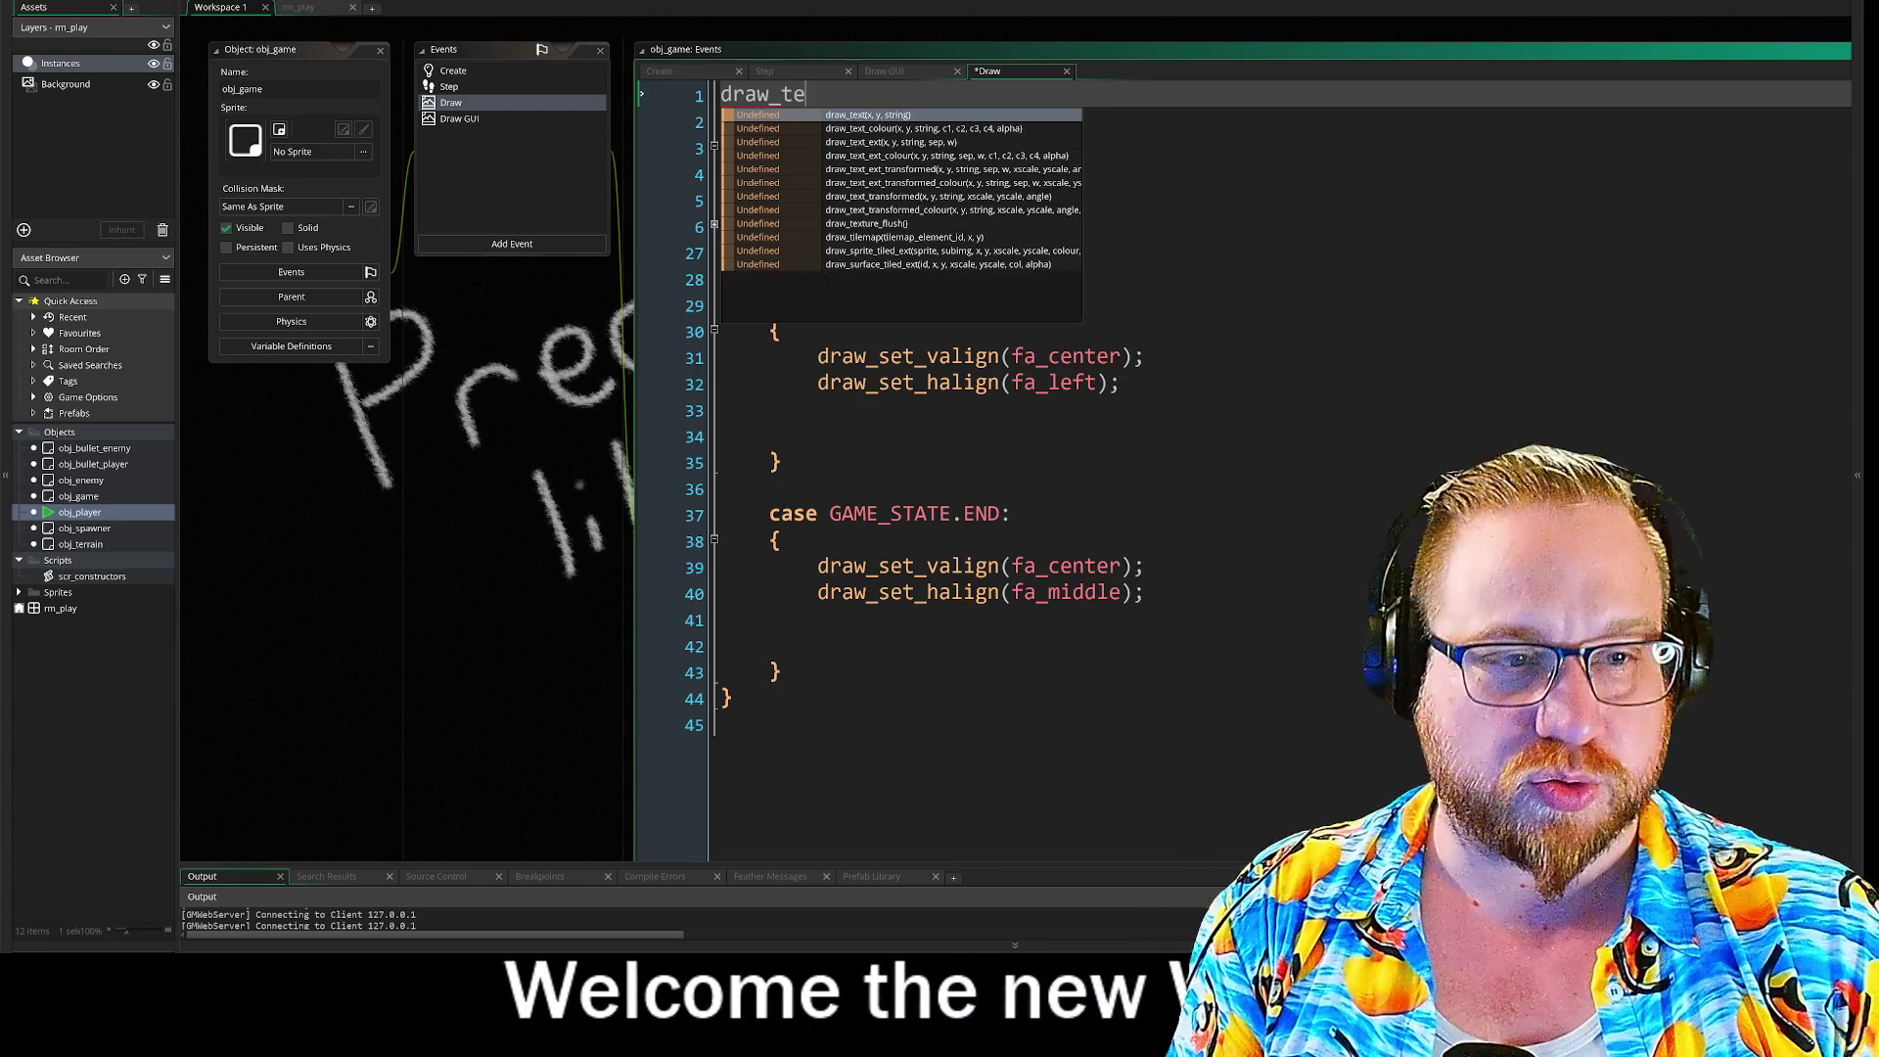
key("Return")
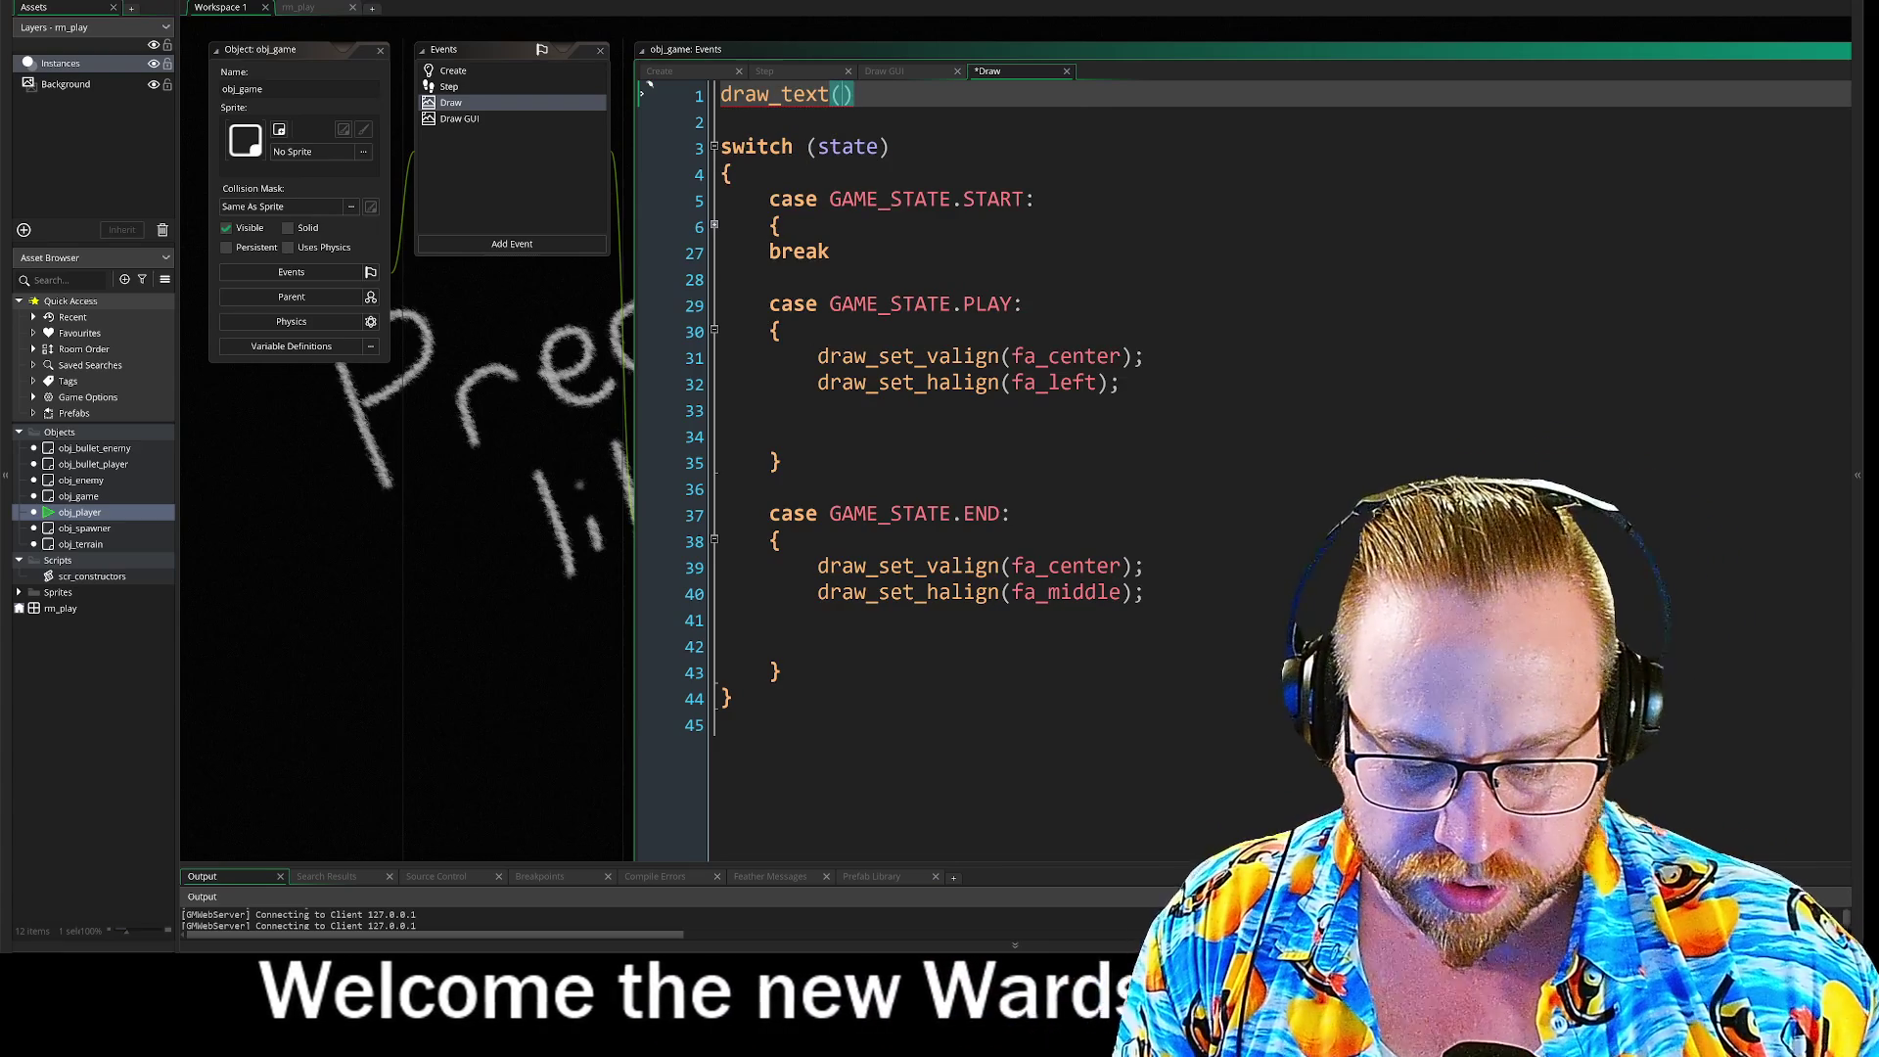
type("x")
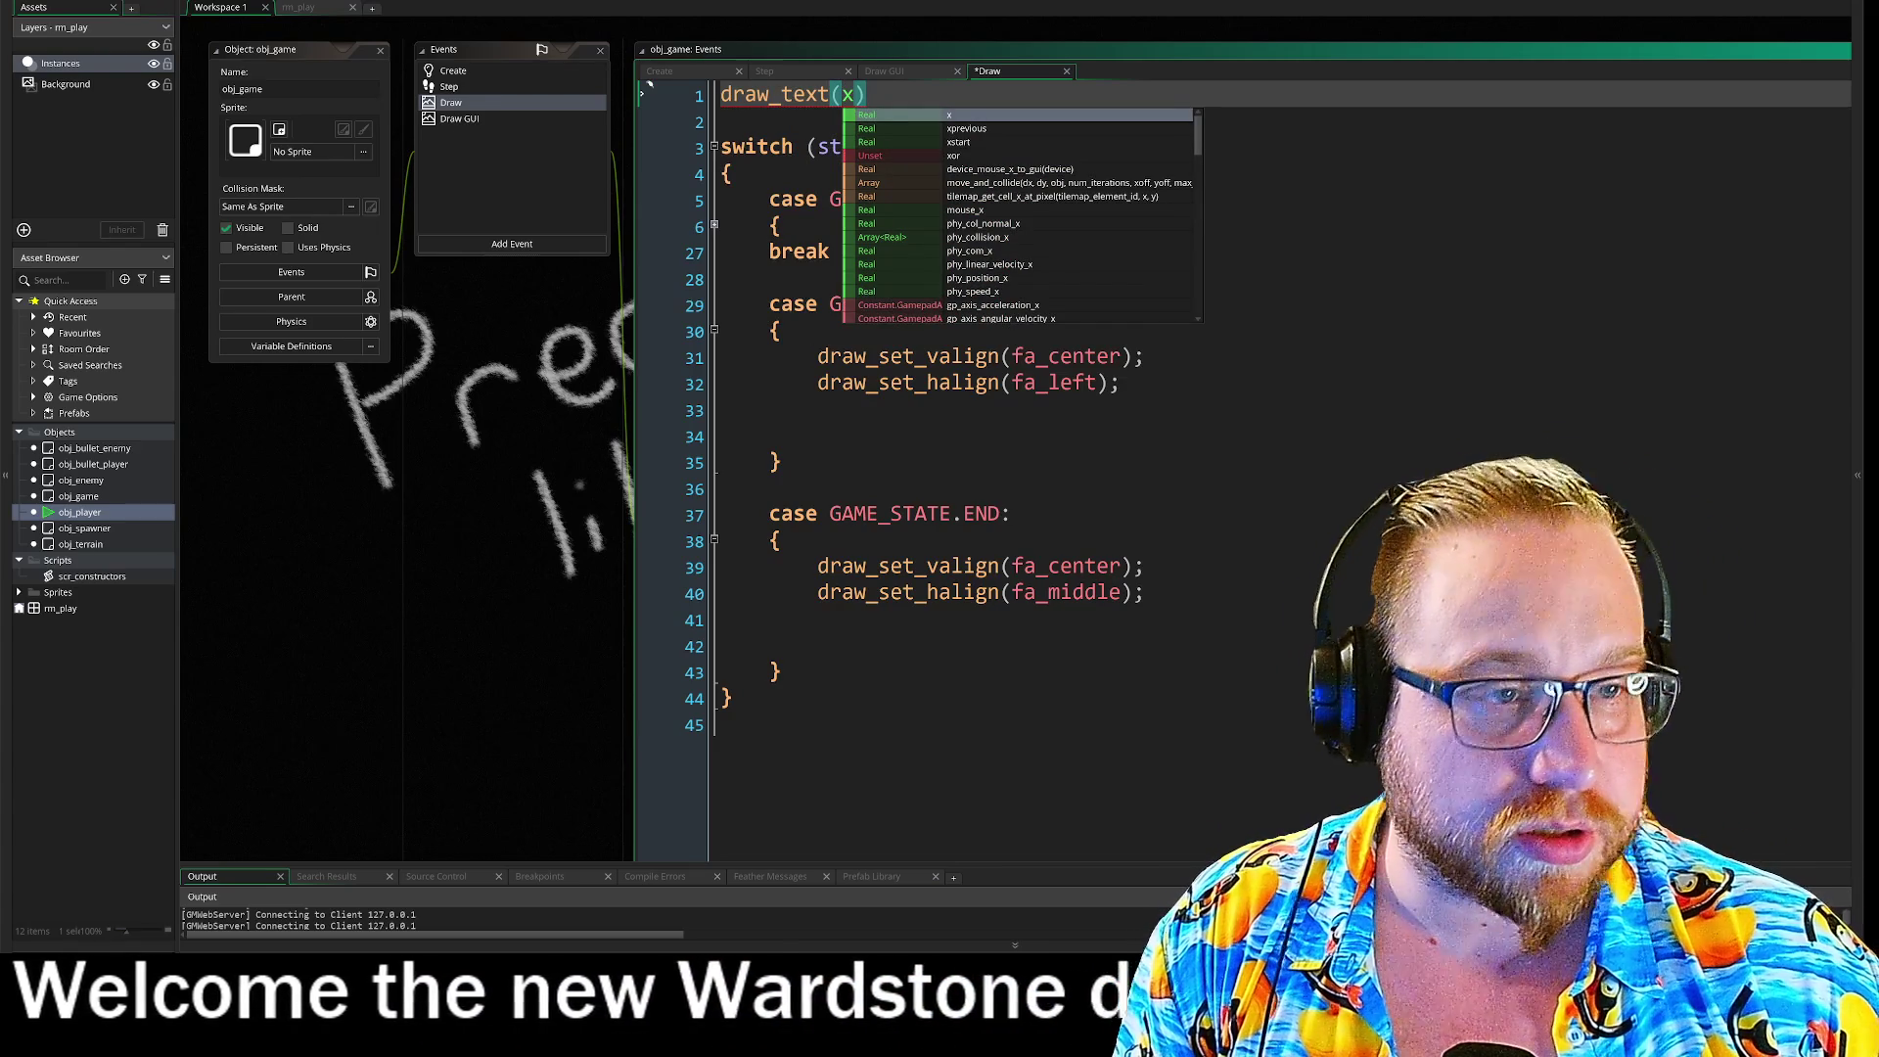
type("m")
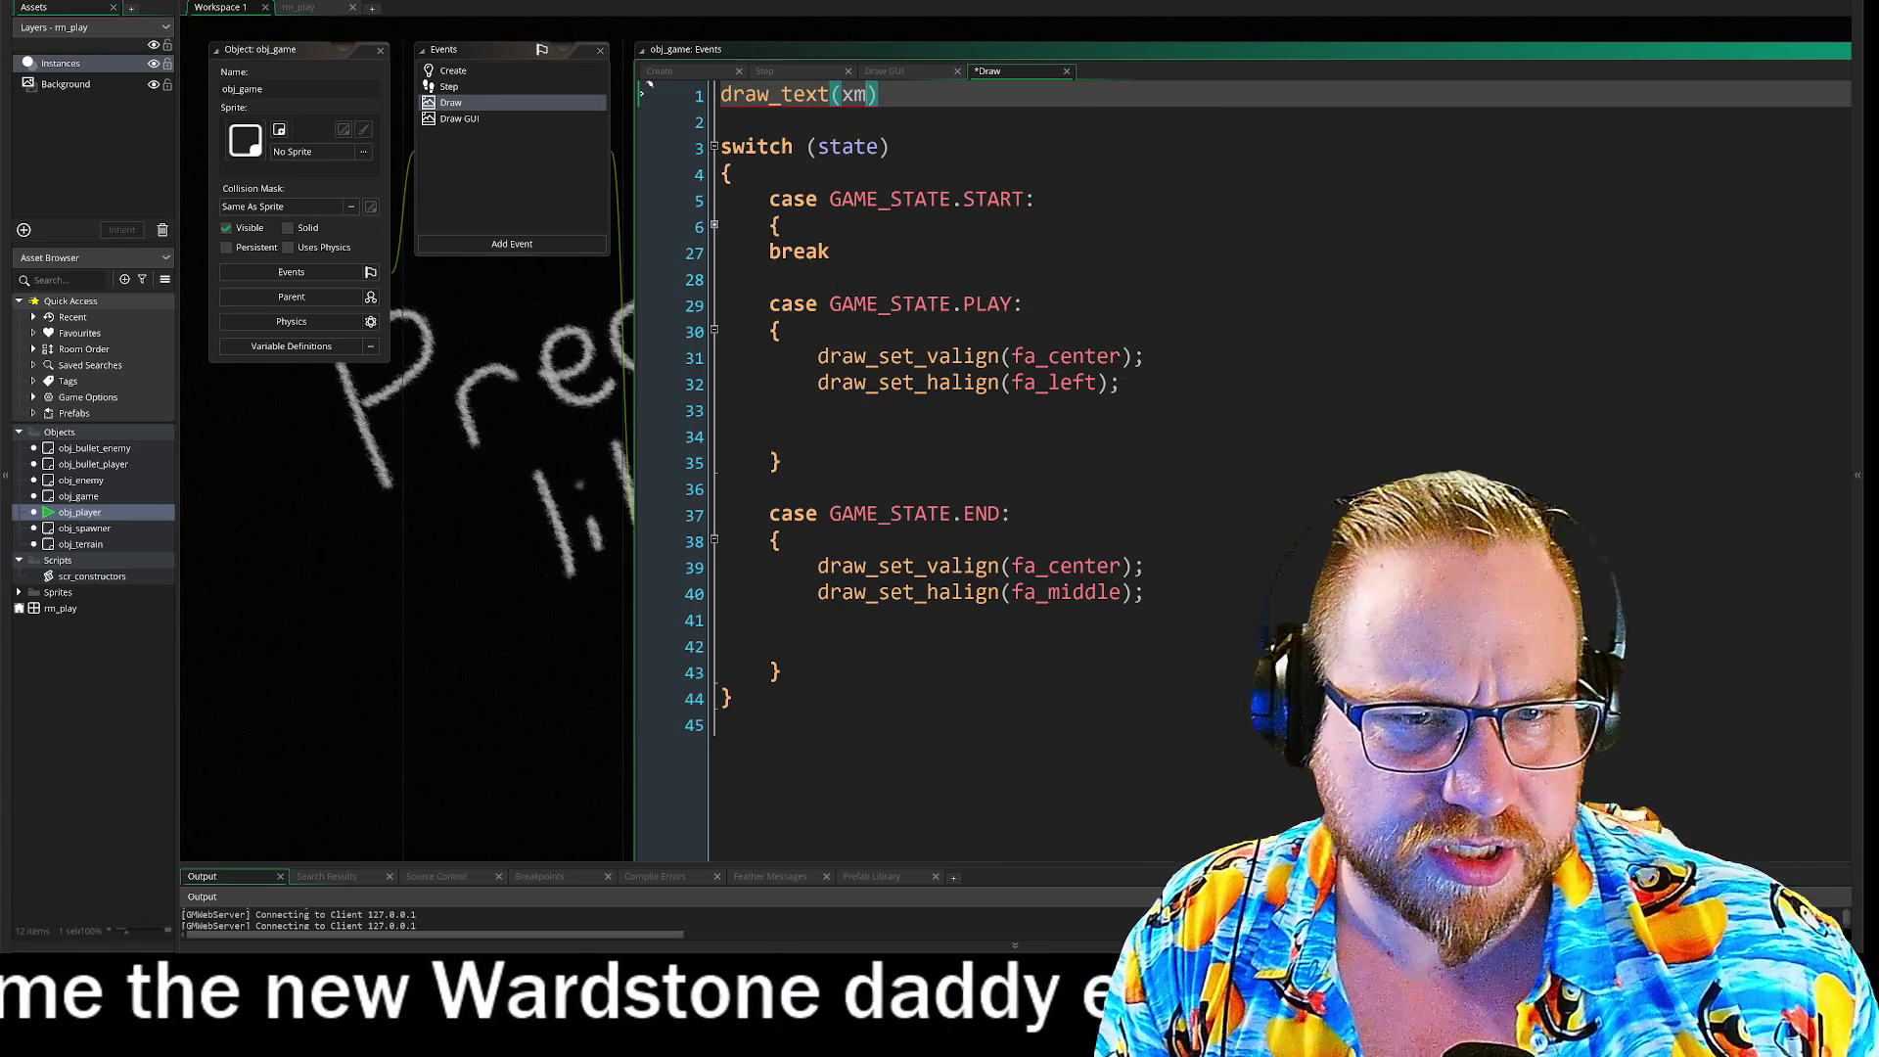
left_click(479, 73)
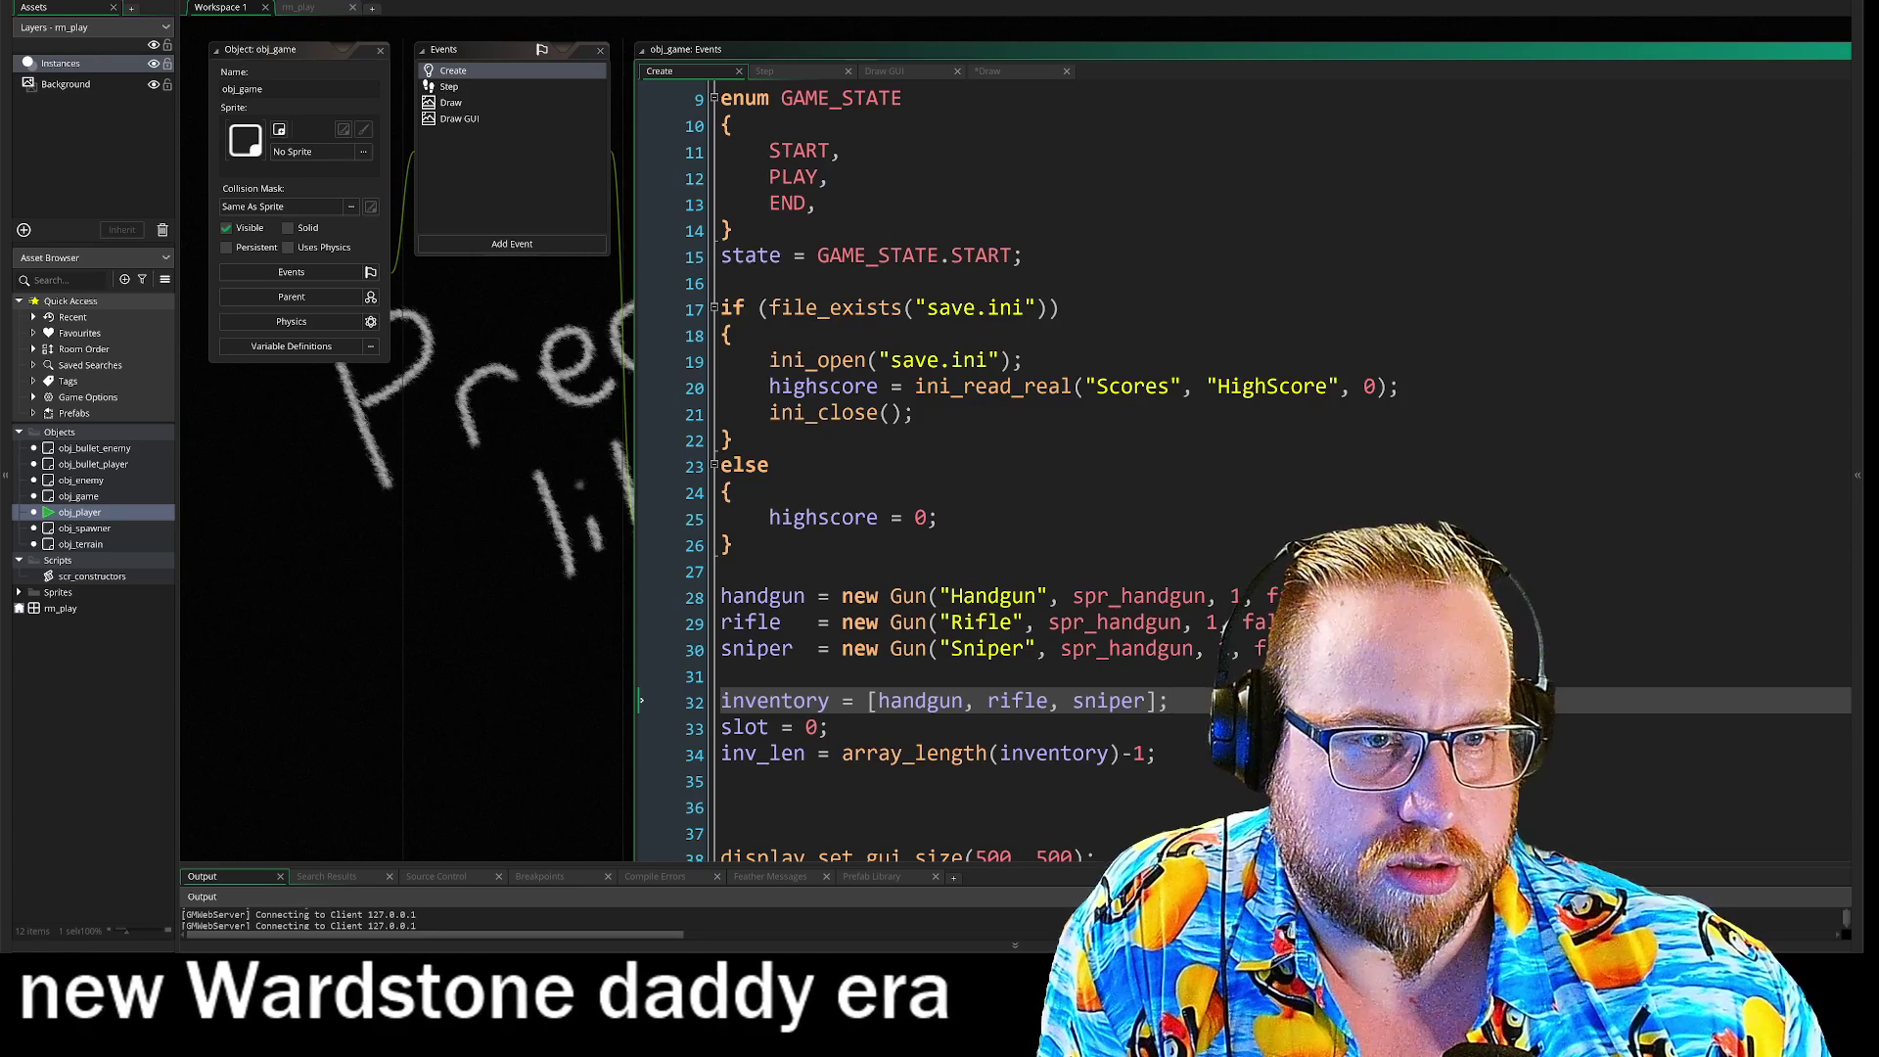
scroll(796, 255, "up", 3)
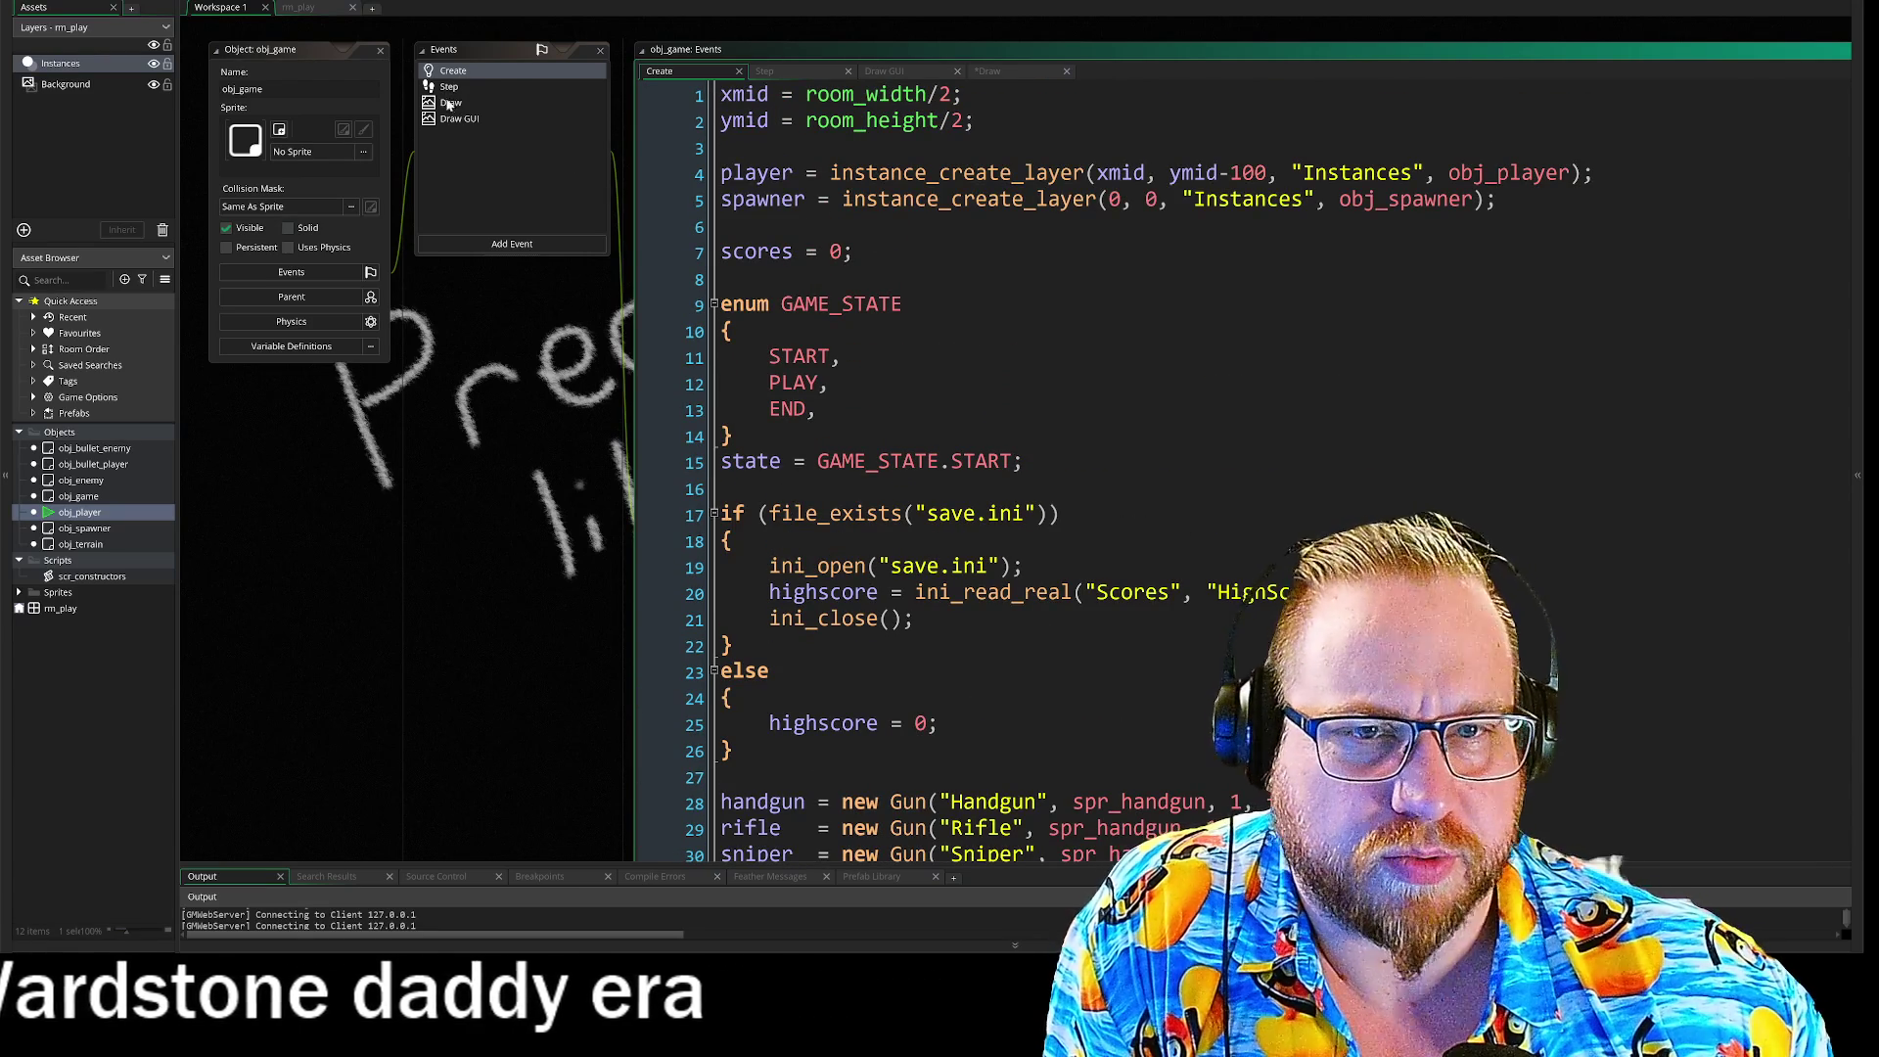
left_click(451, 102)
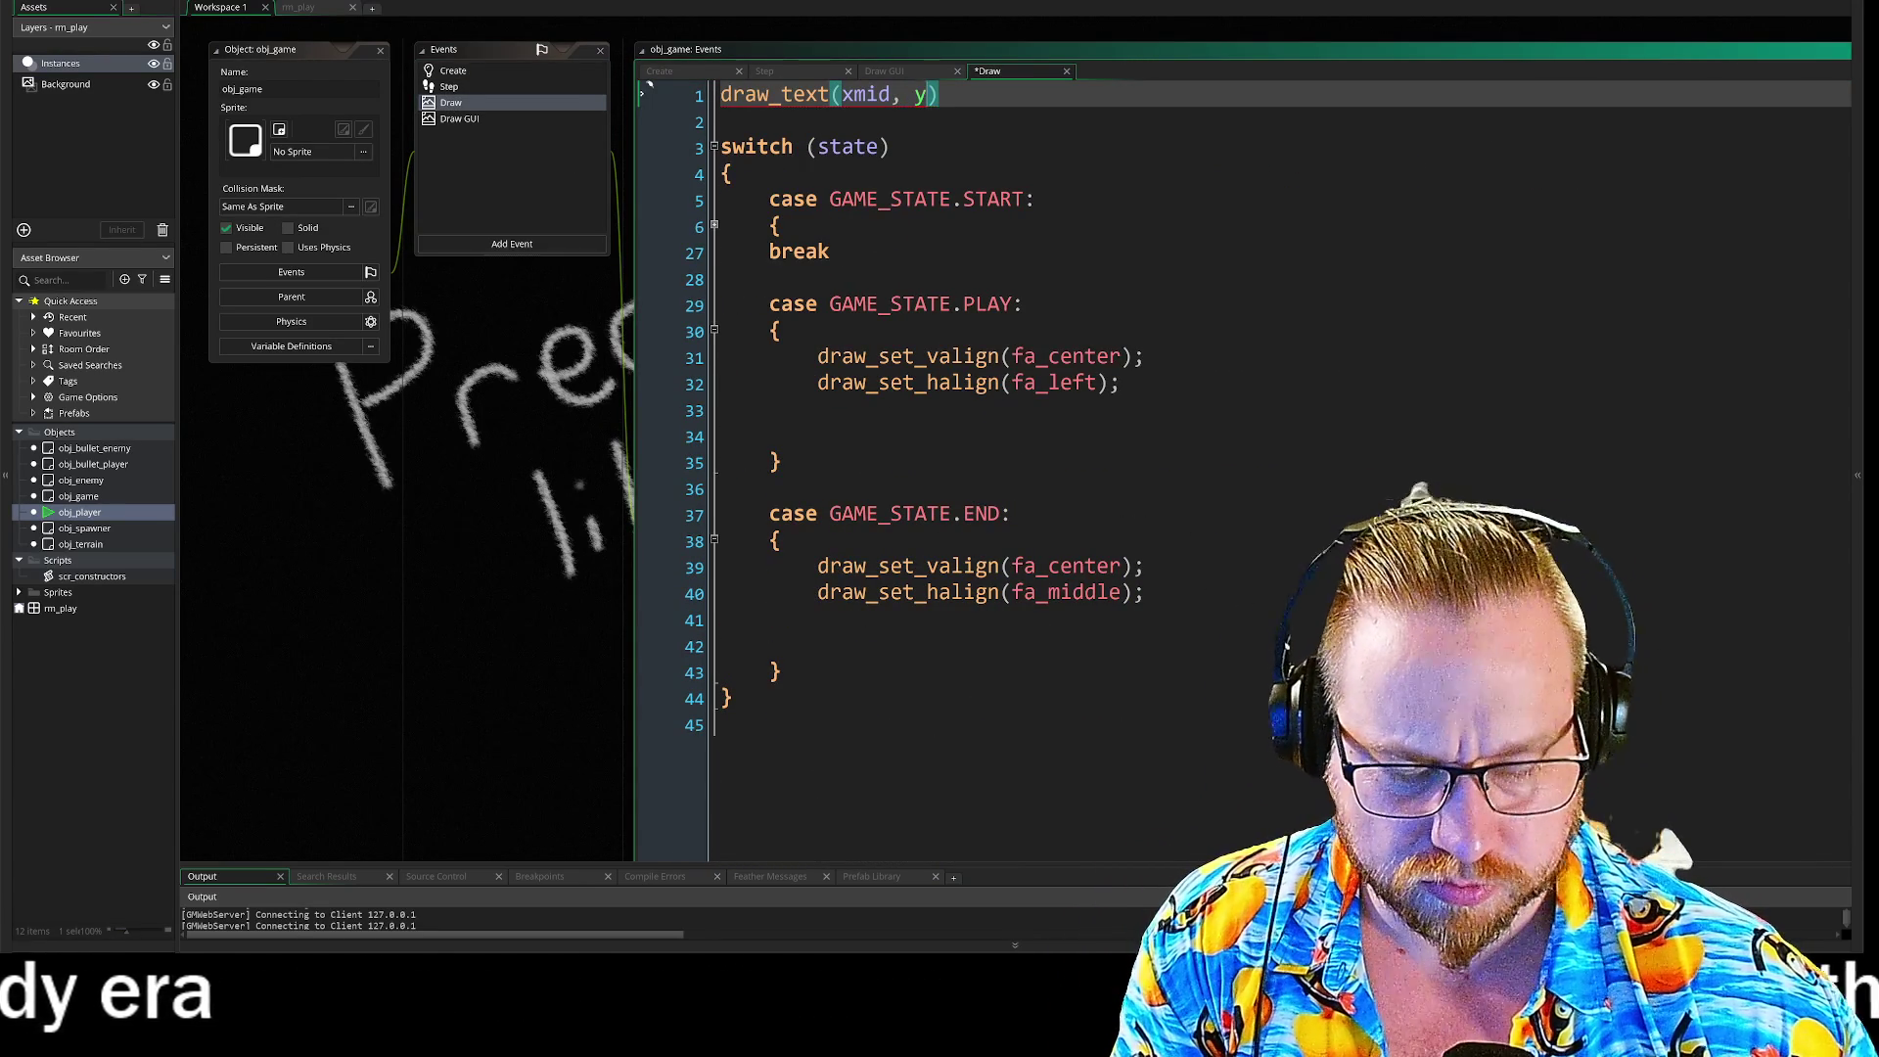
type("mid, ")
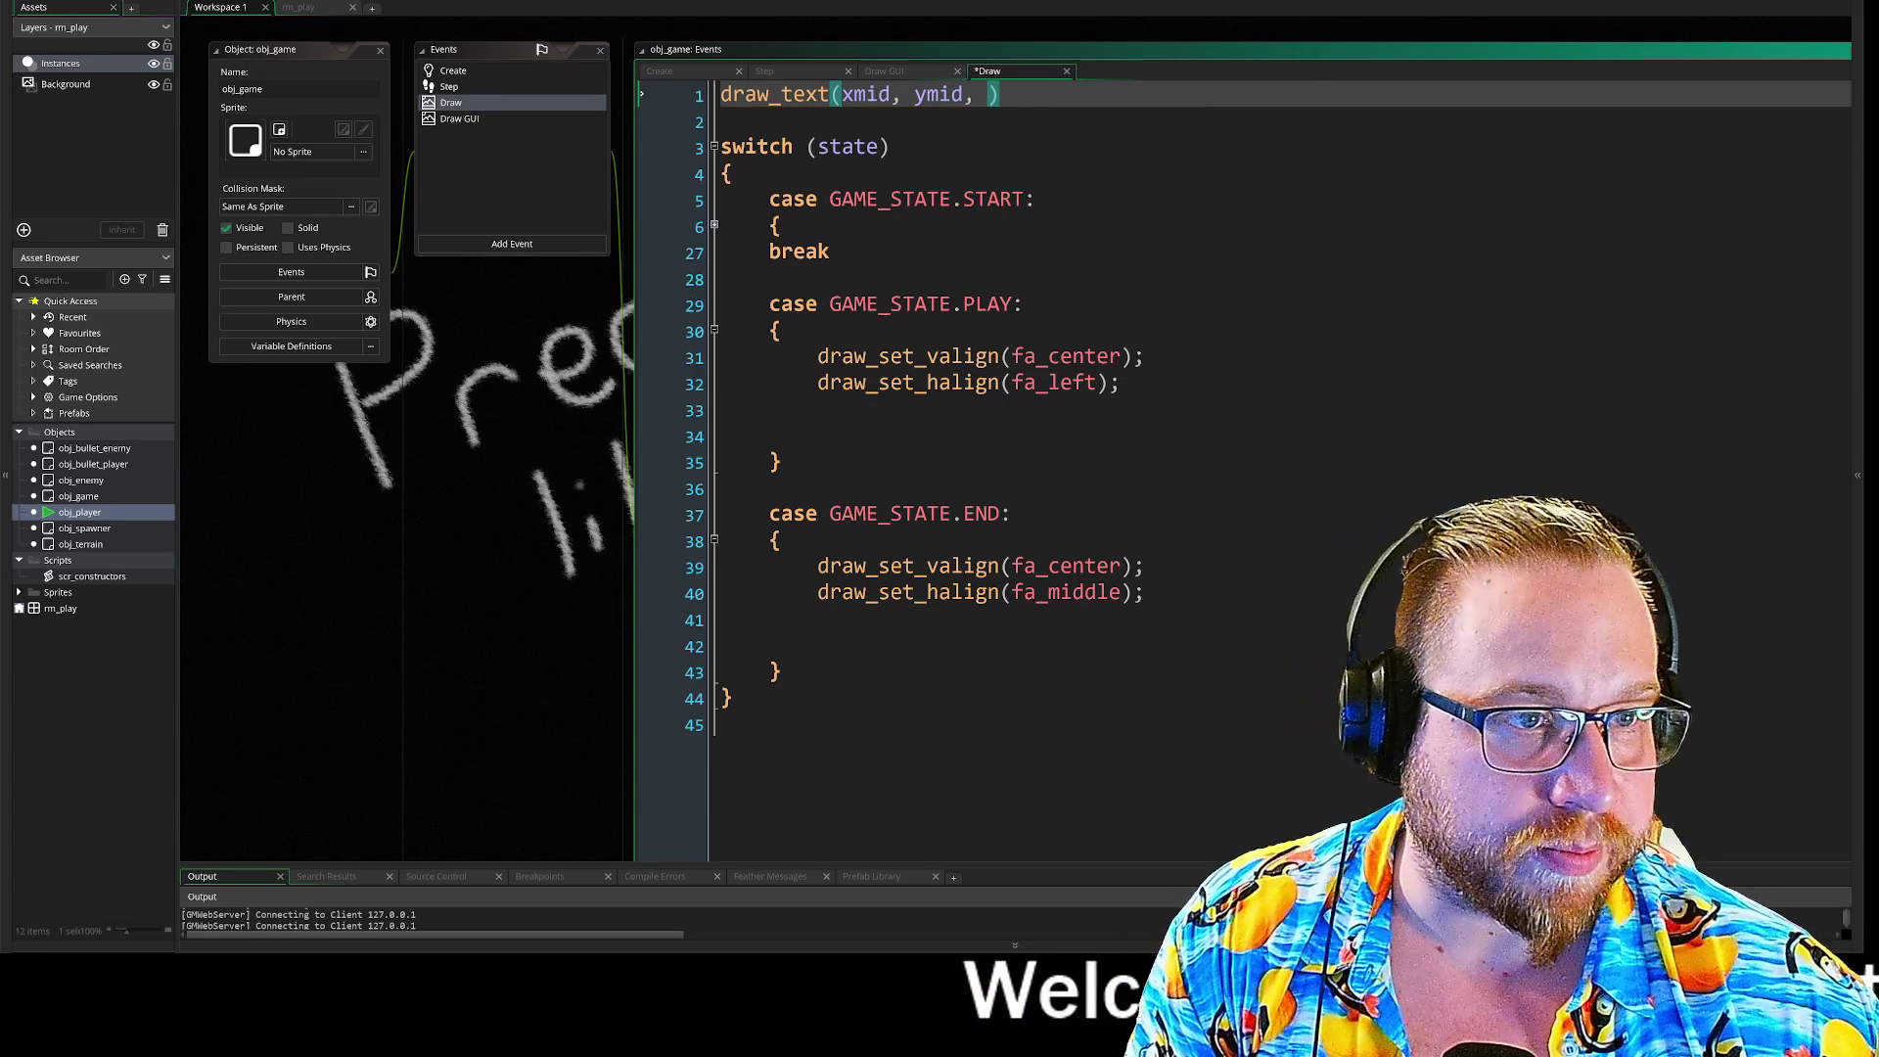
type("ot")
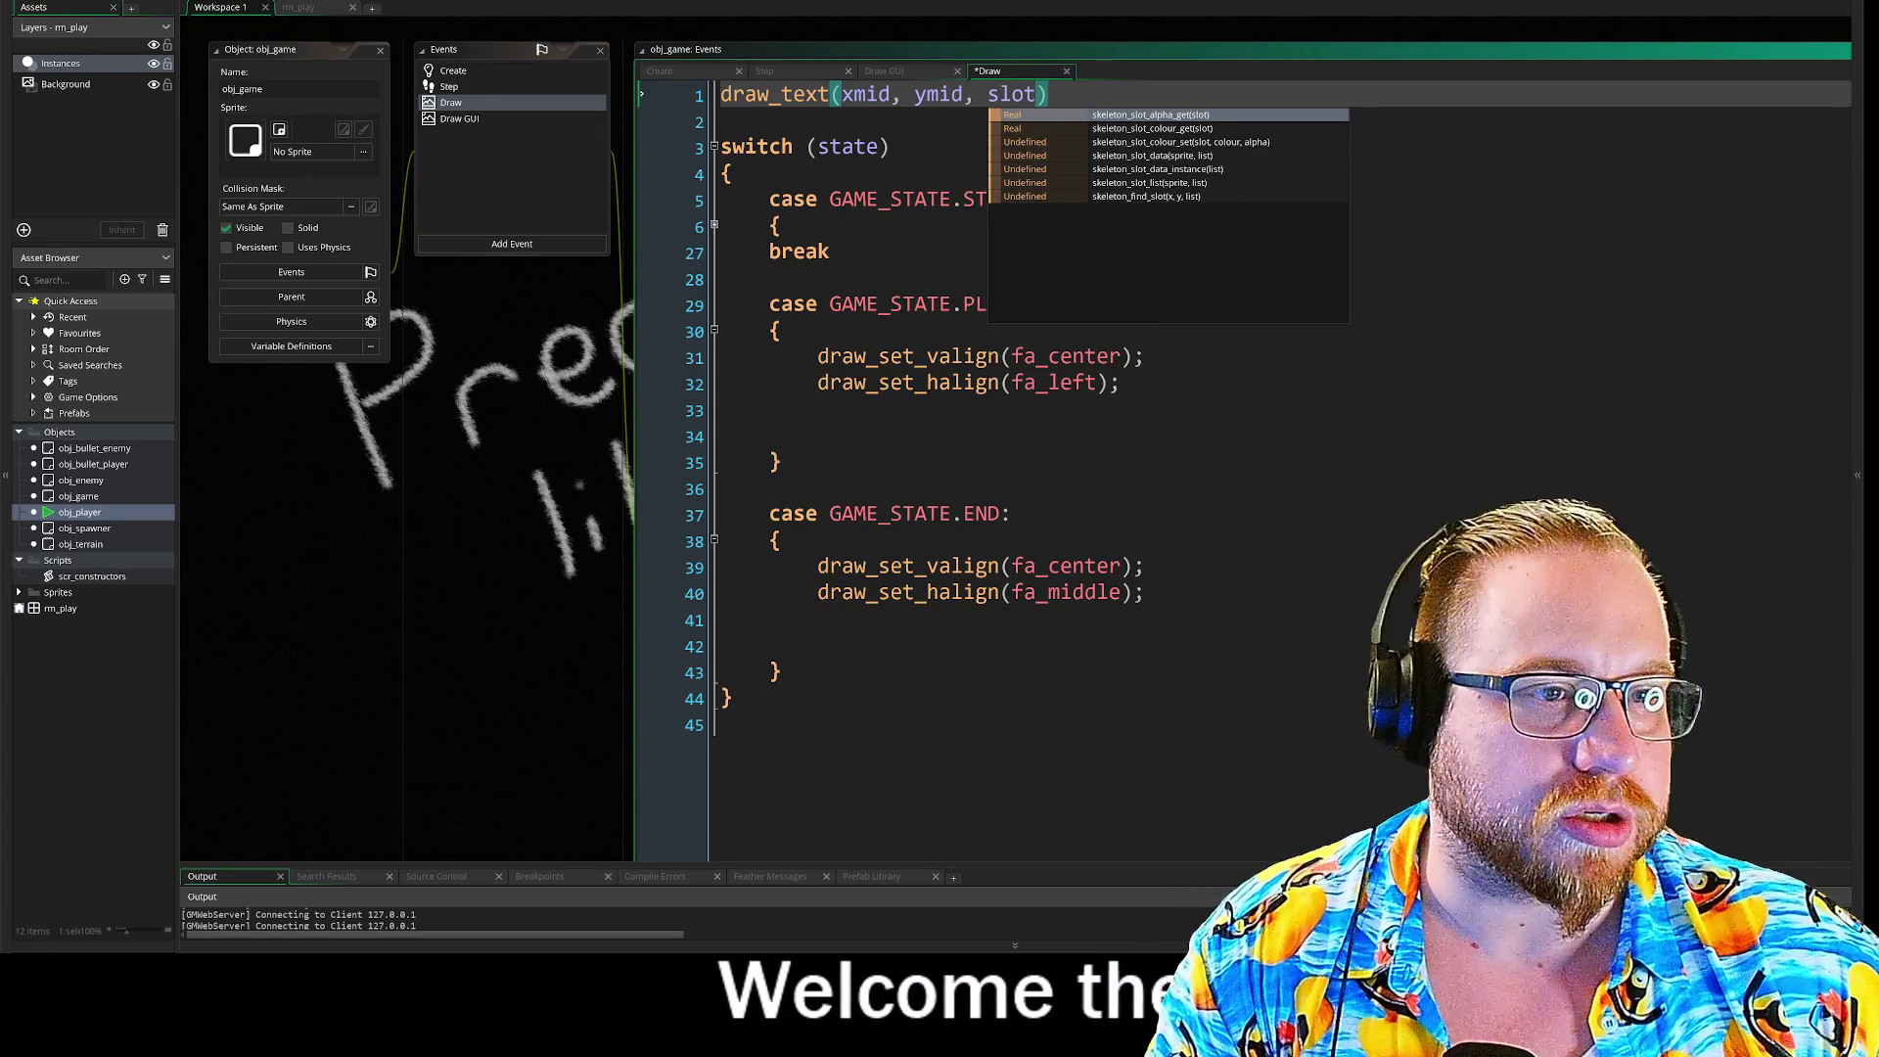
left_click(641, 512)
left_click(744, 147)
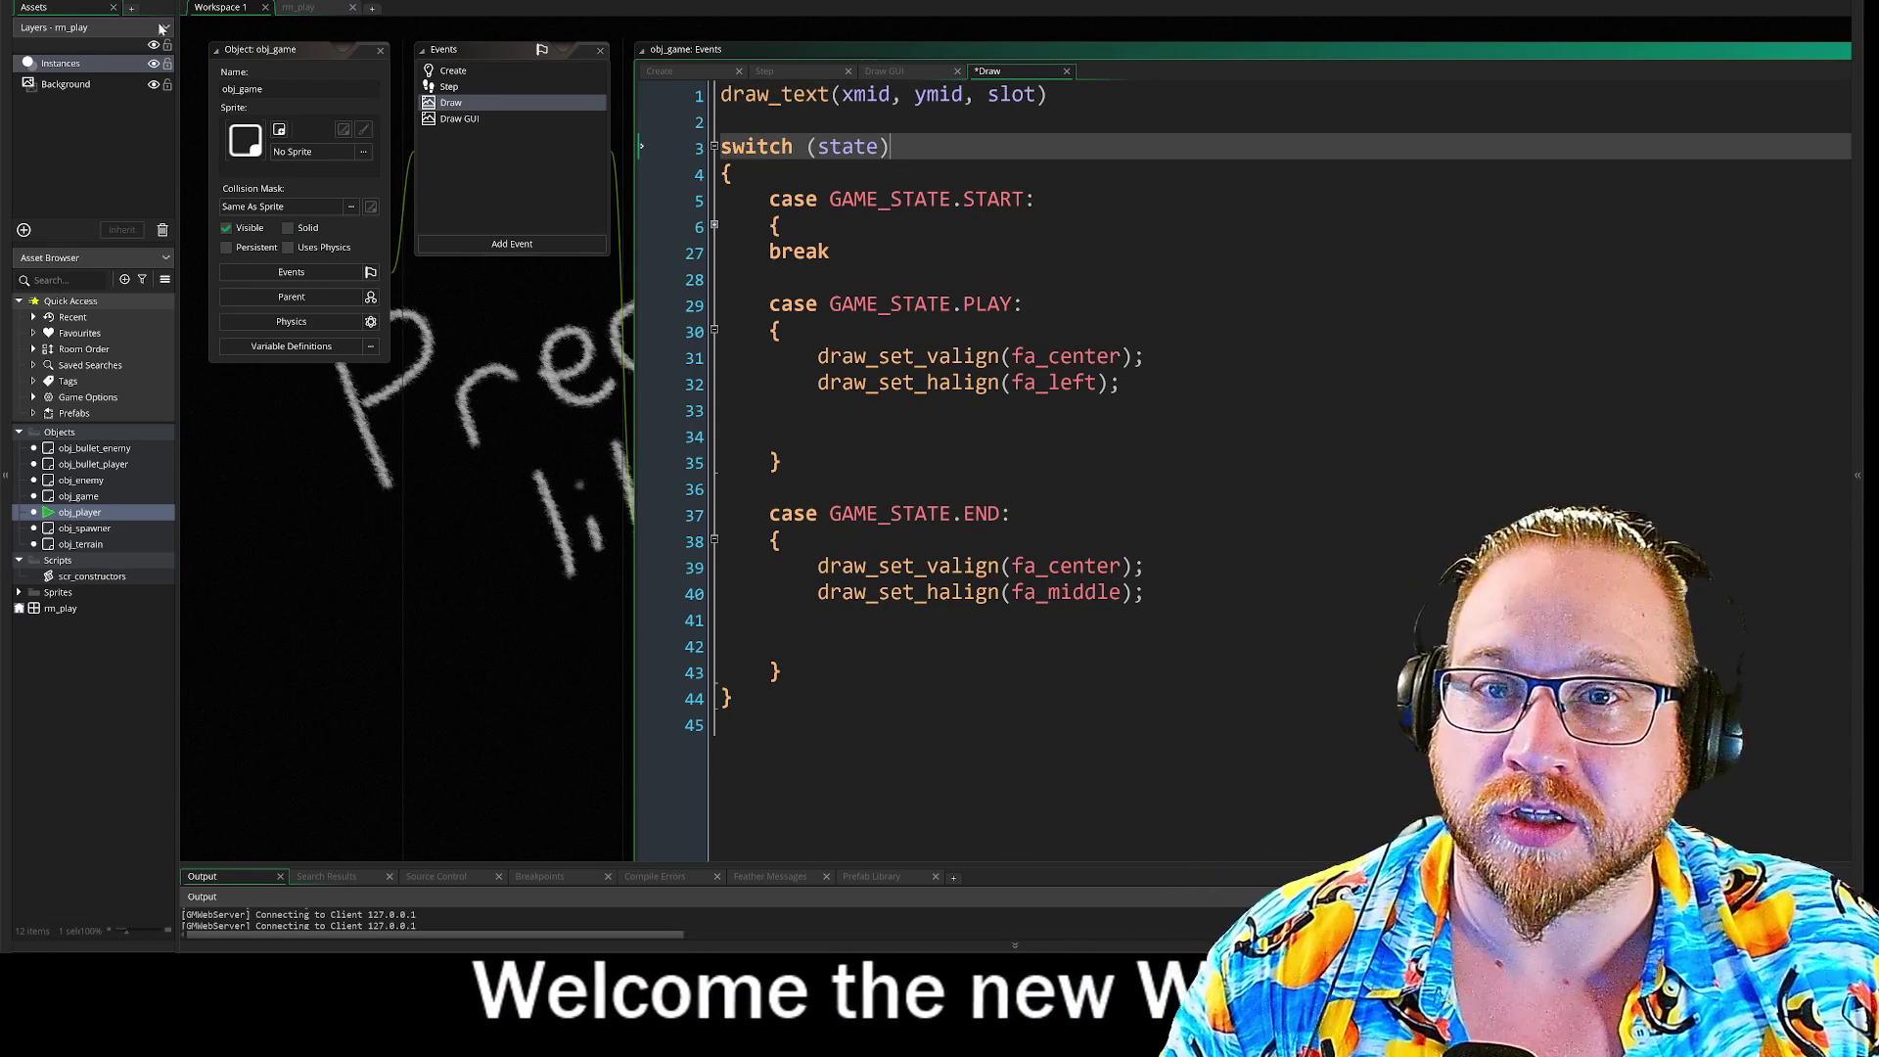
Step: Save and run the game in the browser, start play past the title screen, then return to GameMaker
key("ctrl+s")
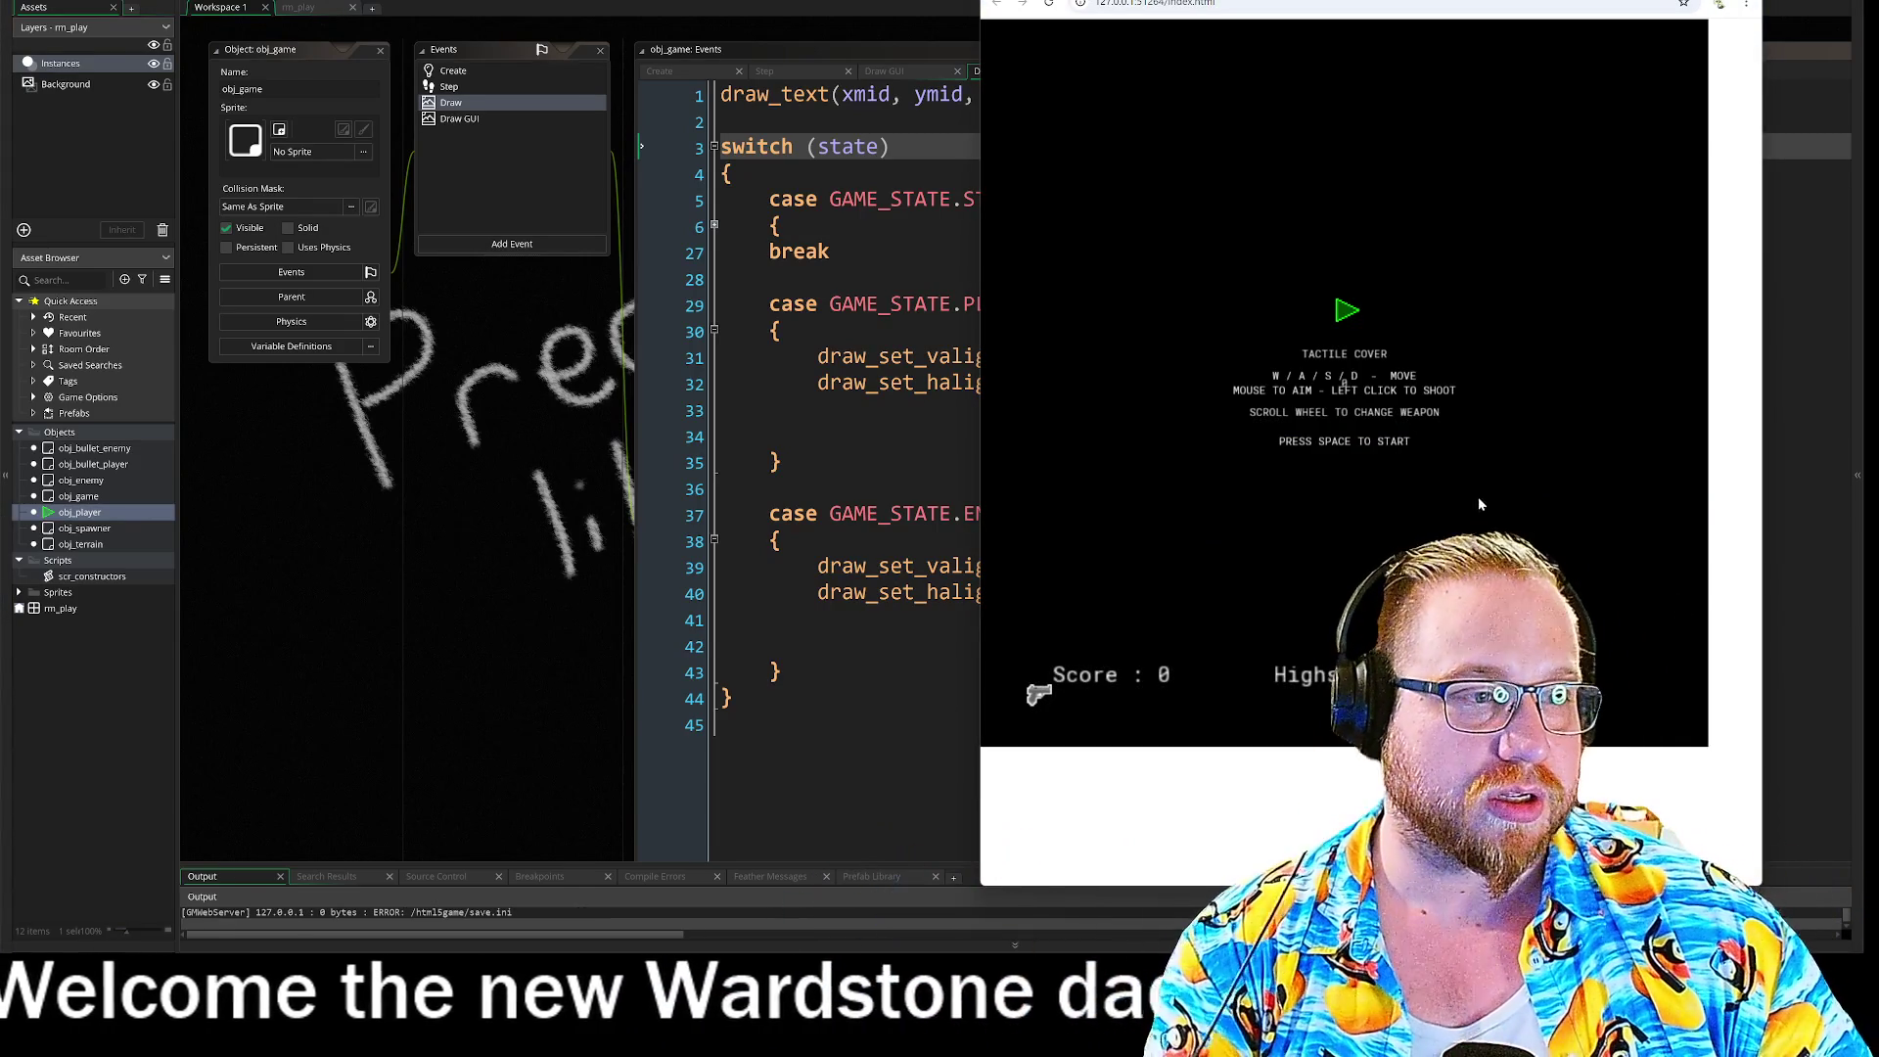
key("space")
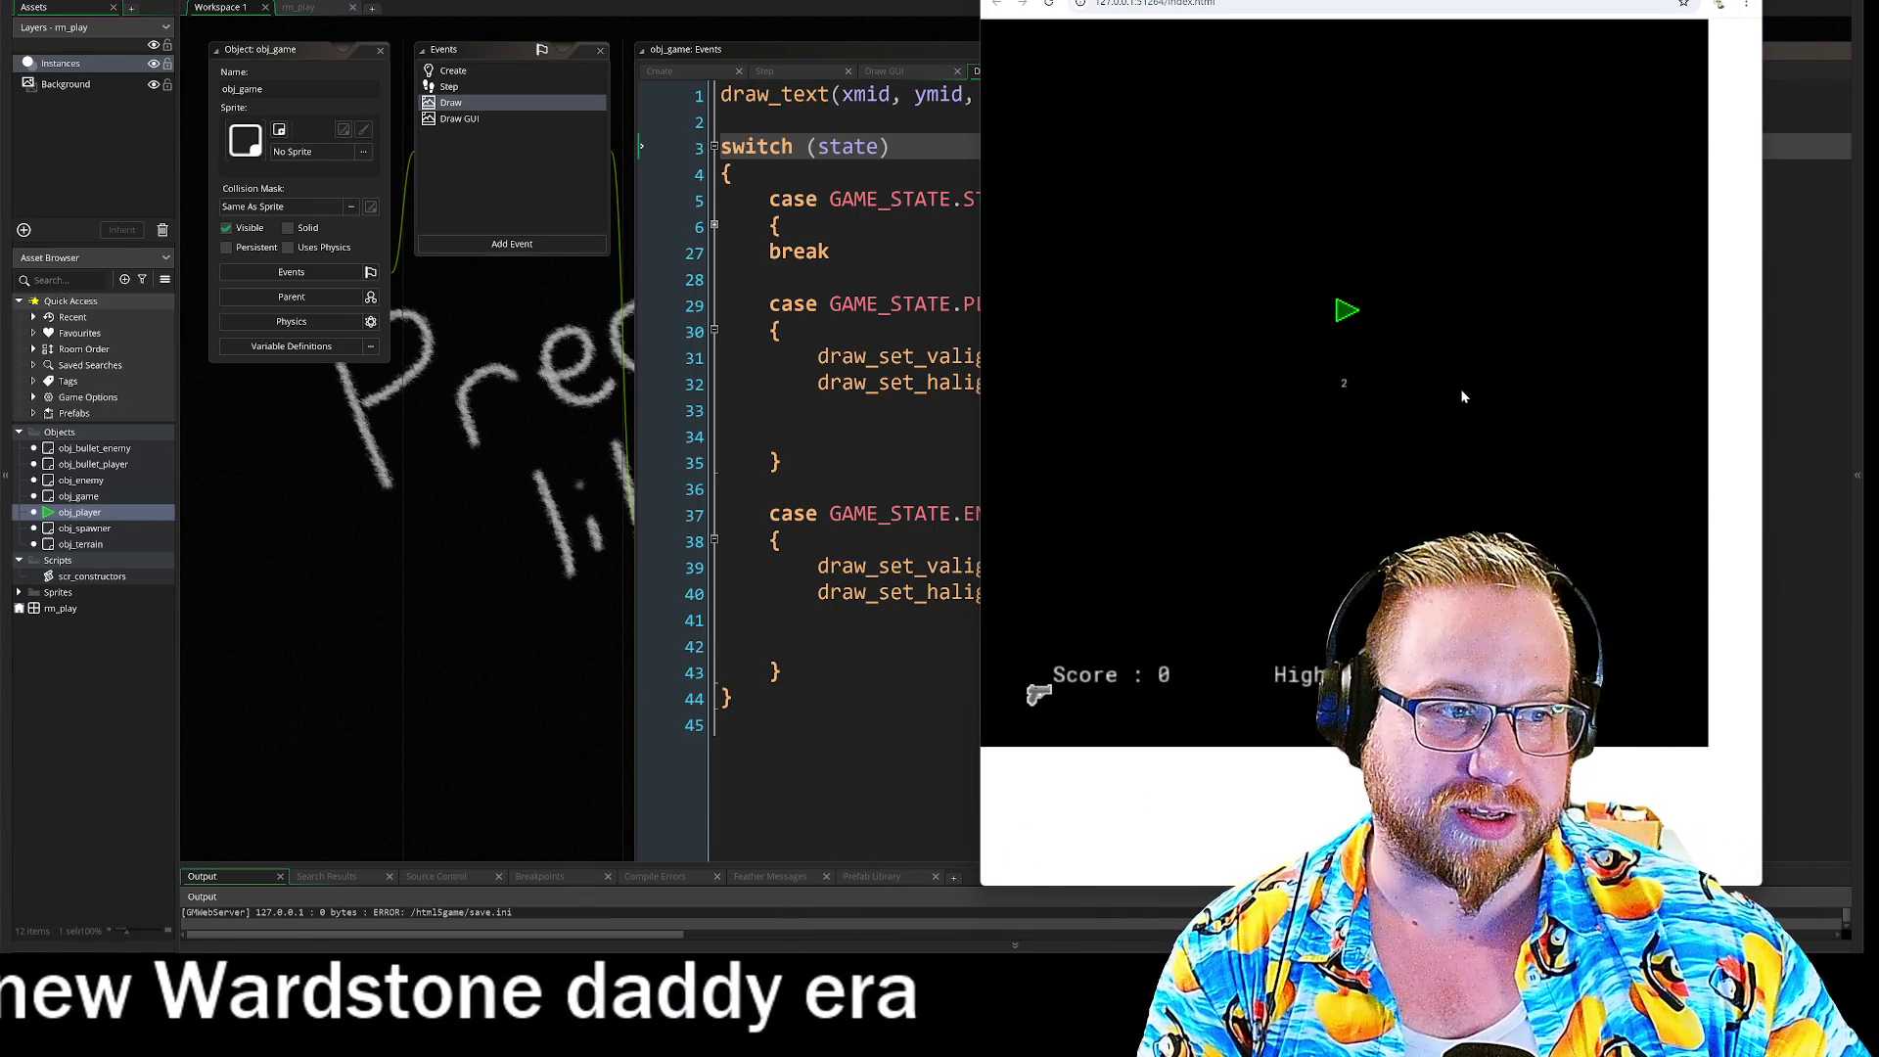
key("ctrl+Tab")
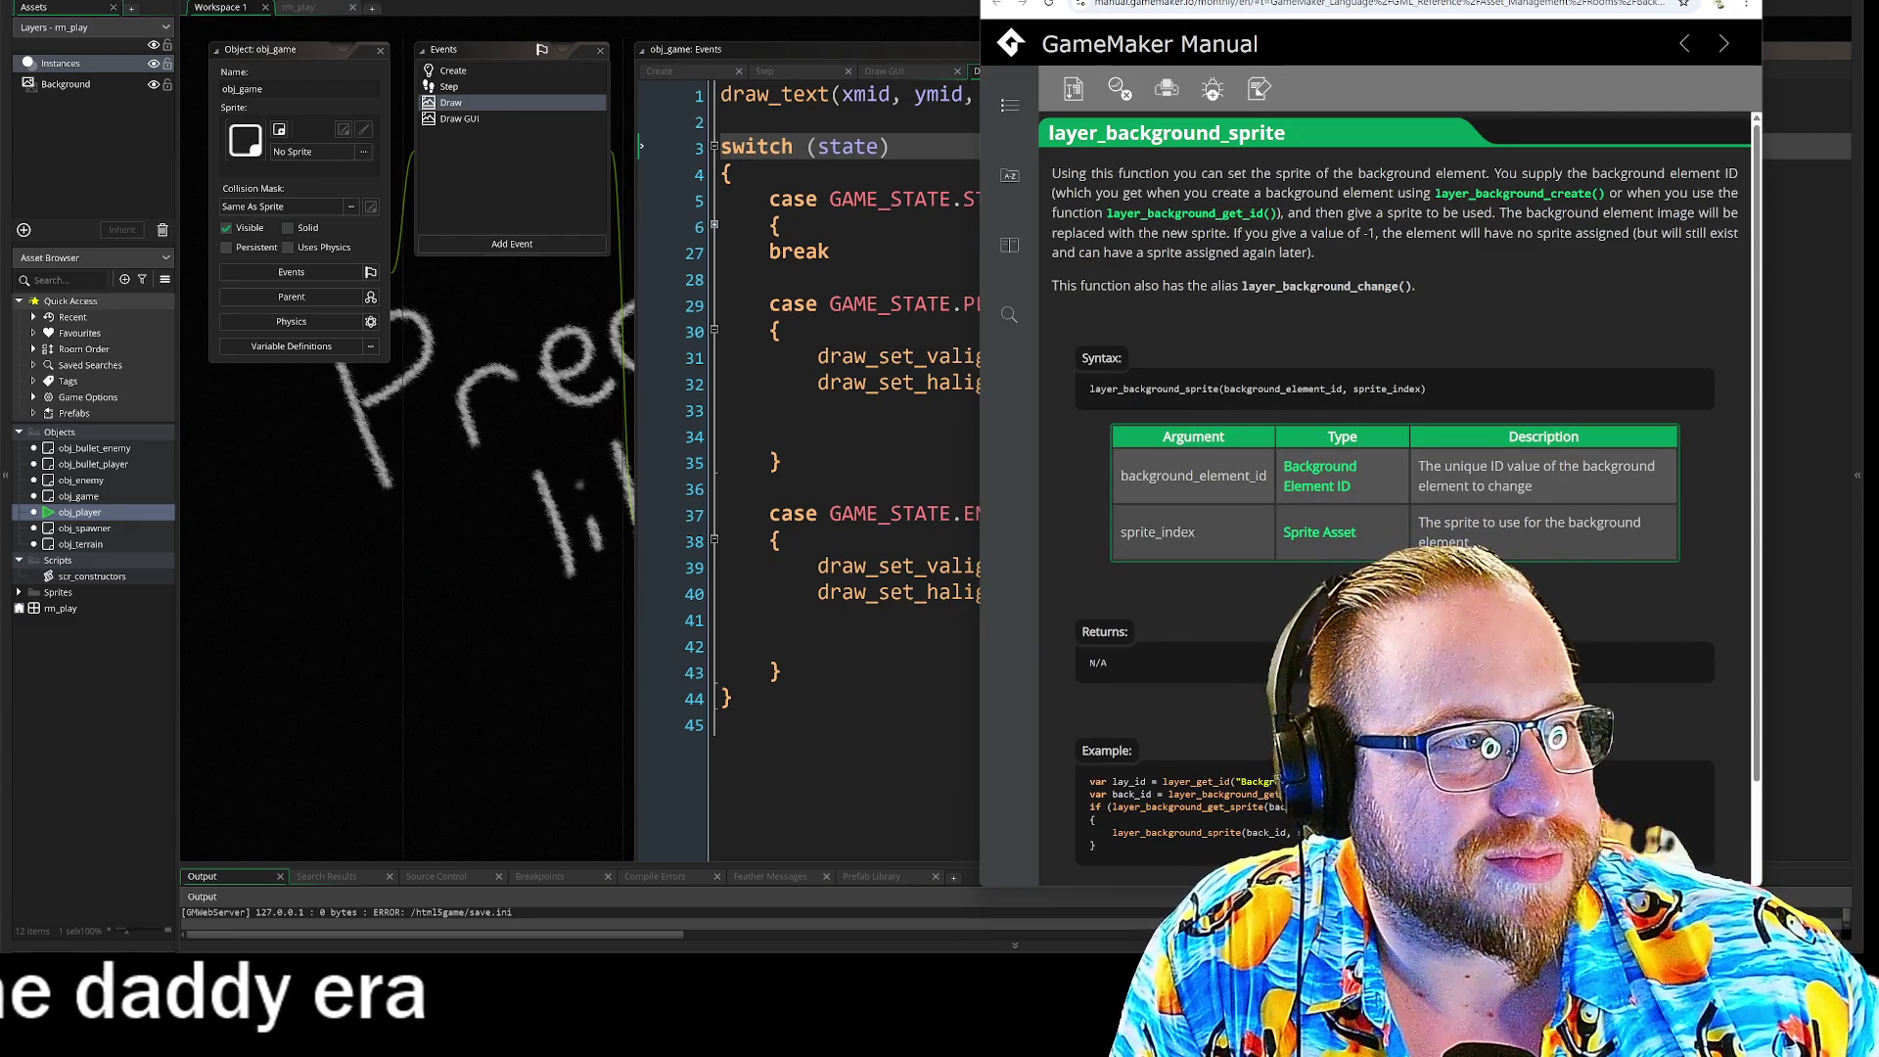
left_click(583, 78)
Step: Inspect the Draw GUI draw_sprite line, selecting its inventory[slot] argument
left_click(453, 118)
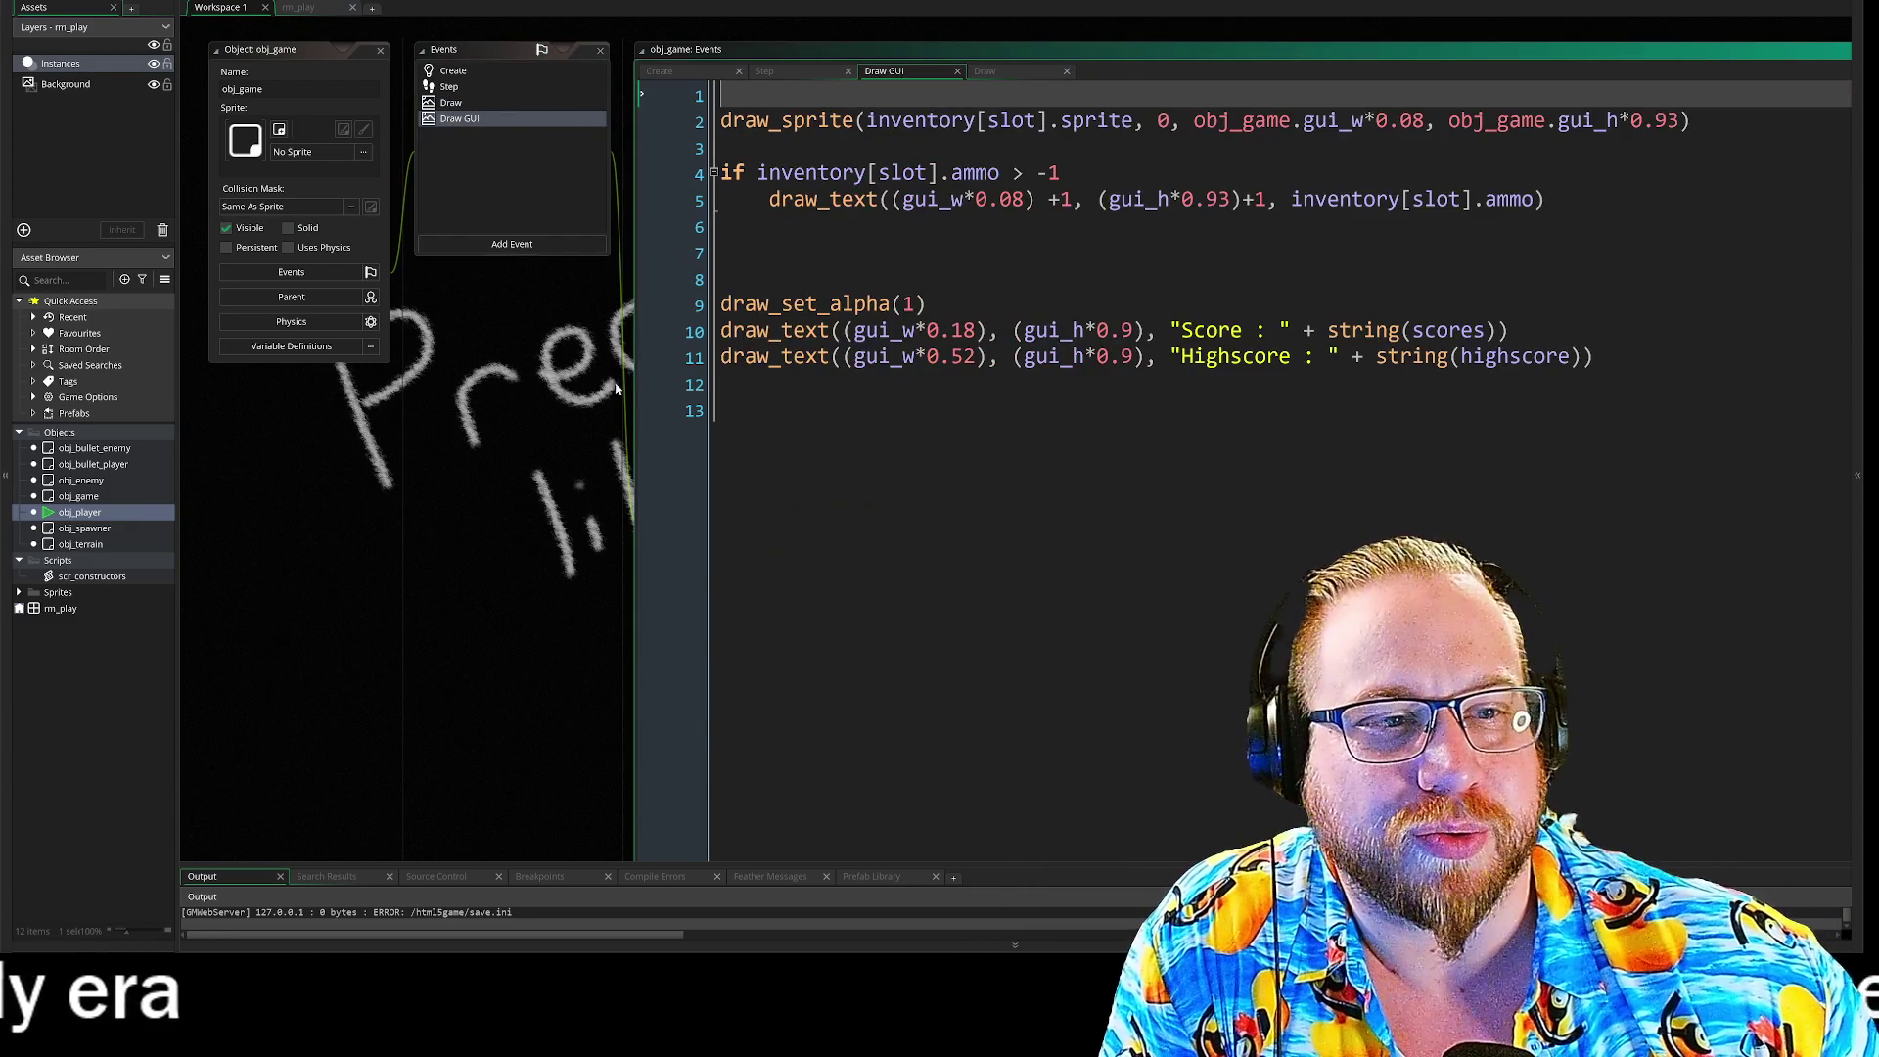
left_click(517, 155)
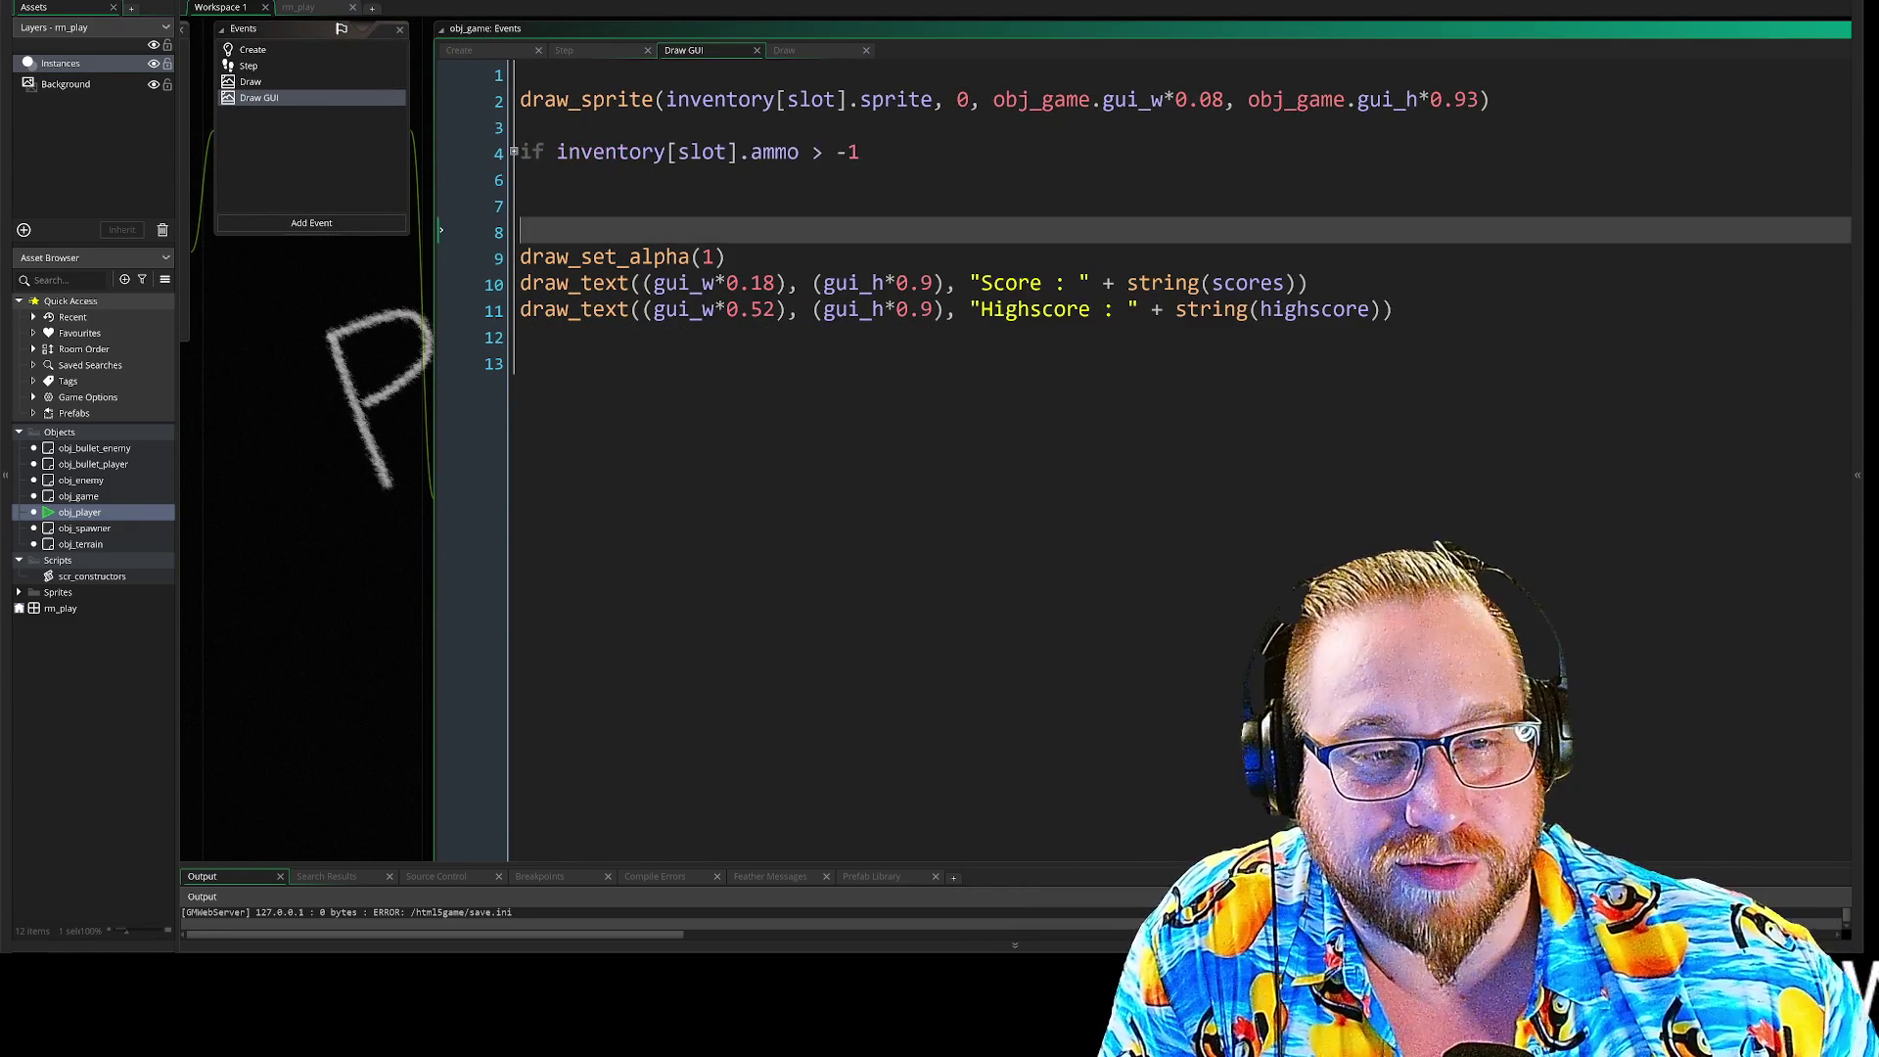
left_click(528, 389)
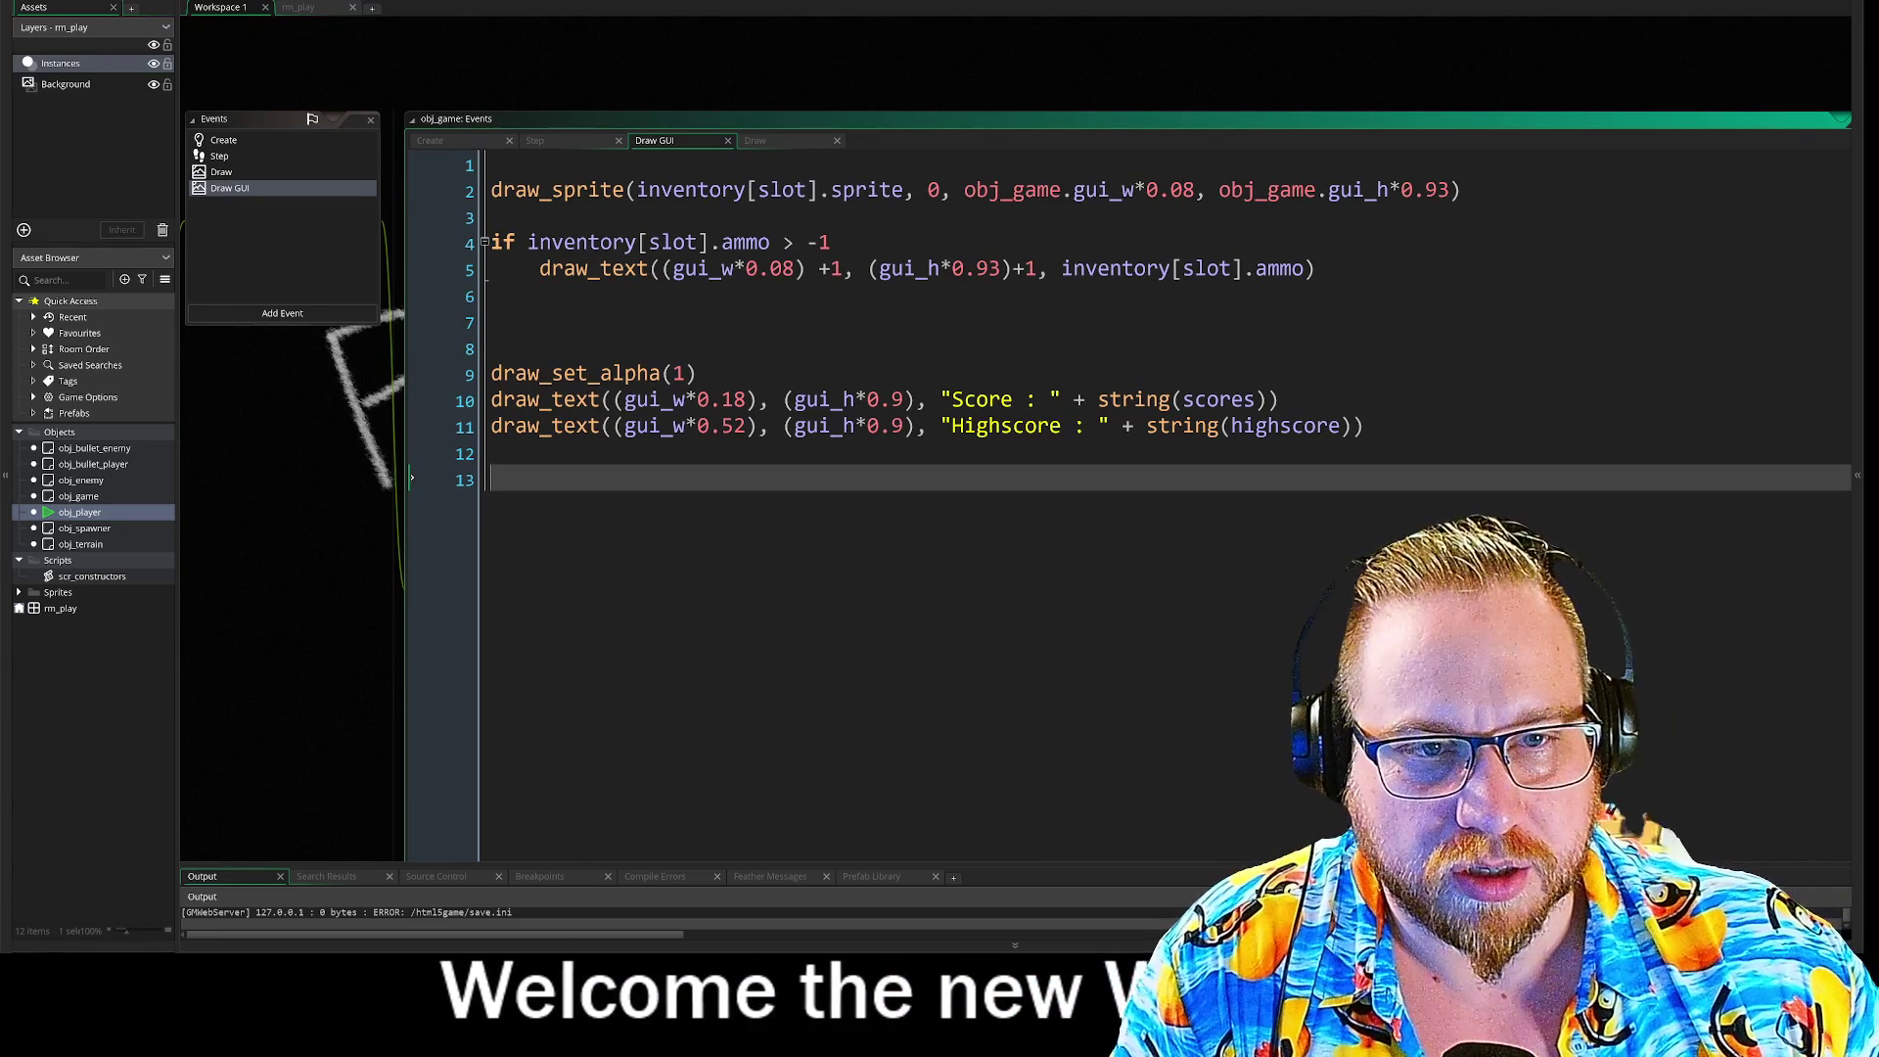
left_click(830, 189)
double_click(866, 188)
left_click(915, 188)
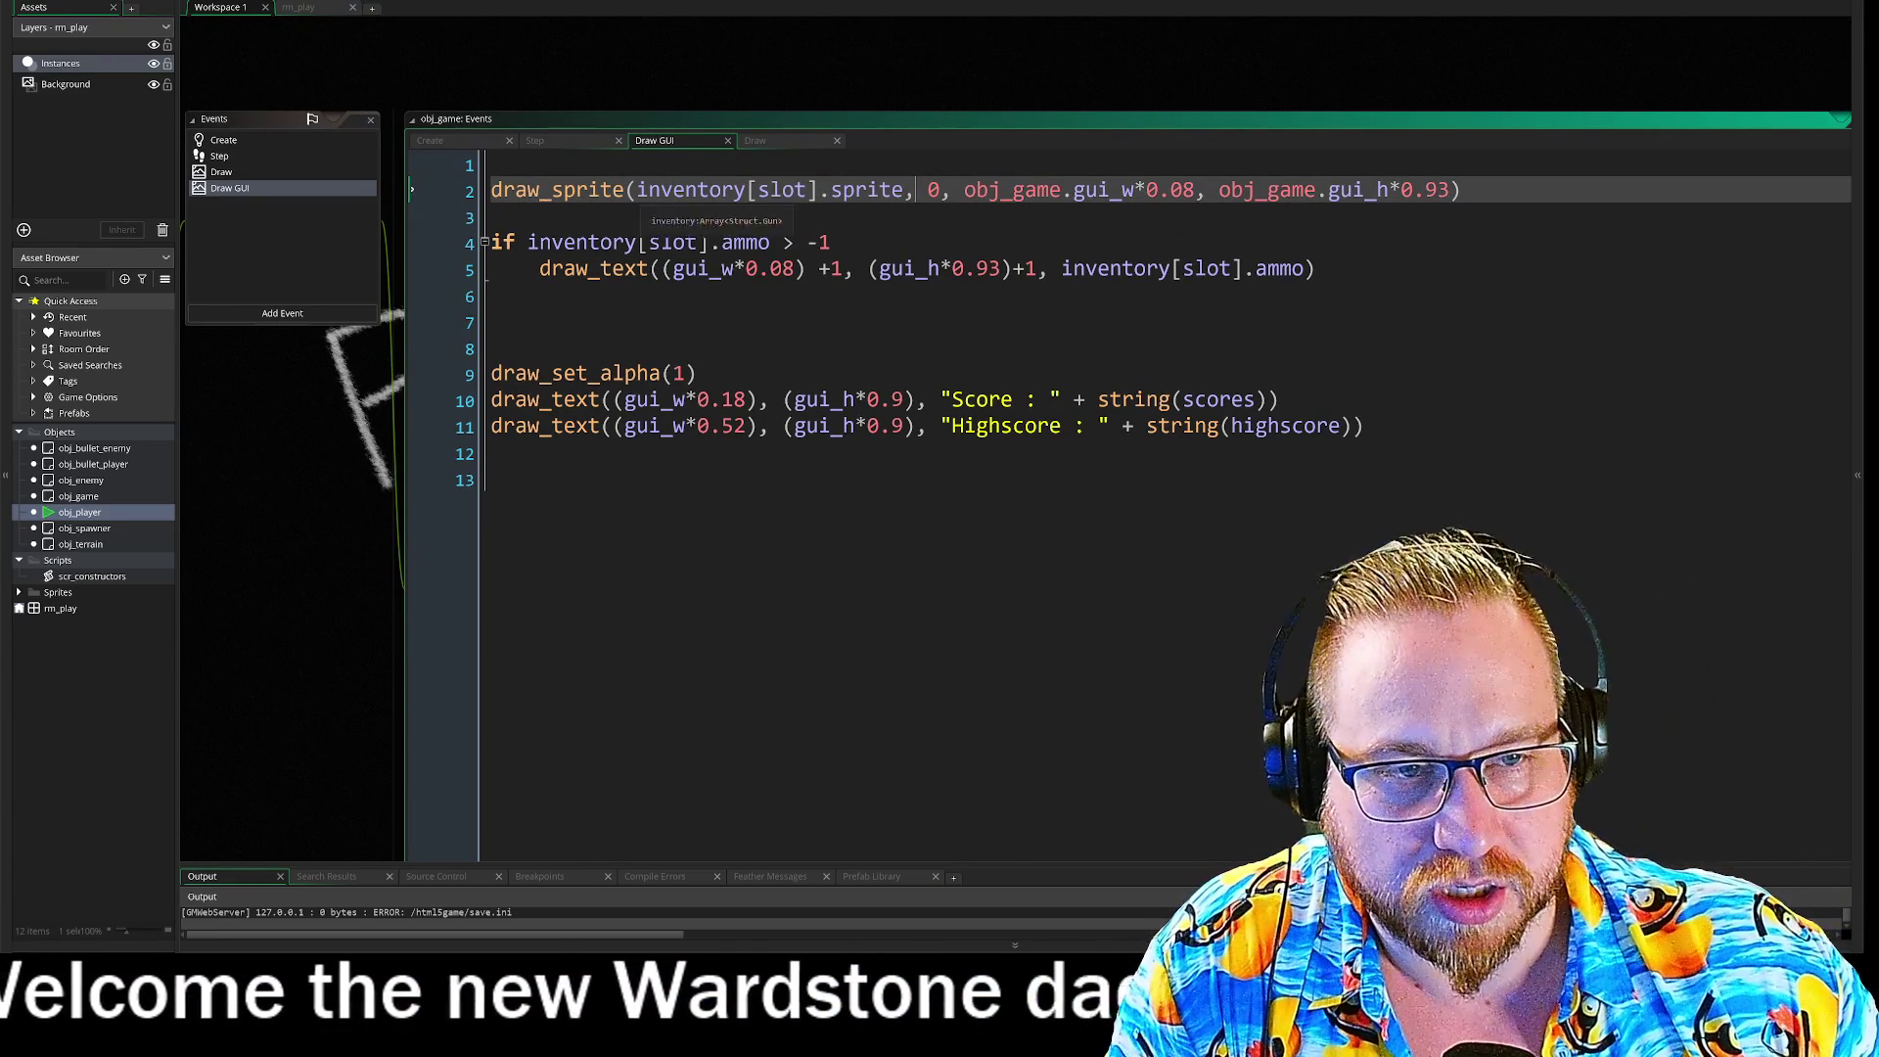
left_click_drag(637, 189, 816, 189)
Step: Highlight the inventory array and slot = 0 lines in obj_game's Create code
left_click(241, 139)
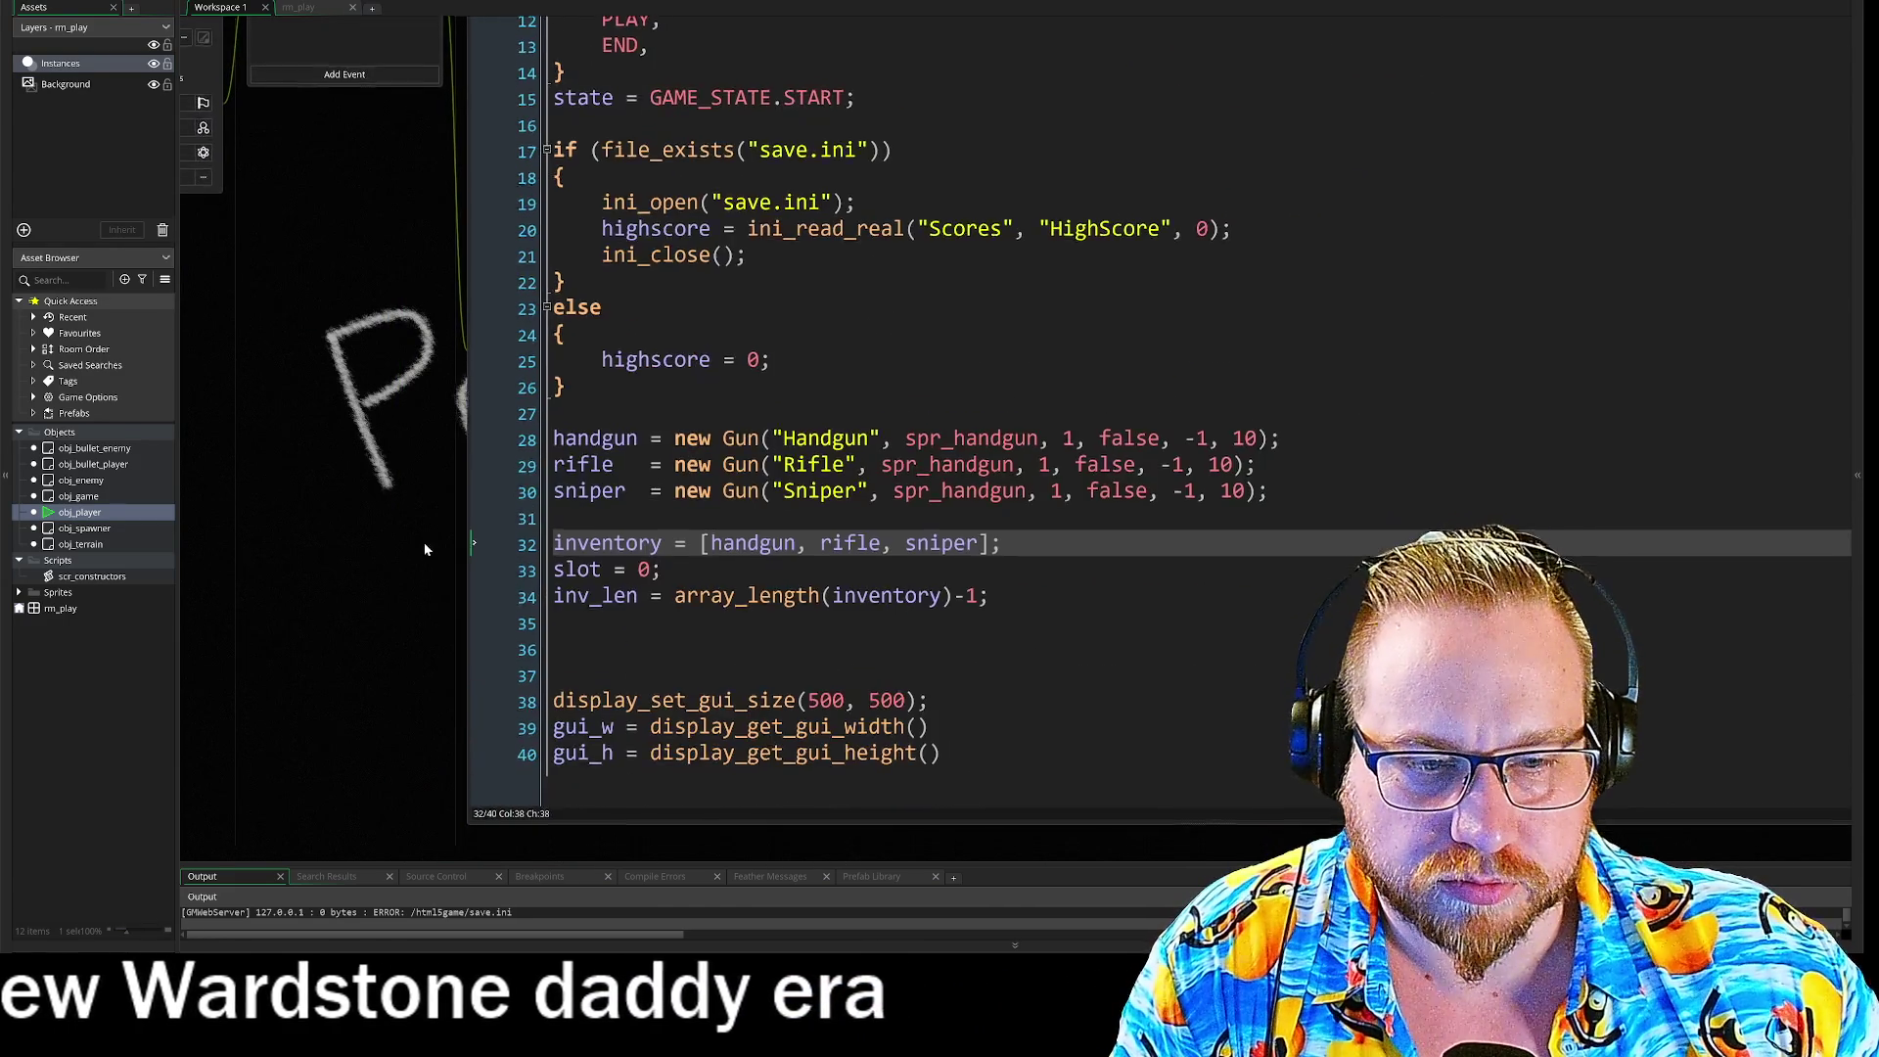
key("Home")
key("shift+ctrl+Right")
key("shift+Down")
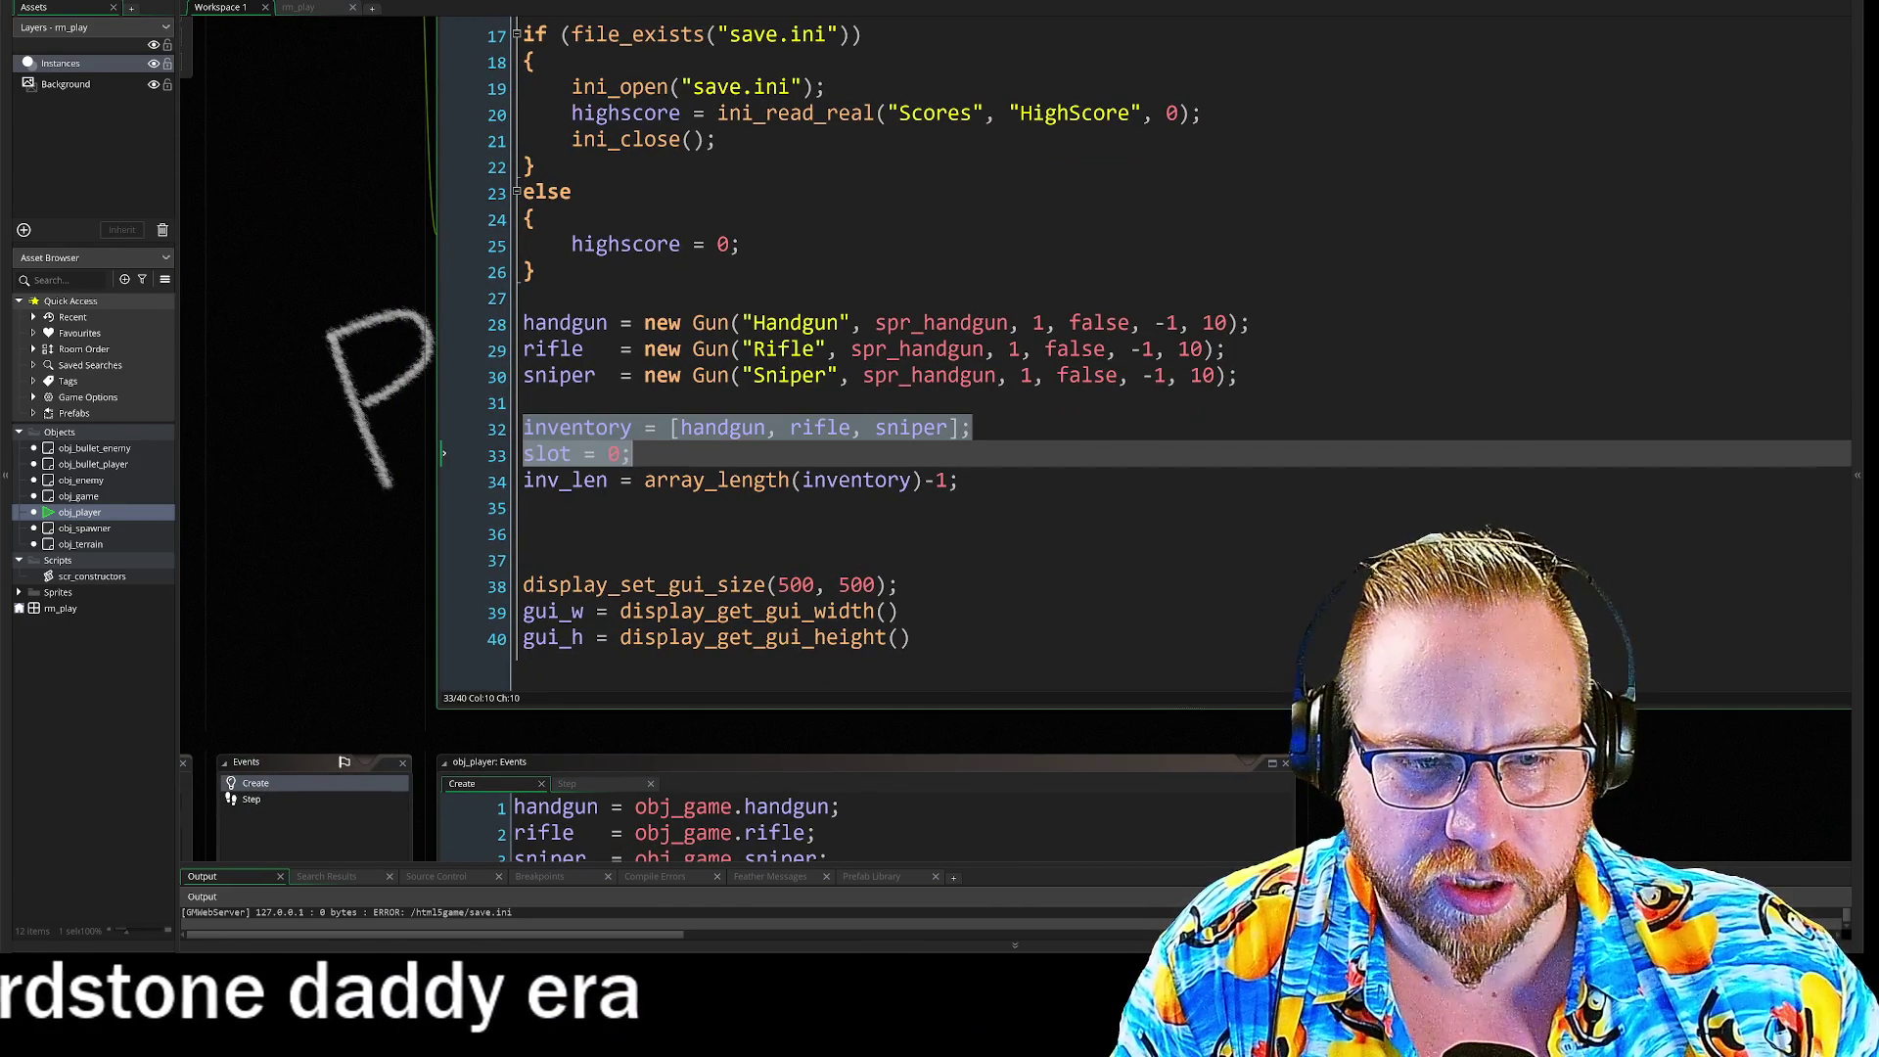
scroll(354, 614, "up", 5)
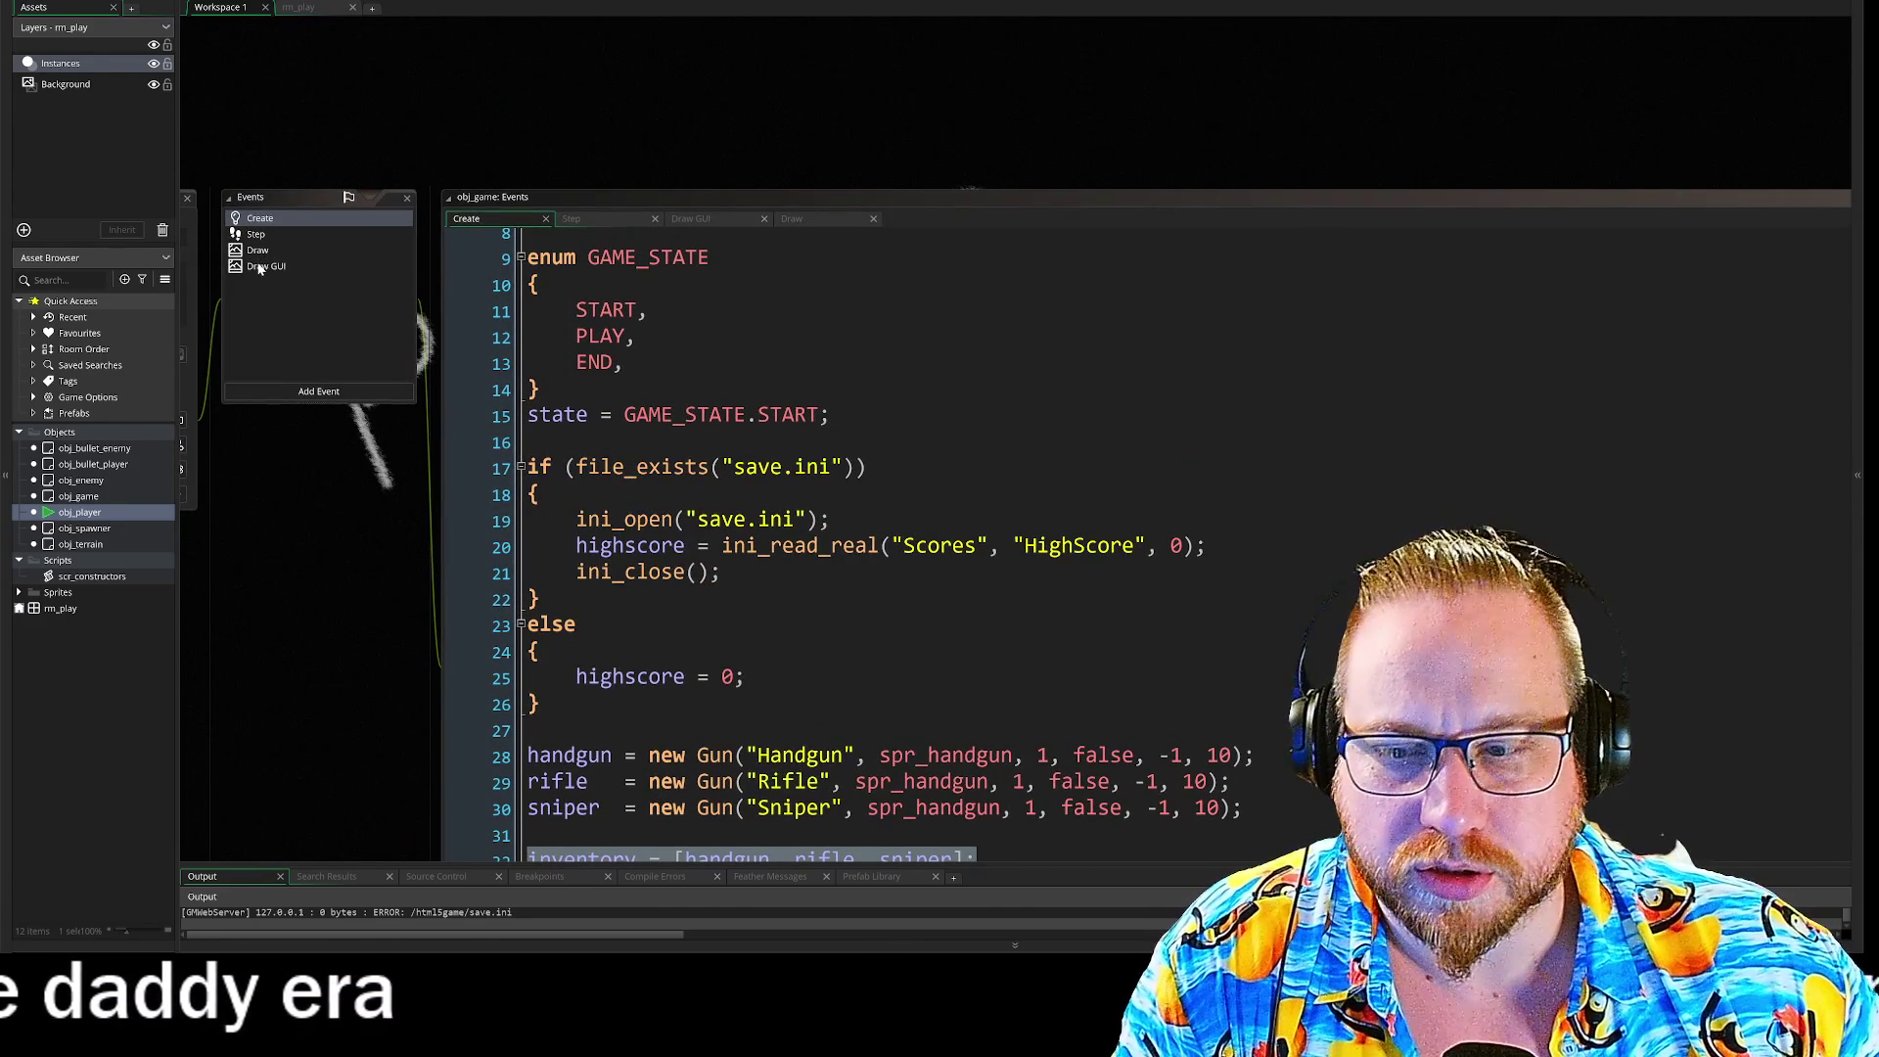
Step: Delete the 'obj_game.' prefixes before gui_w and gui_h in the Draw GUI draw_sprite call
left_click(262, 266)
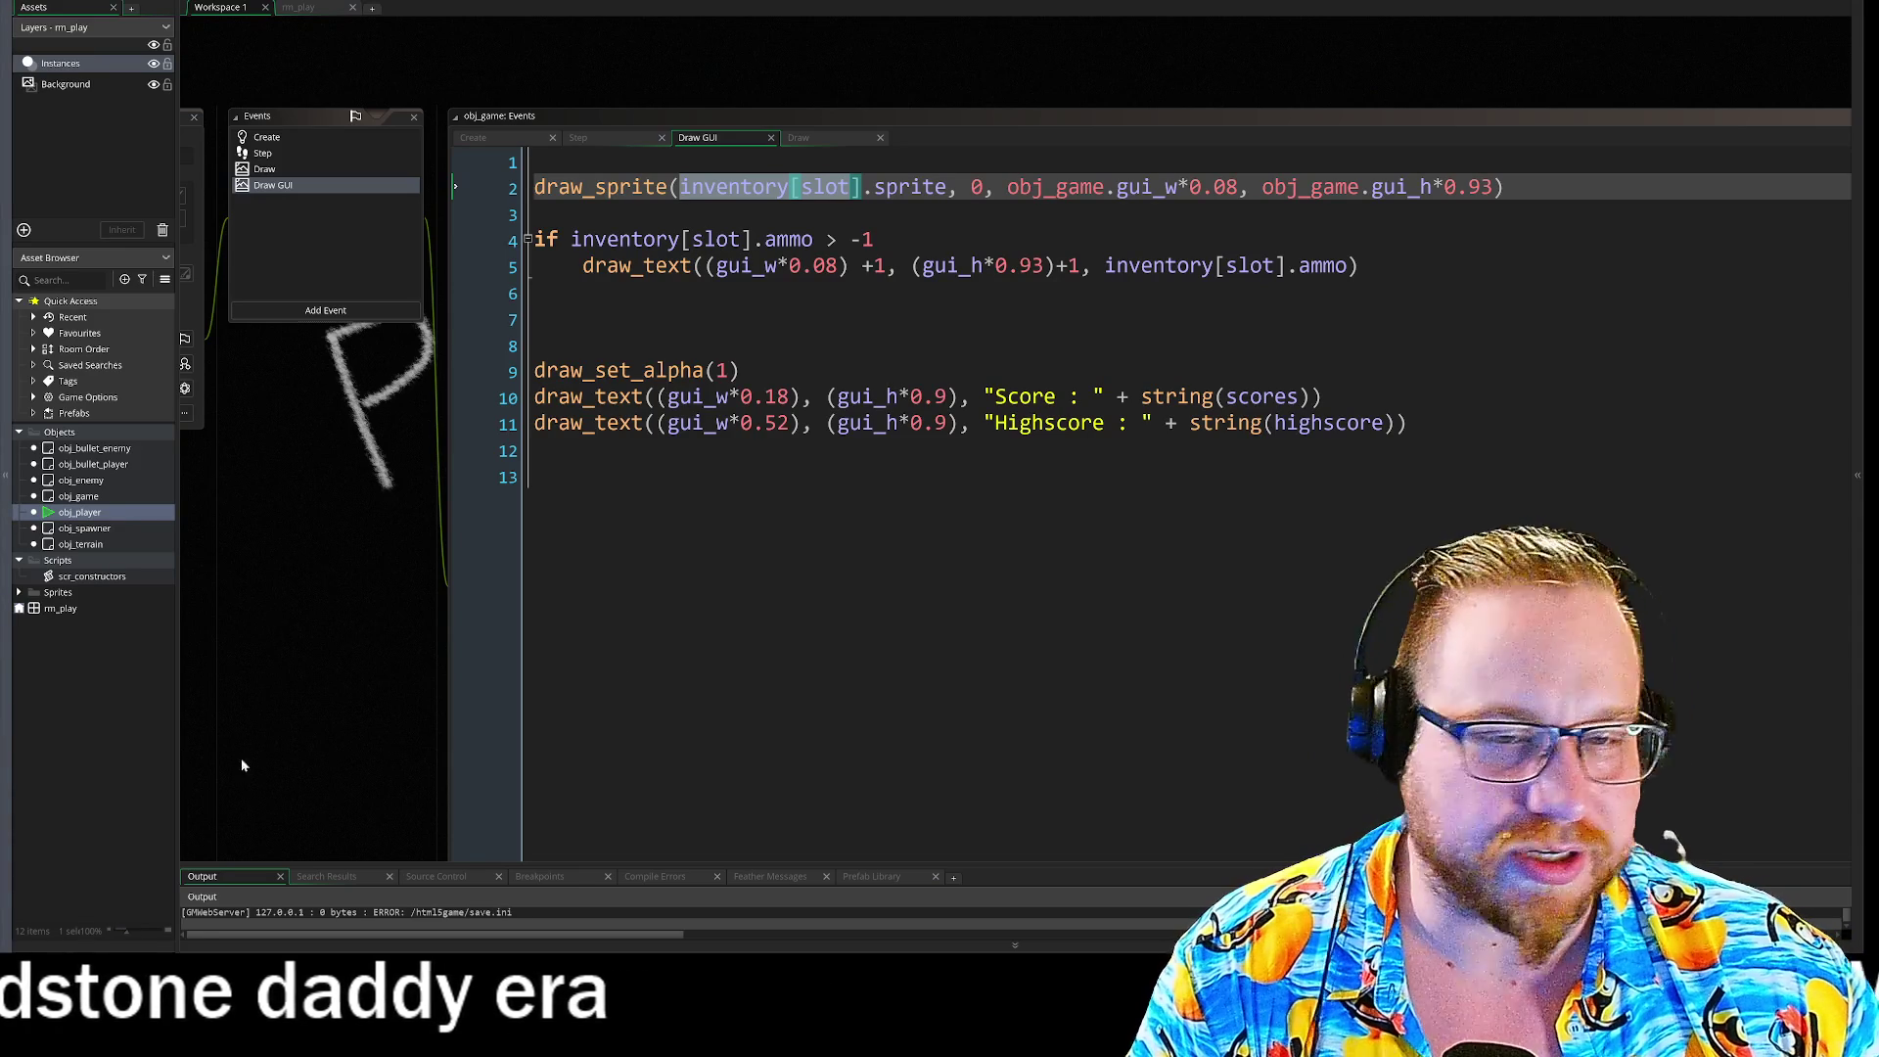
left_click(583, 215)
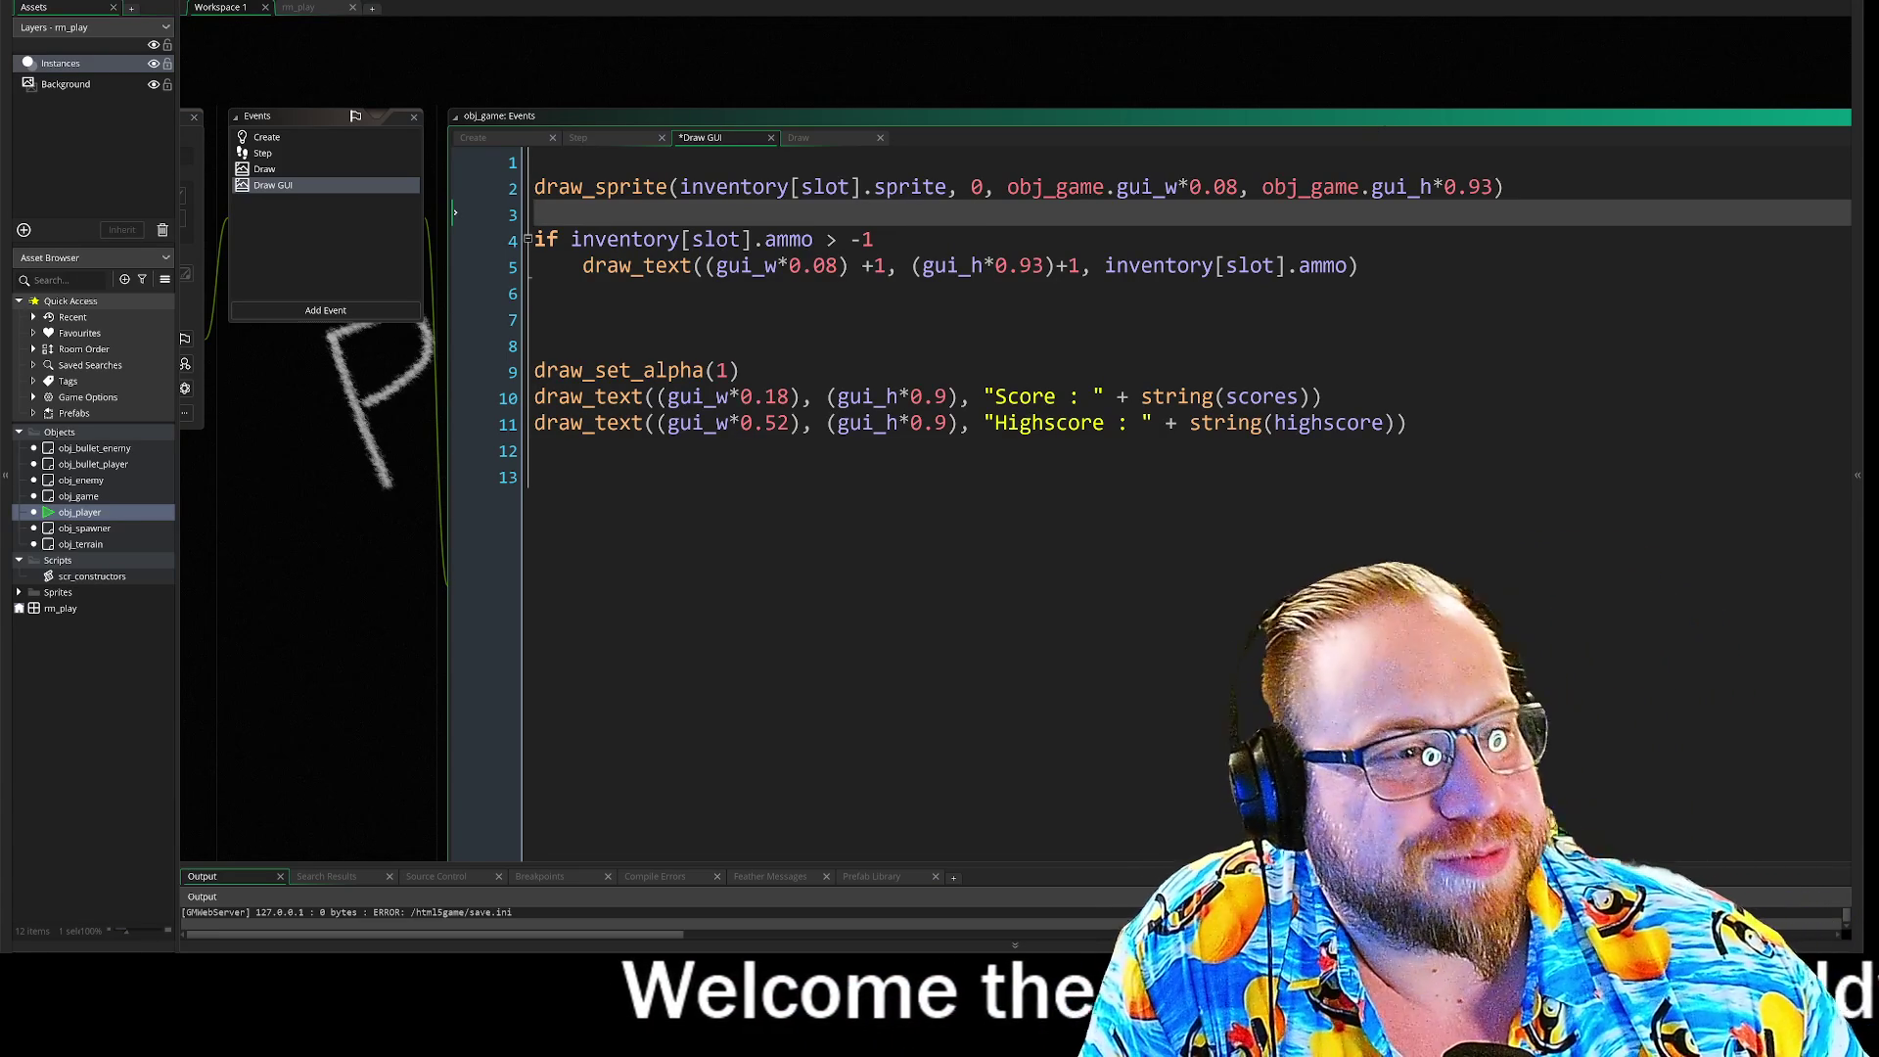
mouse_move(313, 475)
left_mouse_down()
mouse_move(496, 475)
mouse_move(346, 470)
left_mouse_up()
double_click(1034, 145)
key("BackSpace")
double_click(1216, 138)
key("BackSpace")
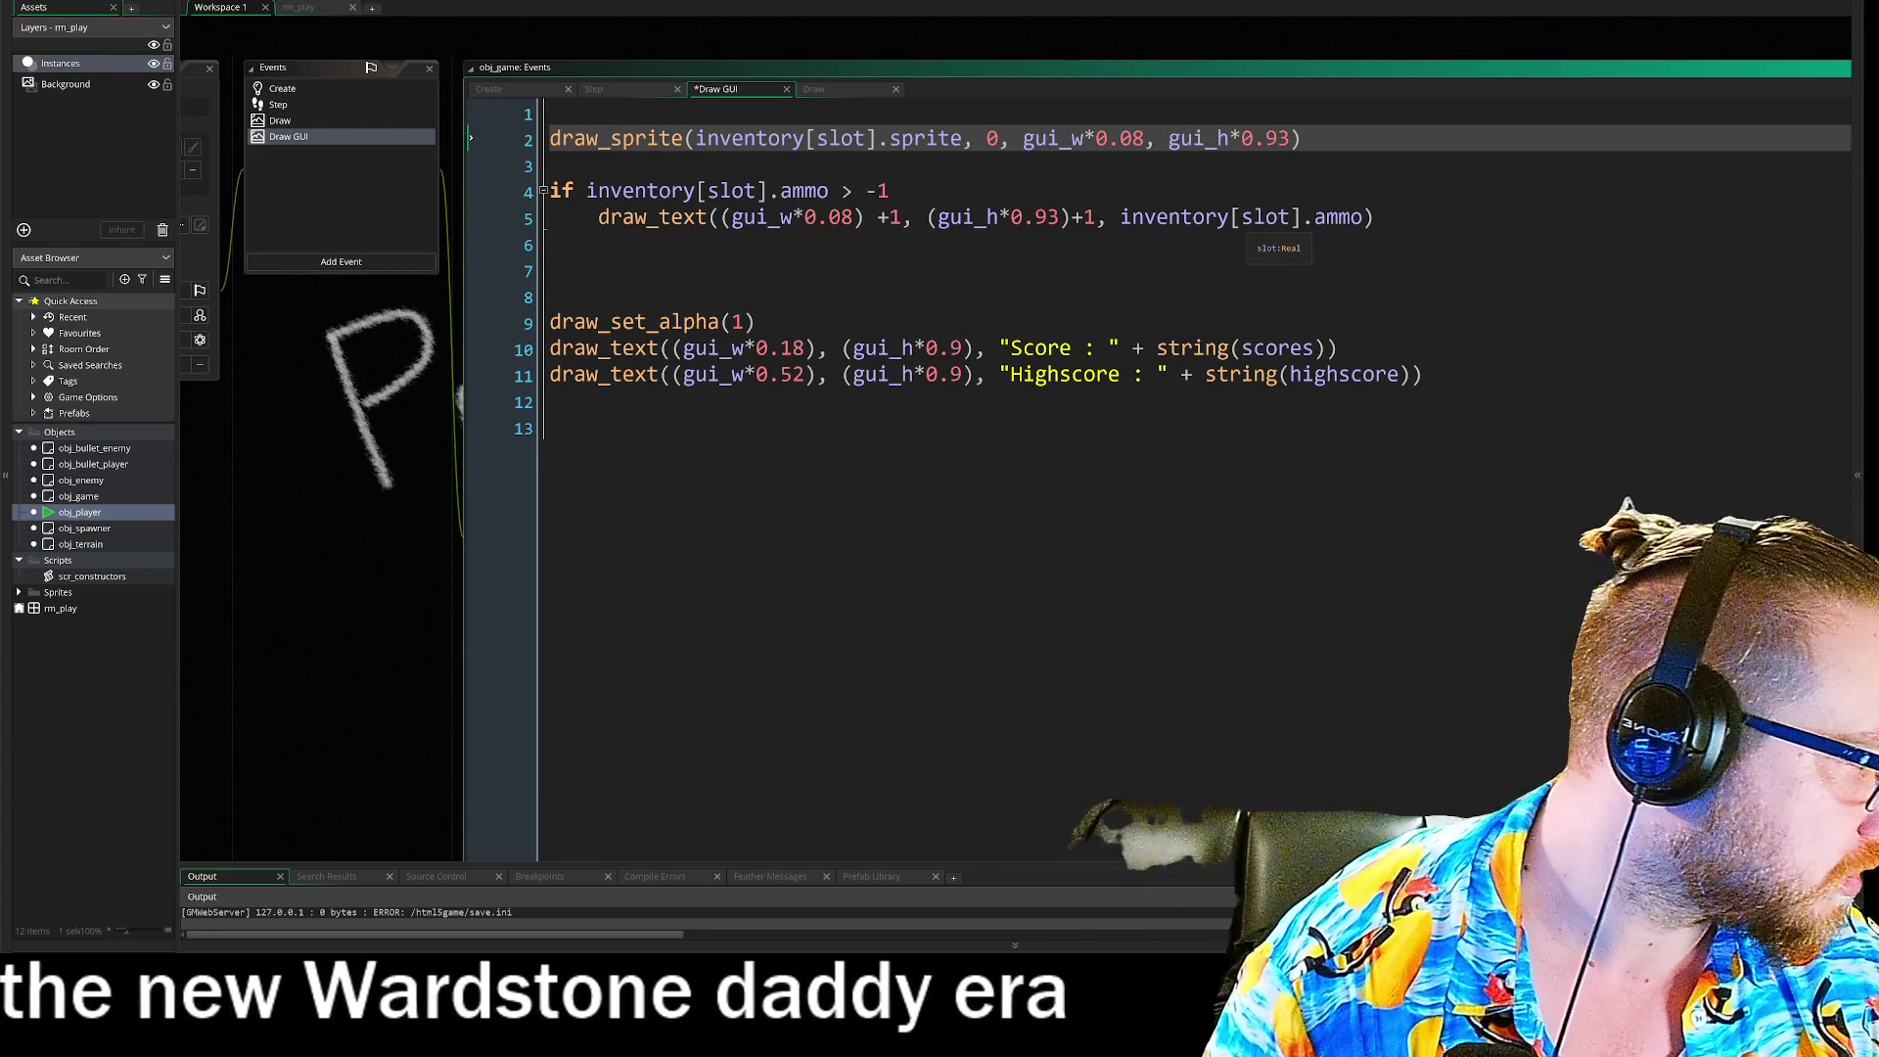
key("BackSpace")
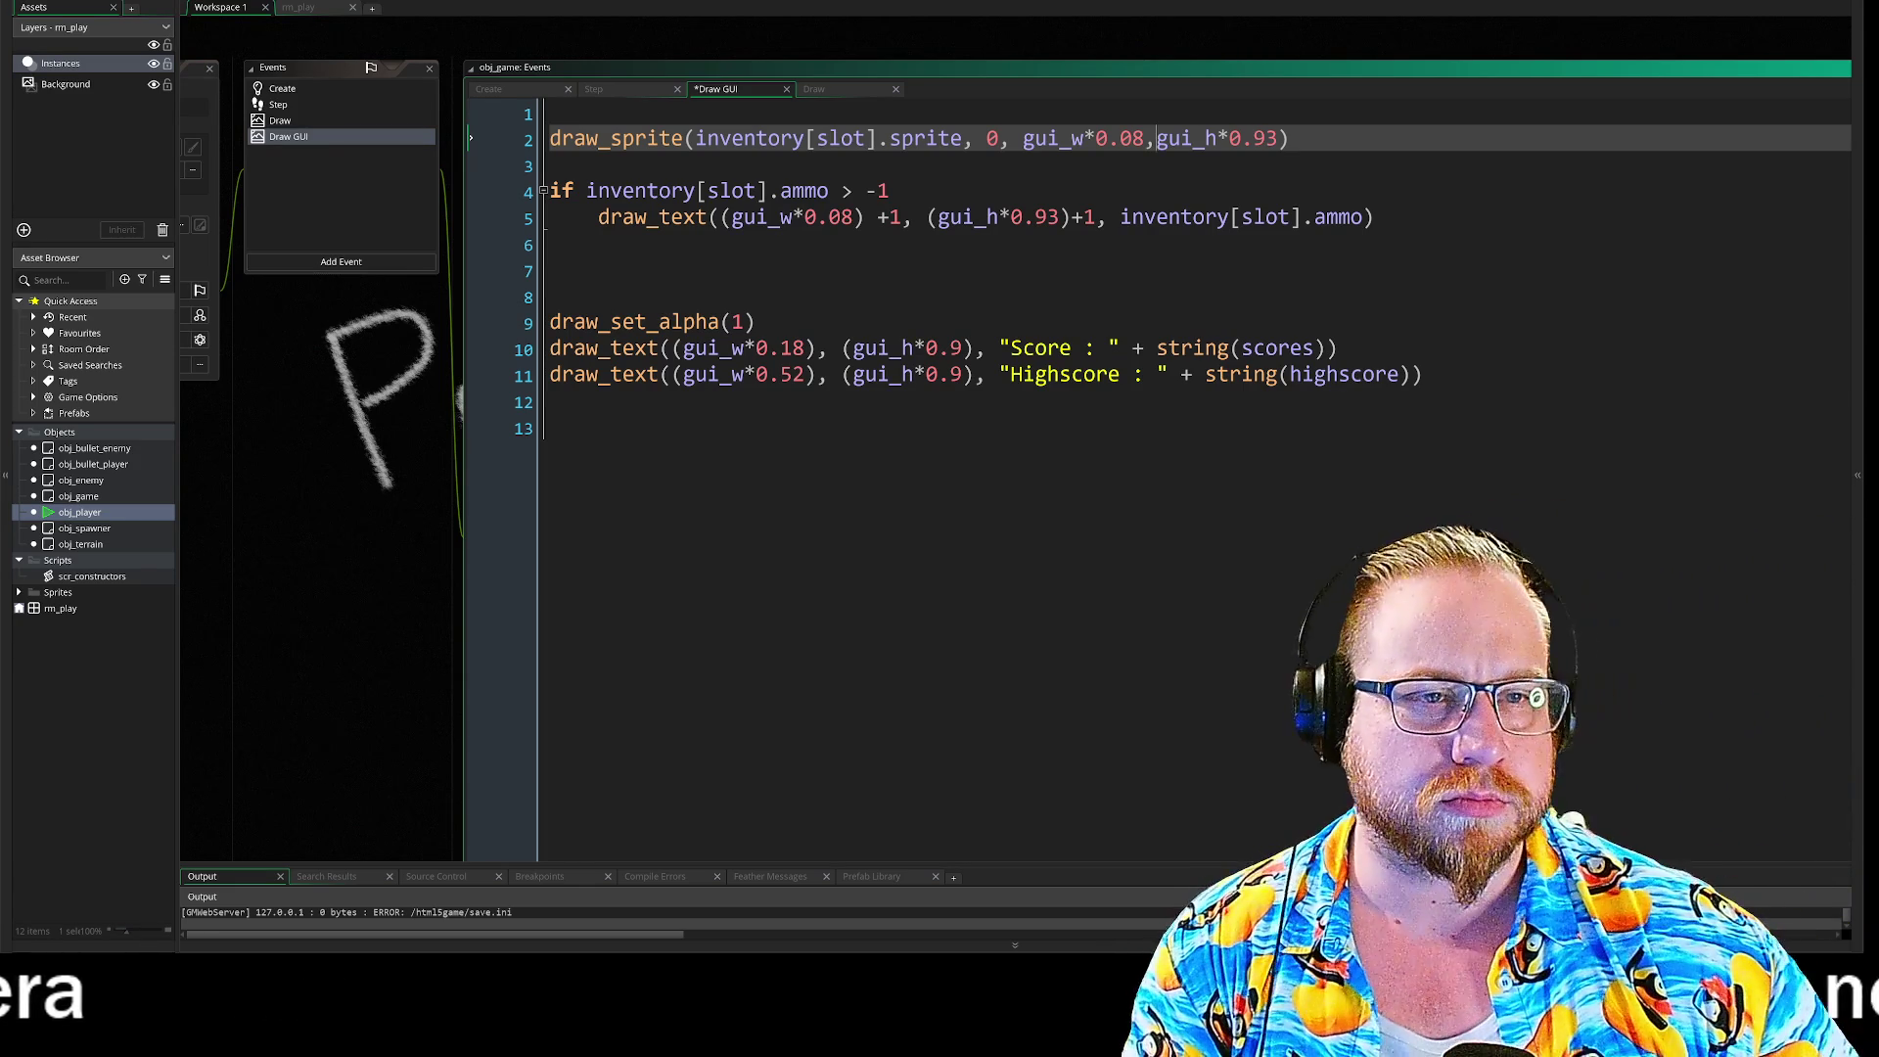
left_click(551, 296)
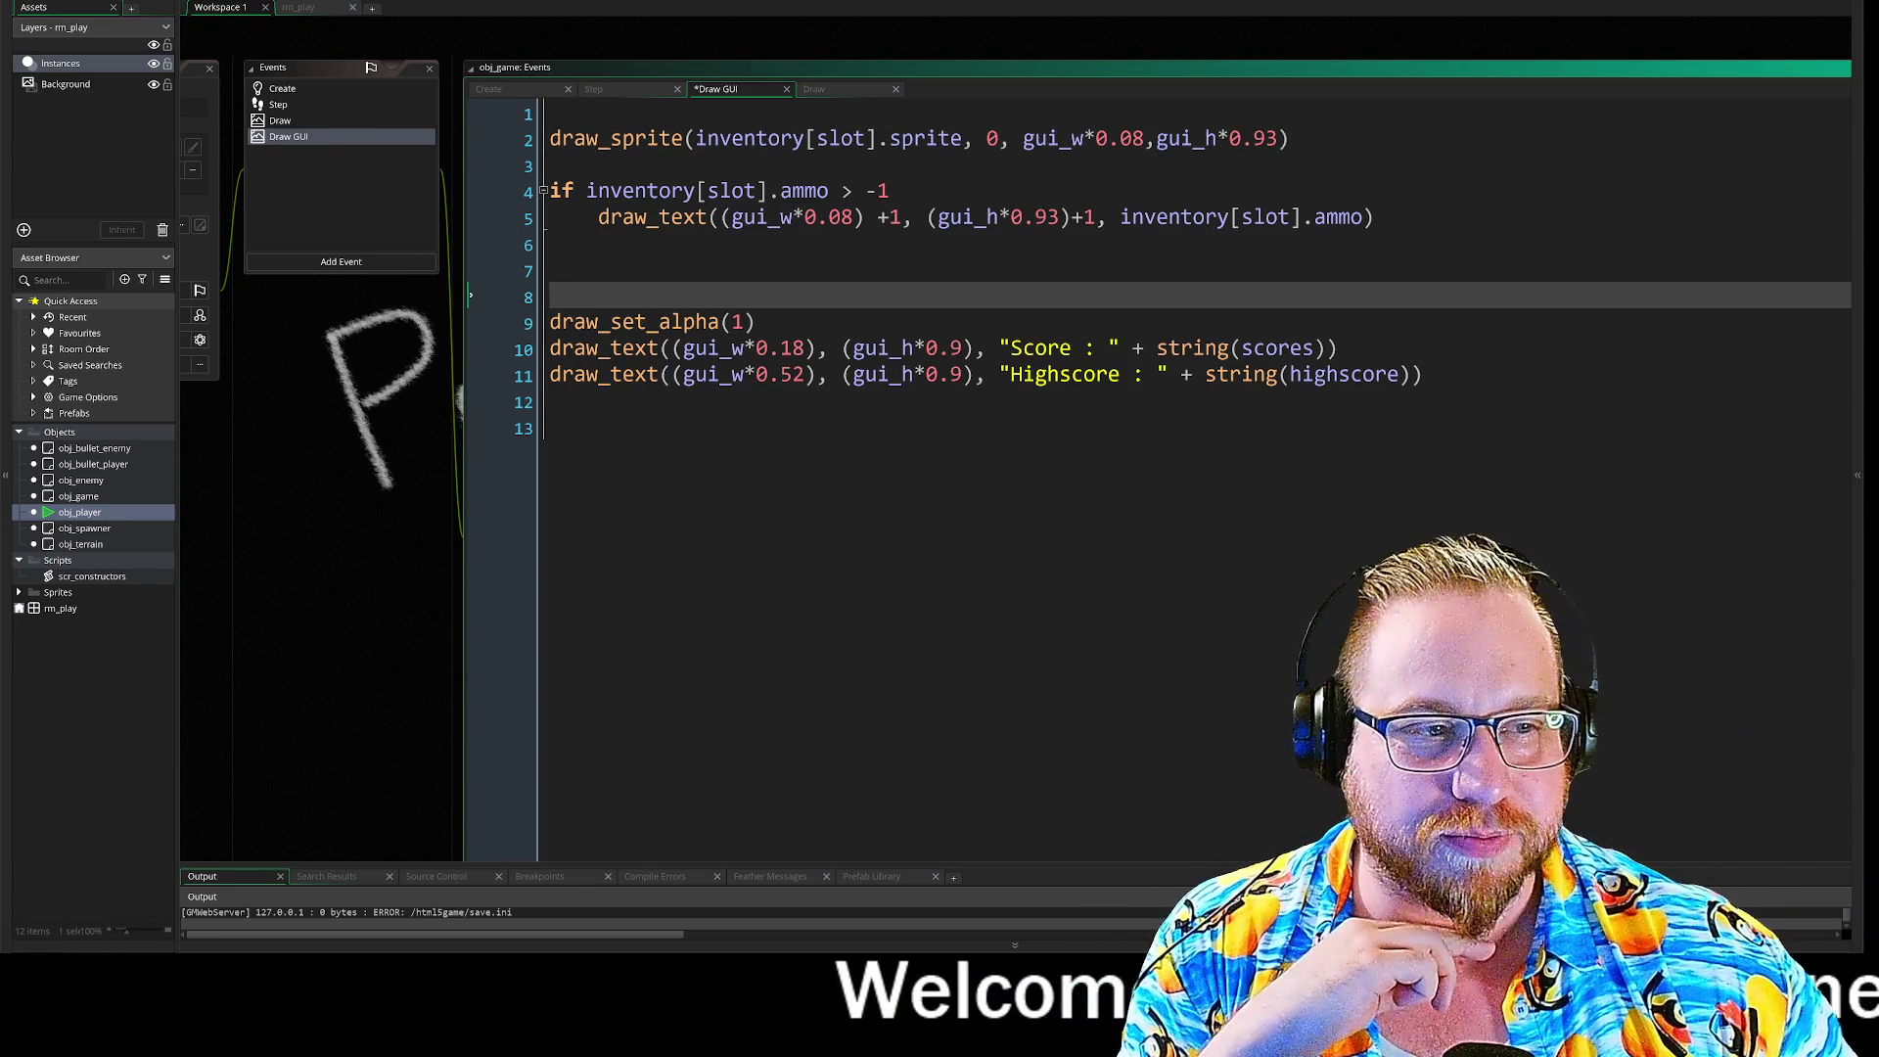
left_click(1424, 373)
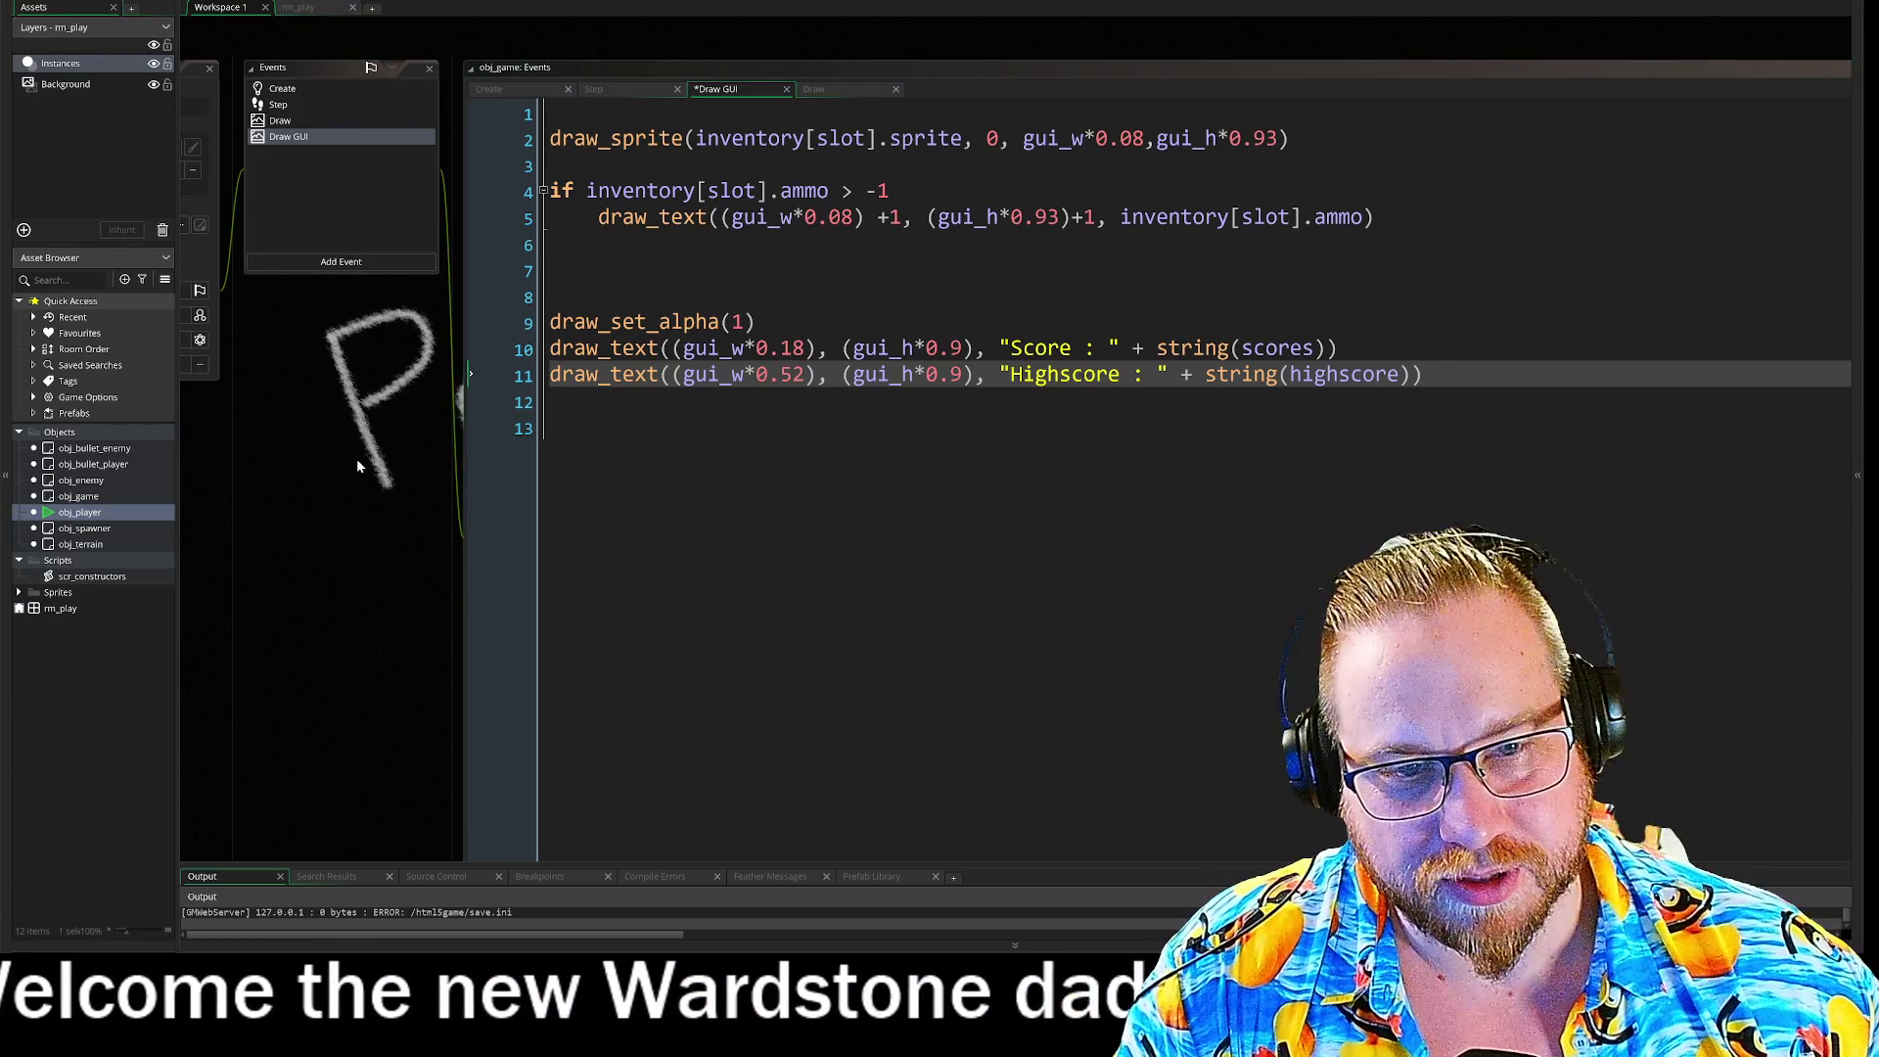
left_click(550, 428)
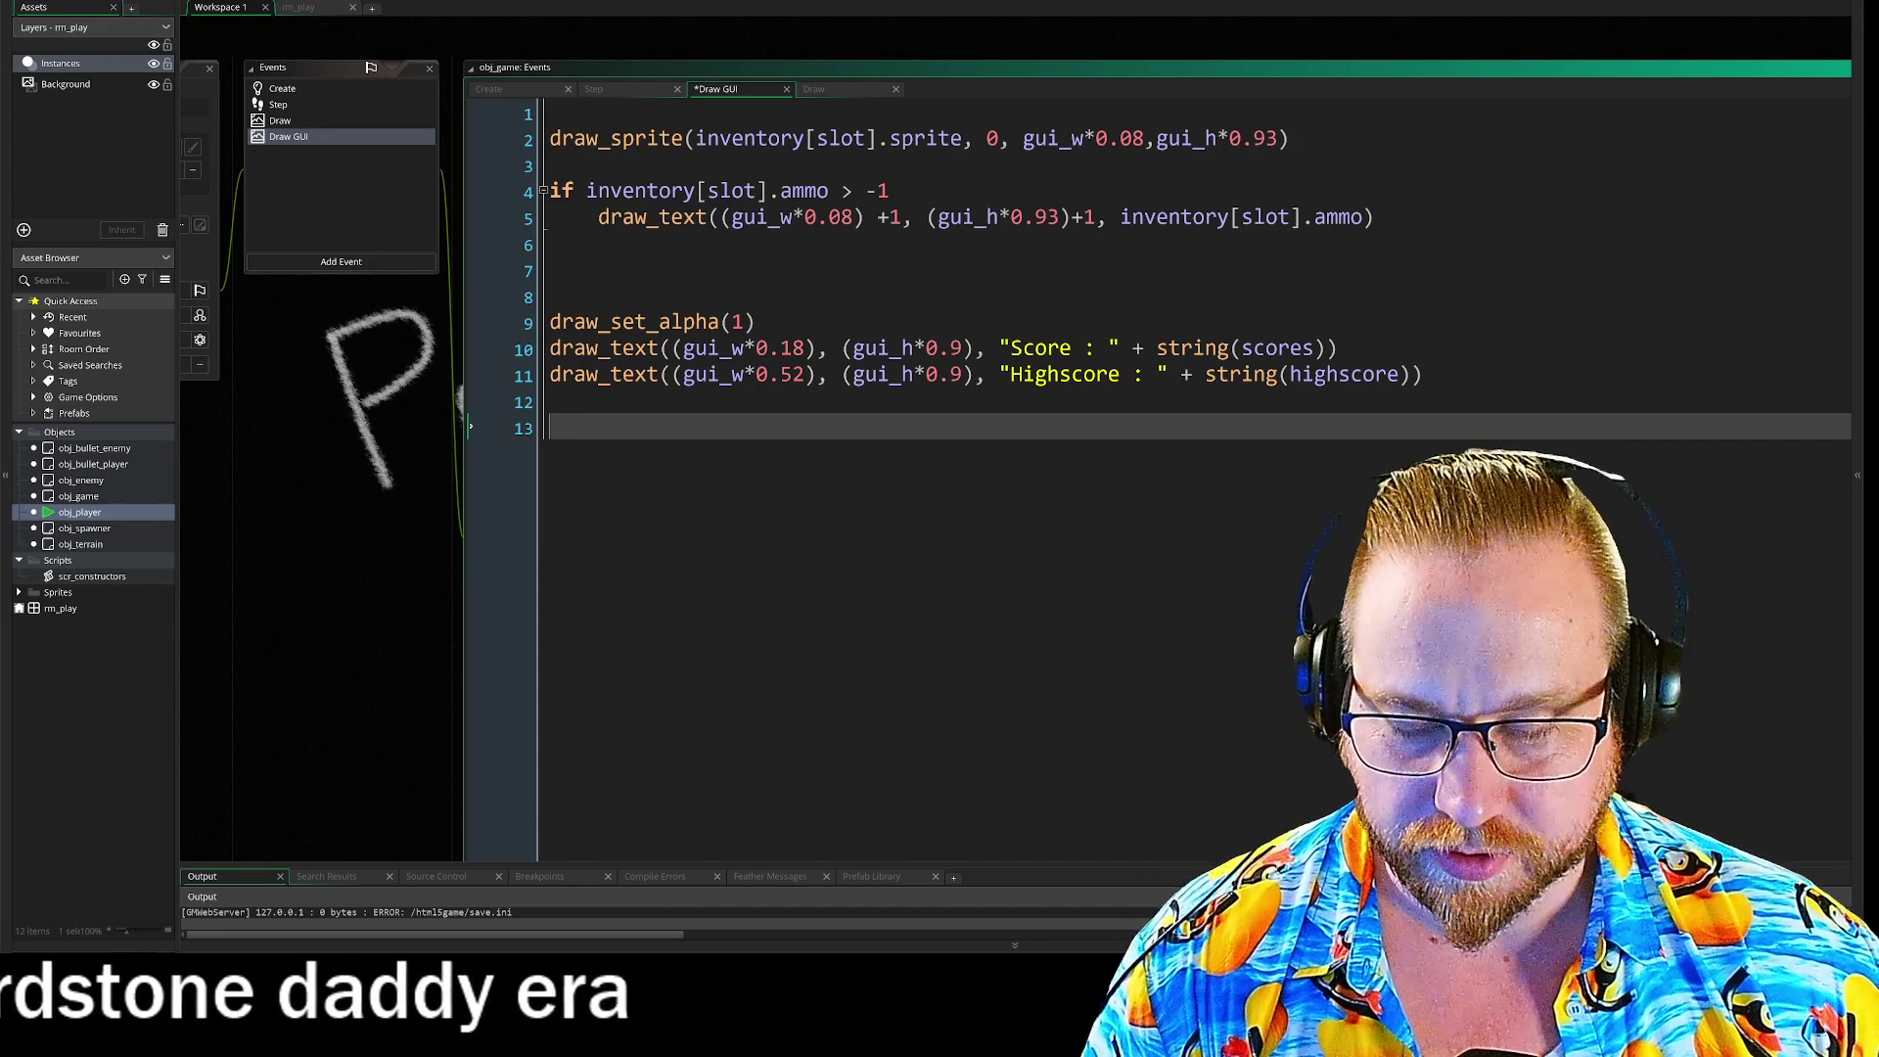
left_click(551, 296)
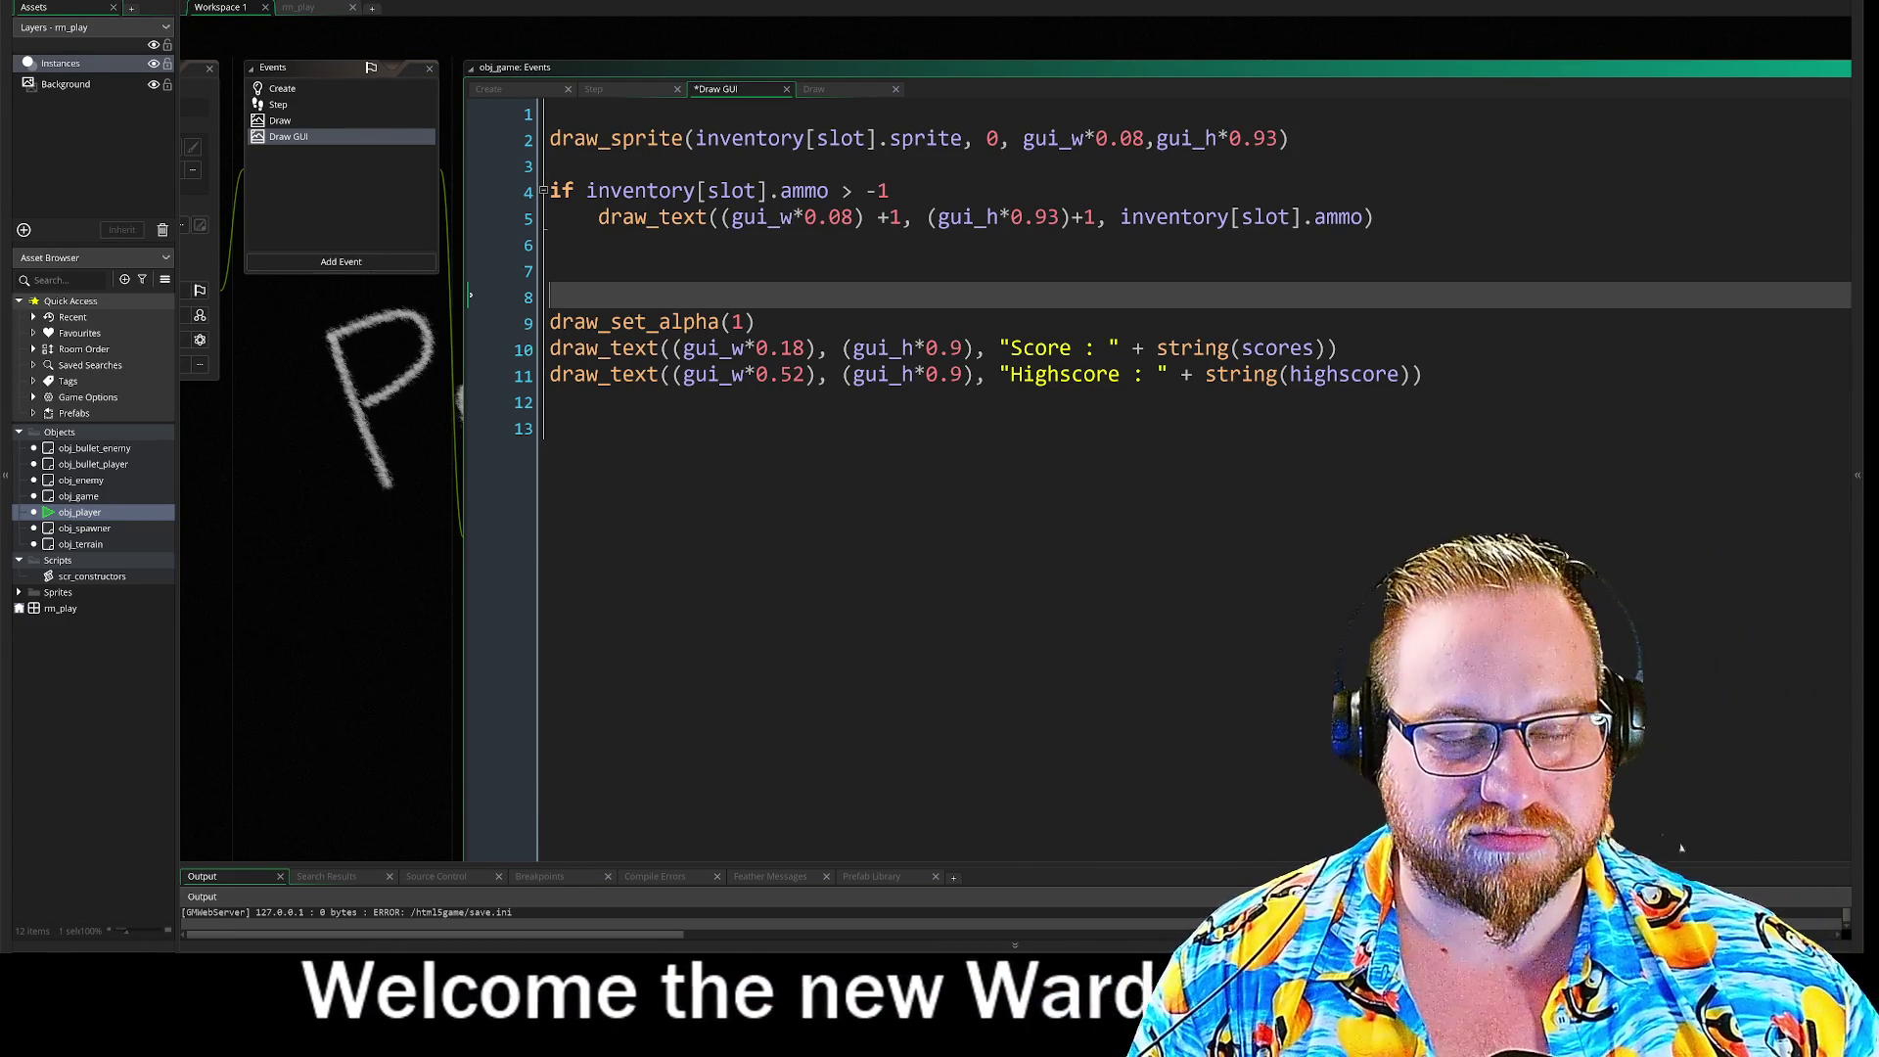
key("ctrl+End")
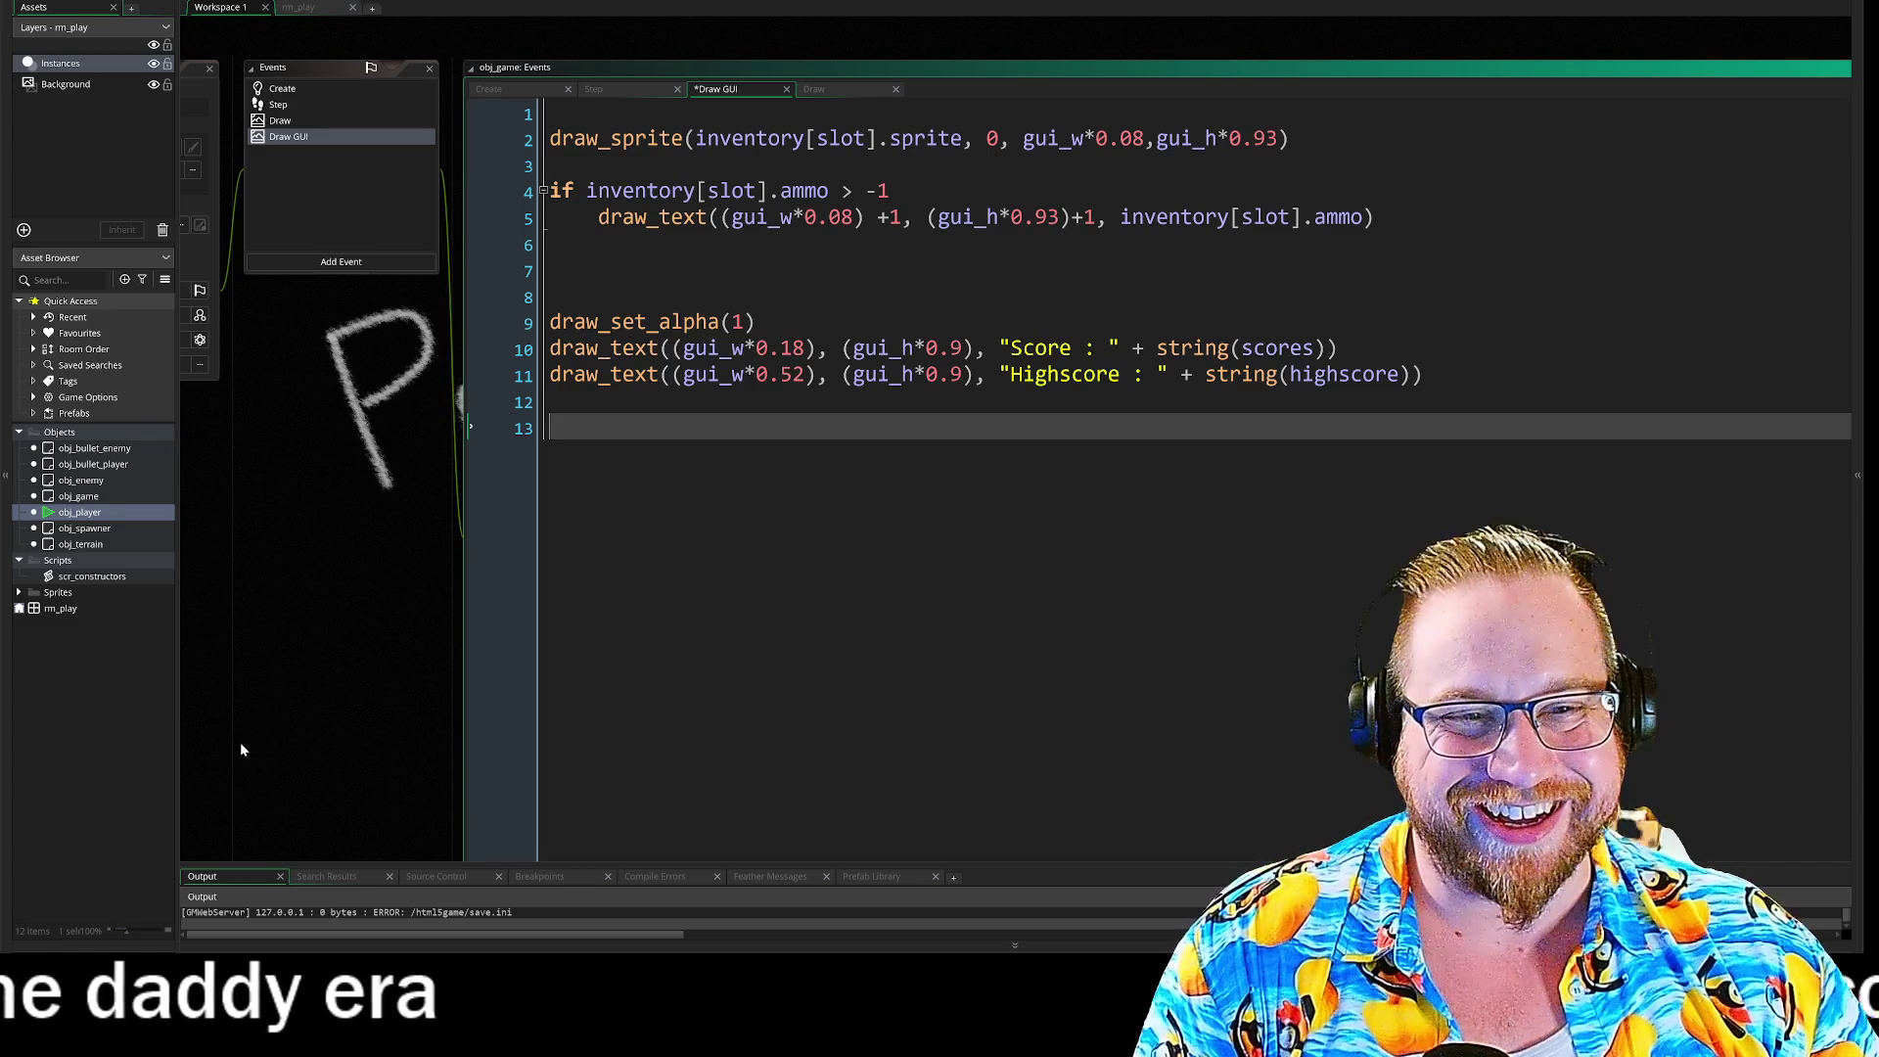
mouse_move(361, 519)
left_mouse_down()
mouse_move(450, 513)
mouse_move(450, 533)
left_mouse_up()
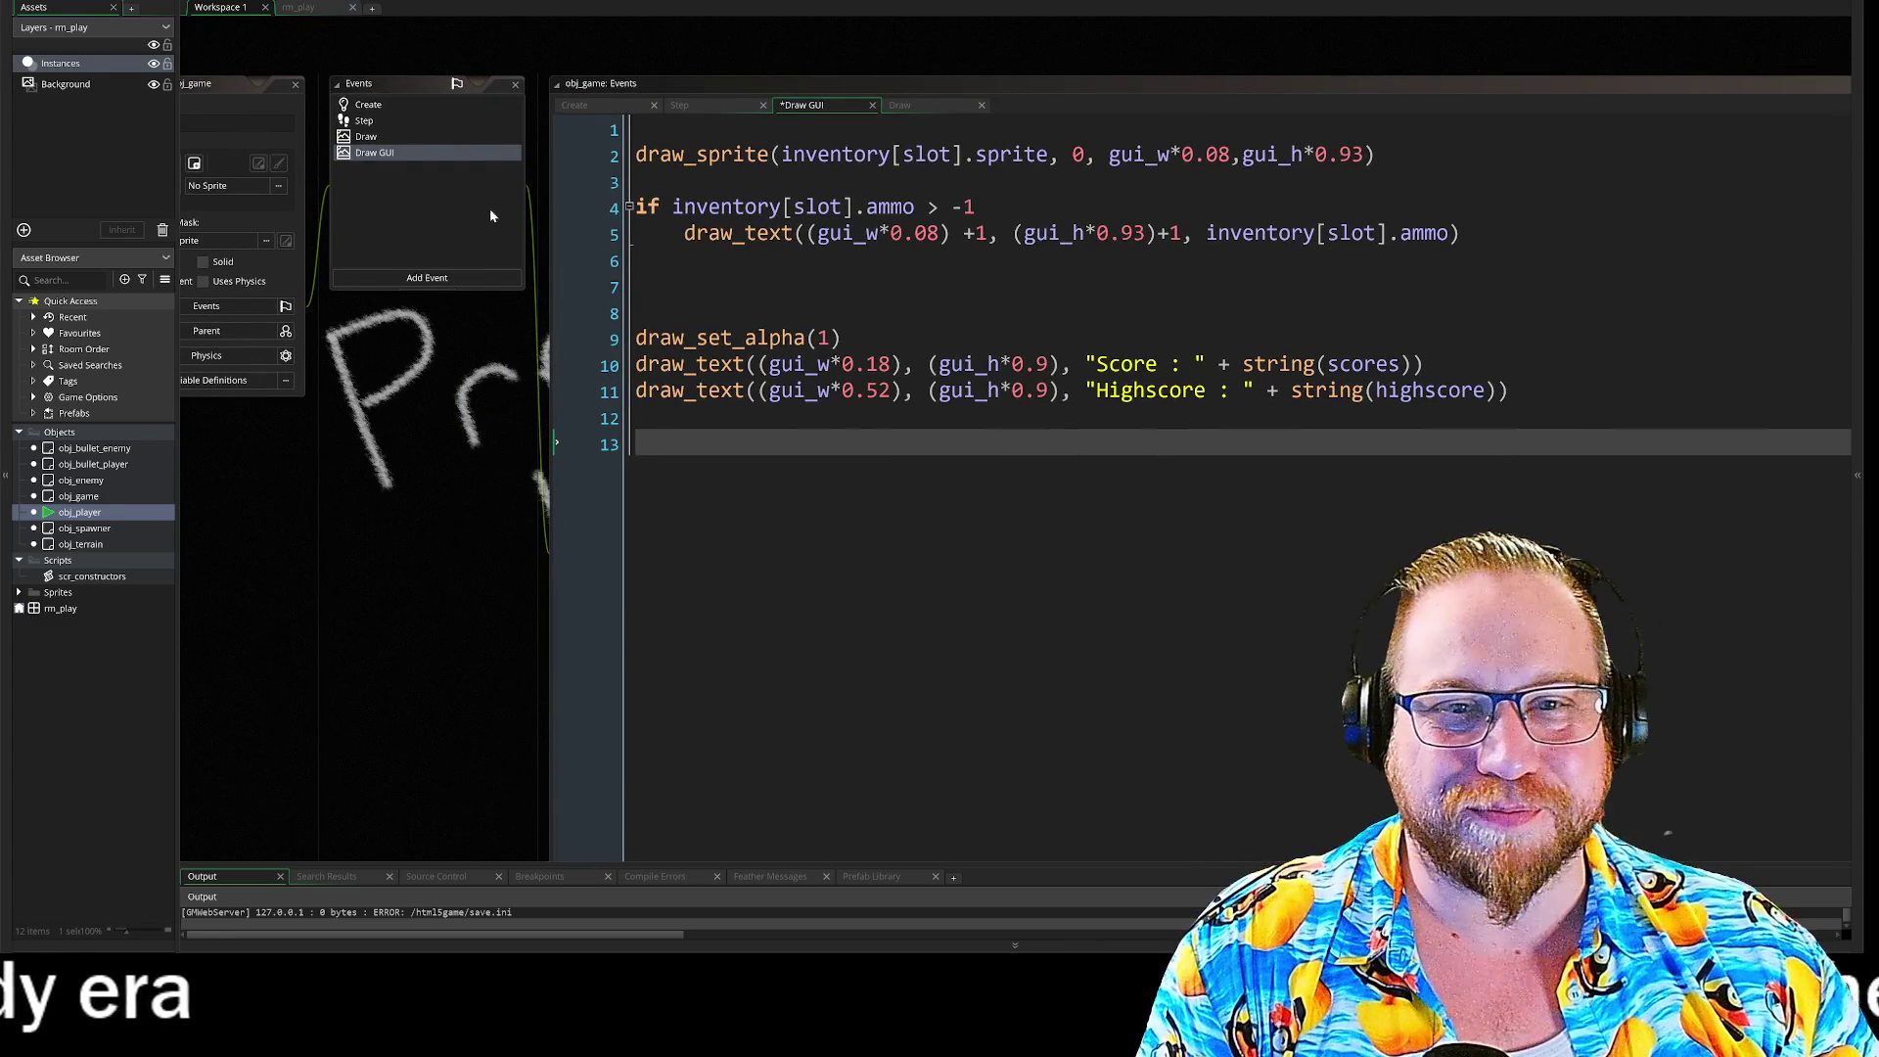
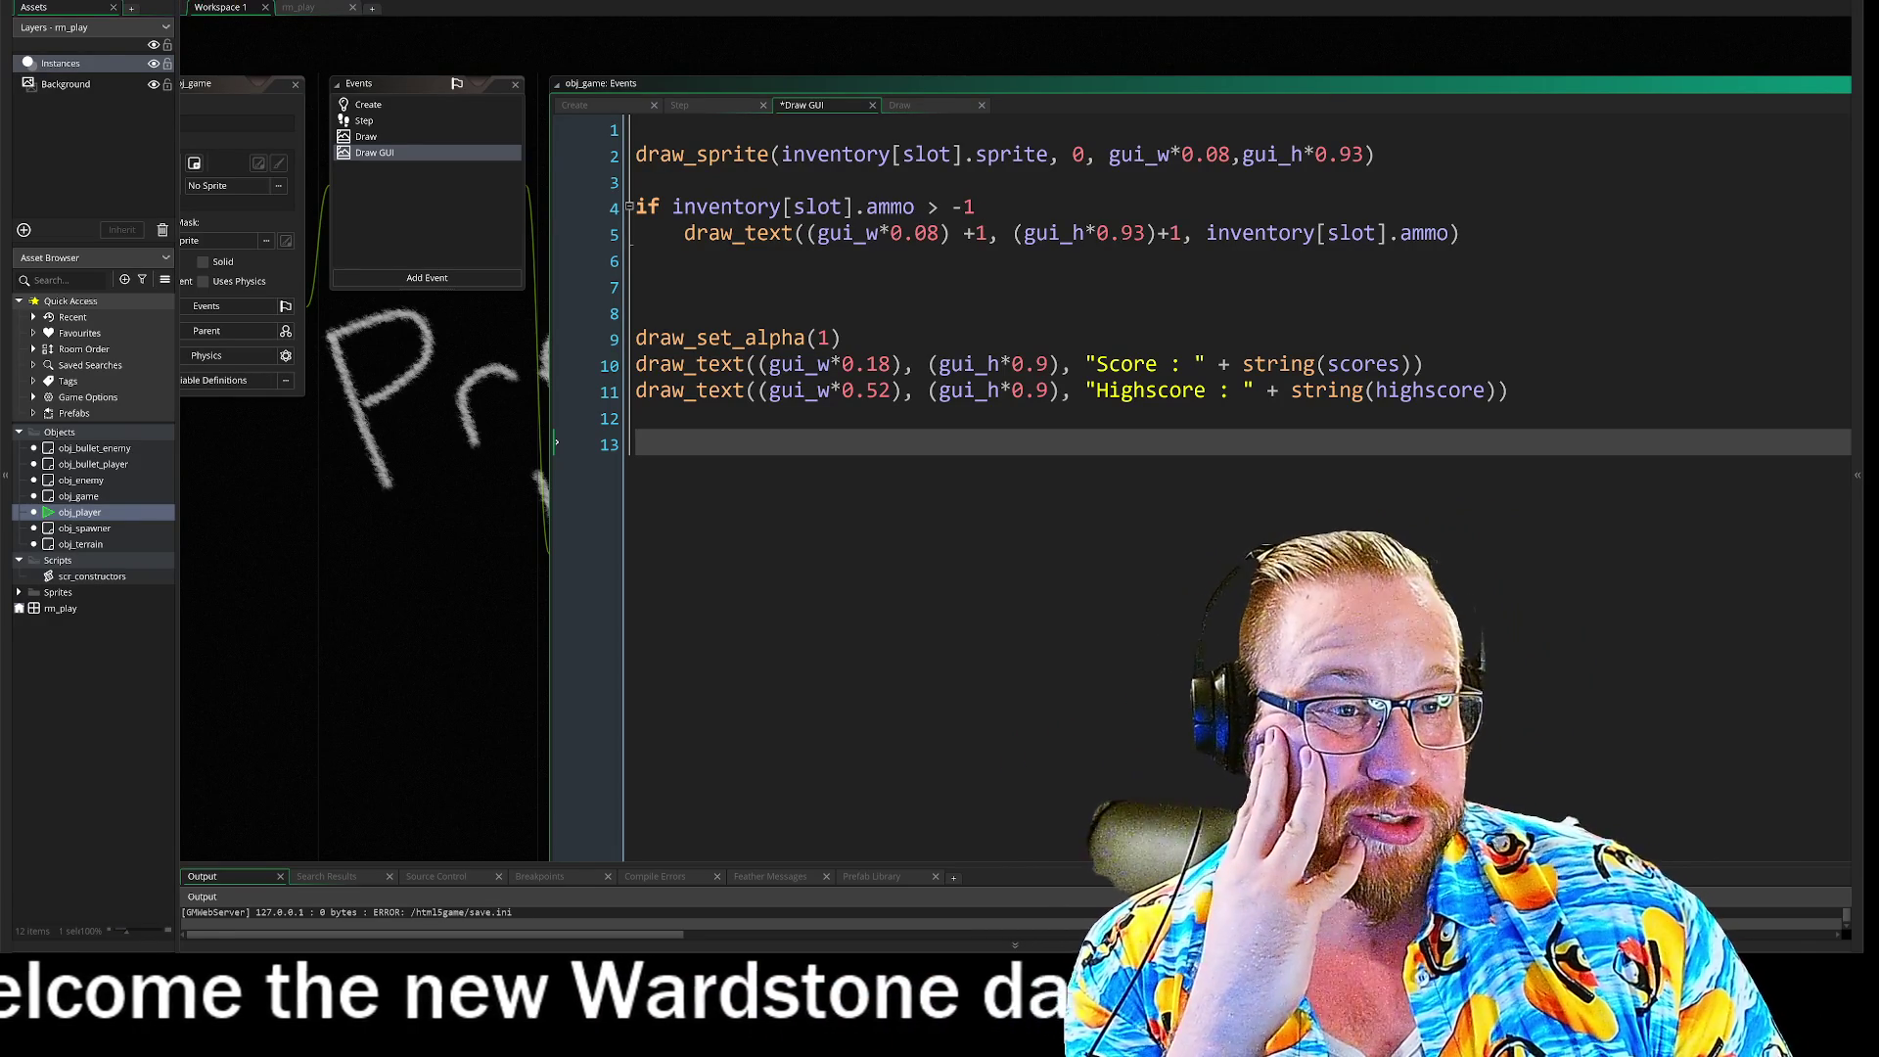
Step: Save obj_game's Draw GUI code, launch a test build with F5, and enlarge the Output panel
left_click(832, 154)
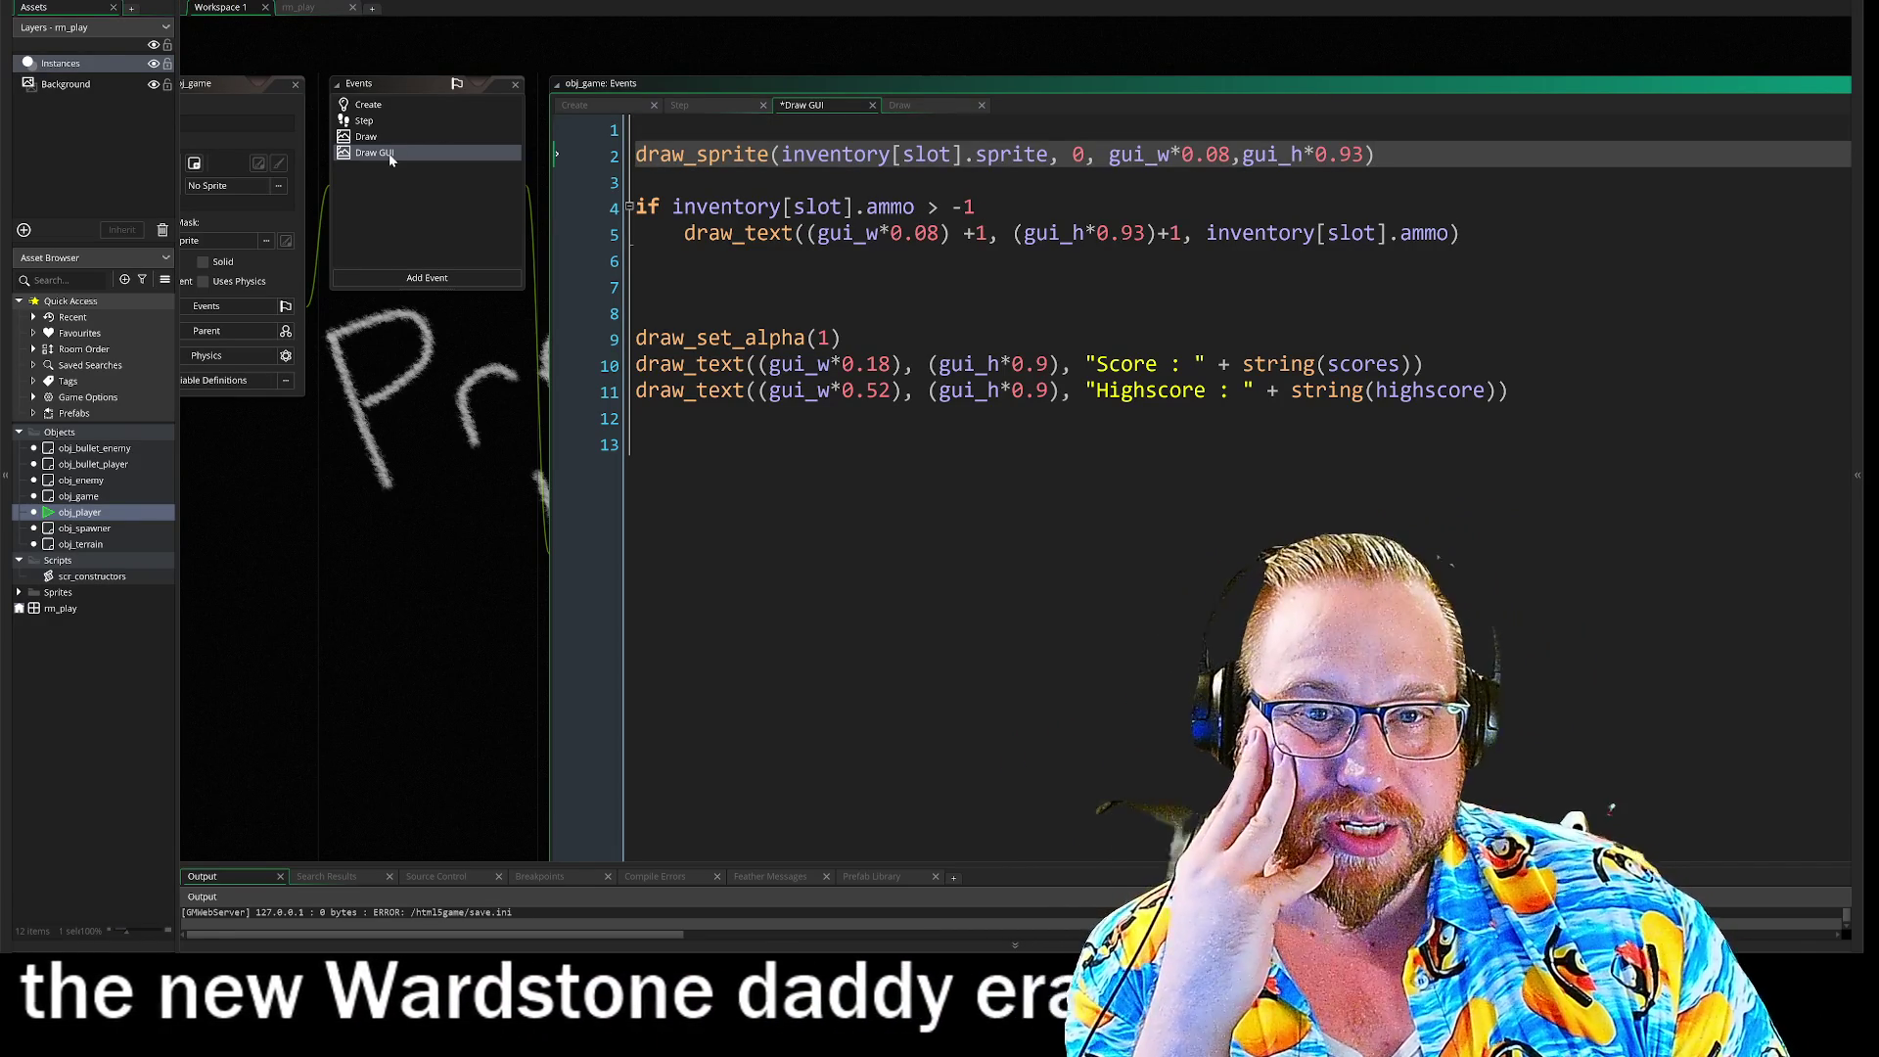
left_click(337, 114)
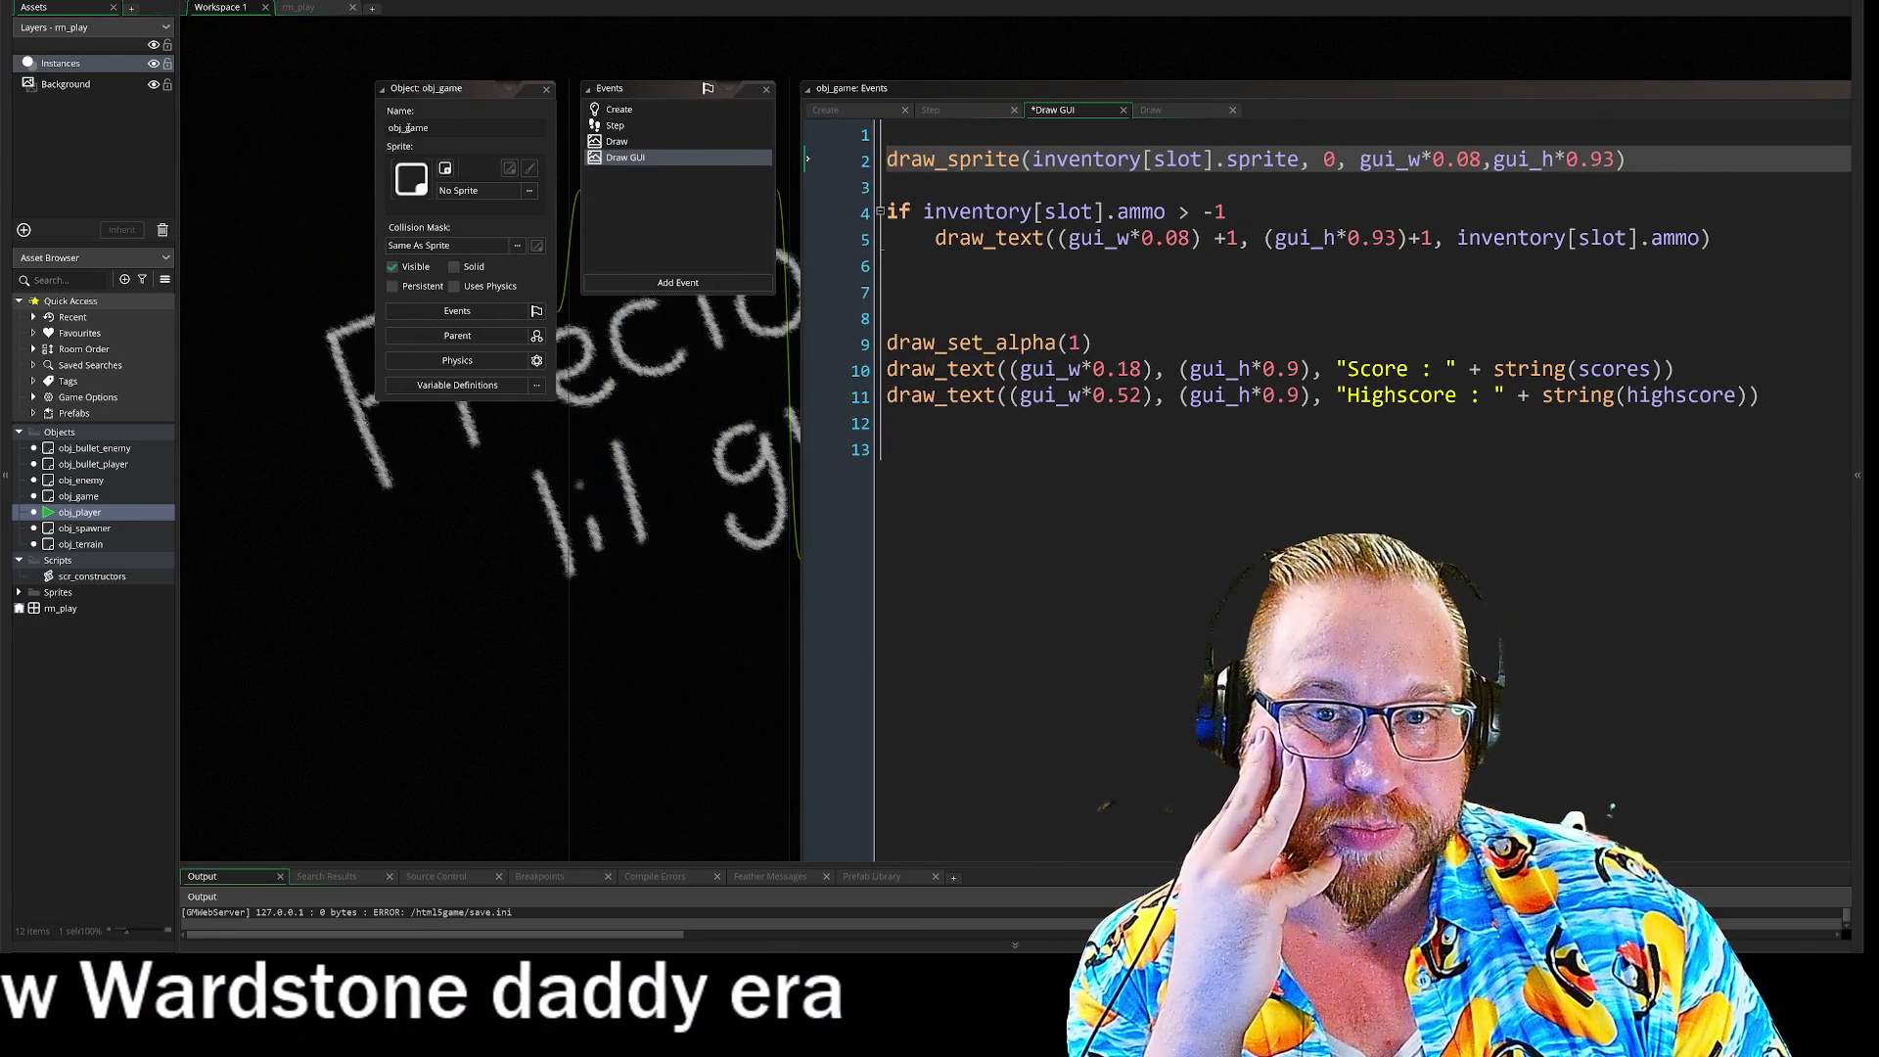
left_click_drag(682, 486, 432, 469)
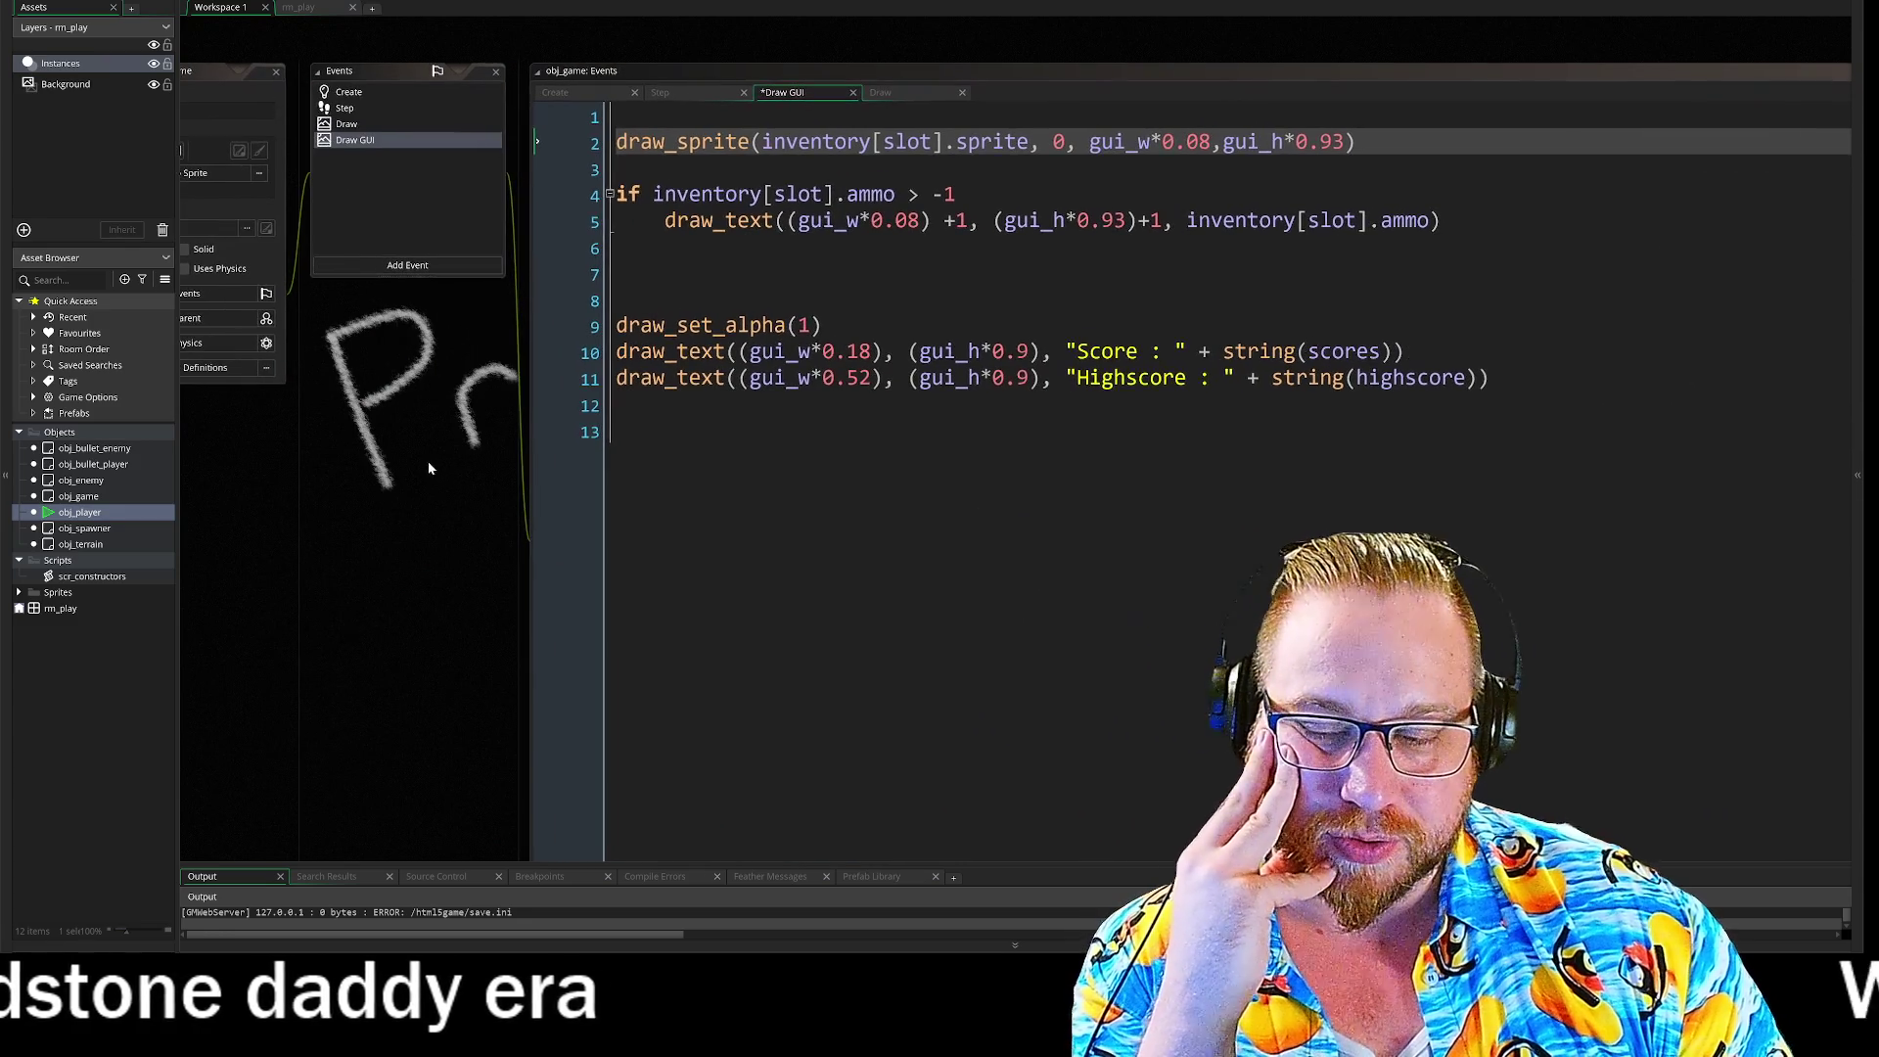
key("F5")
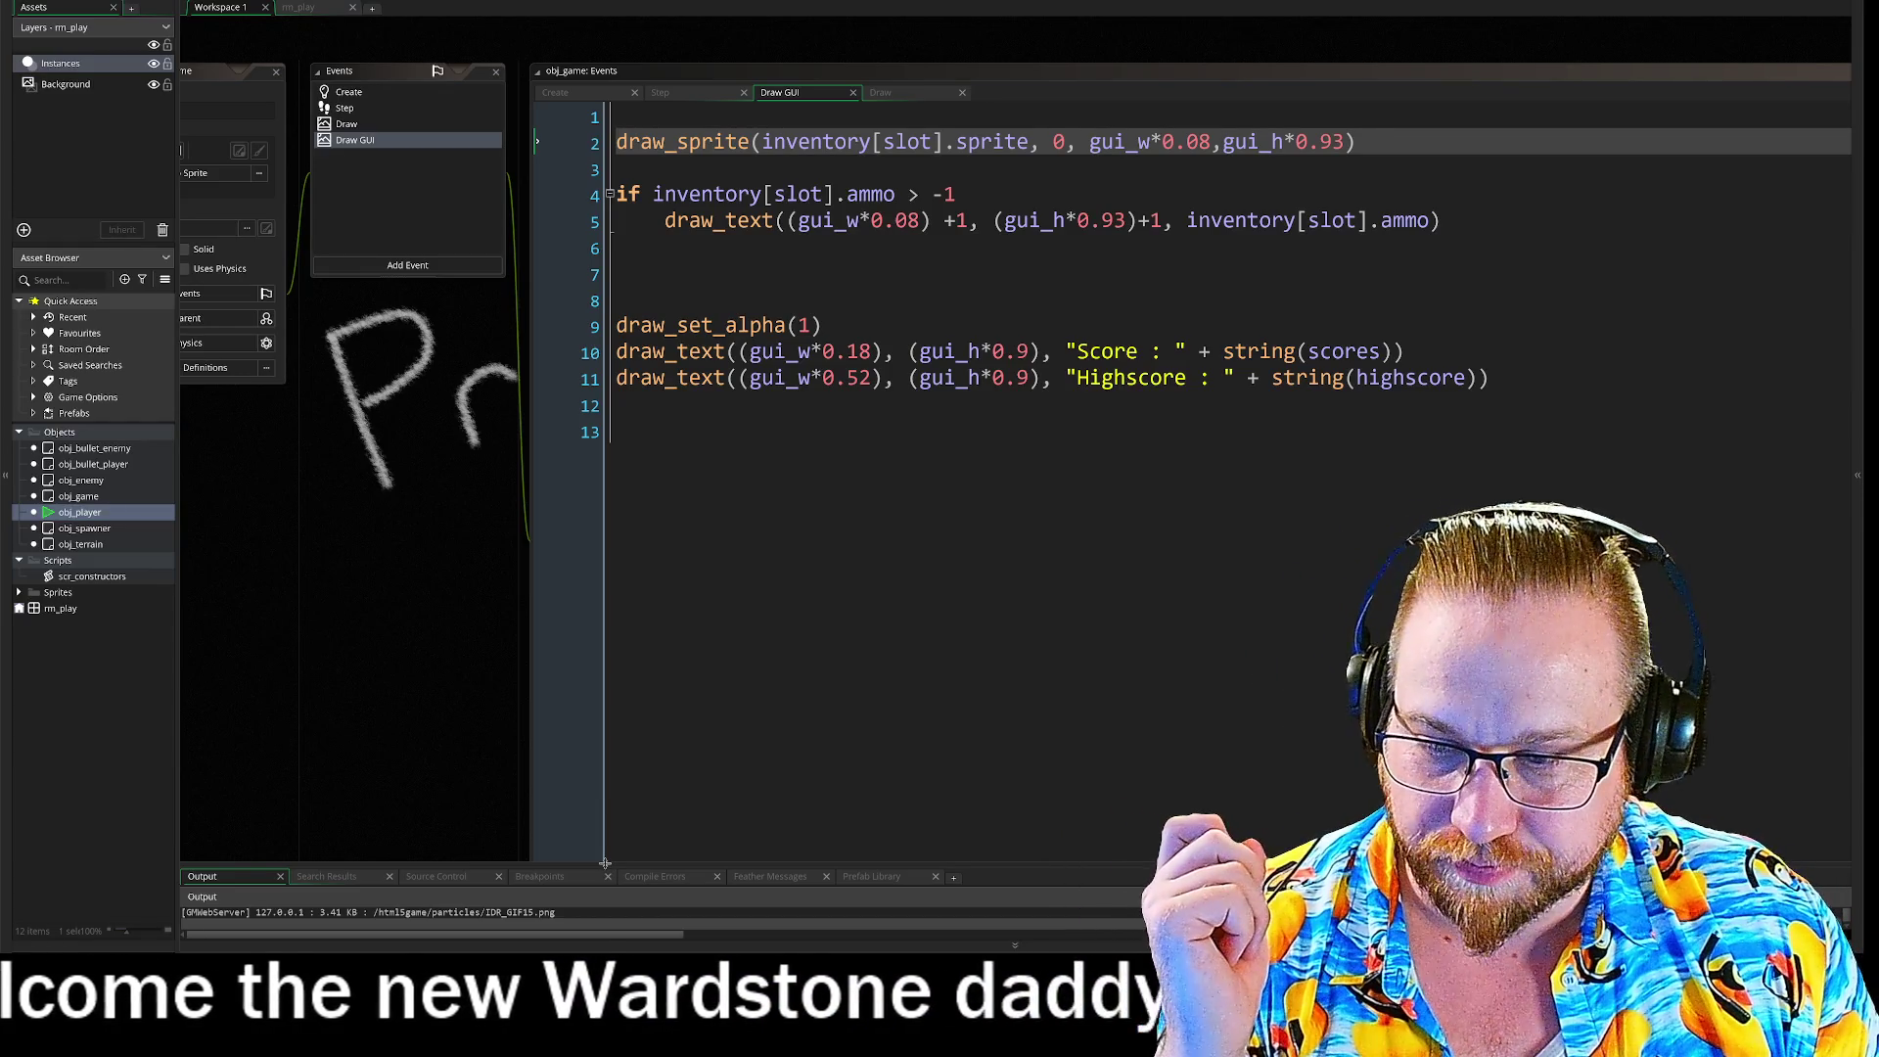
left_click_drag(605, 862, 606, 751)
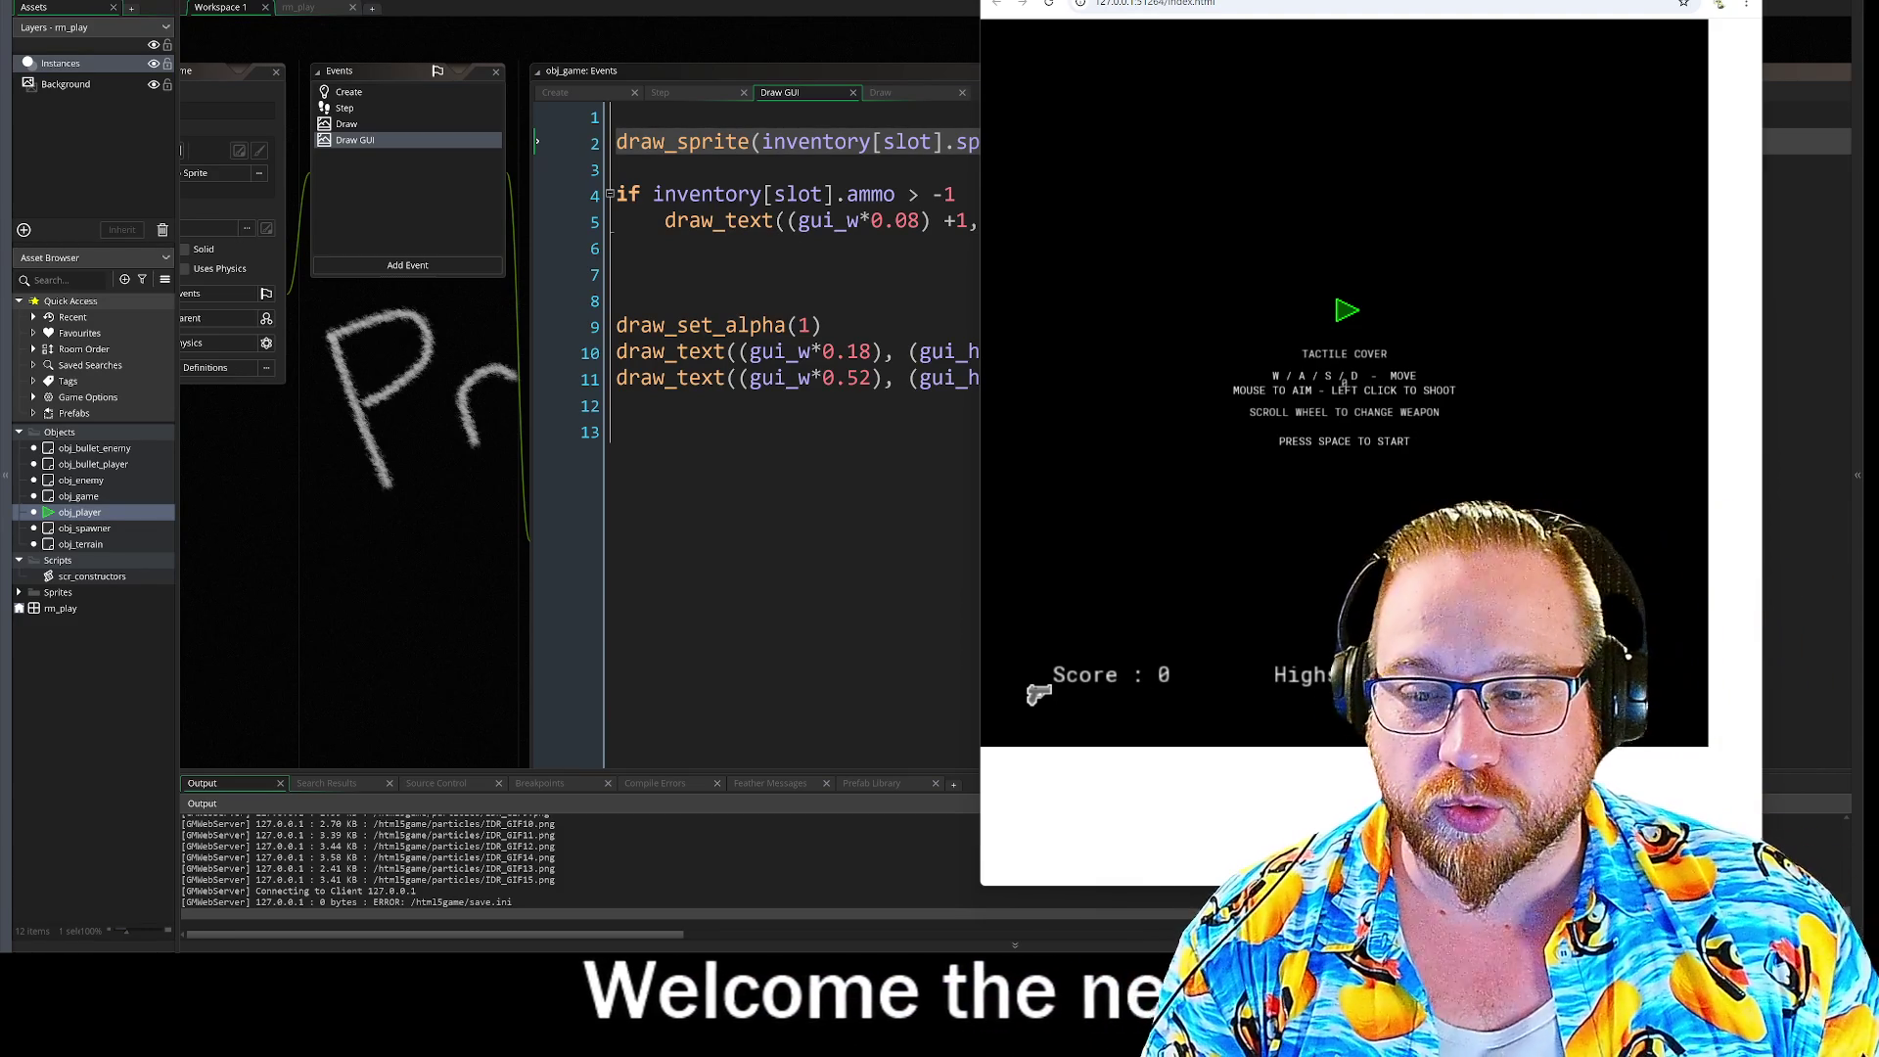
Step: Move the Chrome game window left, start past the title screen, then close the browser
left_click_drag(1640, 5, 839, 2)
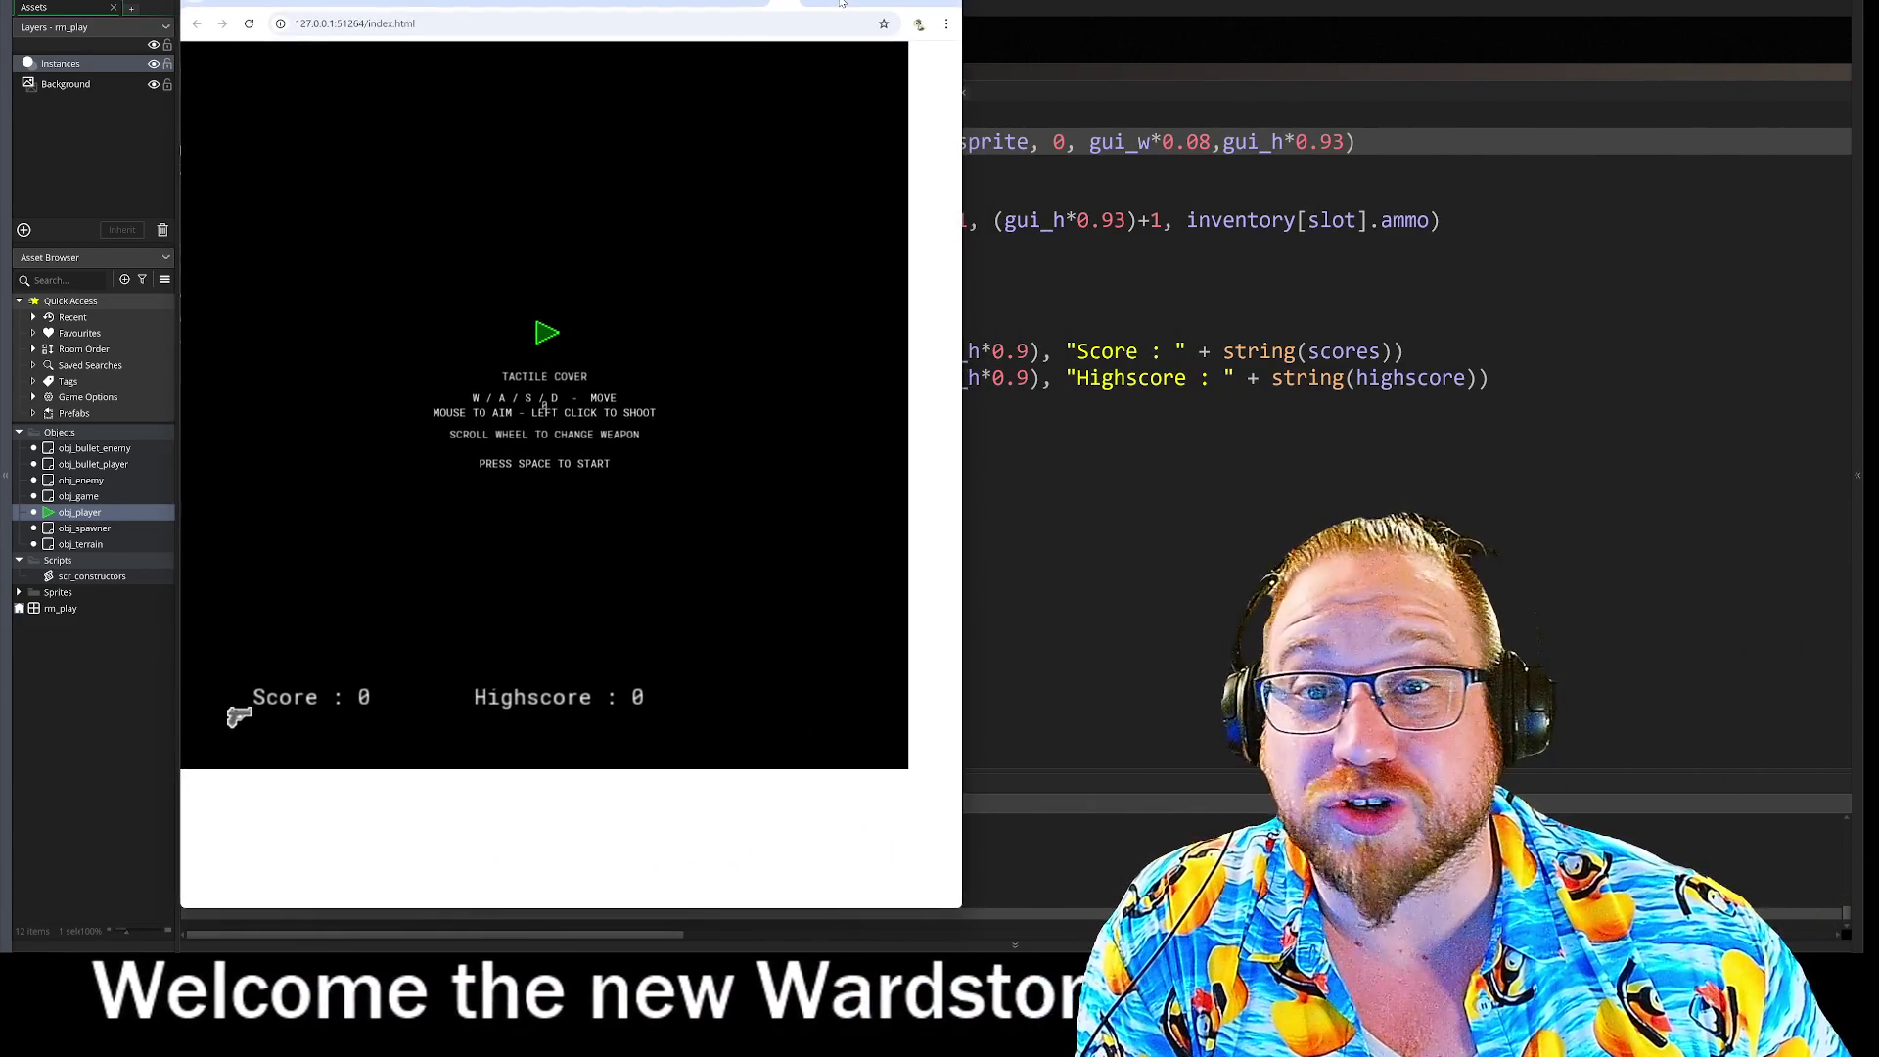
key("space")
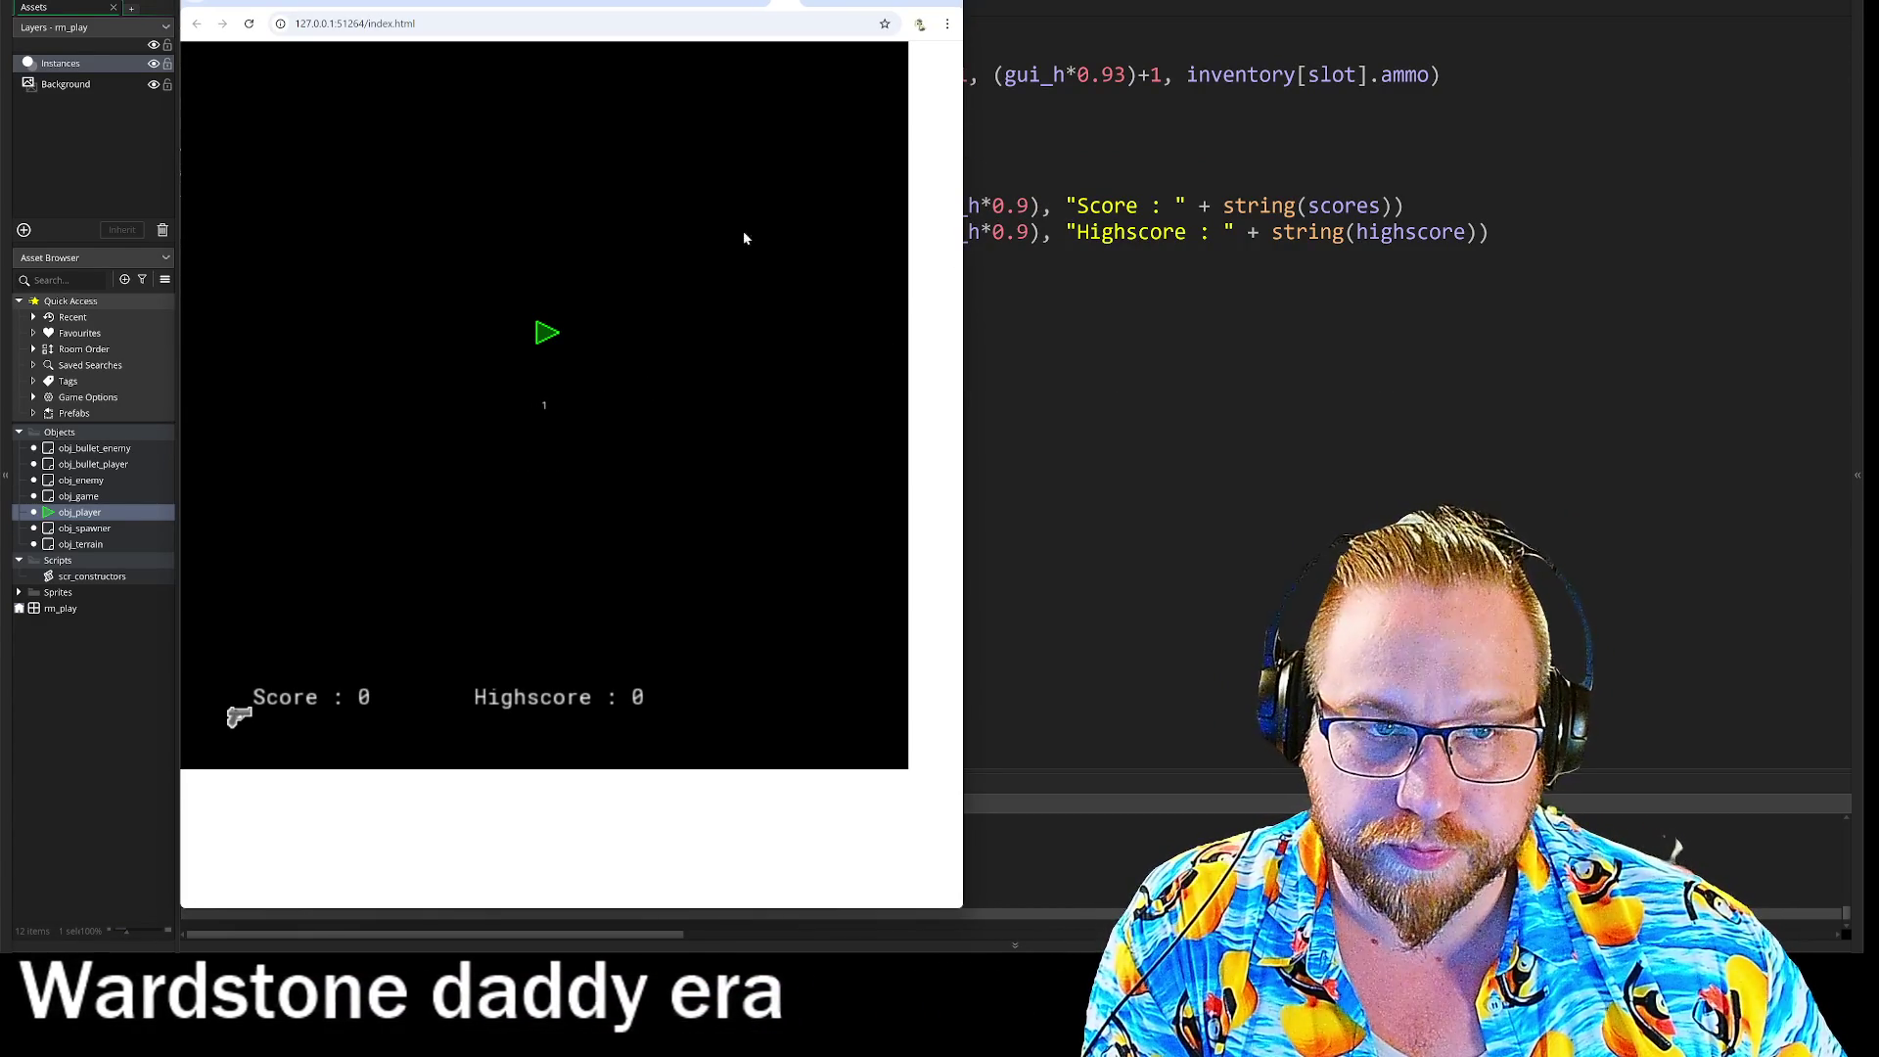
left_click(790, 9)
left_click(438, 313)
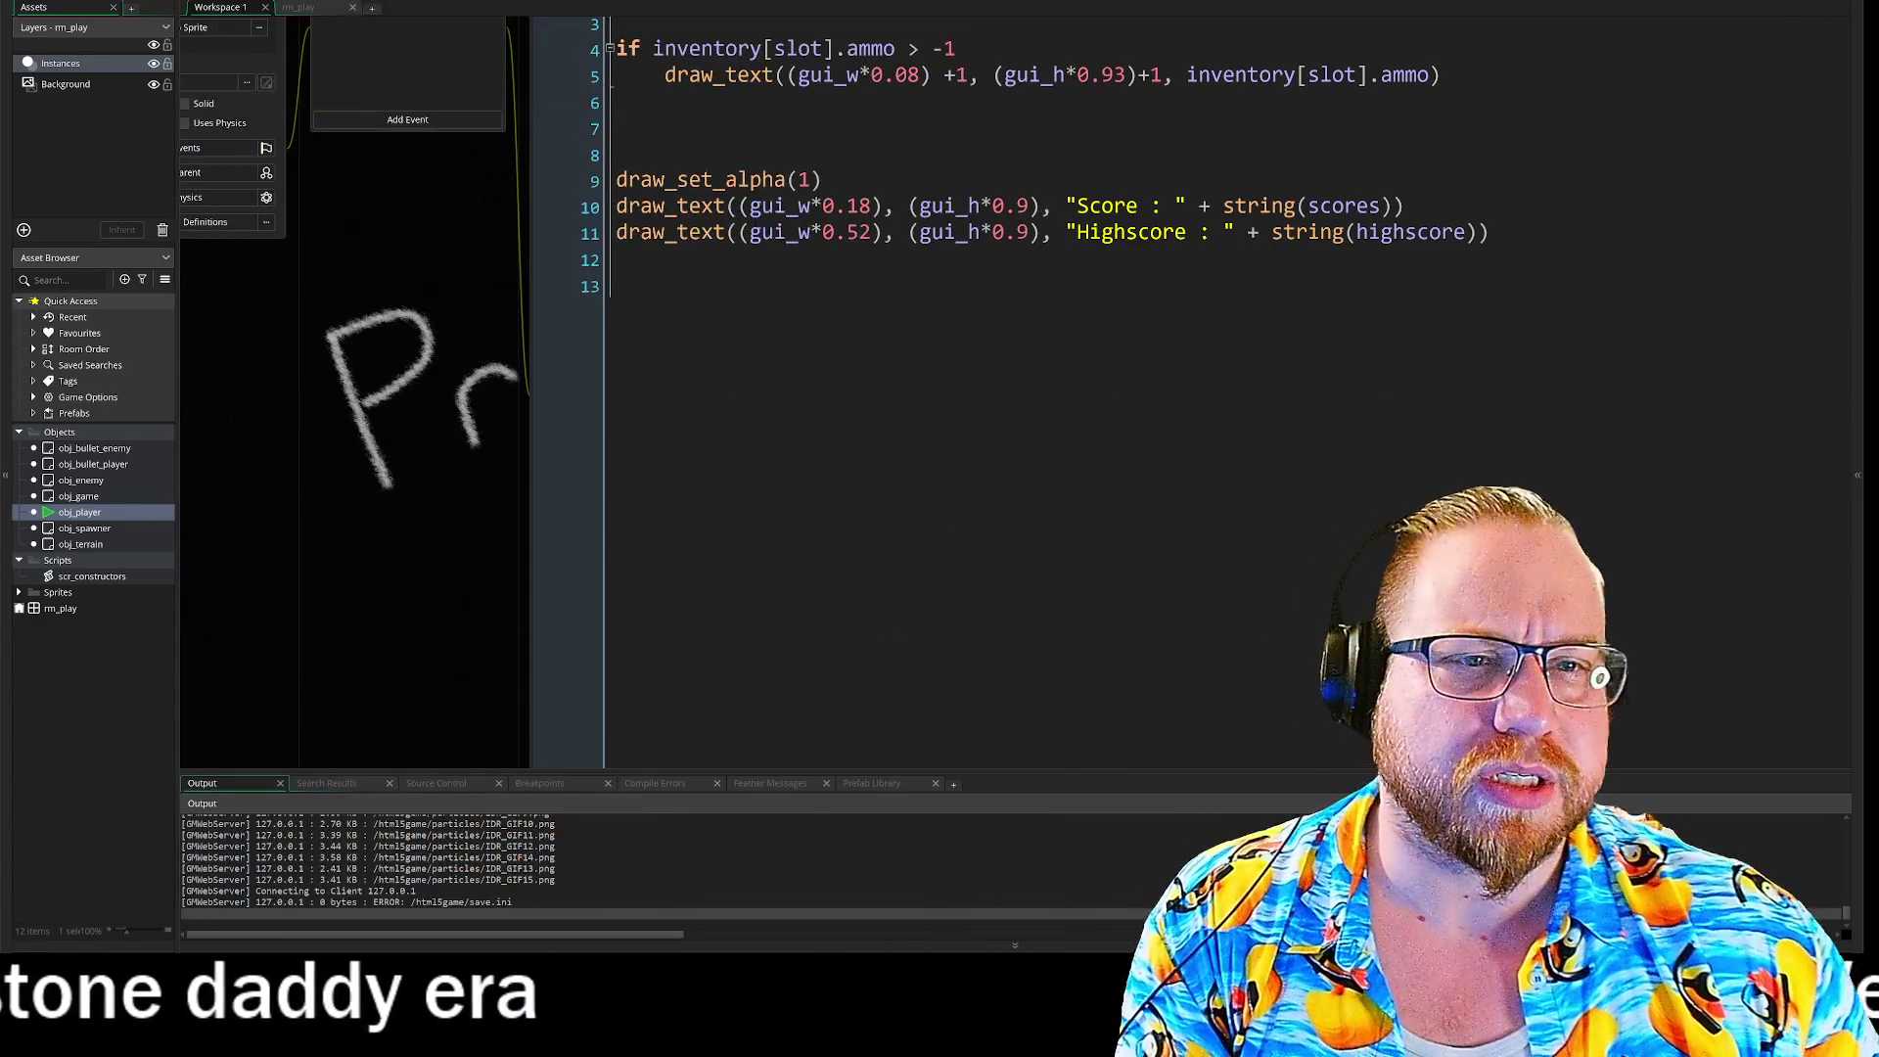
scroll(438, 320, "up", 2)
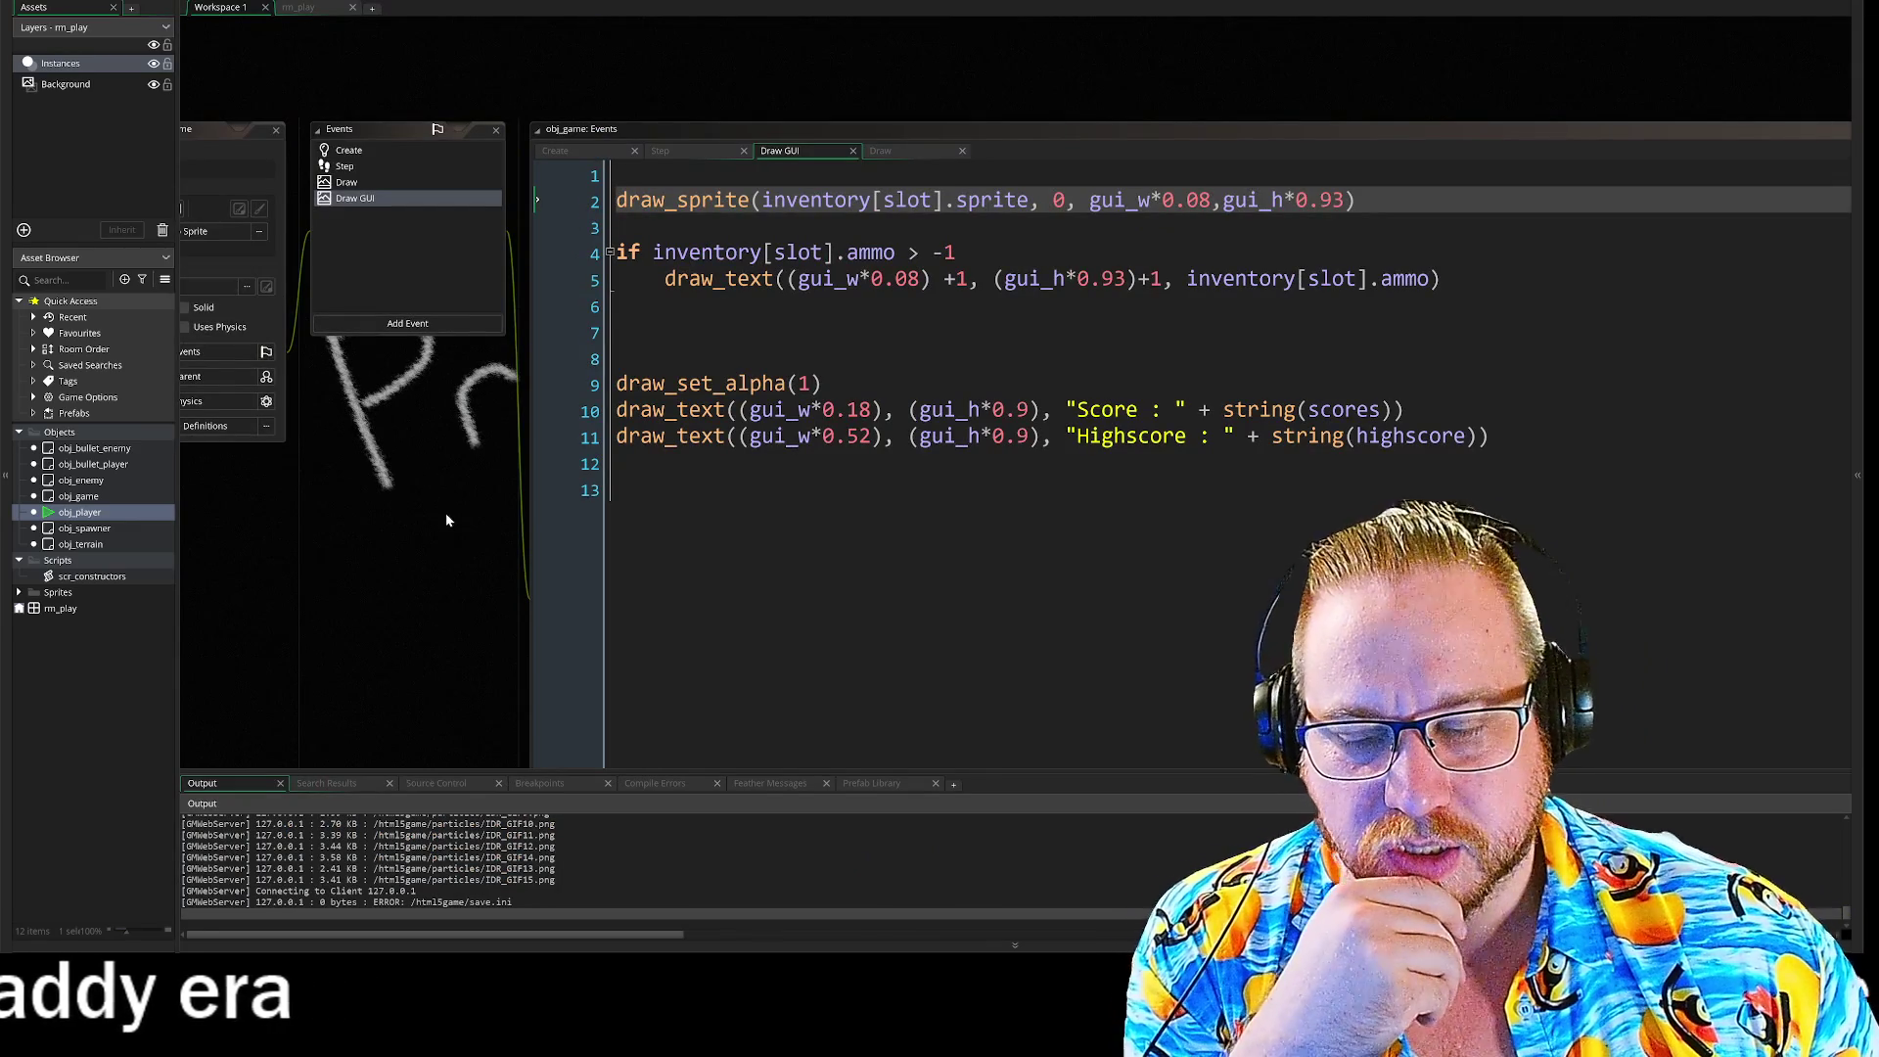
left_click_drag(446, 518, 354, 456)
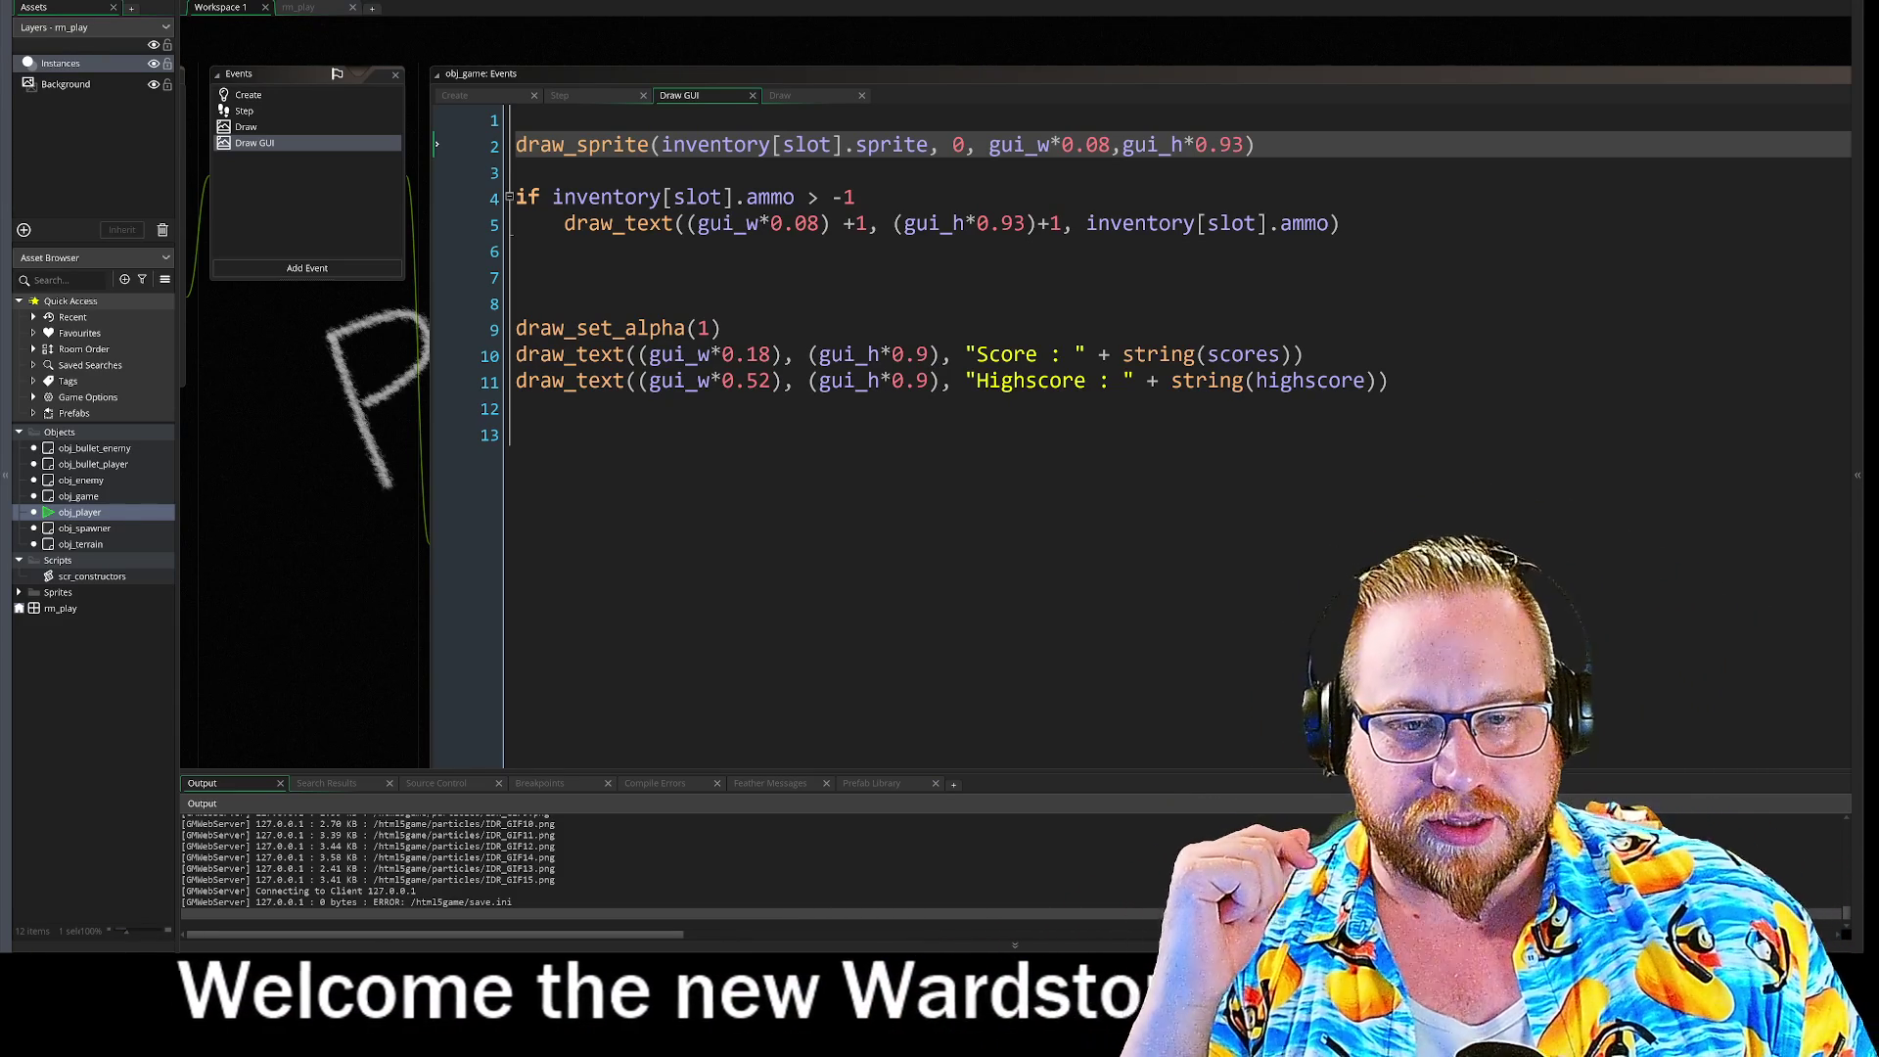
left_click_drag(370, 479, 353, 444)
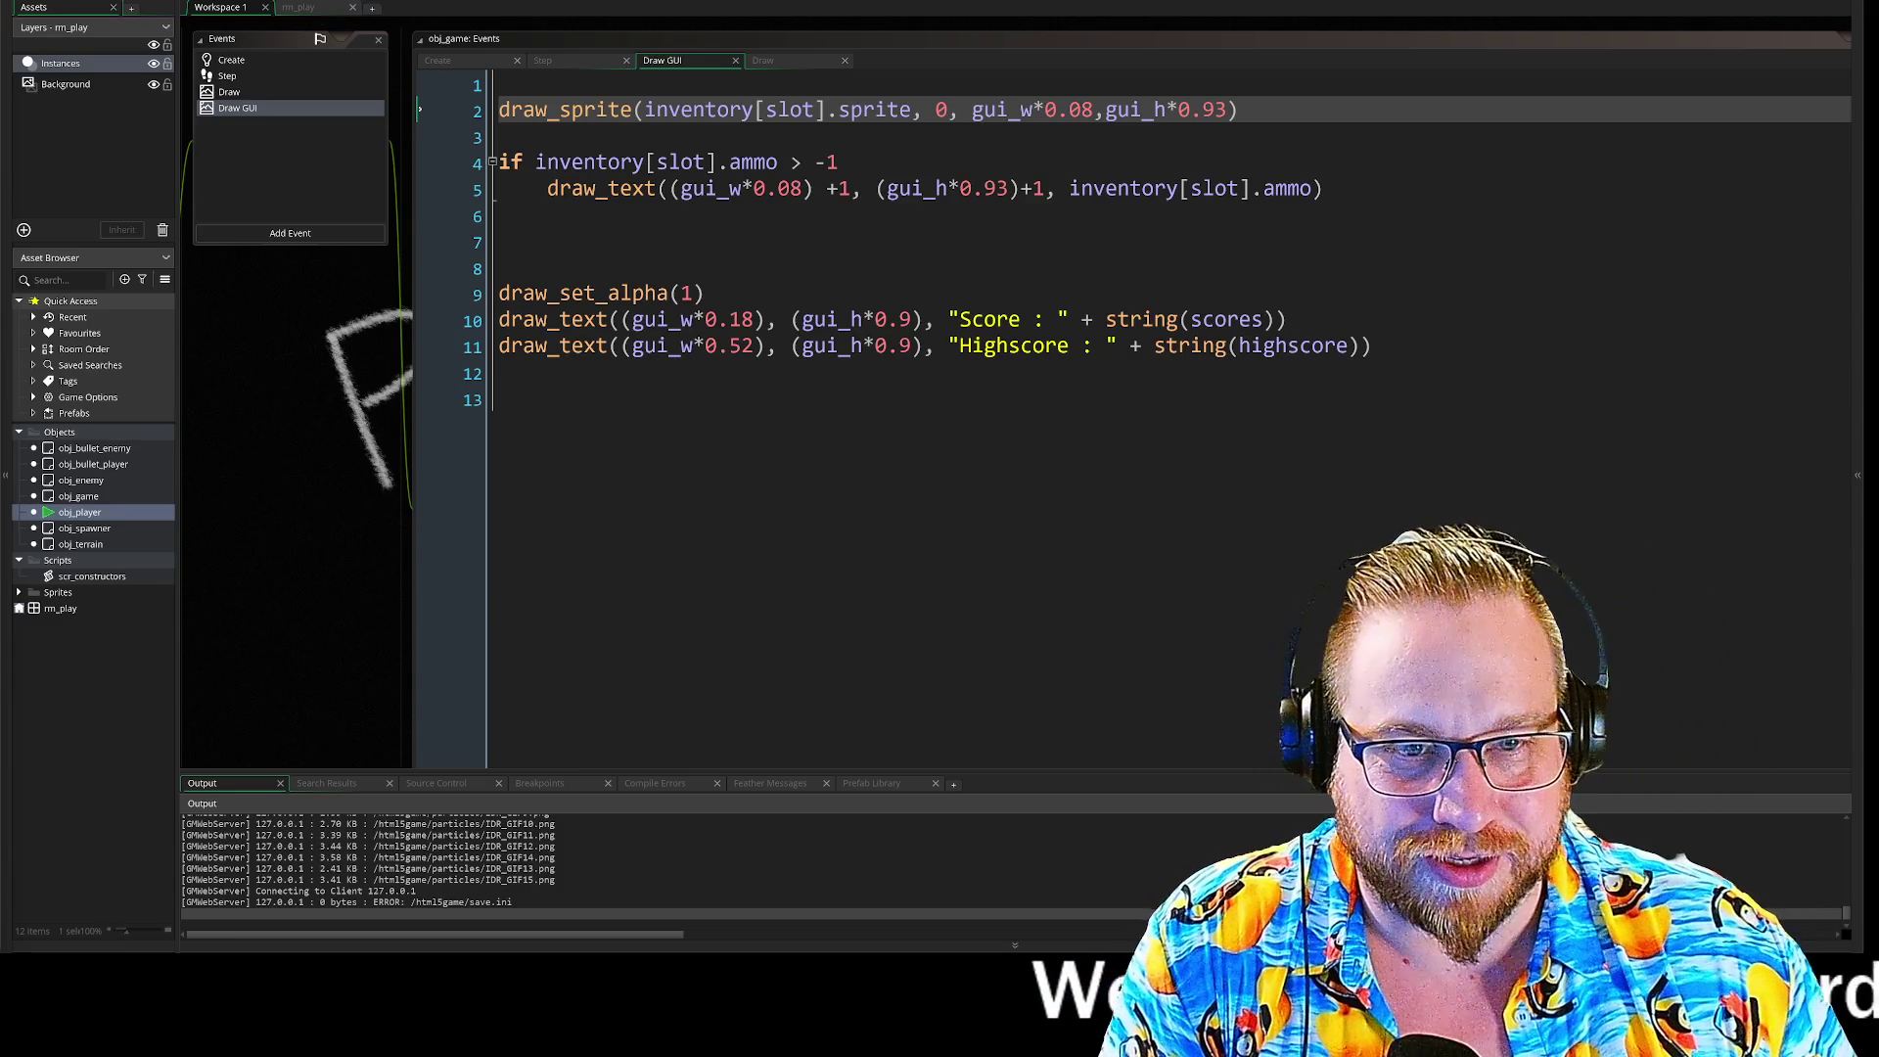
left_click(501, 269)
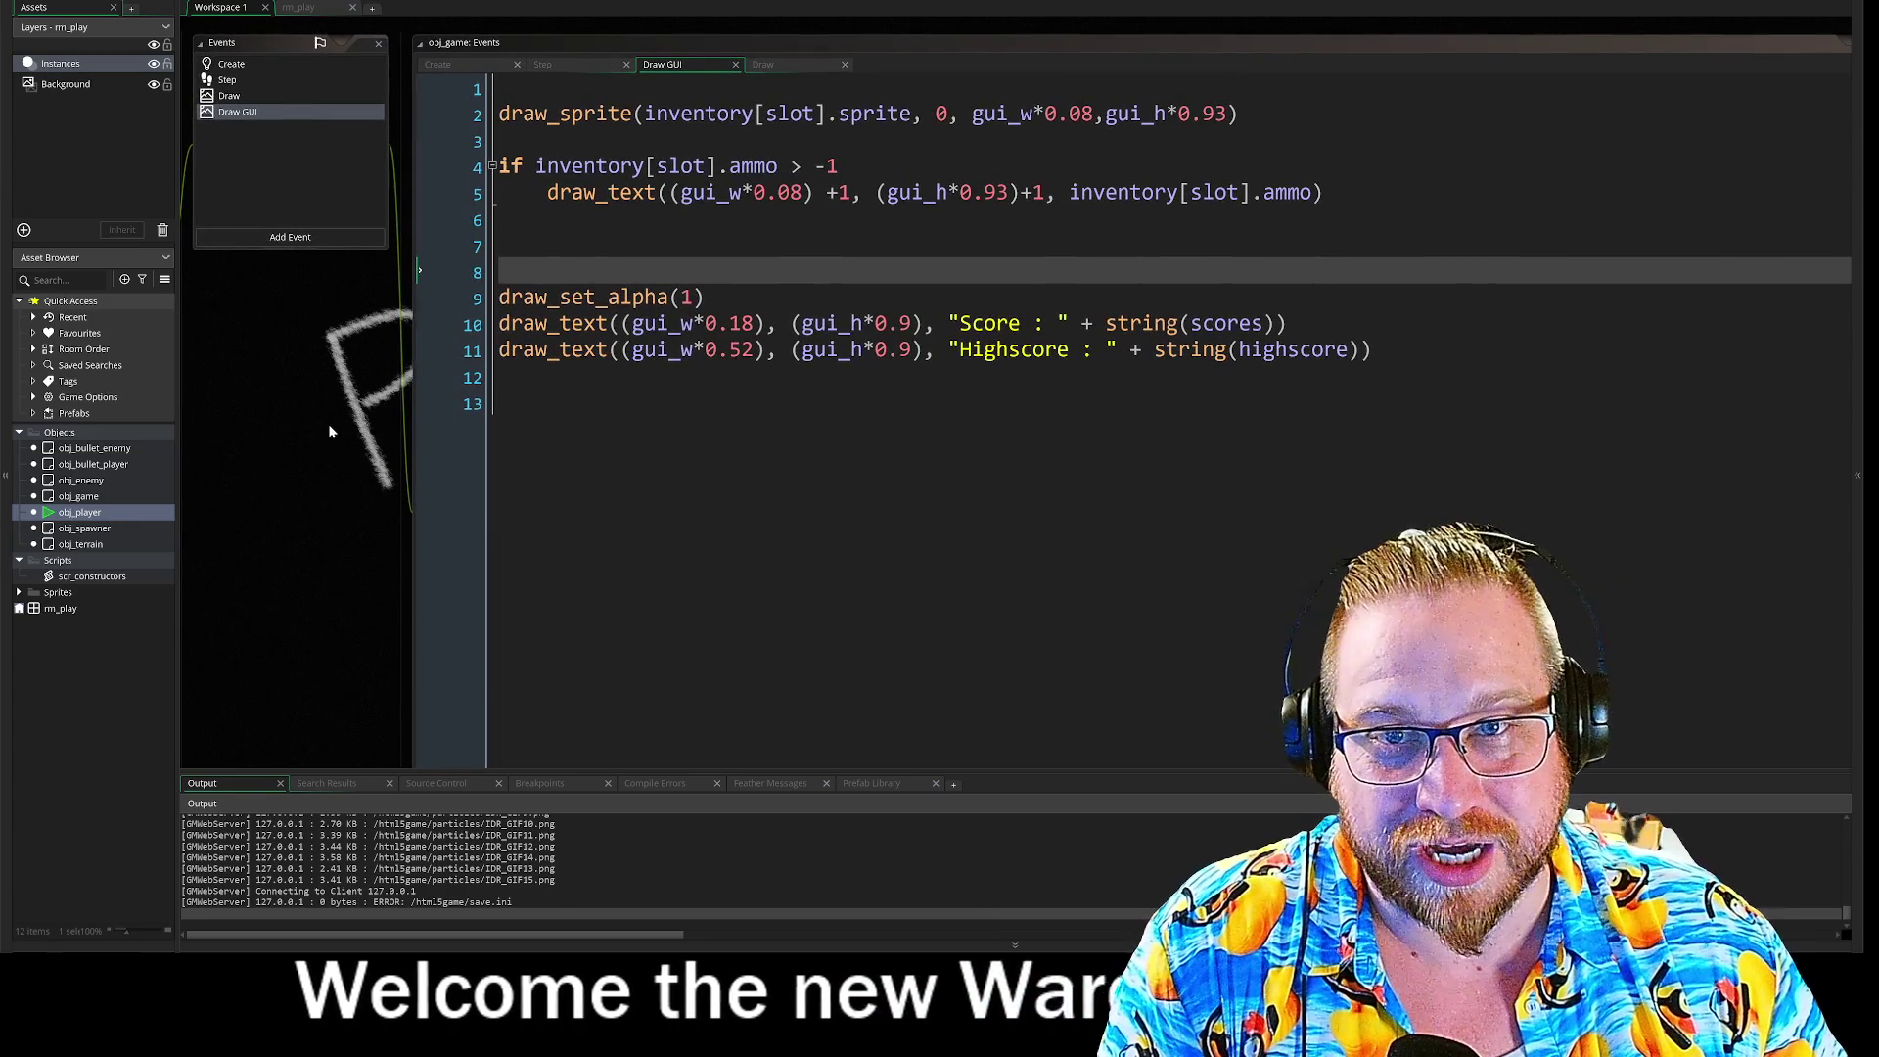
Step: Review the ammo and inventory draw lines, then show obj_game's Create code with the gun definitions
left_click(548, 403)
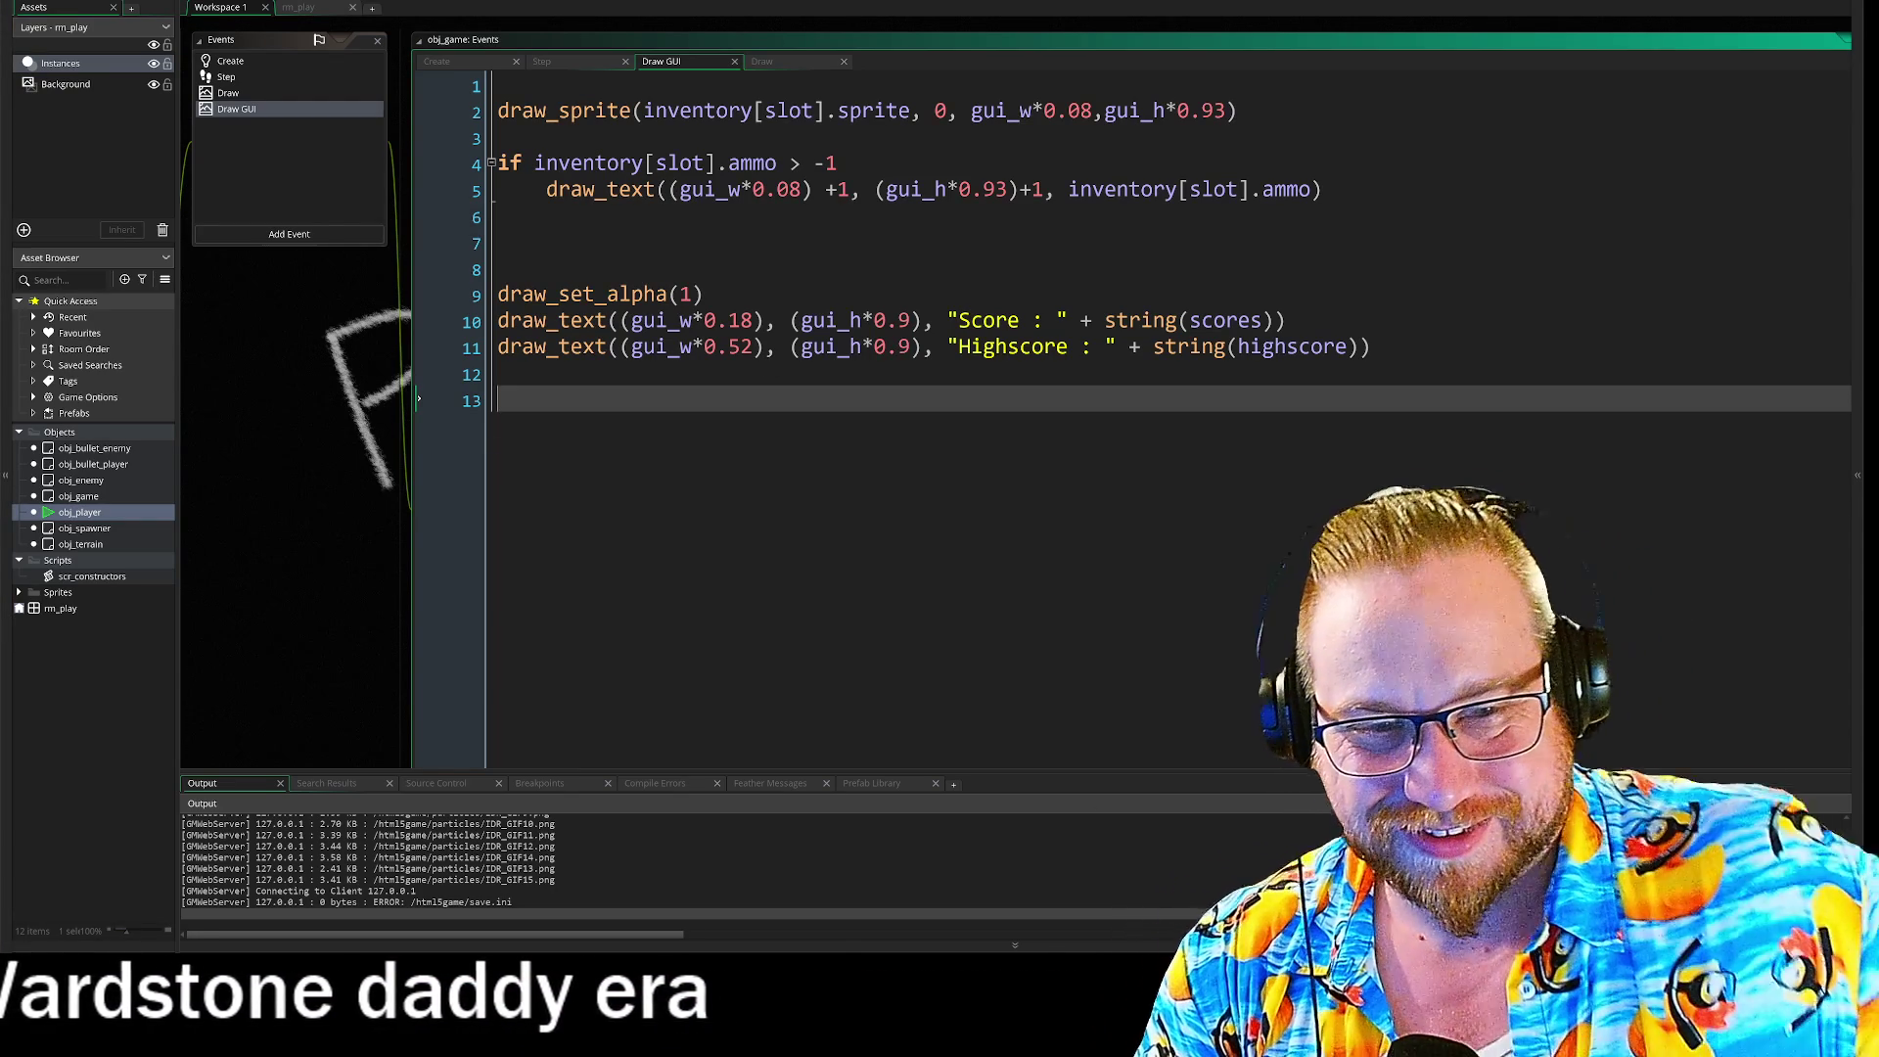
left_click(498, 243)
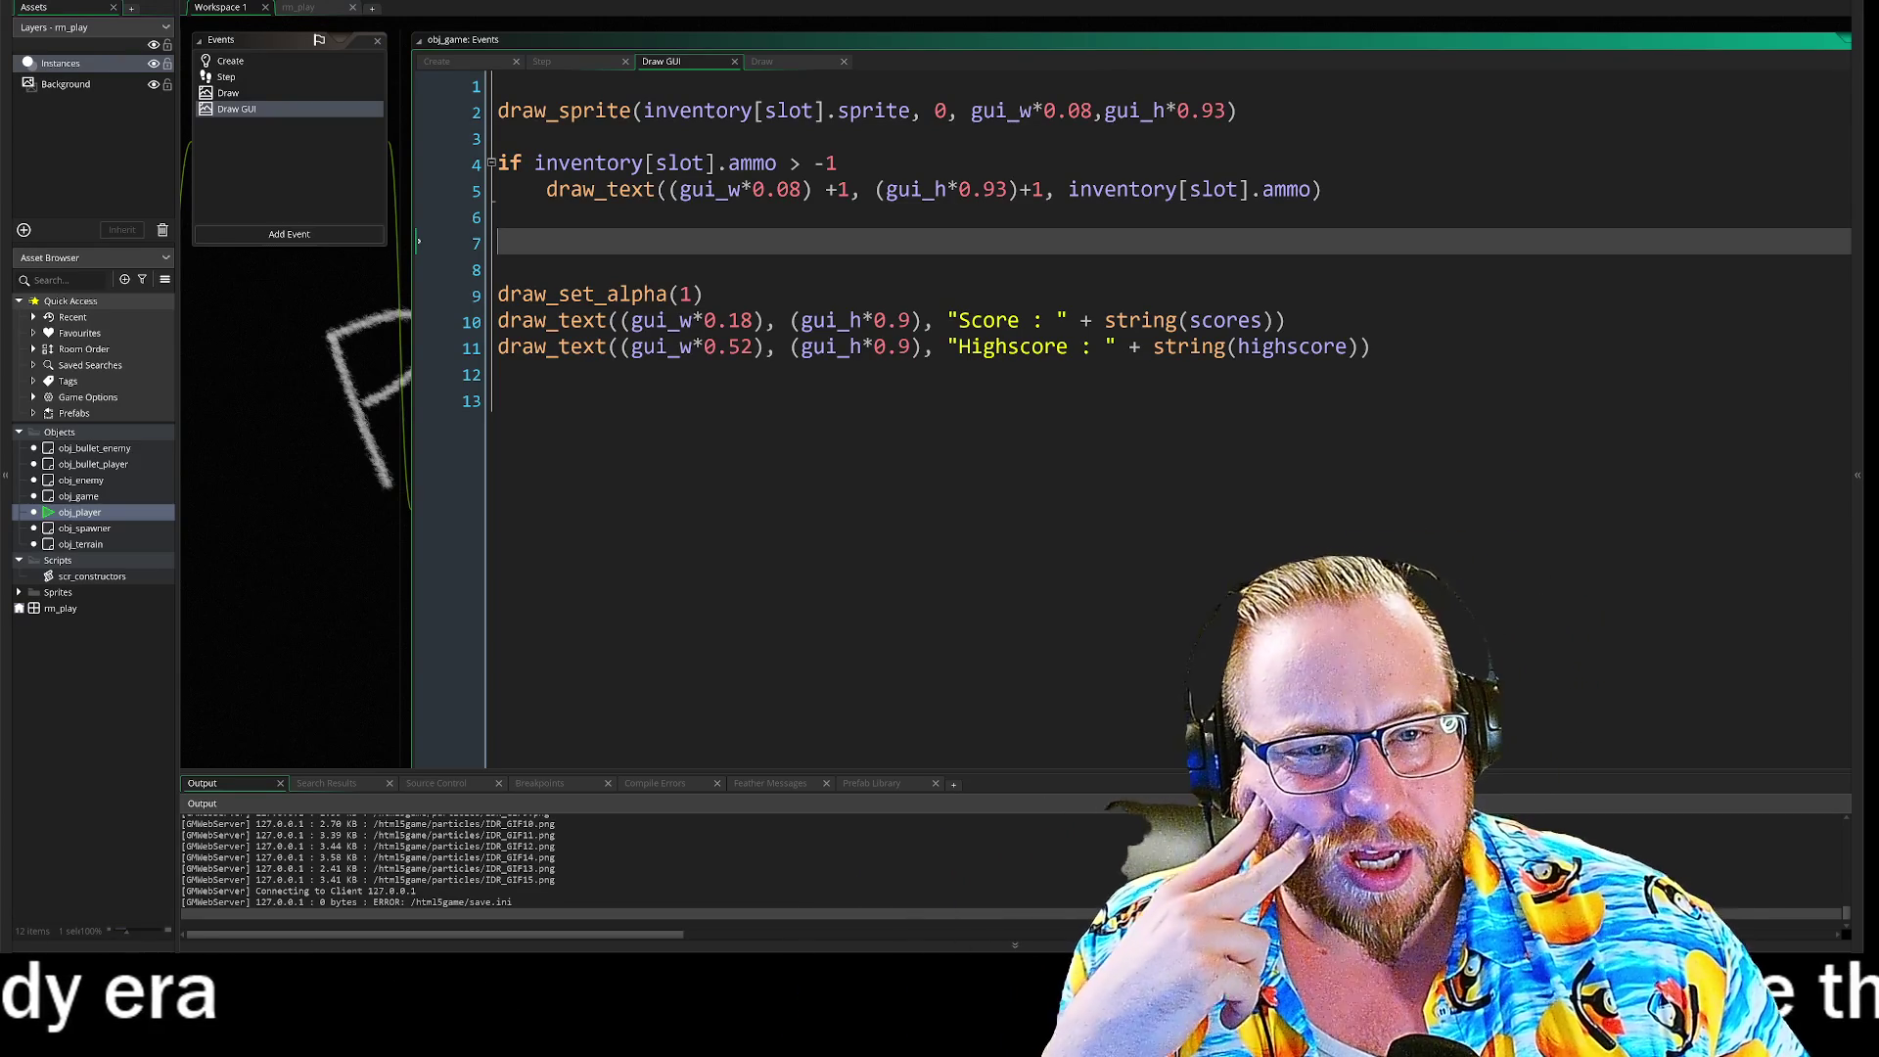
left_click_drag(570, 162, 837, 163)
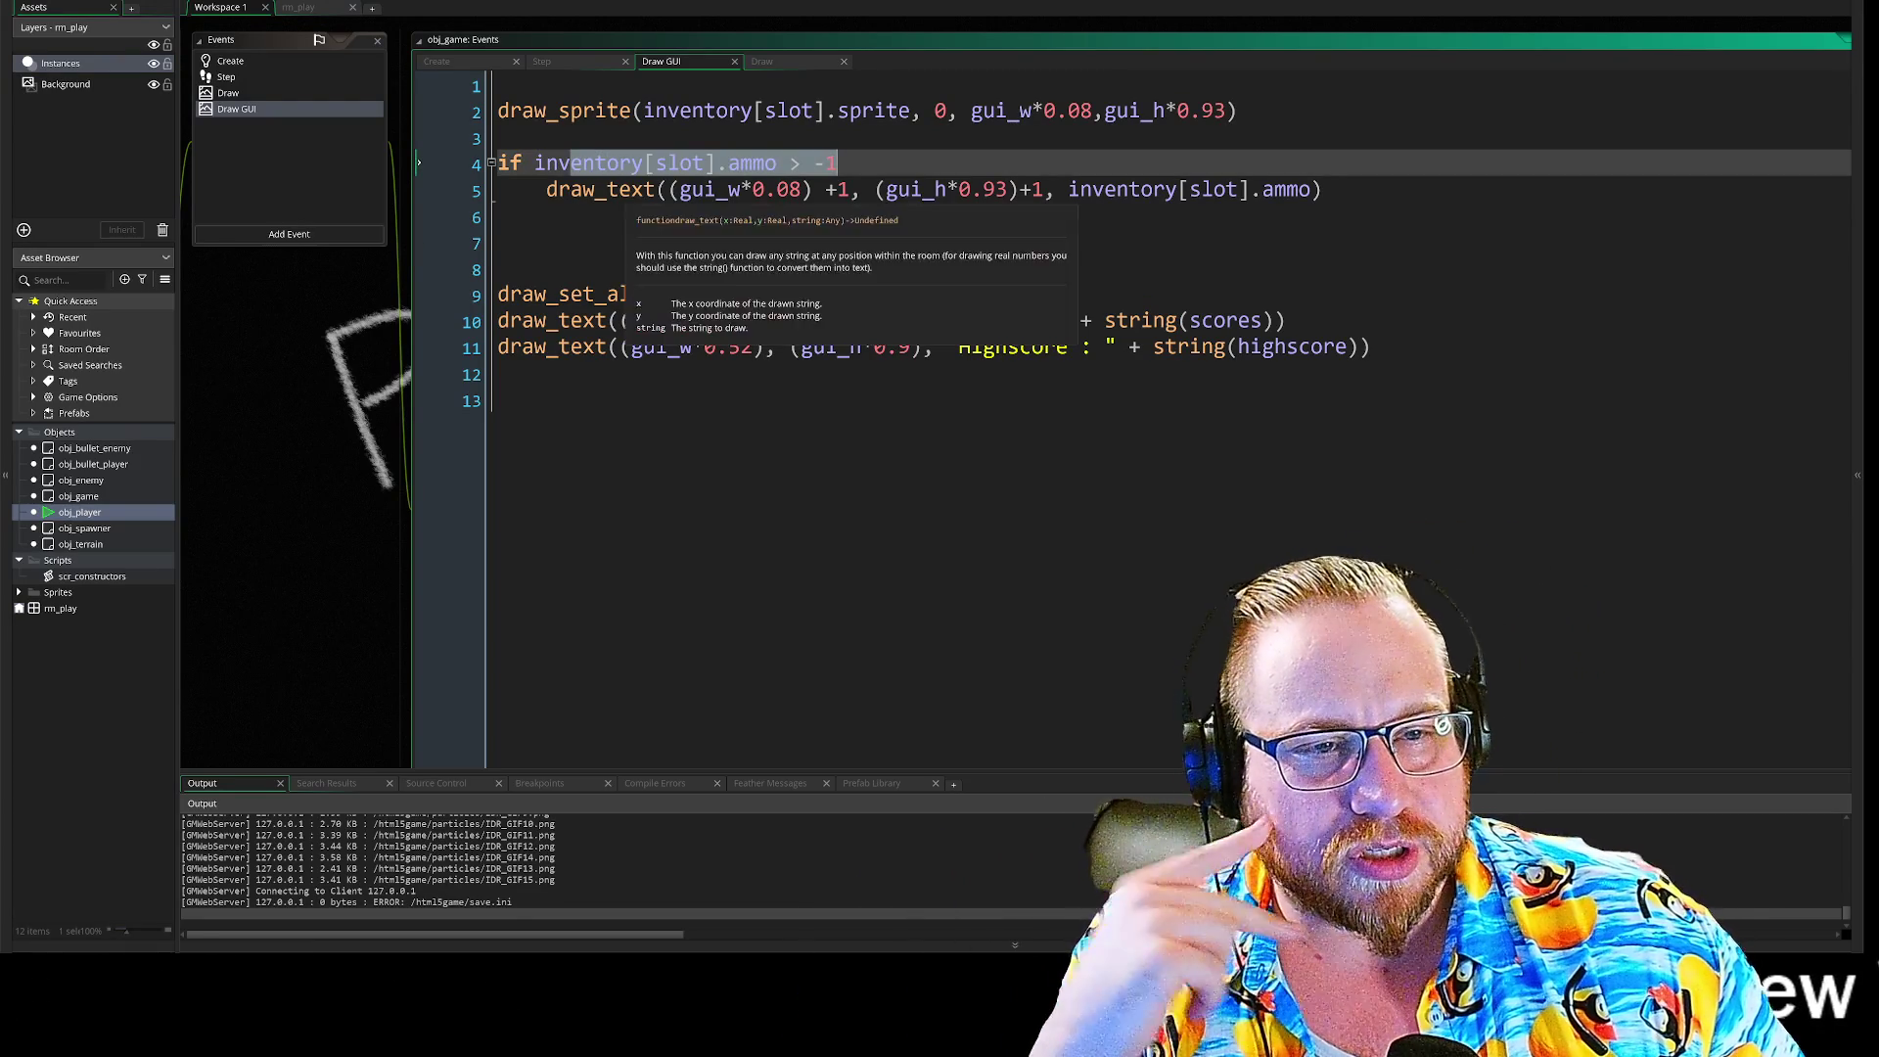
left_click_drag(547, 189, 1323, 188)
left_click(1323, 189)
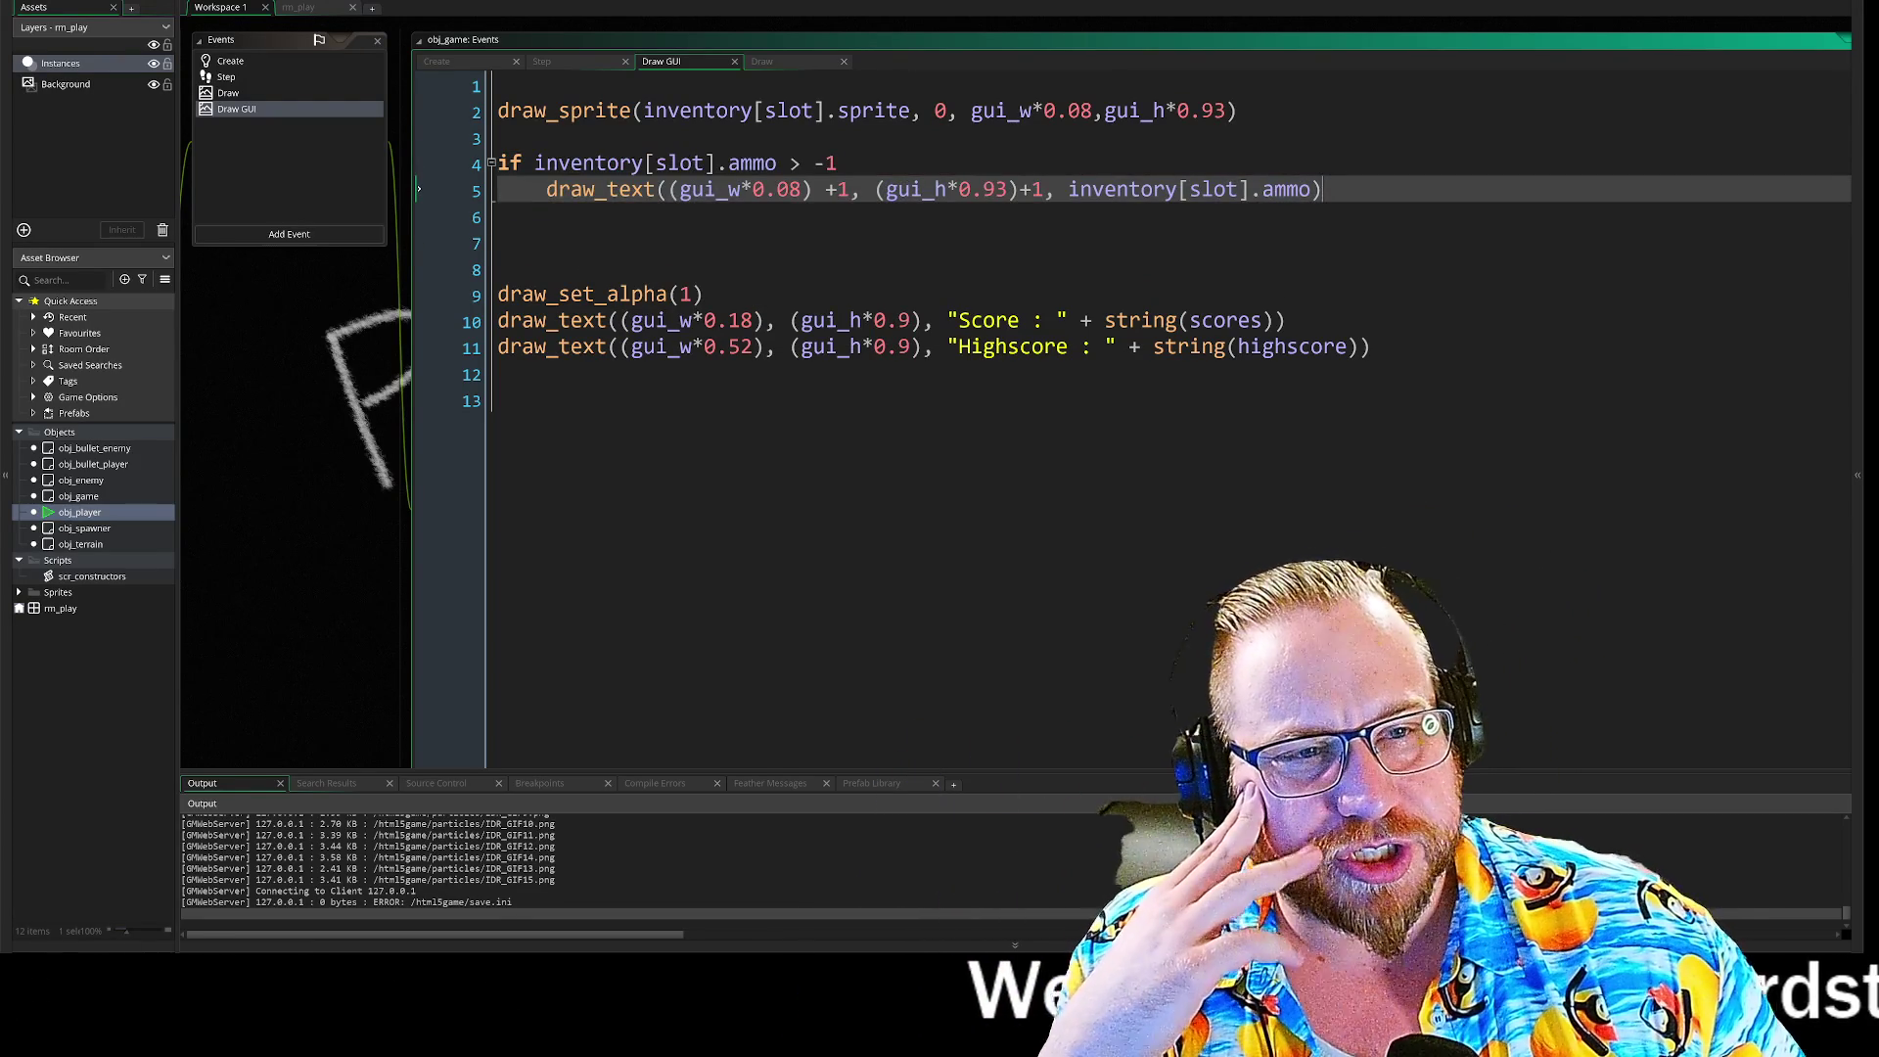
left_click_drag(595, 110, 846, 114)
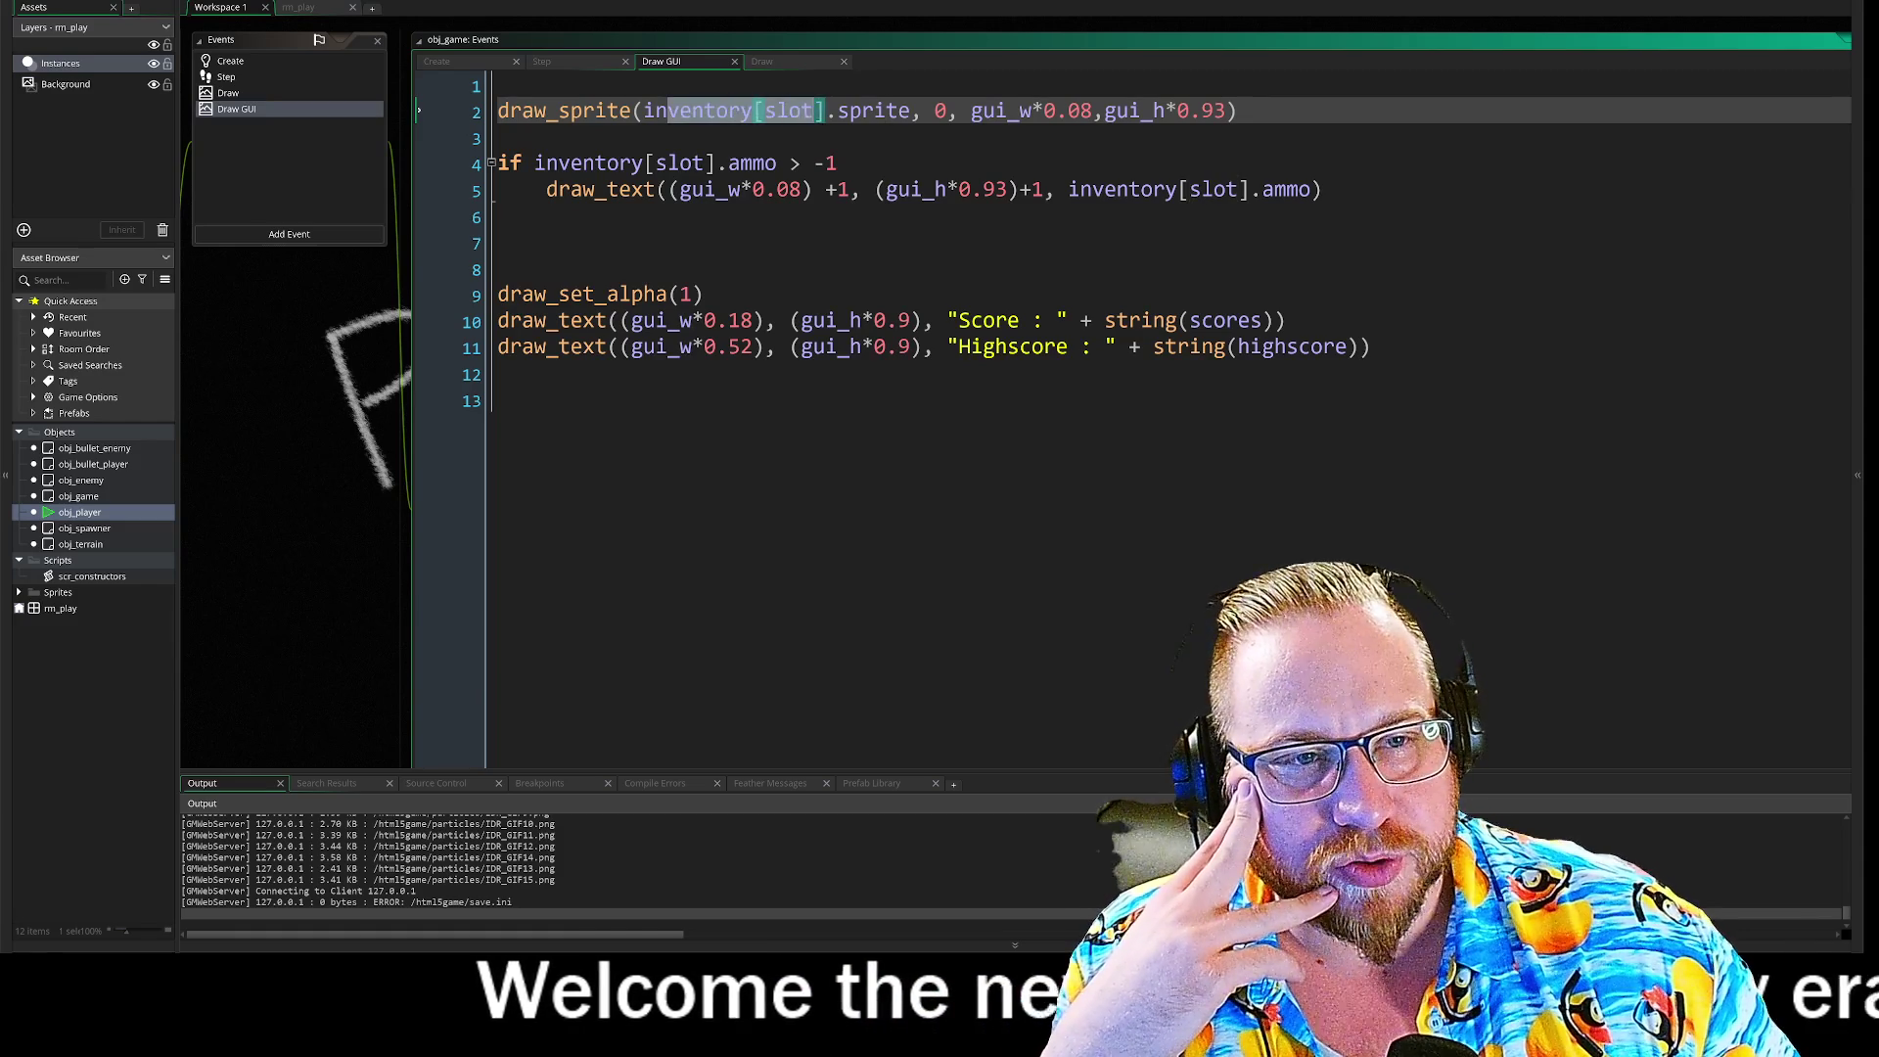
left_click(235, 62)
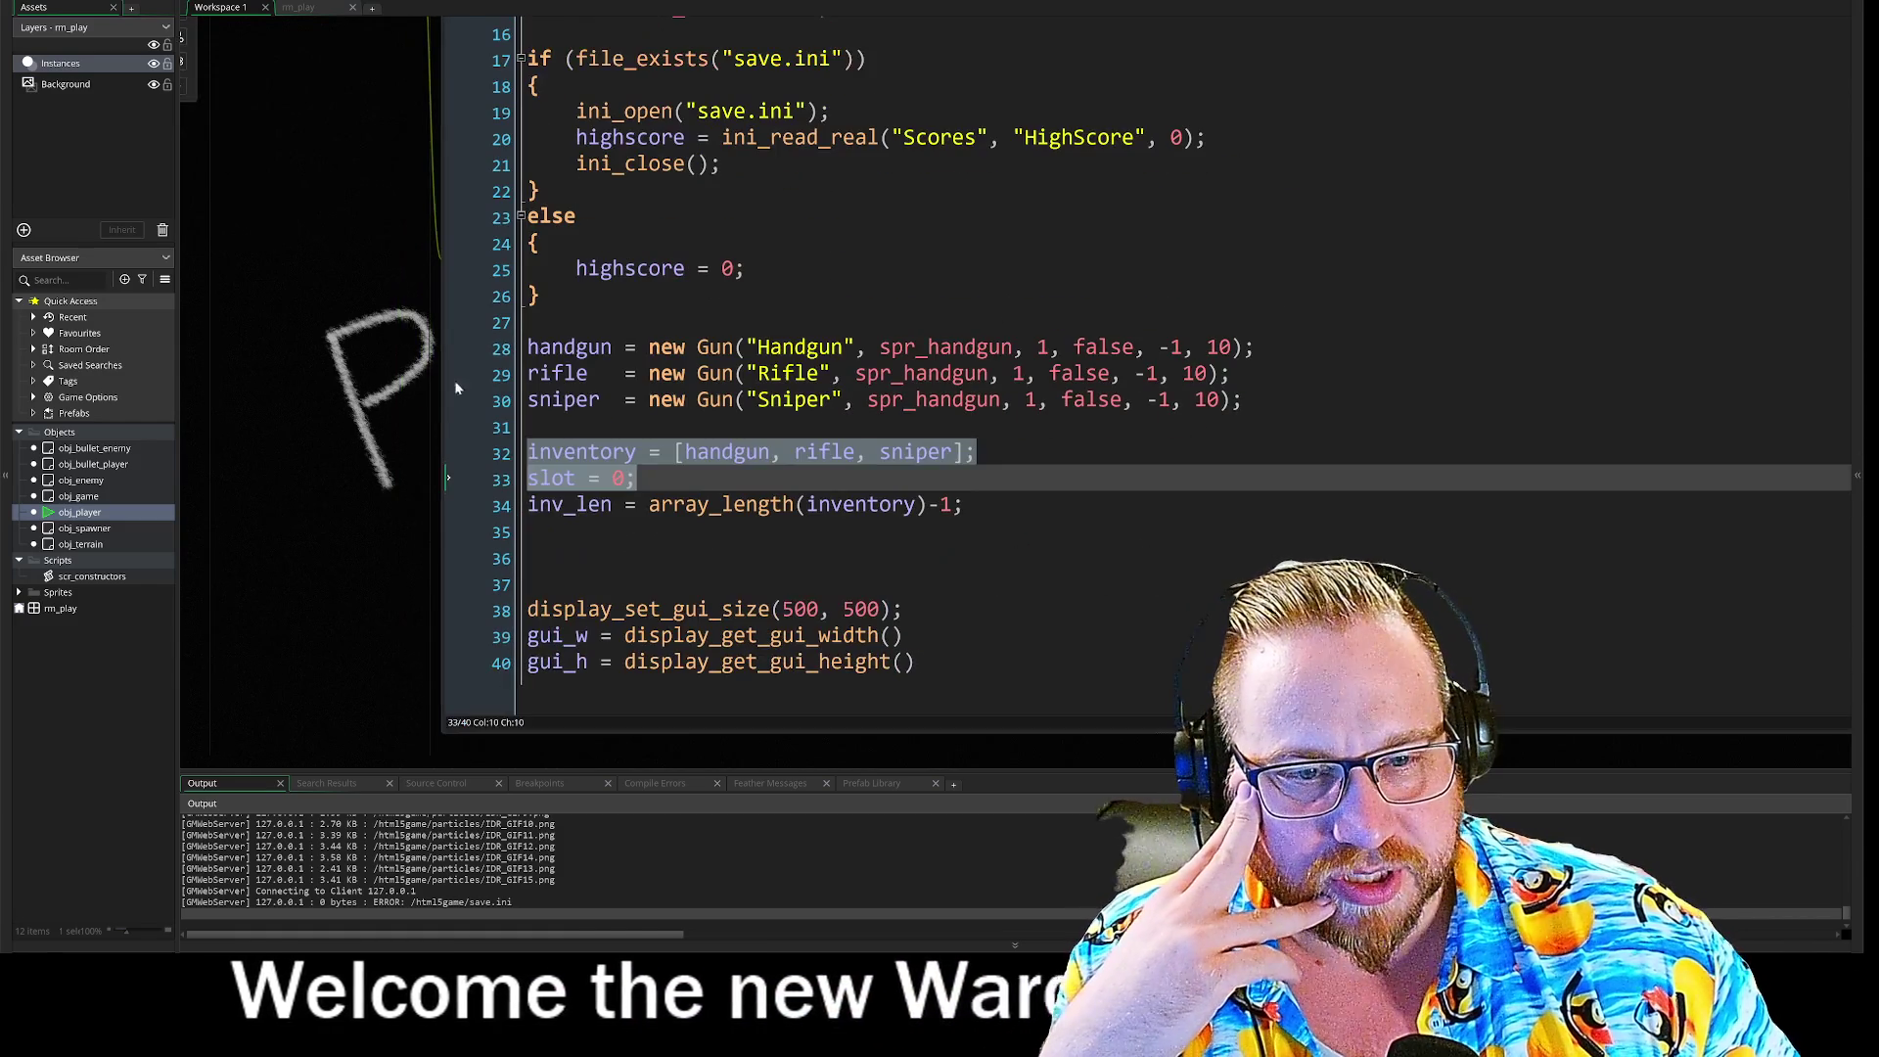
left_click(528, 452)
double_click(577, 452)
left_click_drag(685, 452, 969, 452)
left_click(976, 452)
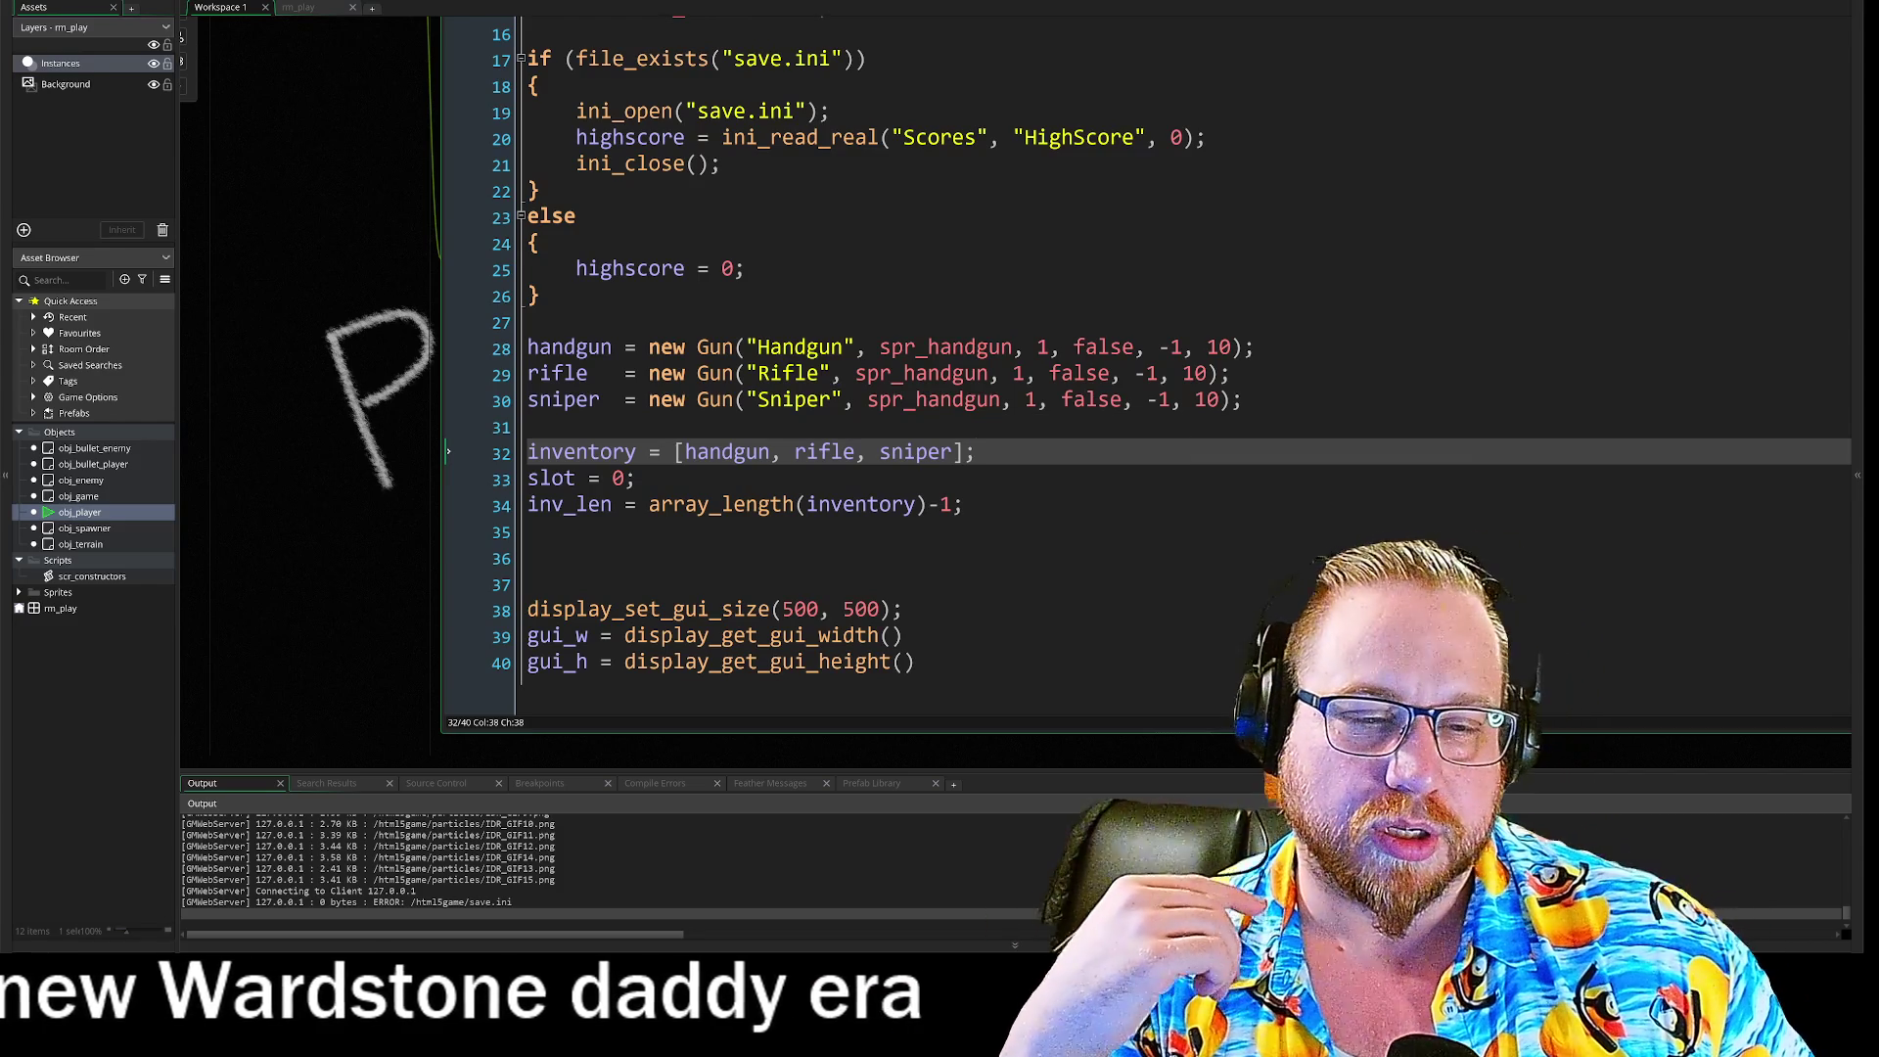
scroll(358, 229, "up", 3)
double_click(356, 203)
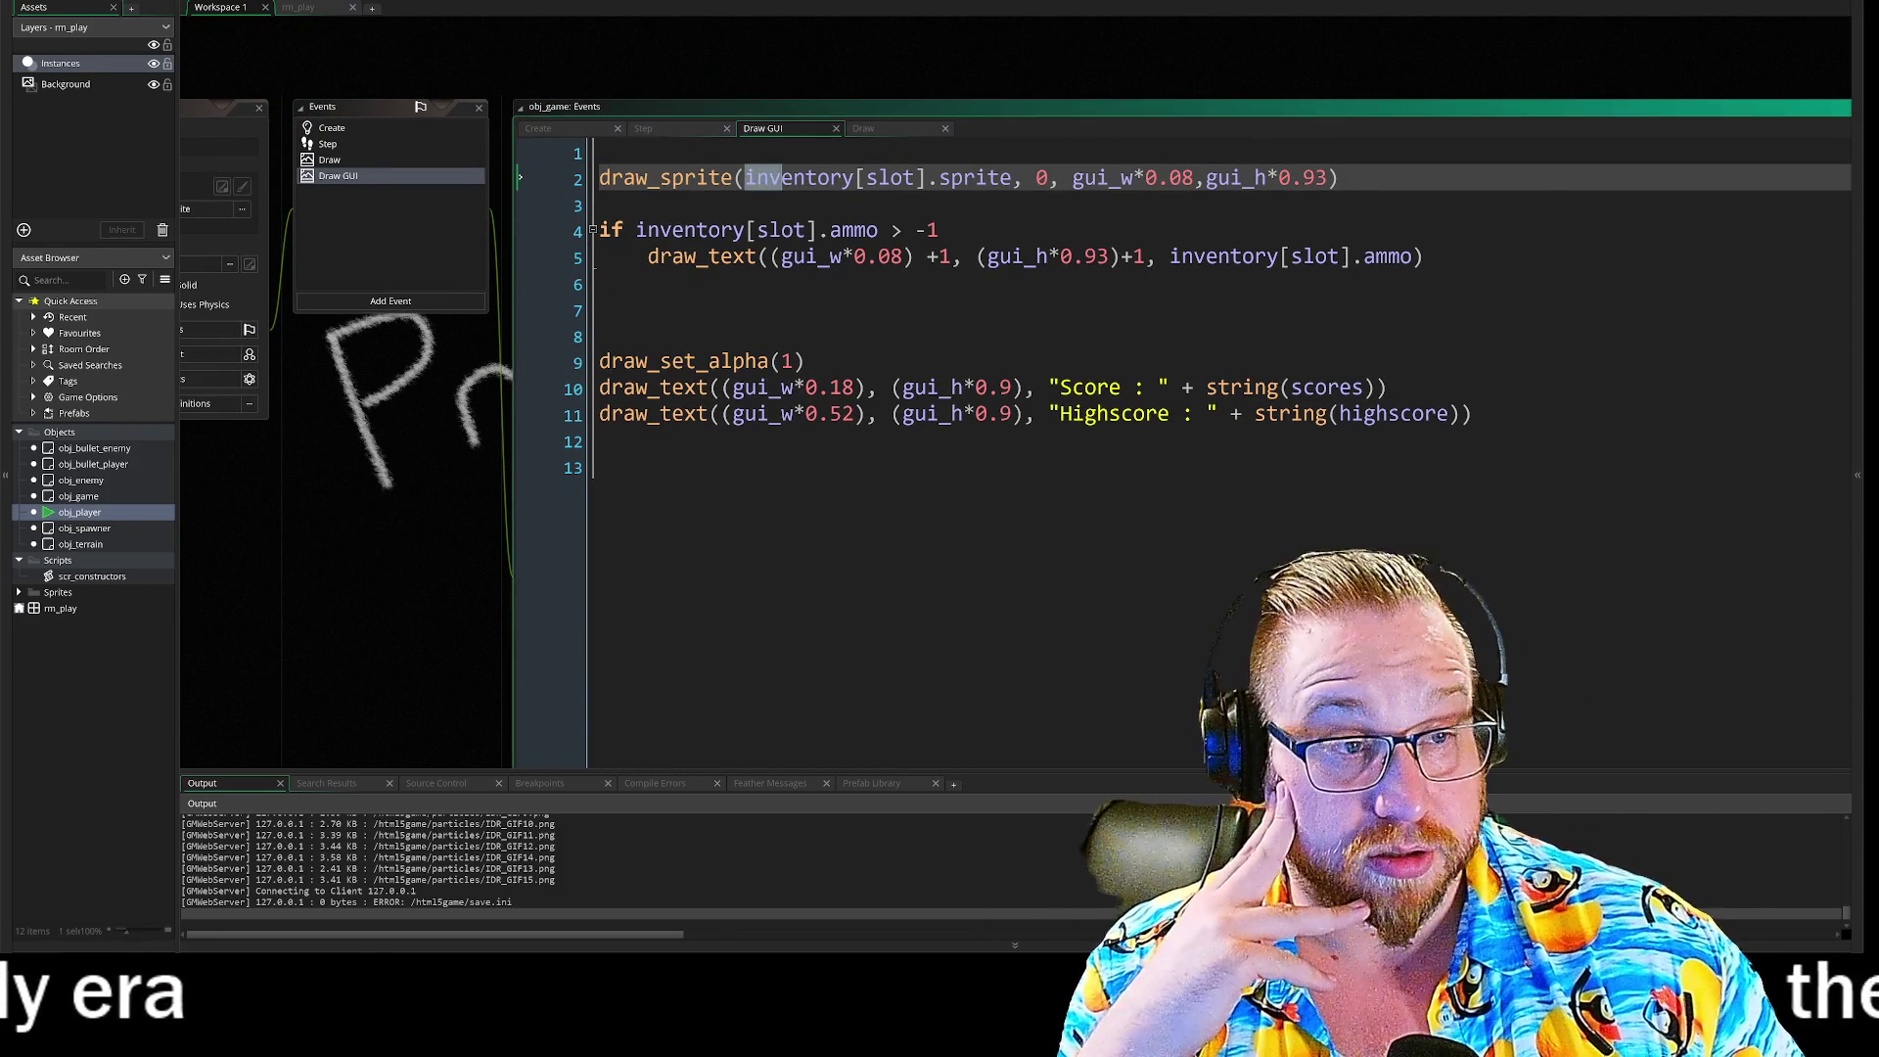
left_click_drag(745, 177, 1339, 177)
key("Right")
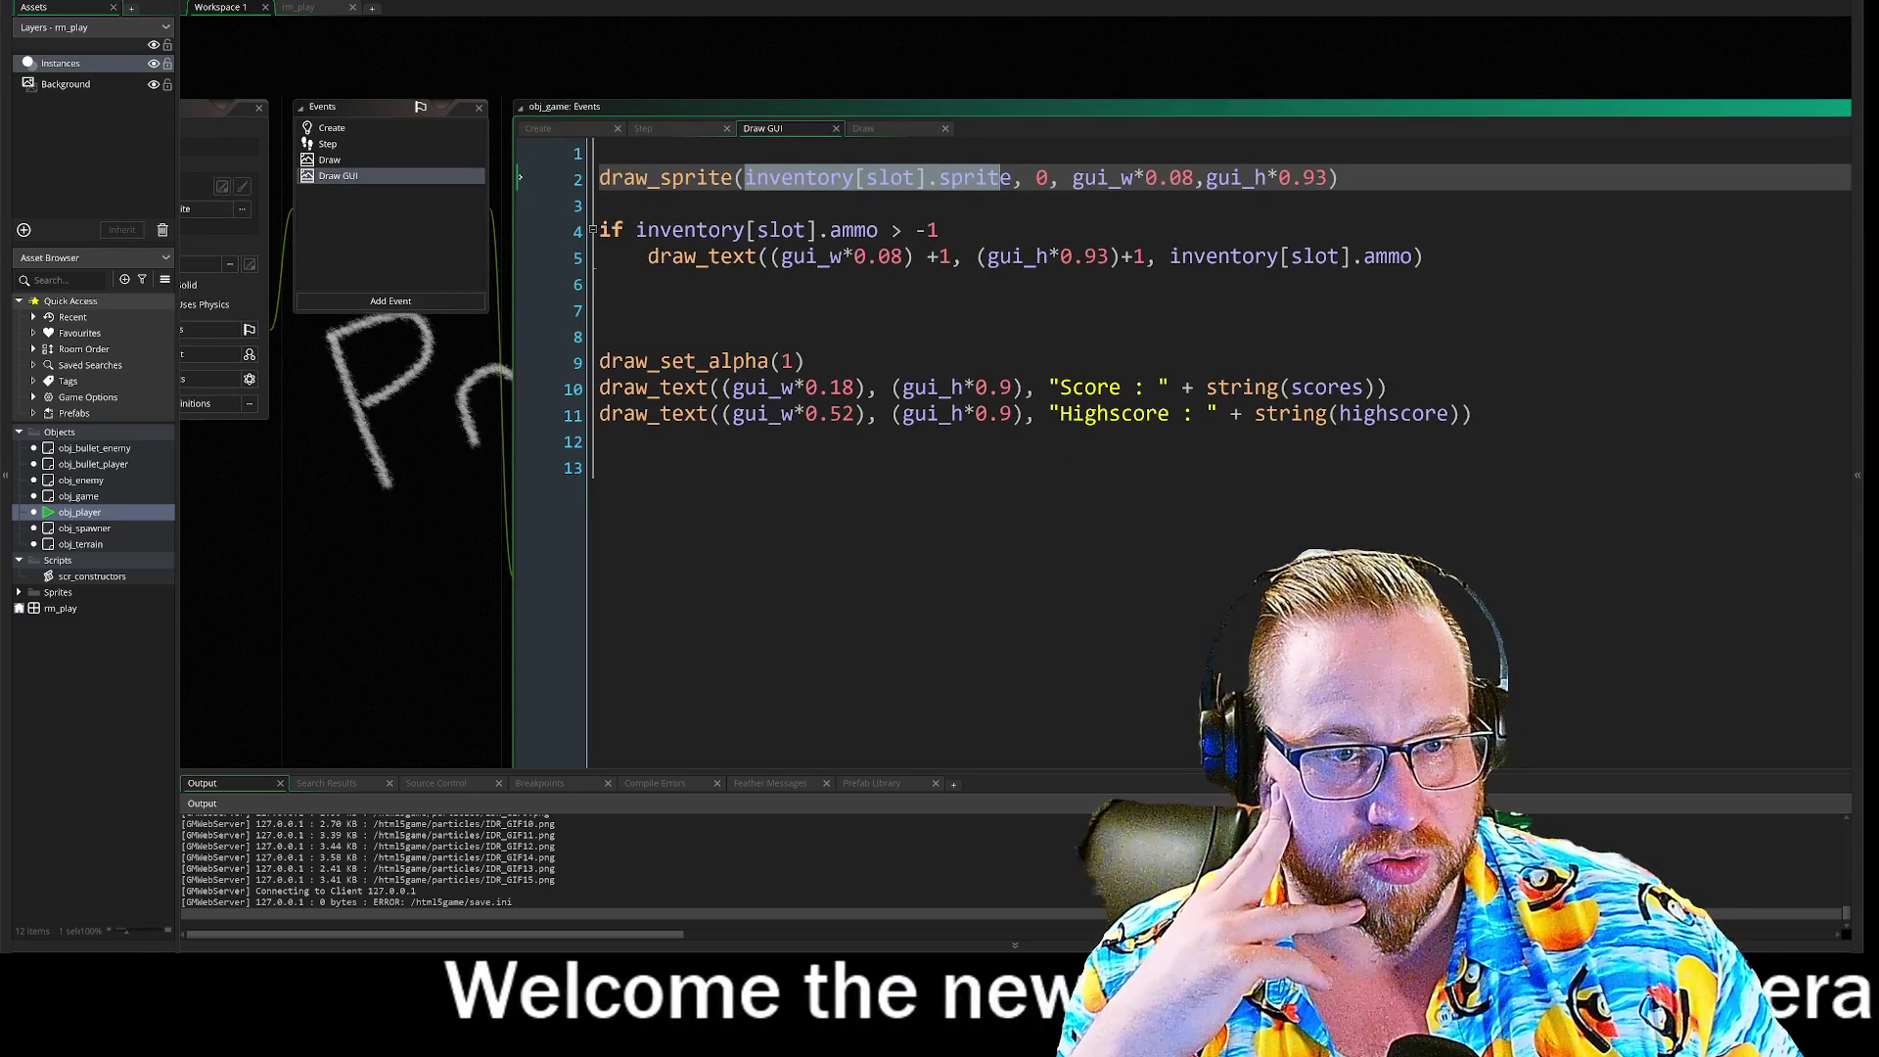
left_click_drag(476, 511, 371, 497)
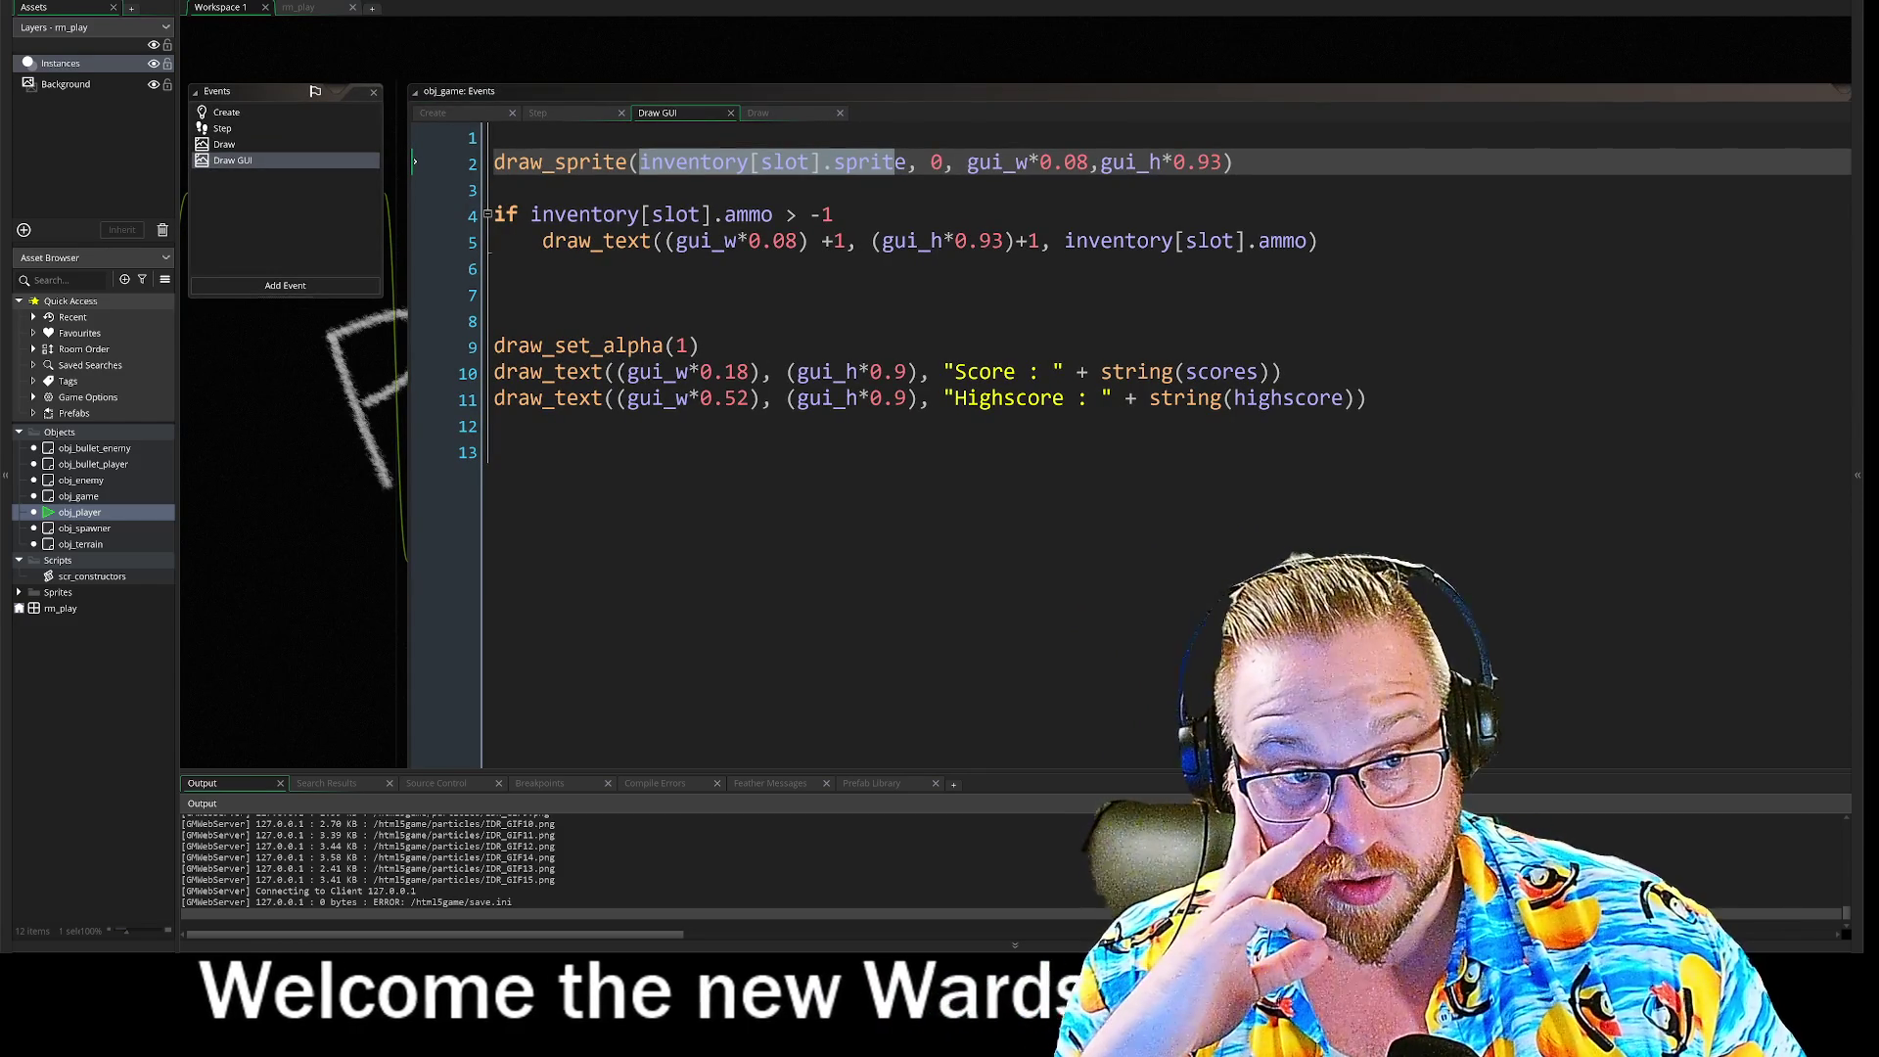
double_click(938, 163)
left_click(942, 167)
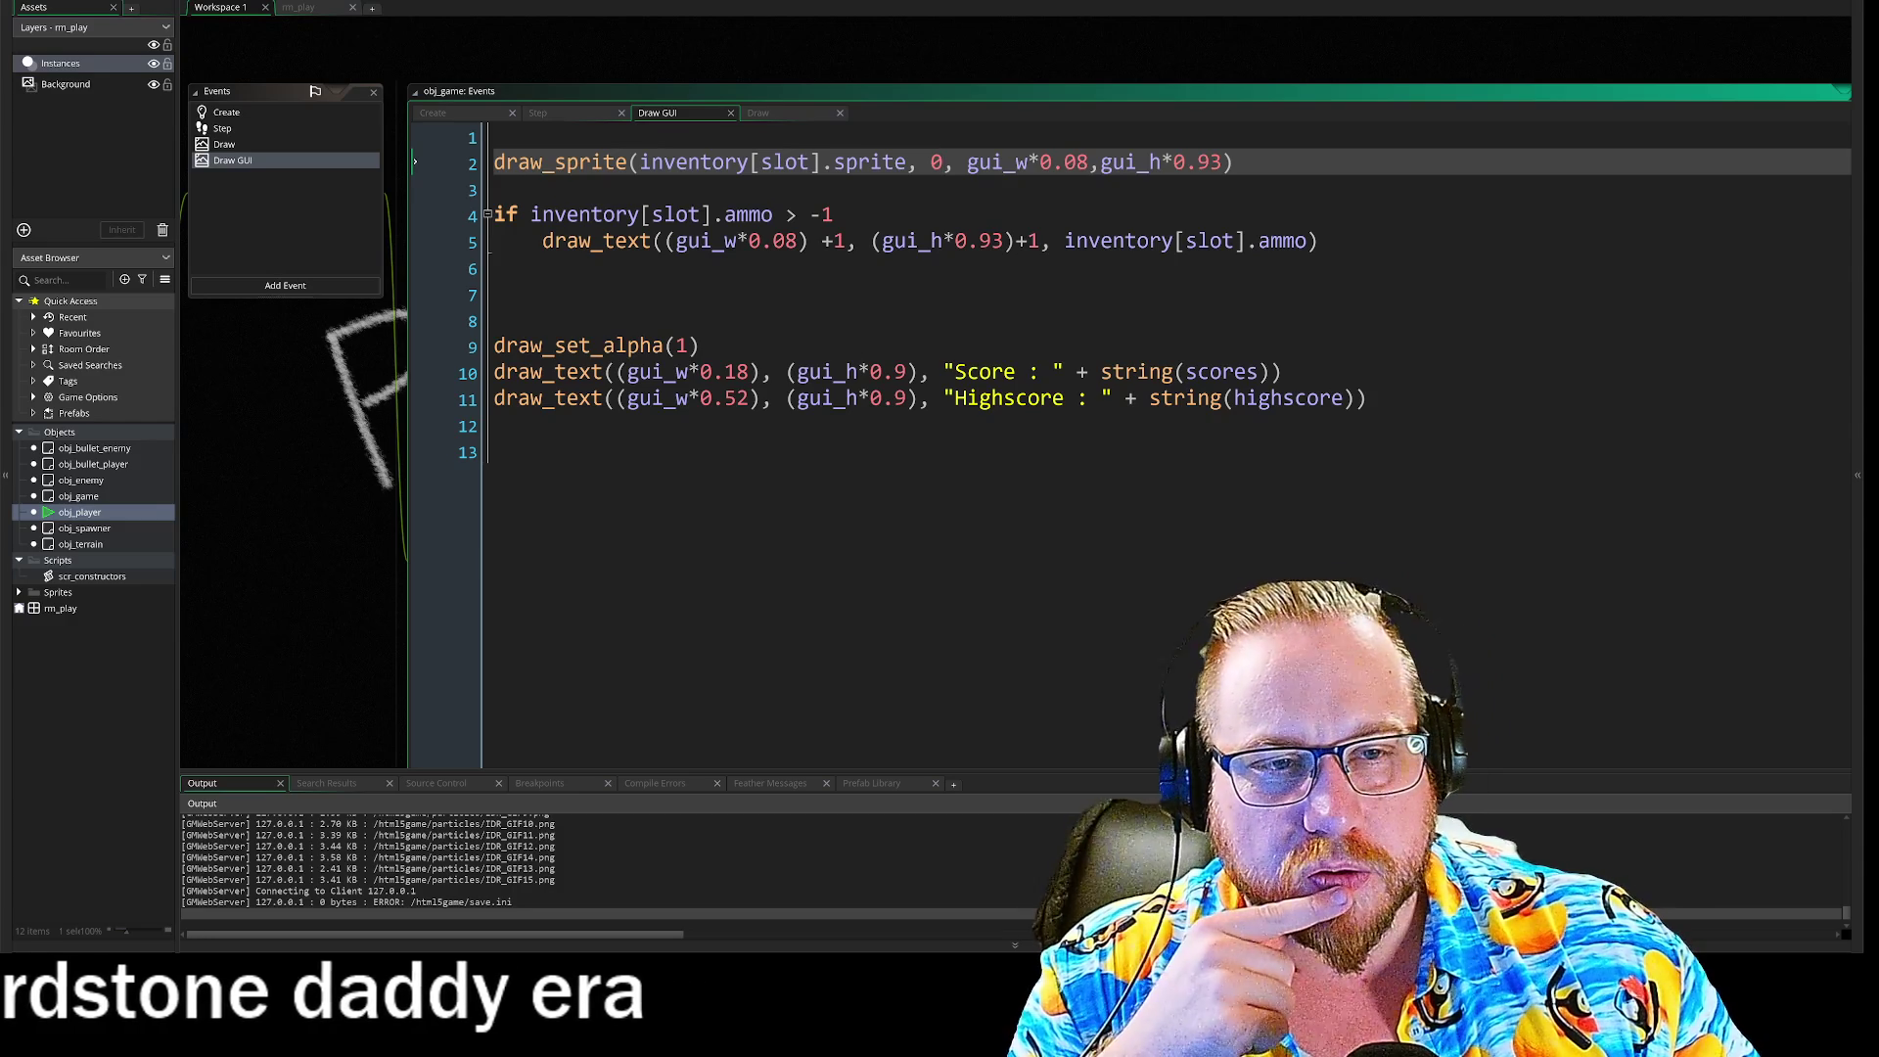
left_click(832, 214)
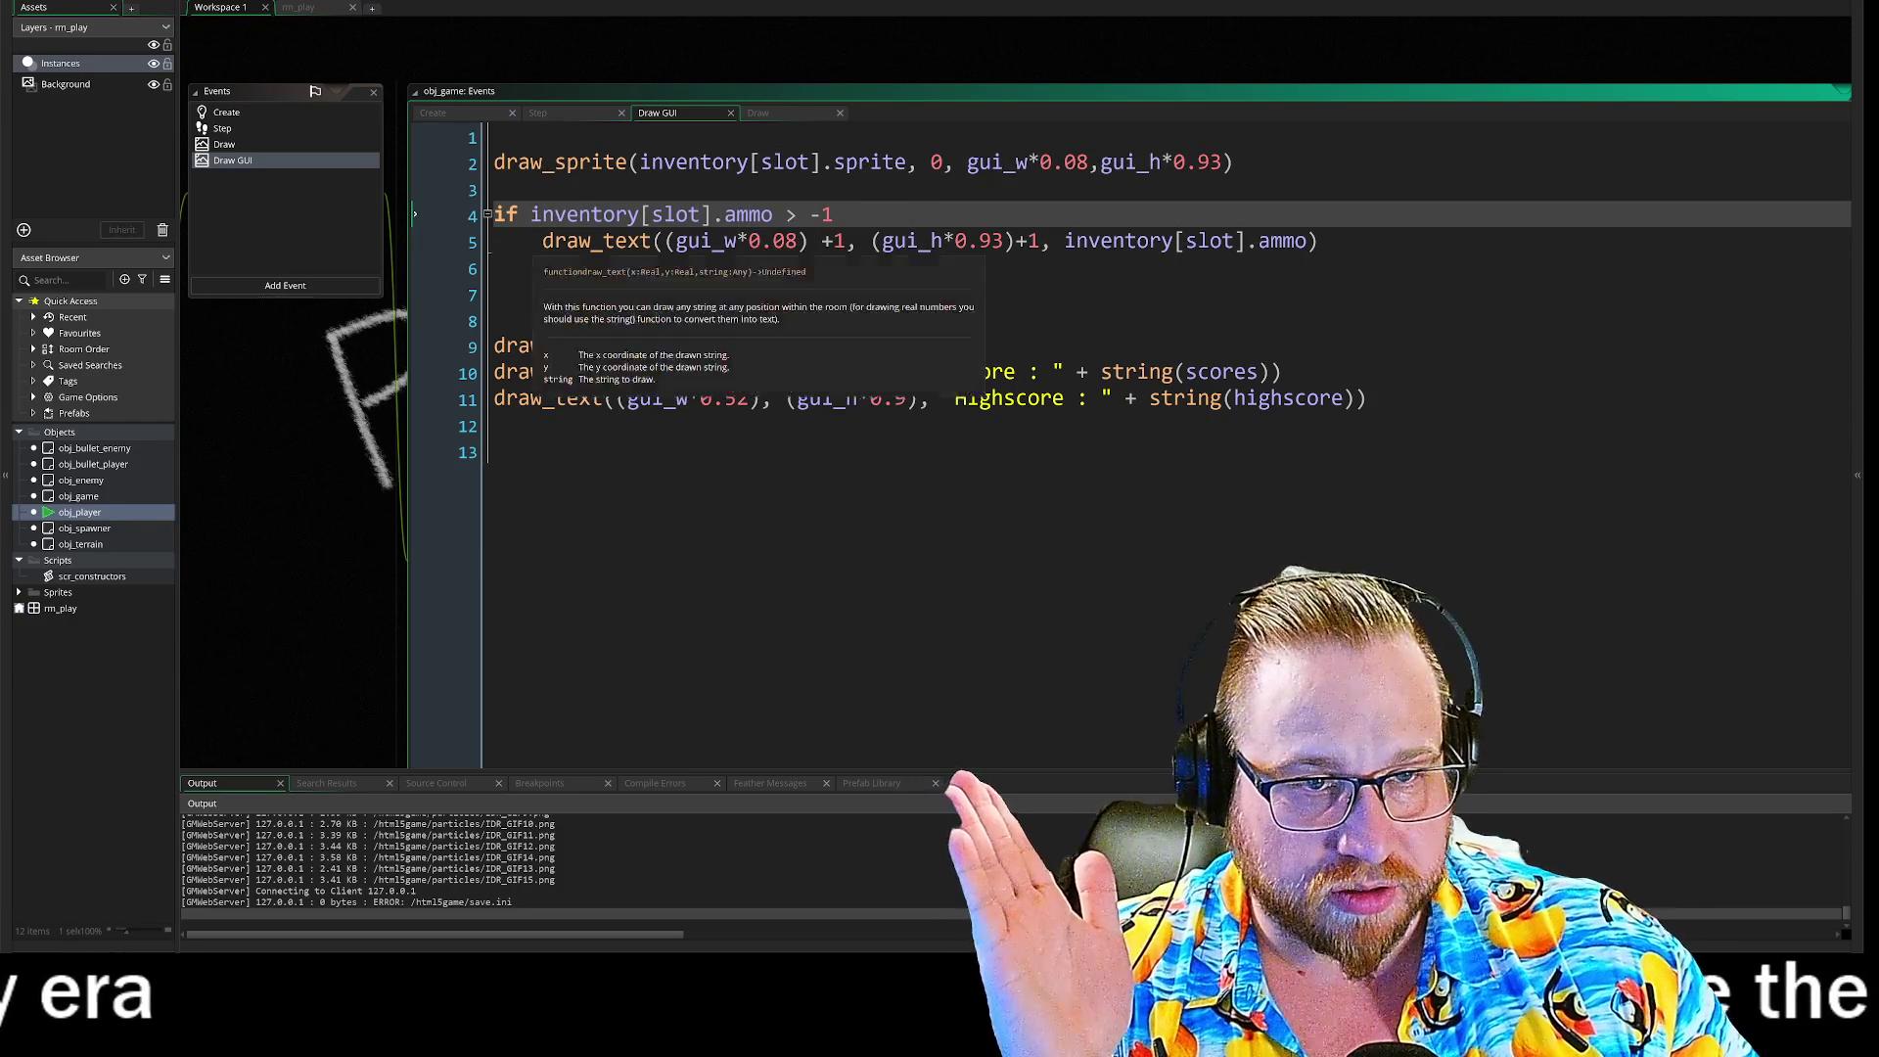
left_click_drag(540, 214, 833, 214)
left_click(226, 113)
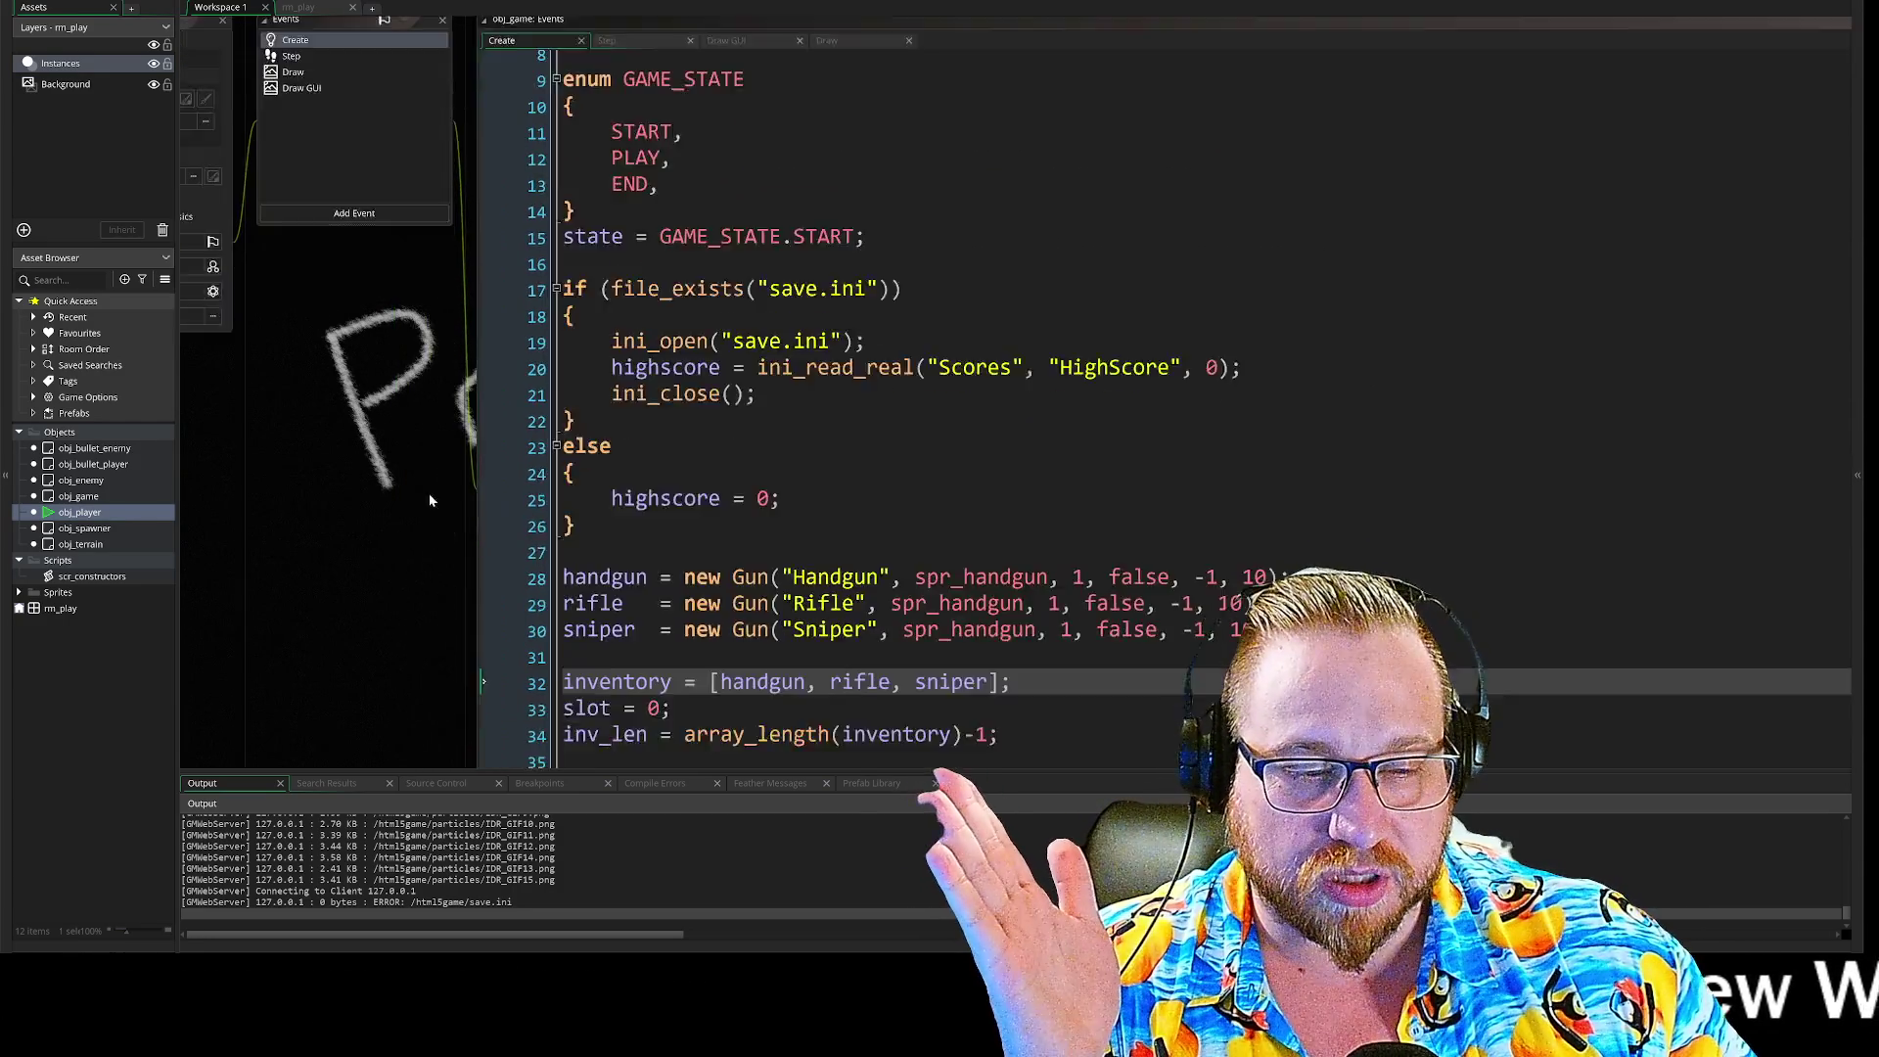
Step: Rename the rifle and sniper sprite references, settling the rifle on spr_gun_rifle
left_click(564, 553)
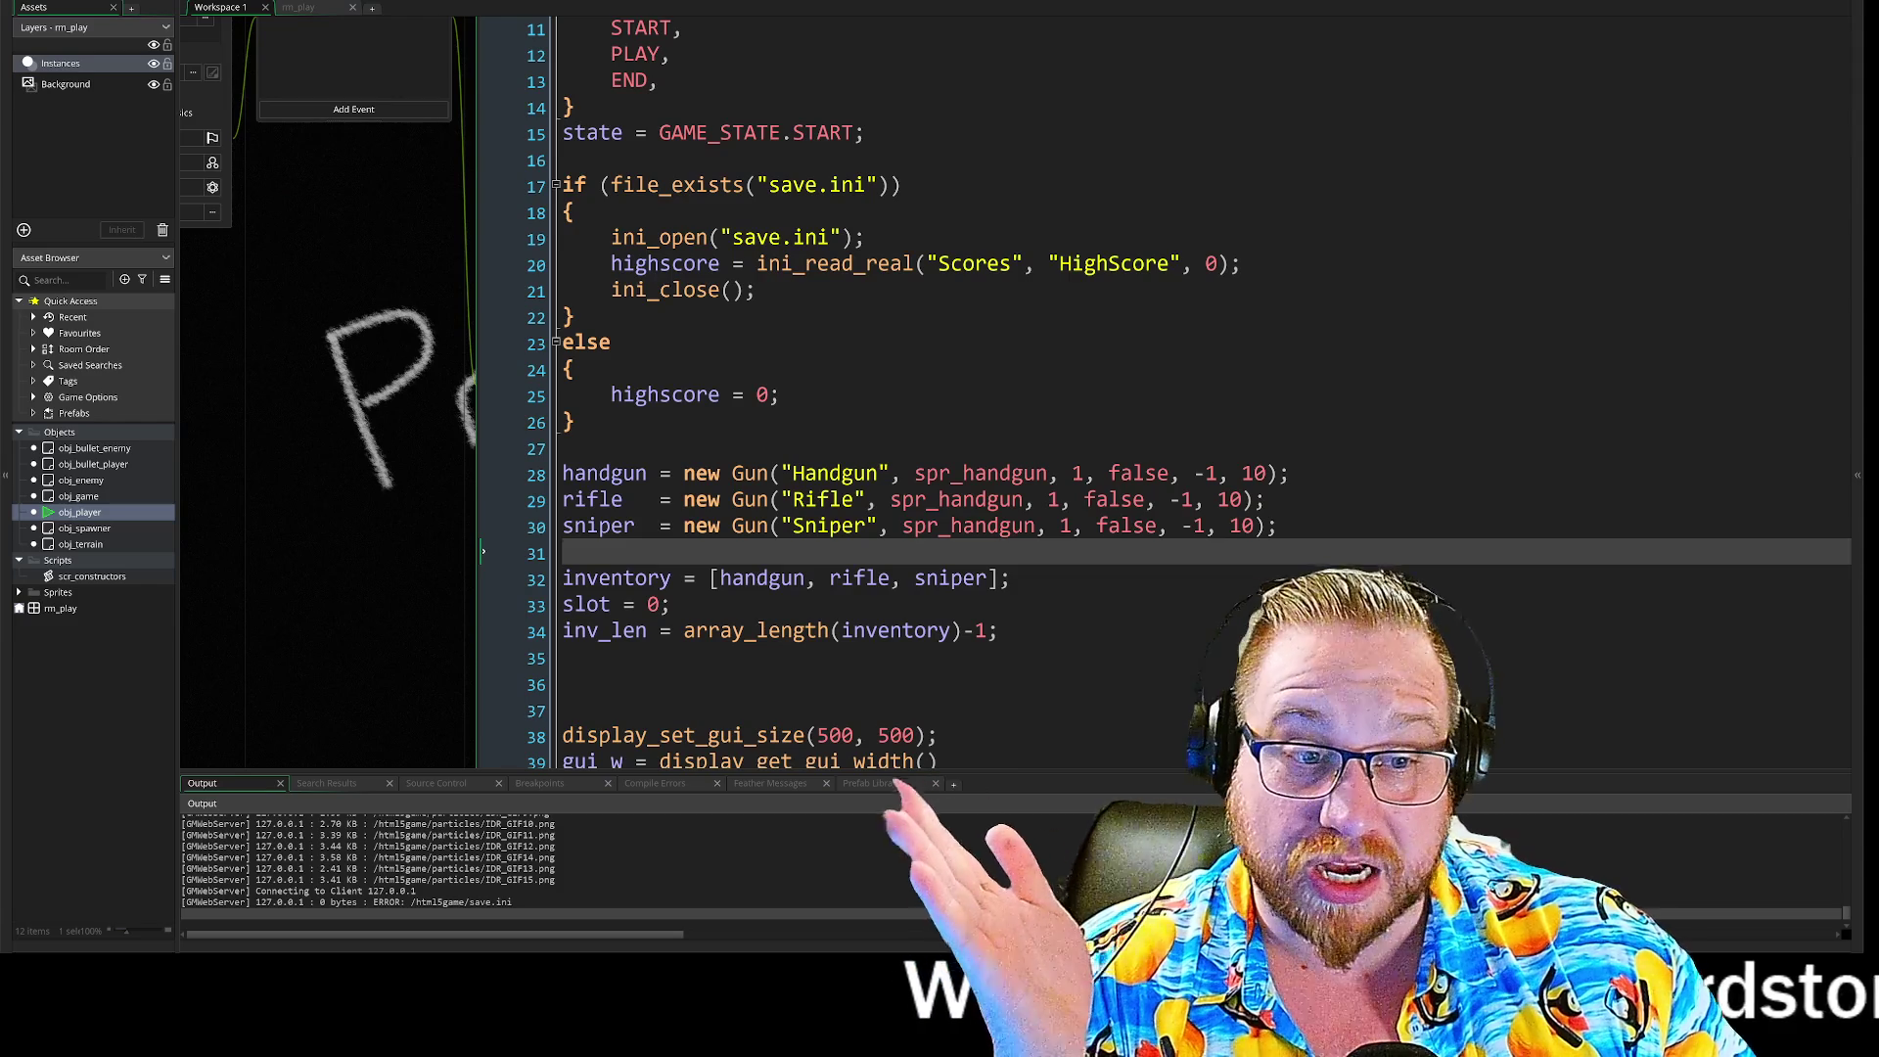
left_click(938, 499)
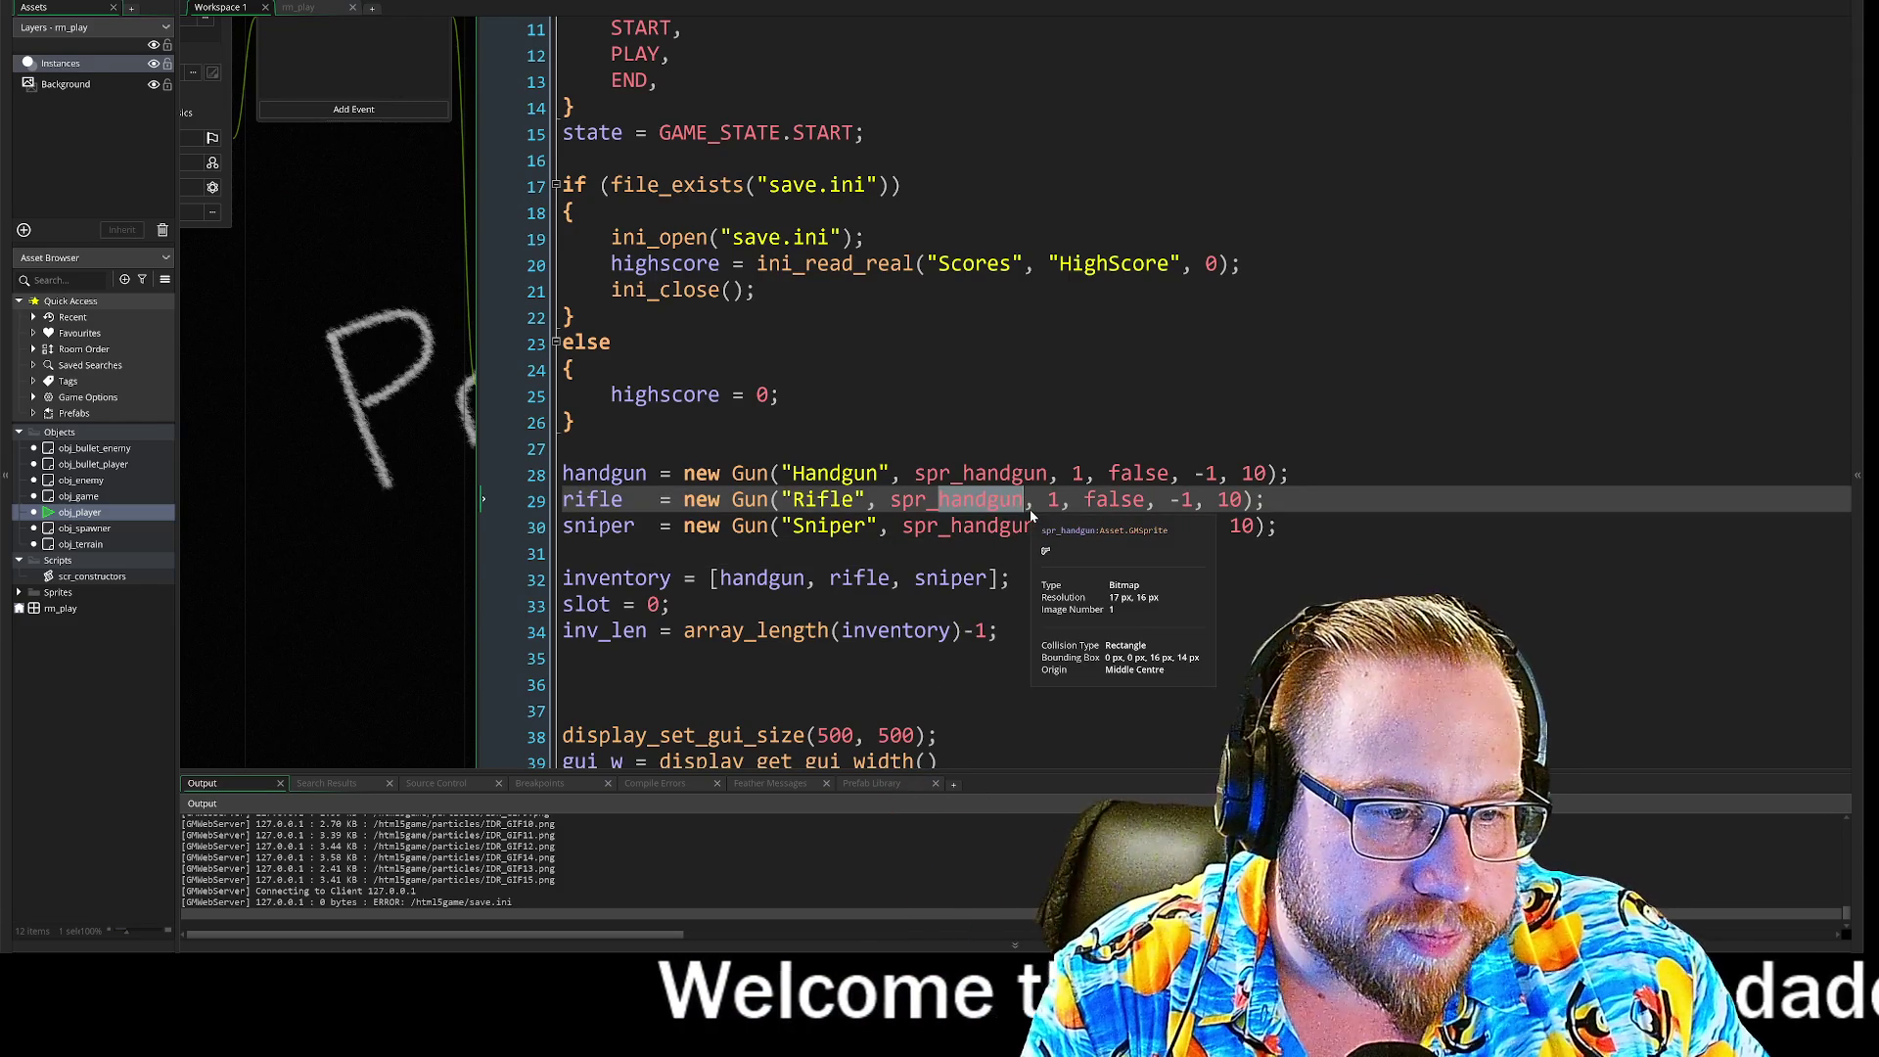
type("rifle")
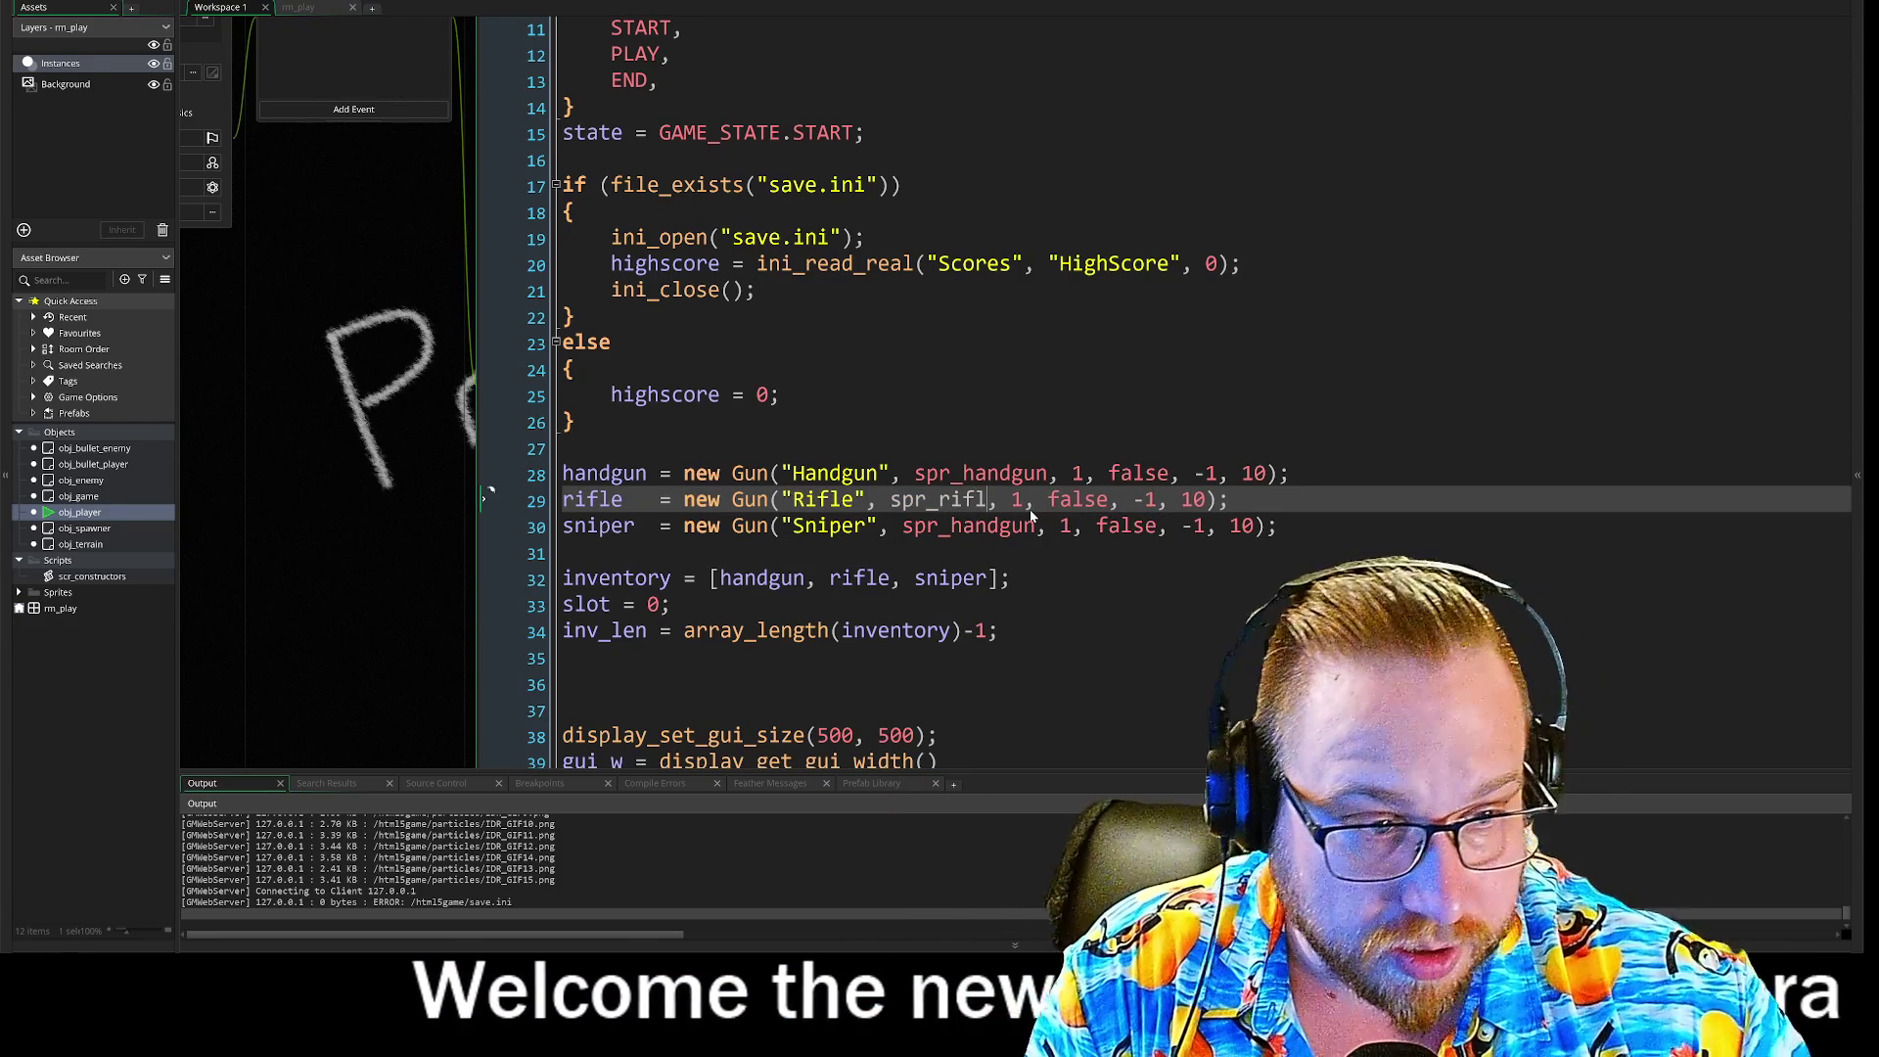
left_click_drag(952, 527, 1036, 527)
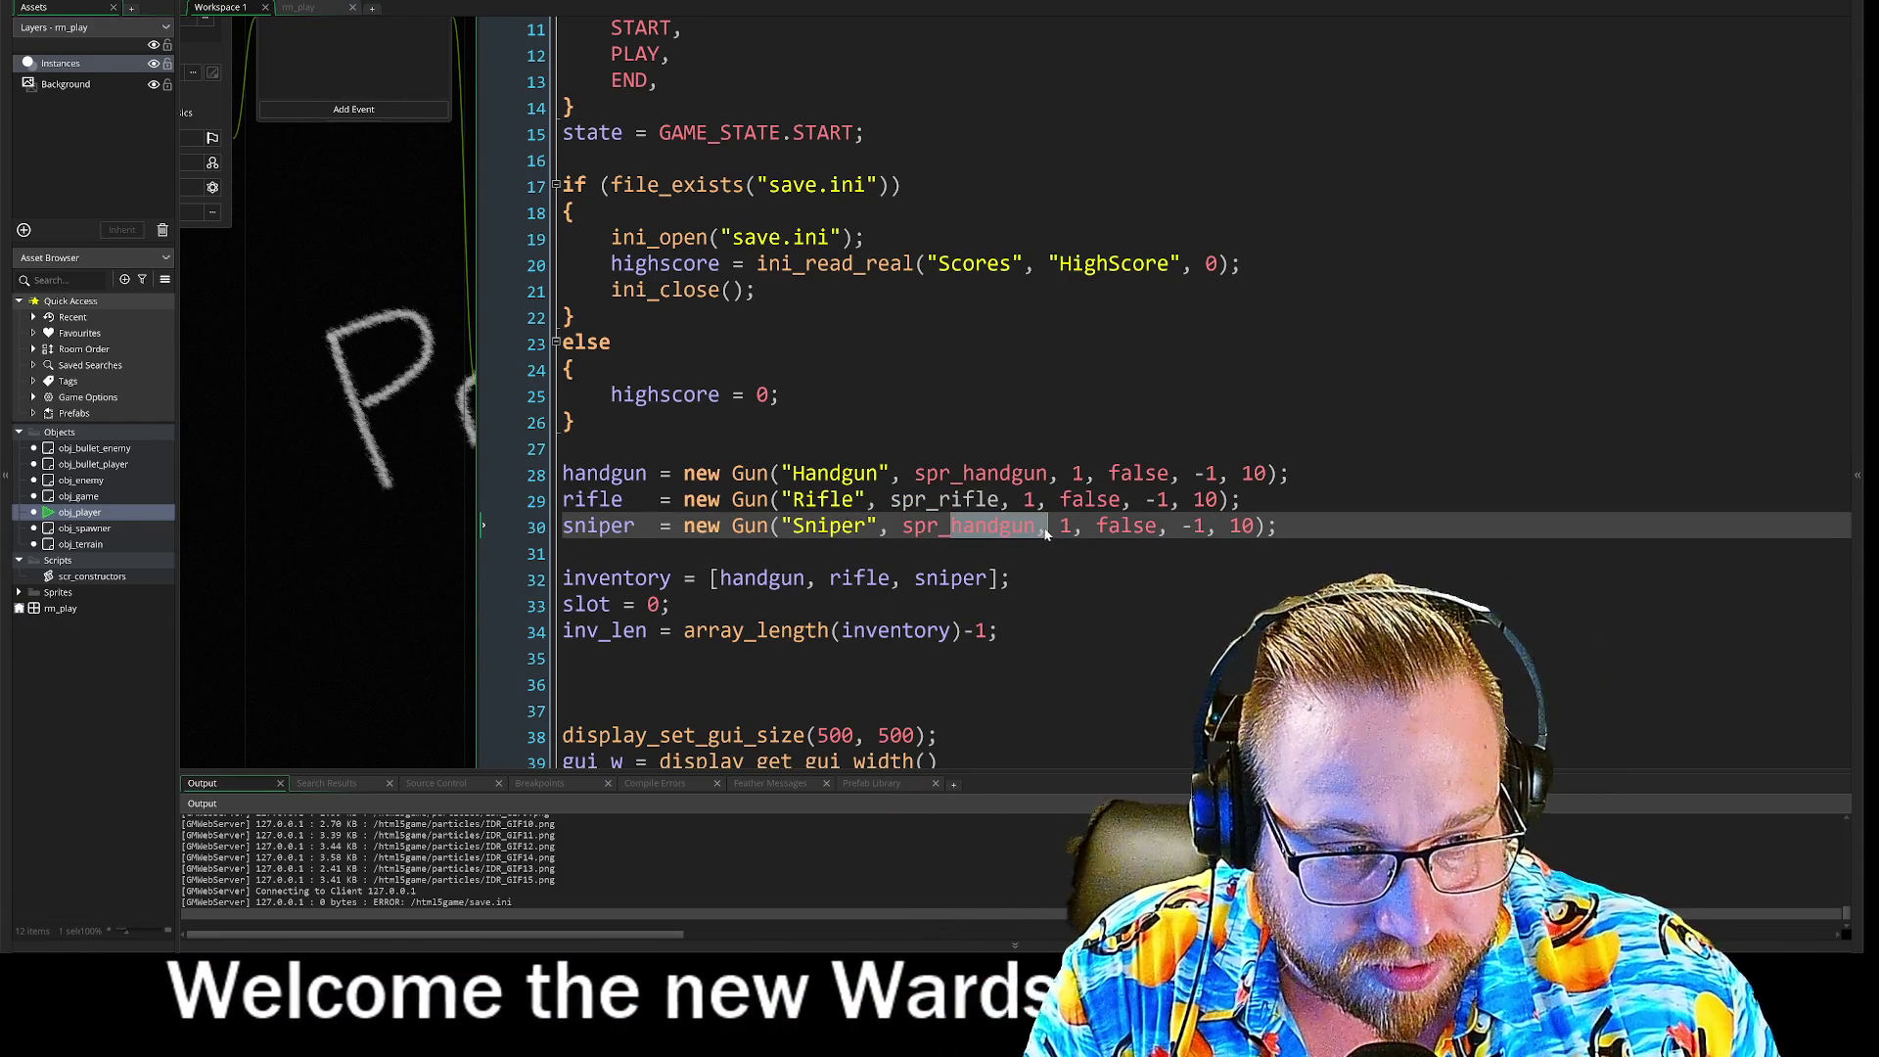
type("snipe")
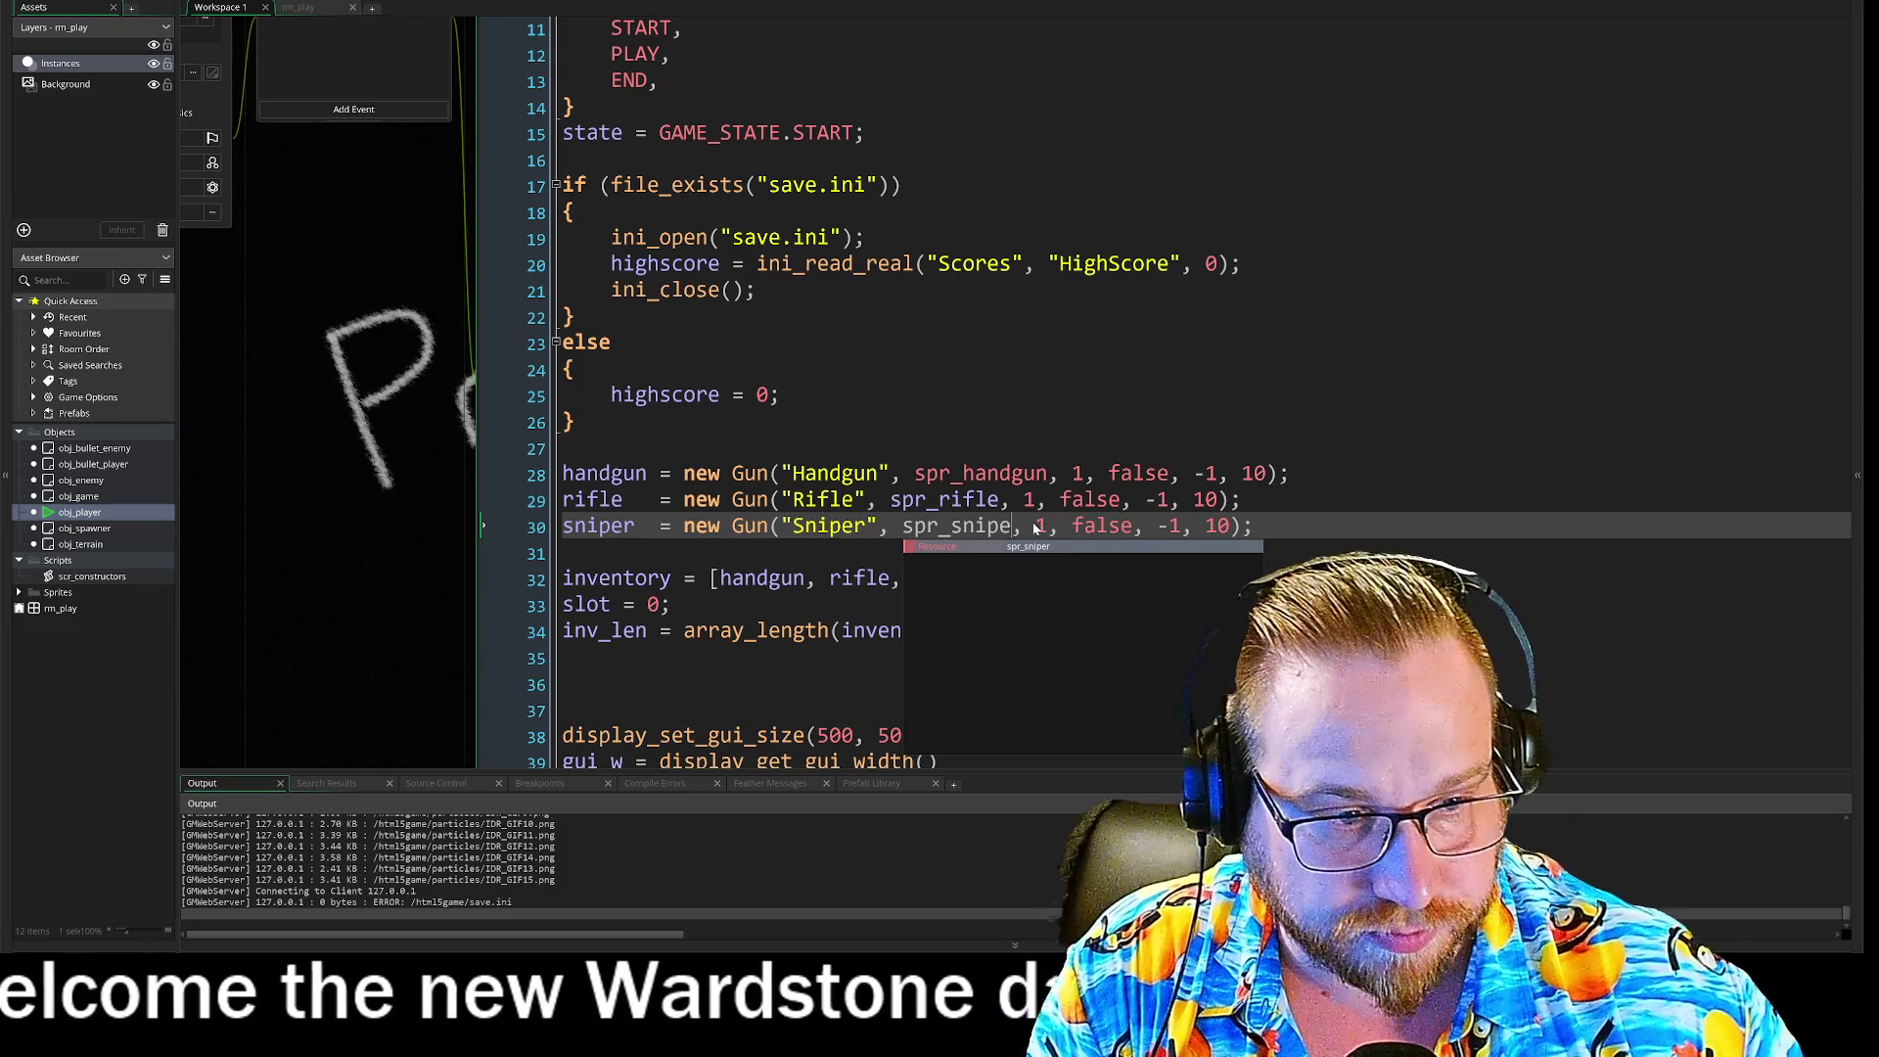
type("r")
left_click(483, 499)
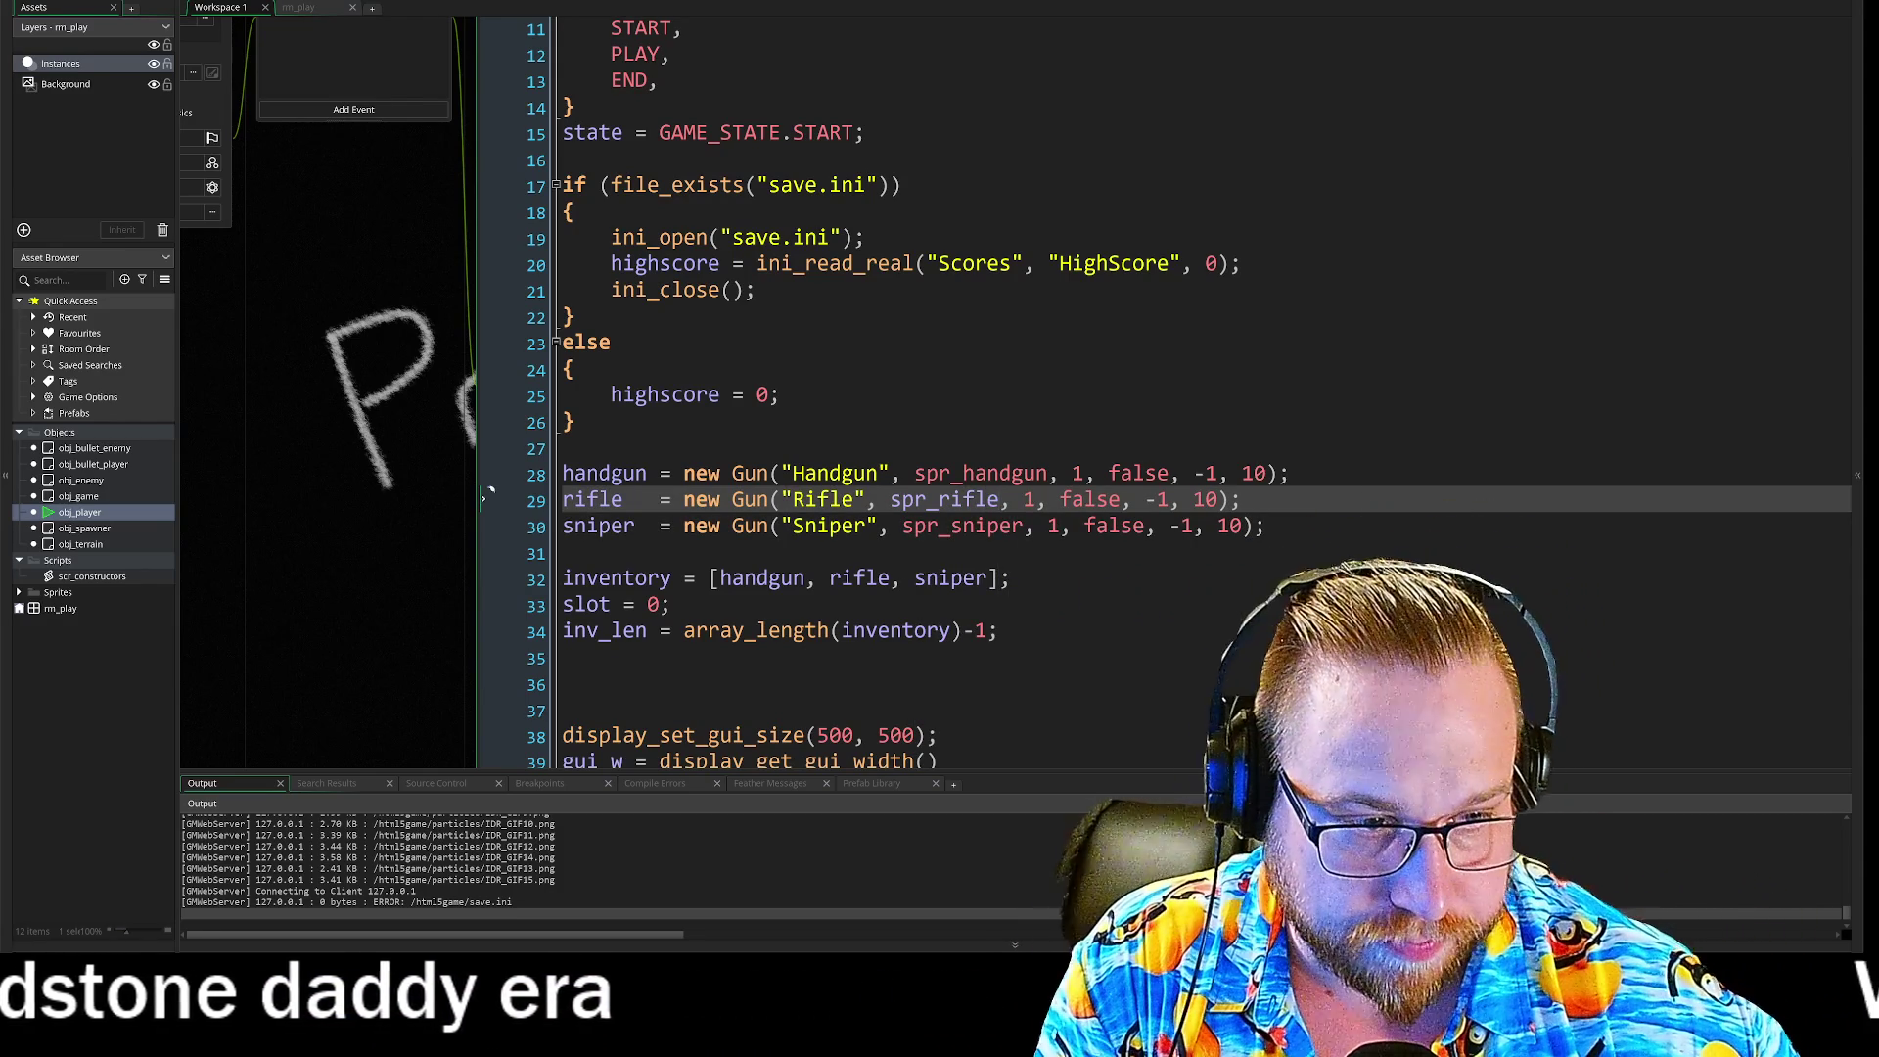
key("BackSpace")
key("BackSpace")
key("BackSpace")
key("BackSpace")
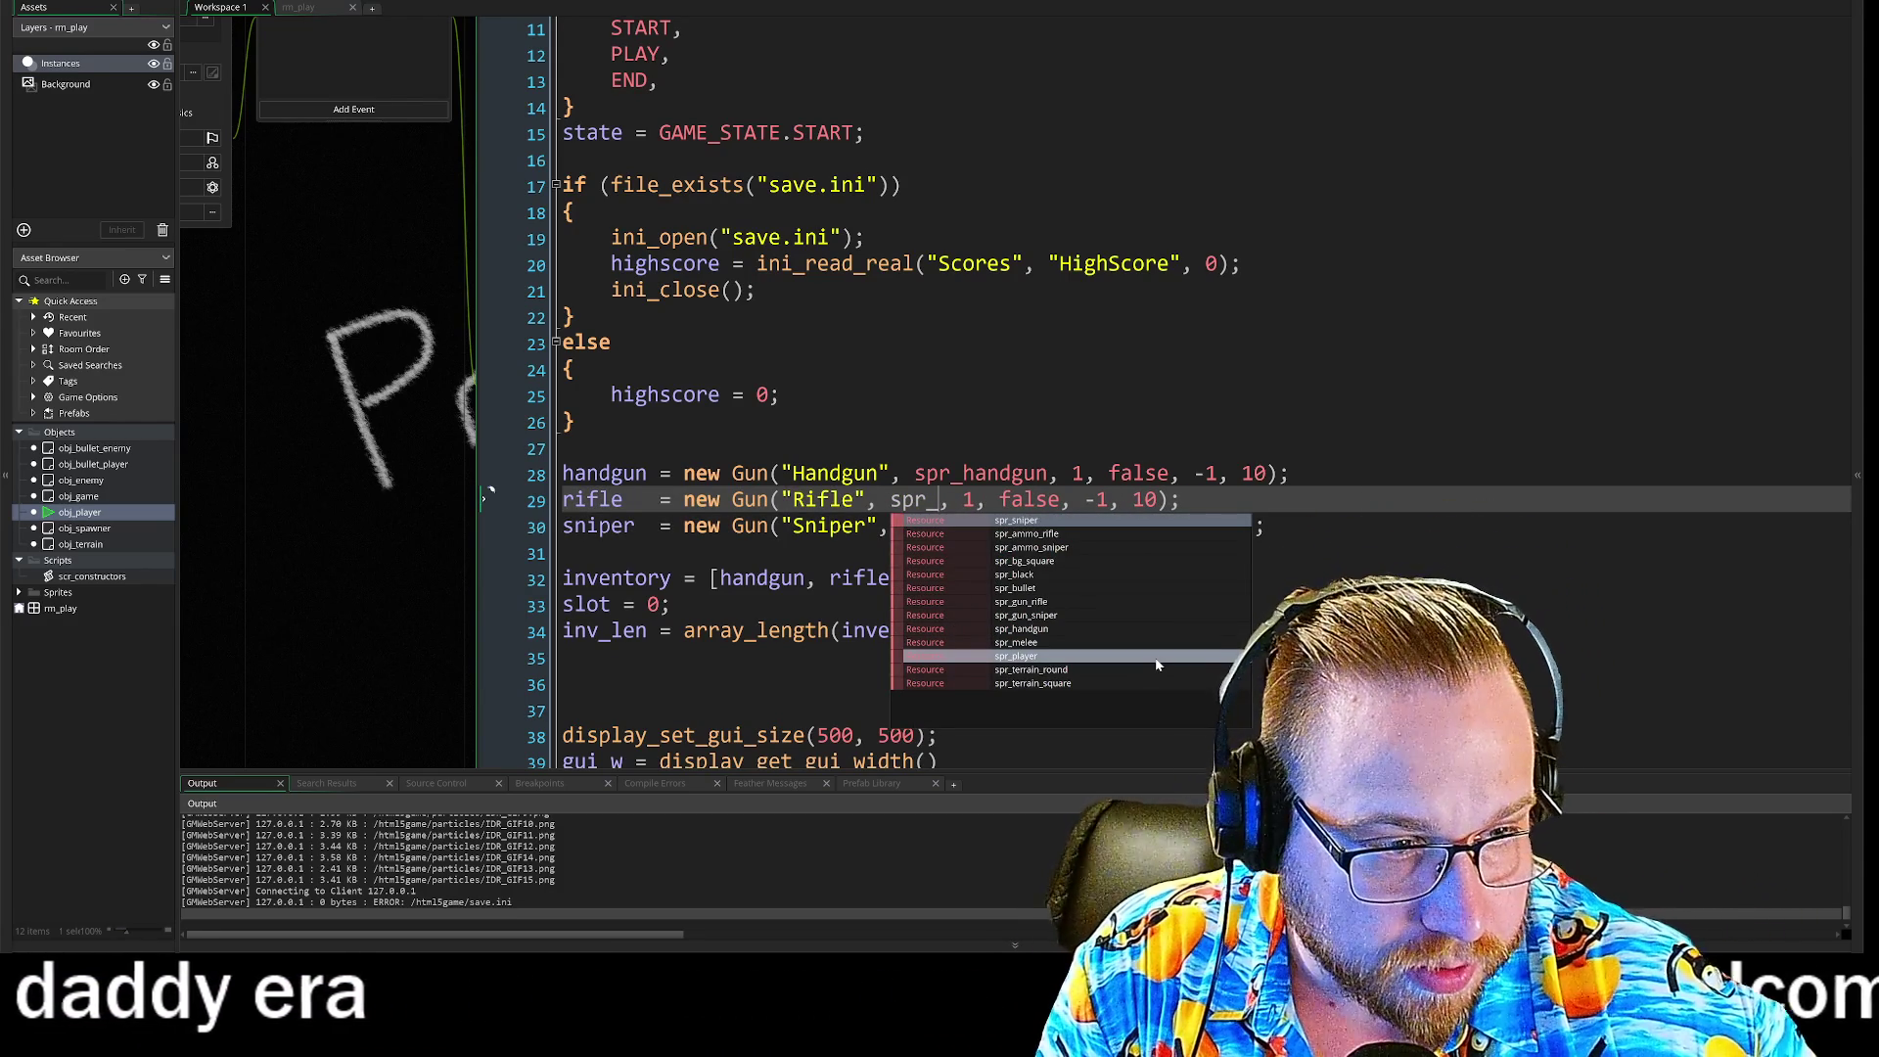
key("Down")
key("Down")
key("Down")
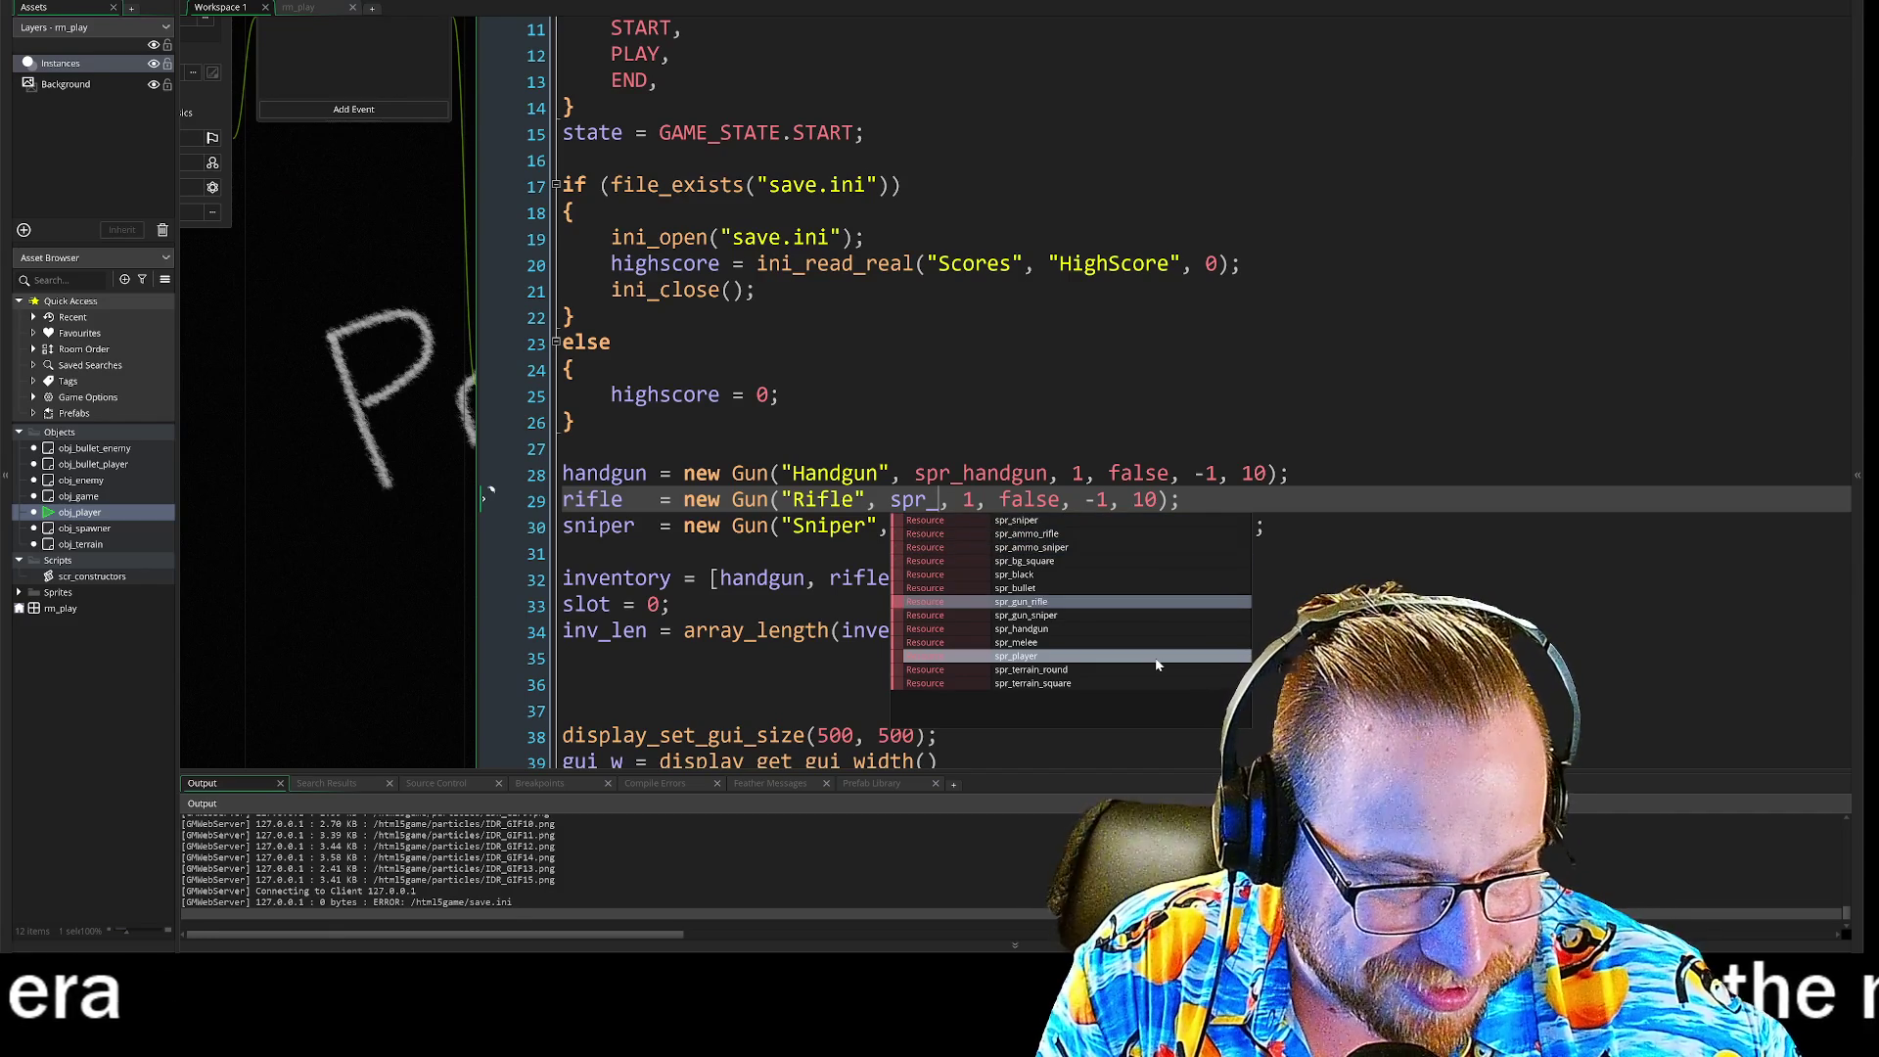
key("Return")
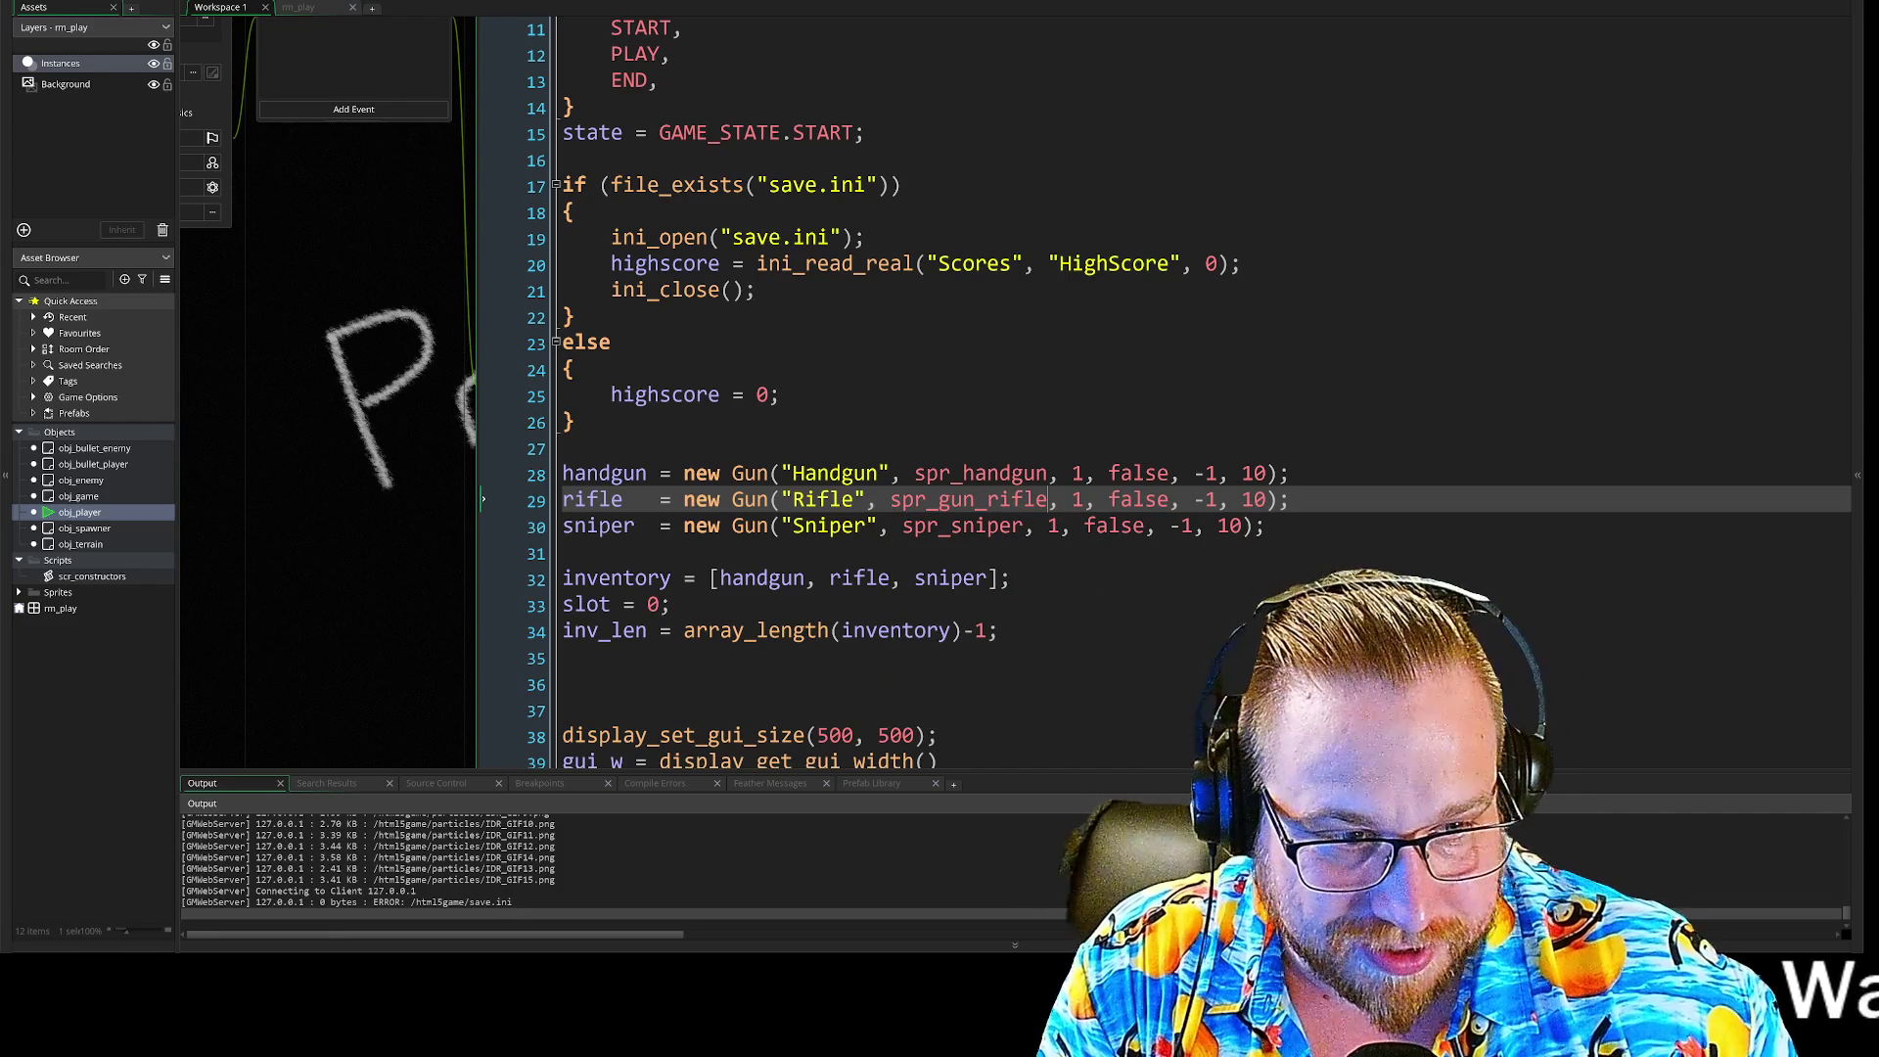
Step: Change the sniper's sprite to spr_gun_sniper and rebuild the game with F5
left_click_drag(952, 529, 1012, 533)
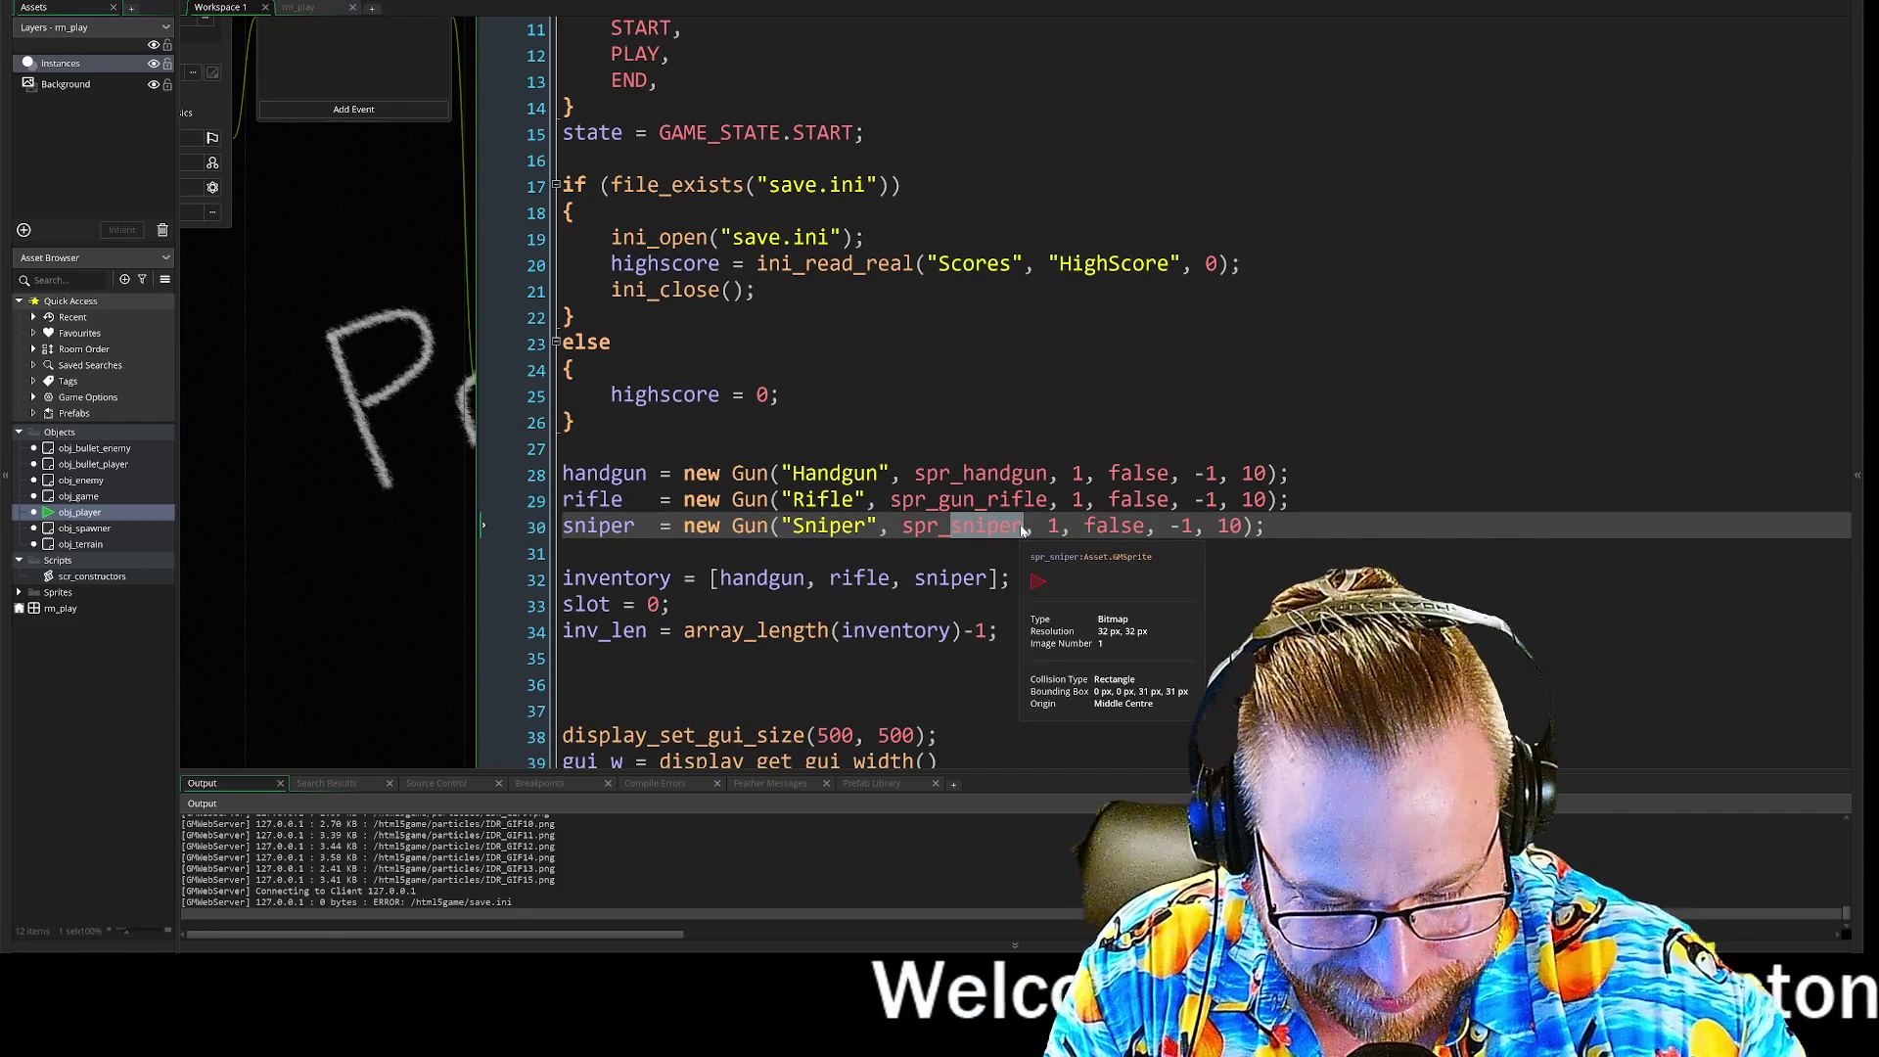
type("gun")
key("Down")
key("Return")
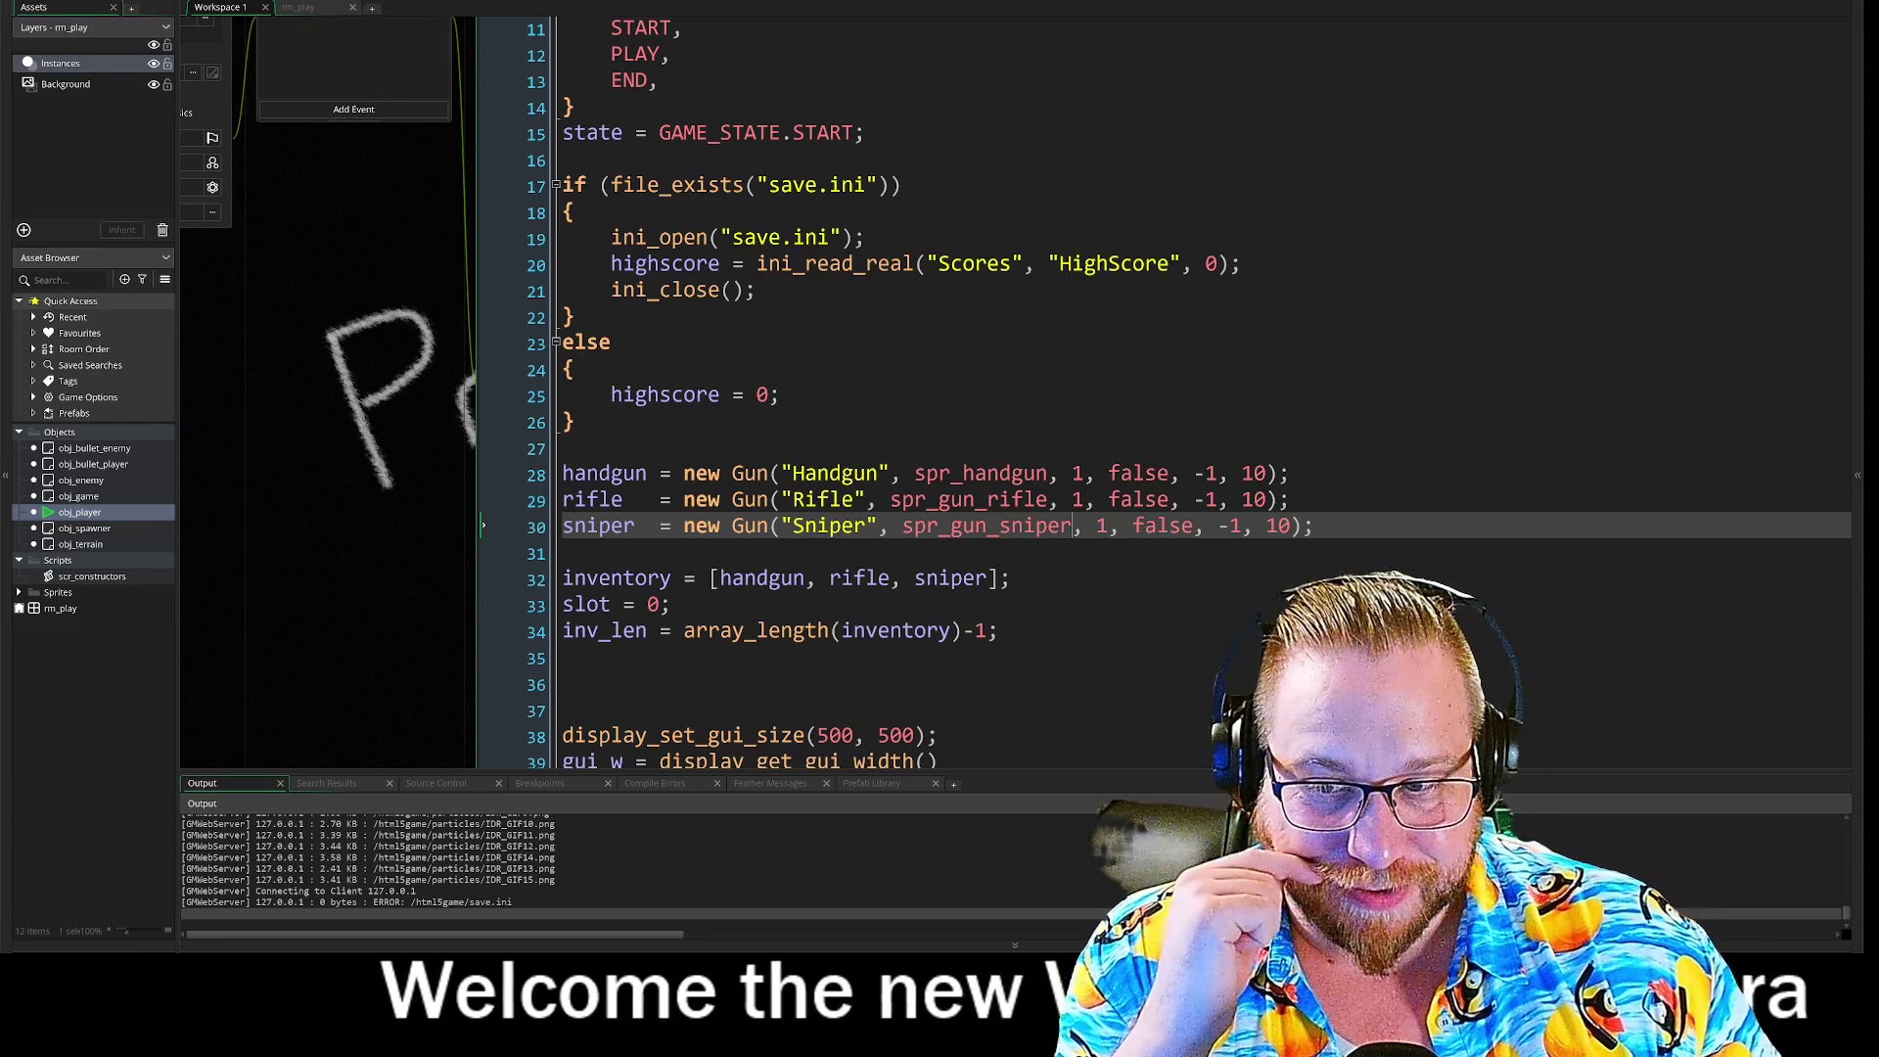
left_click(671, 604)
key("F5")
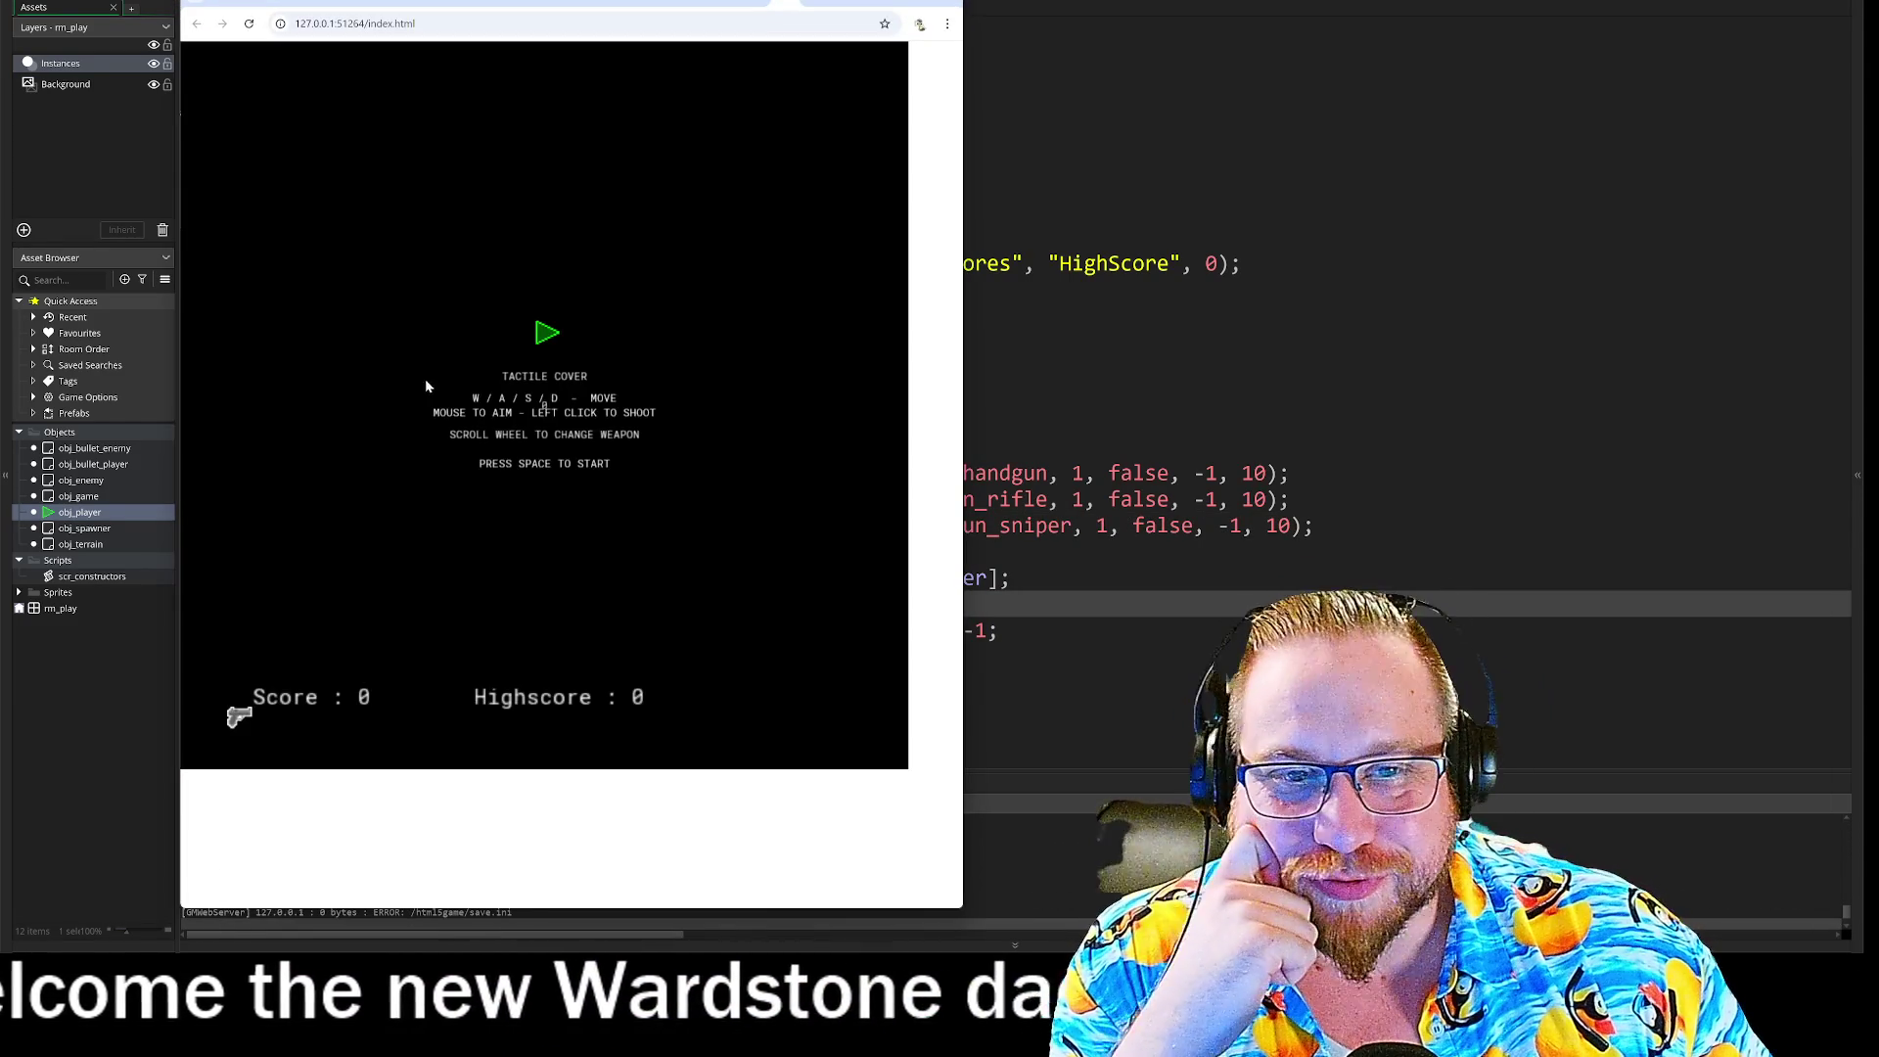
Step: Start the test game, move the ship, switch weapons with the mouse wheel, then view the Manual tab
key("space")
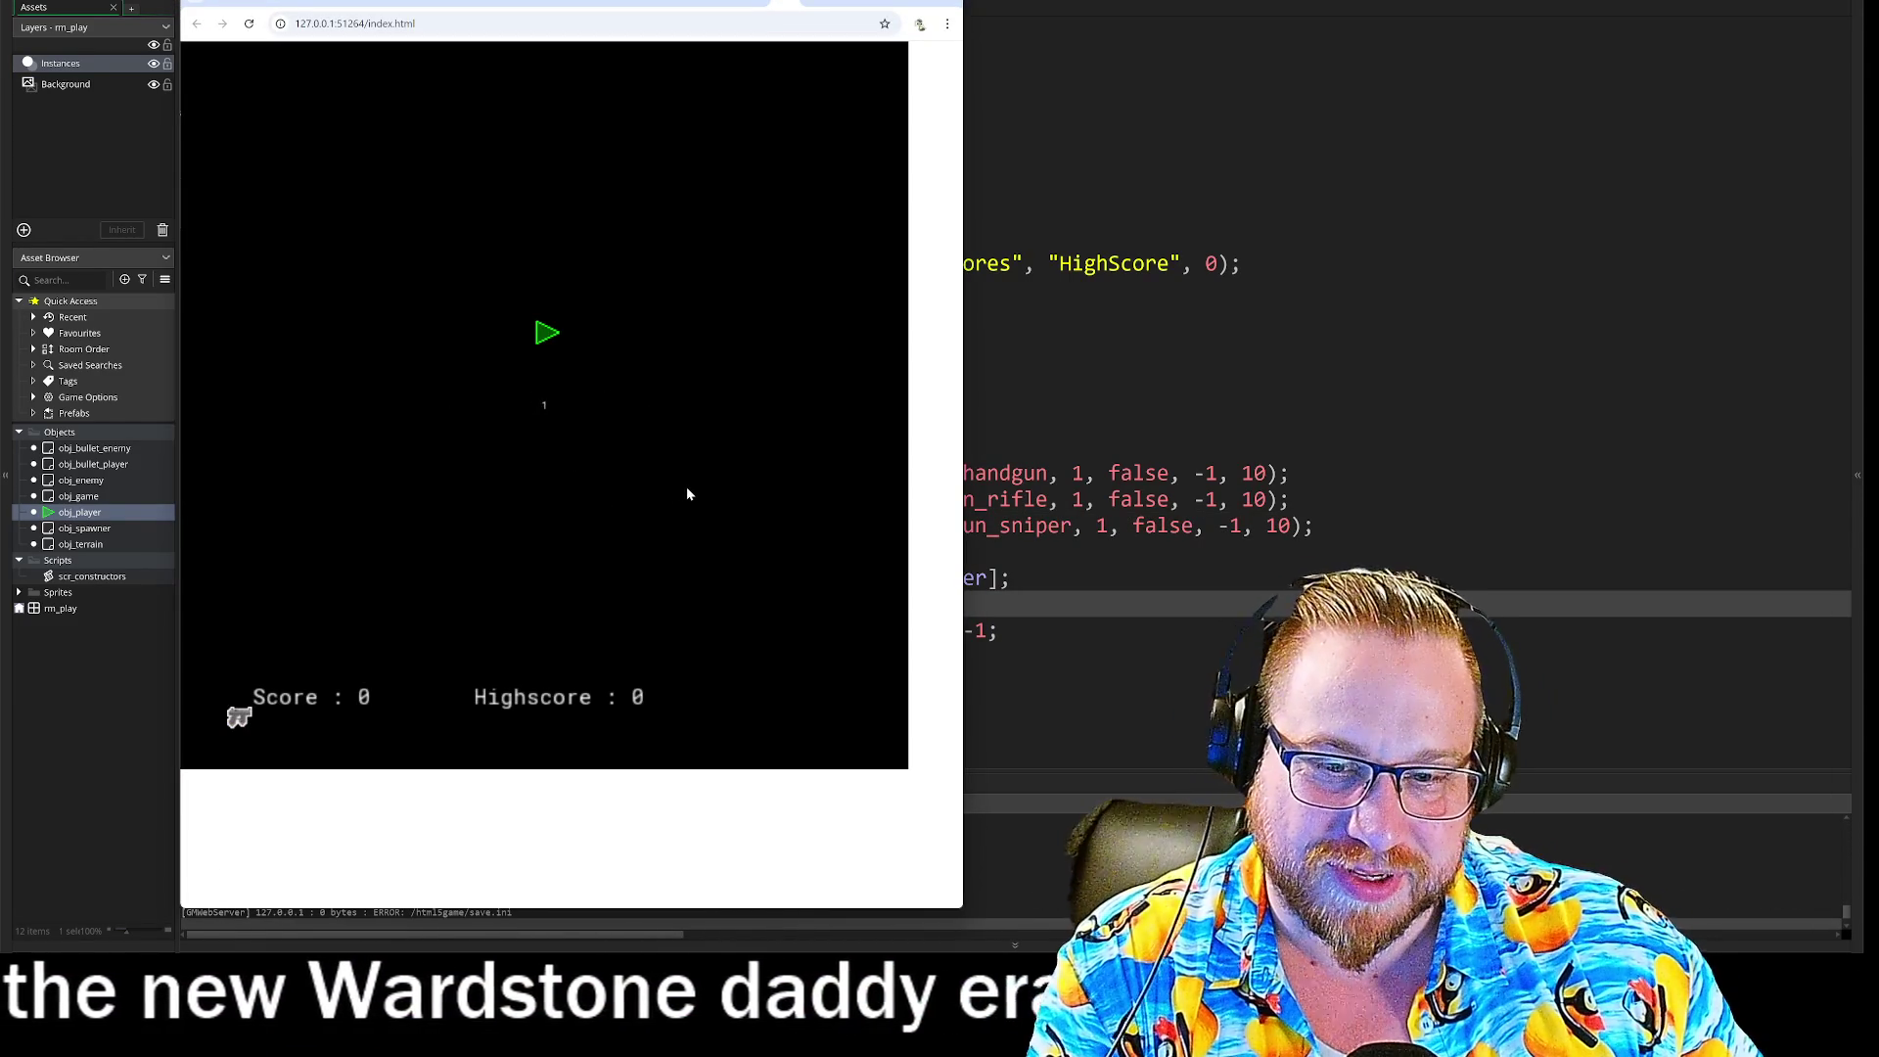
key("s")
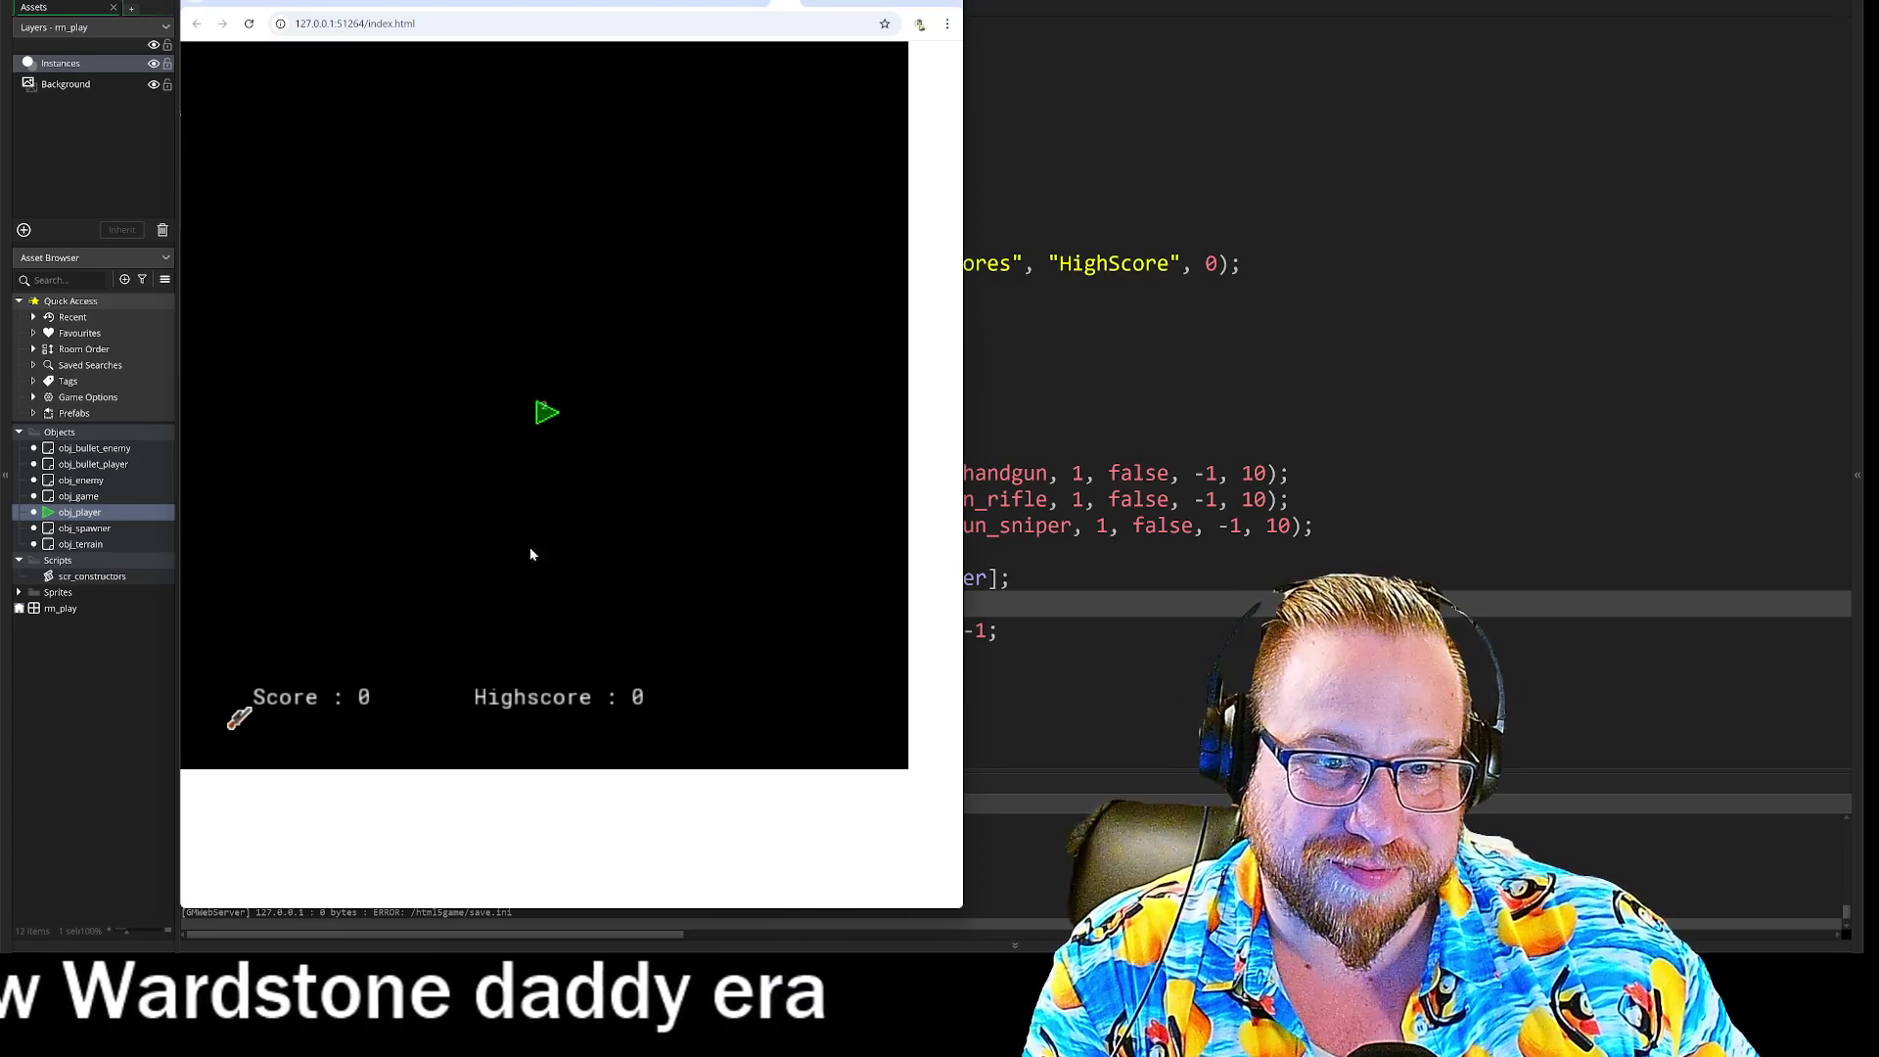
key("a")
scroll(601, 442, "down", 2)
left_click(834, 3)
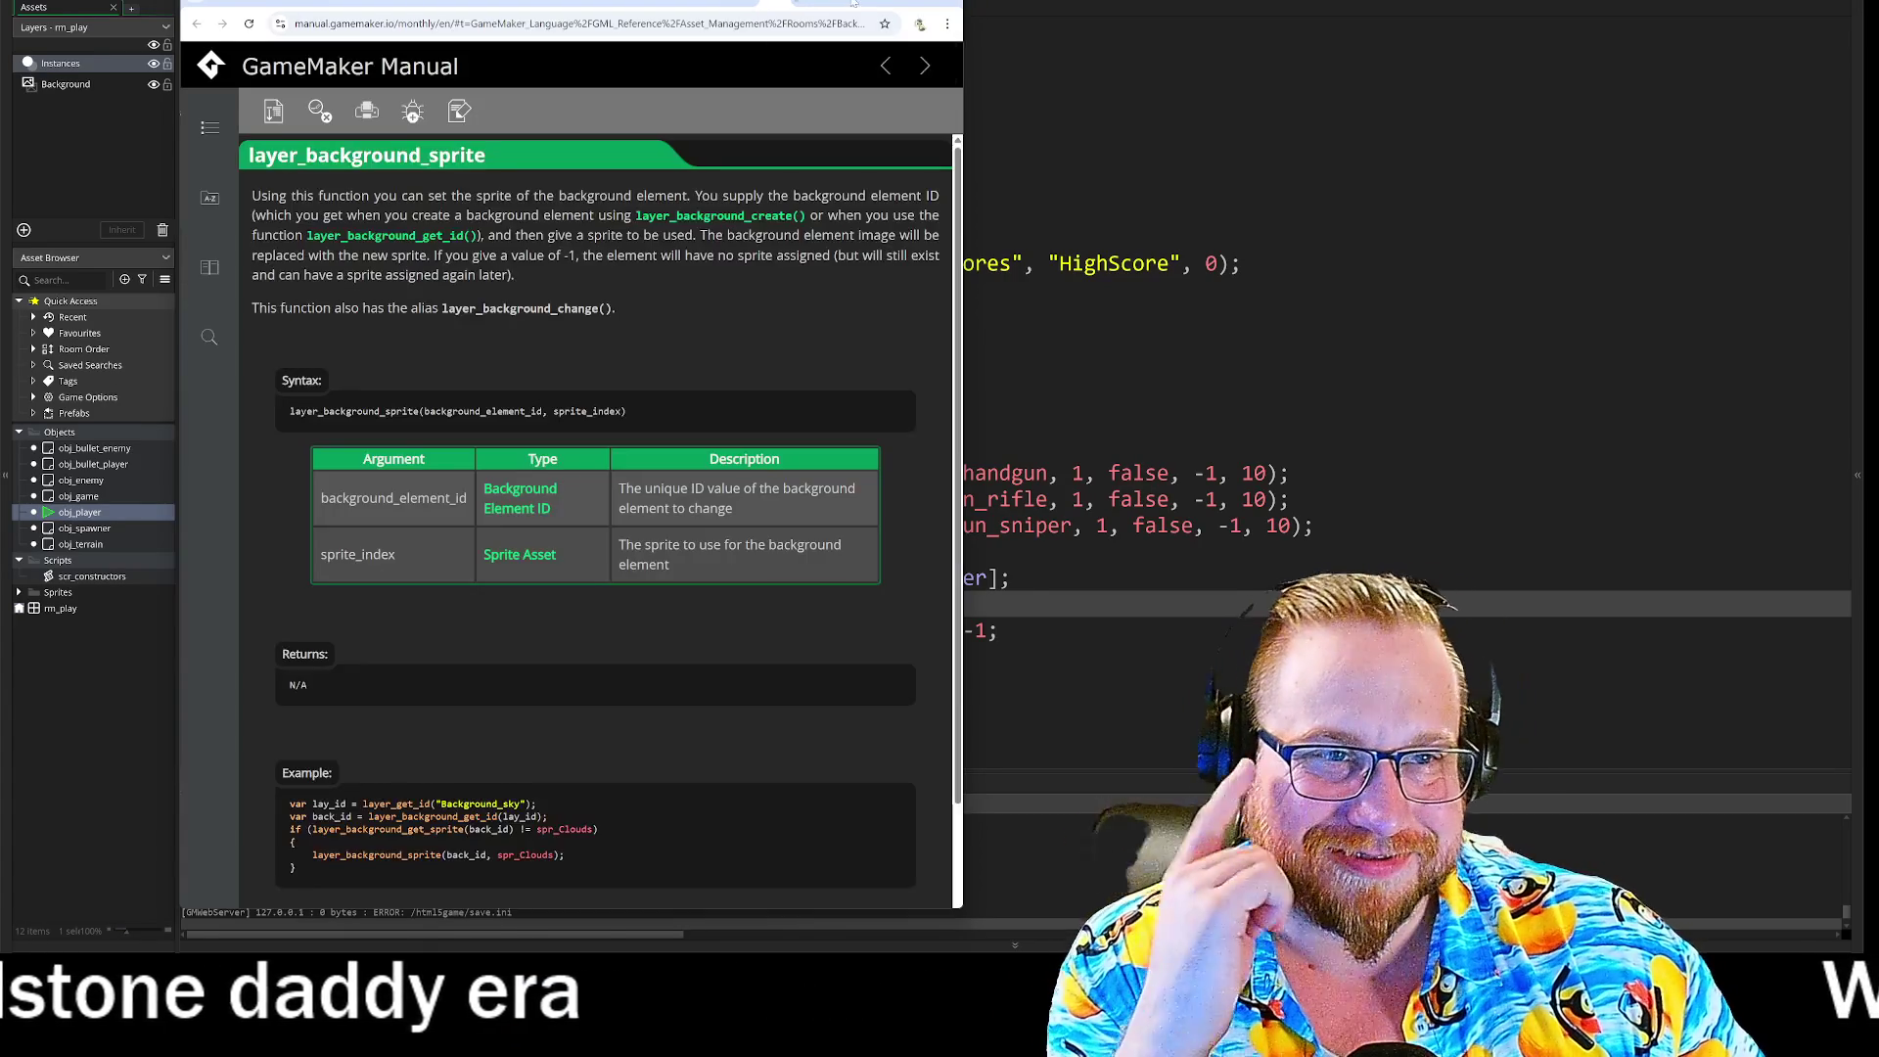
Step: Minimize the GameMaker Manual window to return to the GameMaker editor
left_click(873, 2)
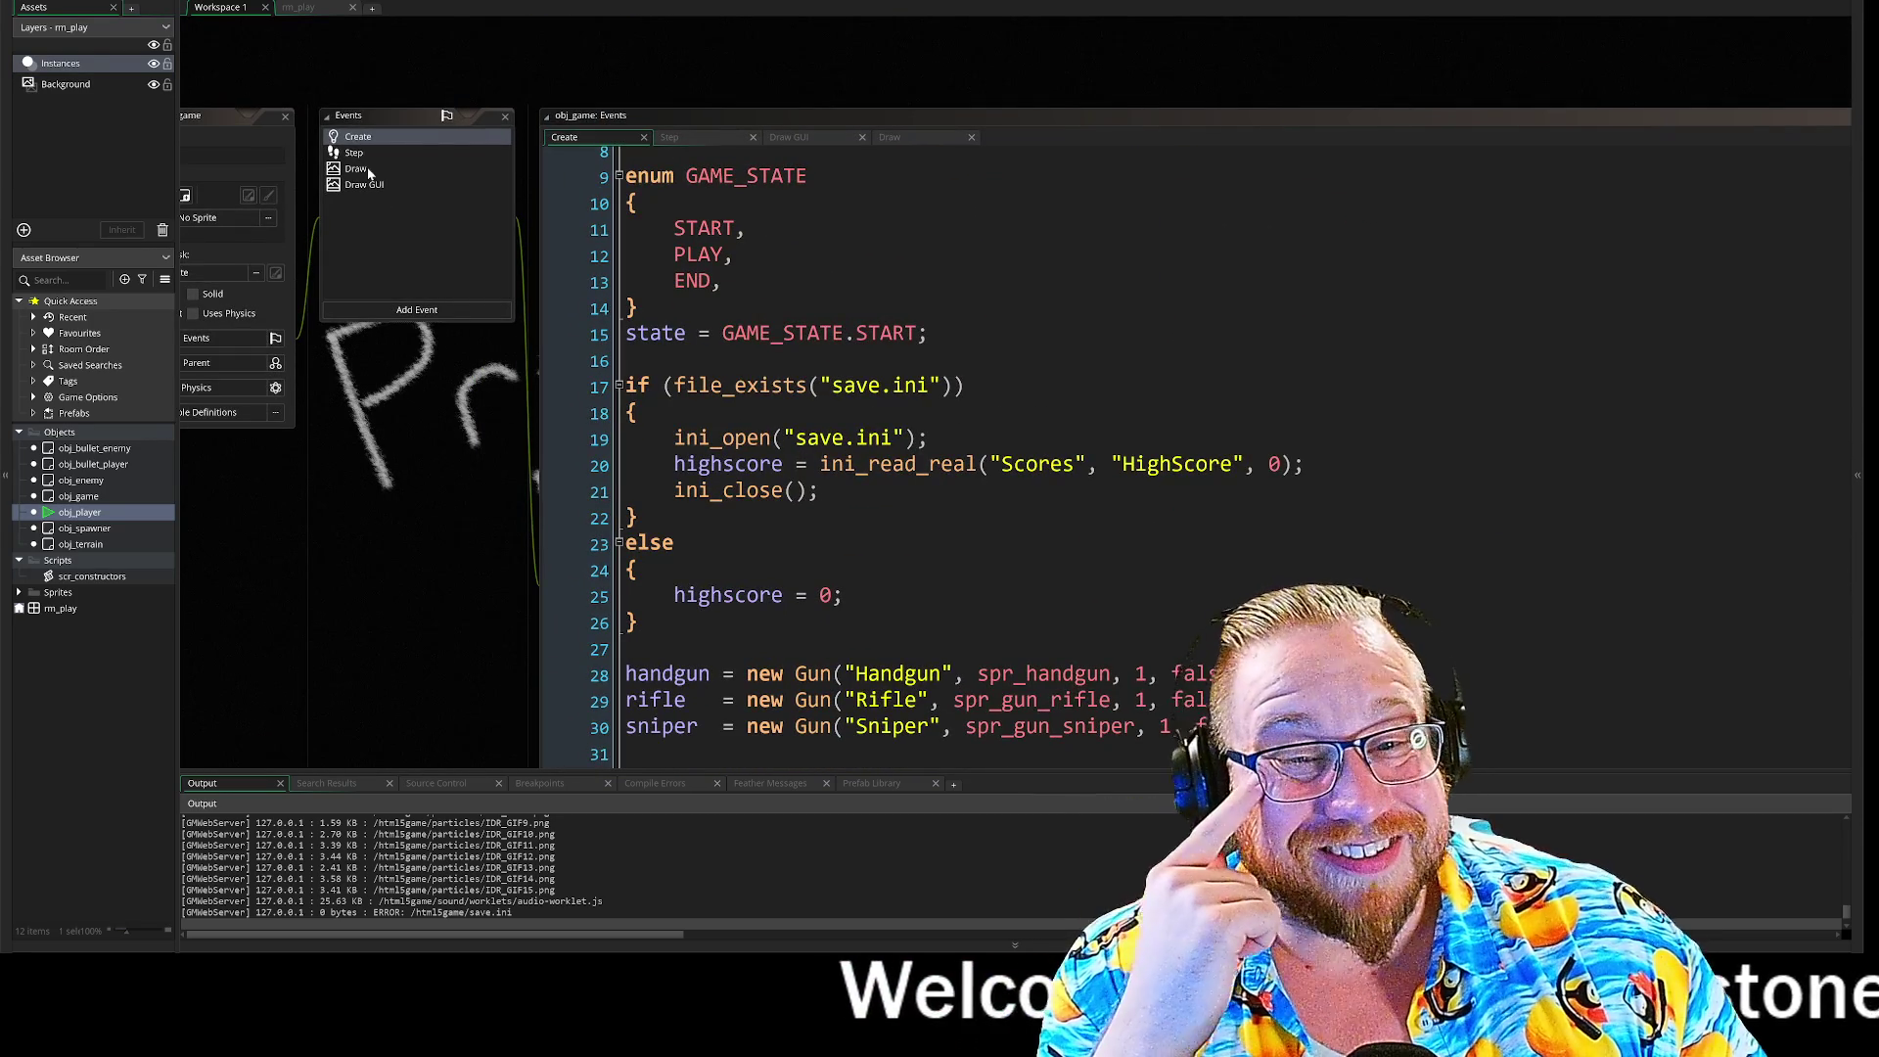
Step: Open obj_player's Step event, review its movement and aiming code on lines 3–15, then bring up the reference project
left_click(355, 153)
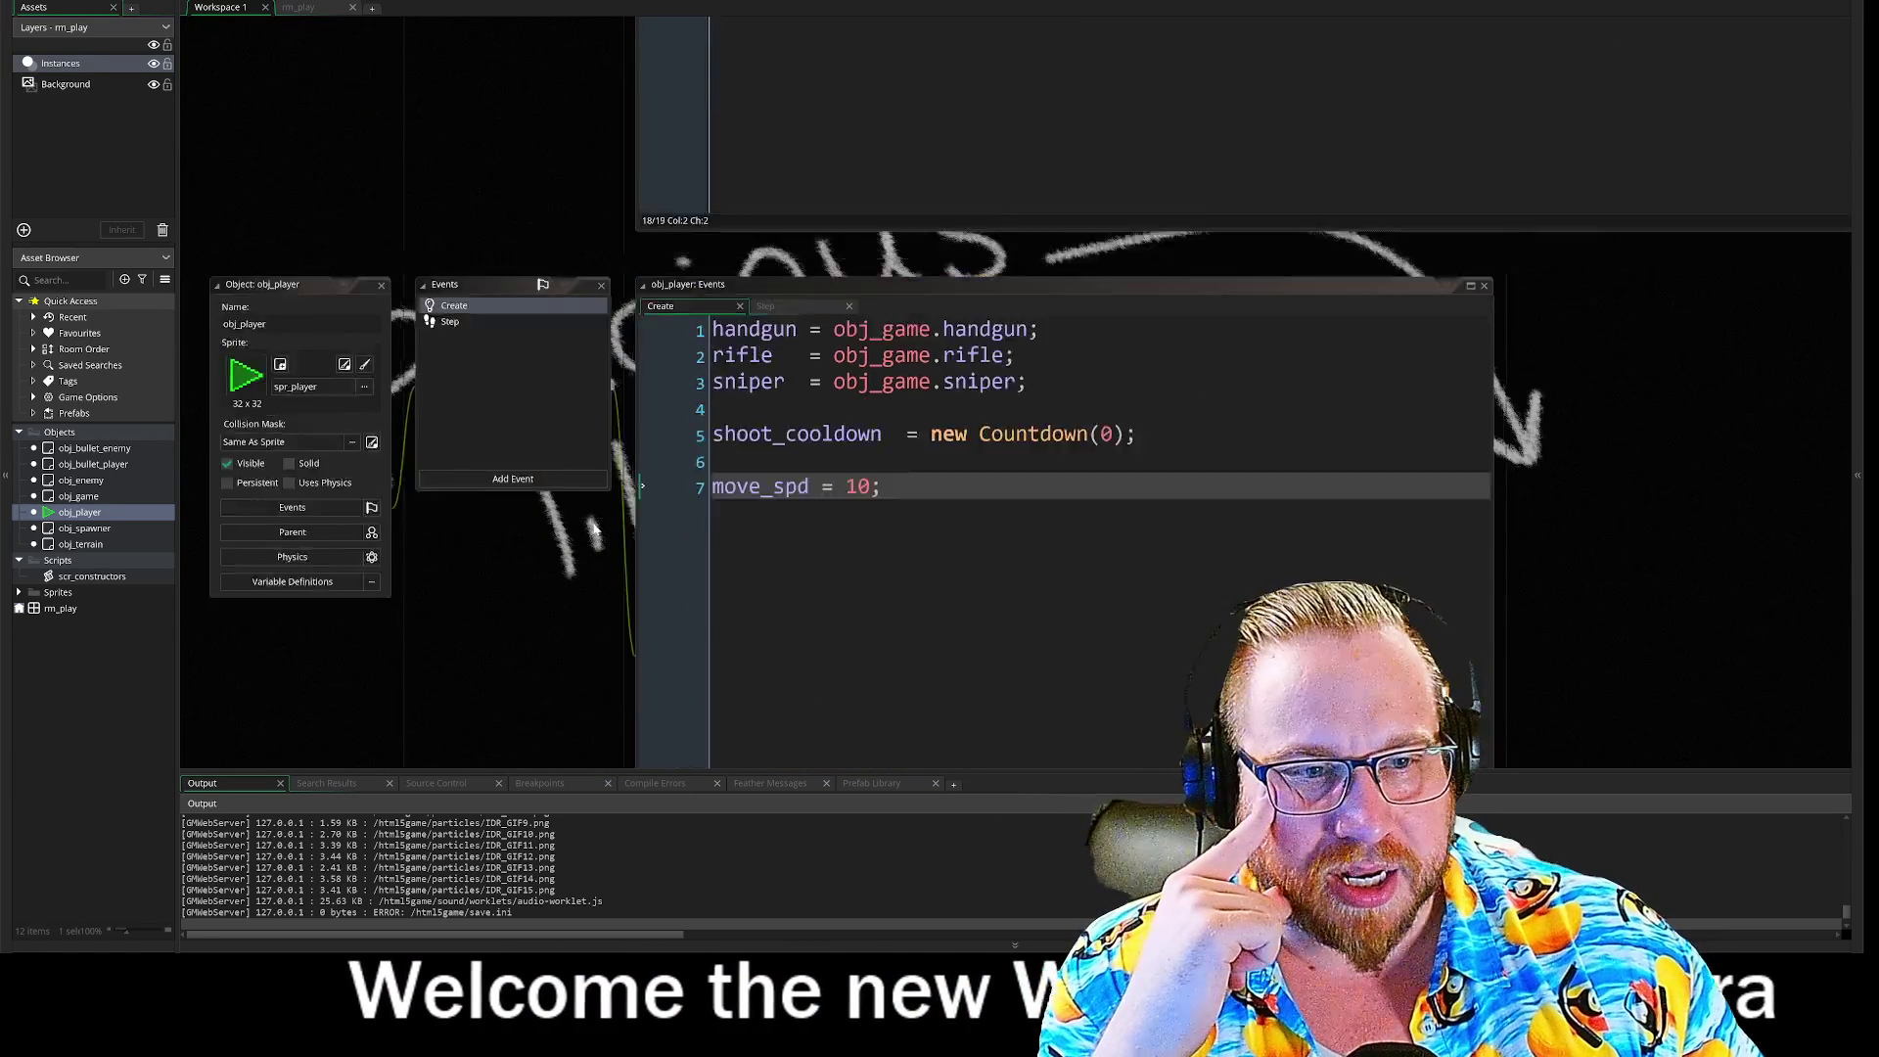
left_click(435, 129)
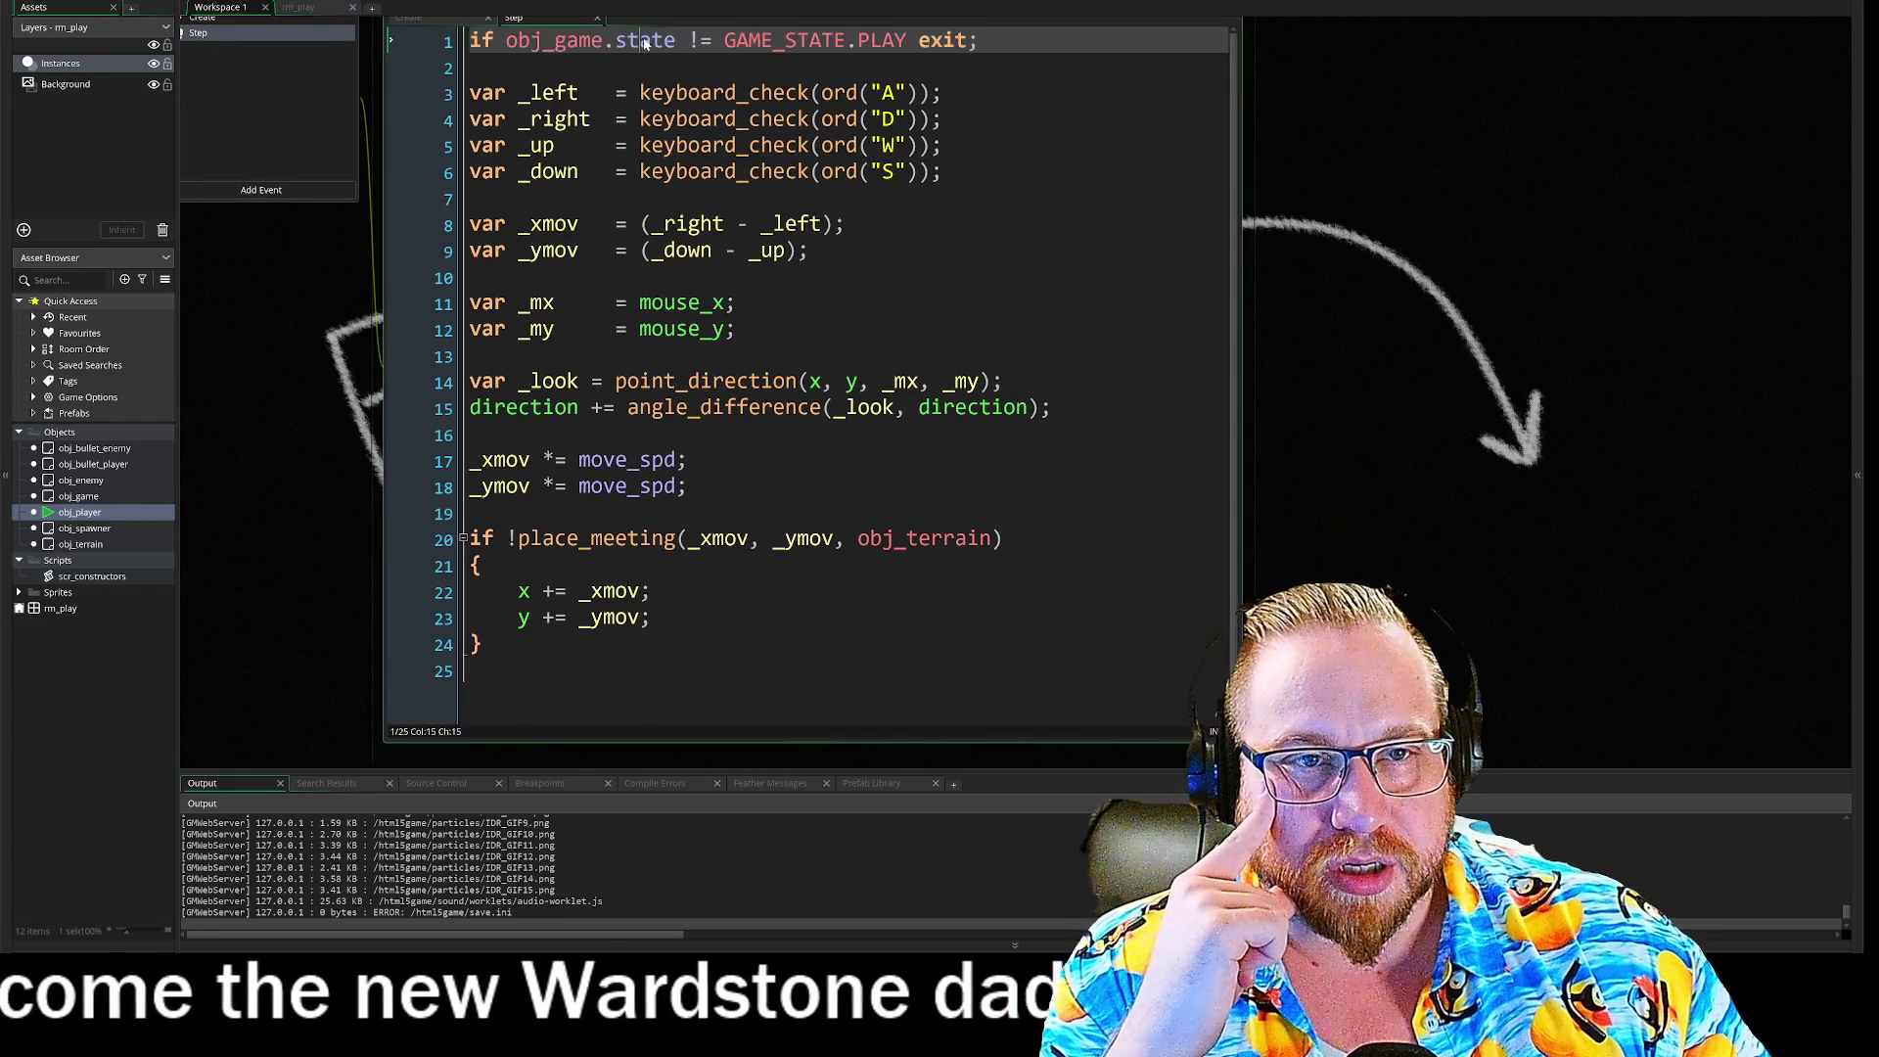
left_click(908, 40)
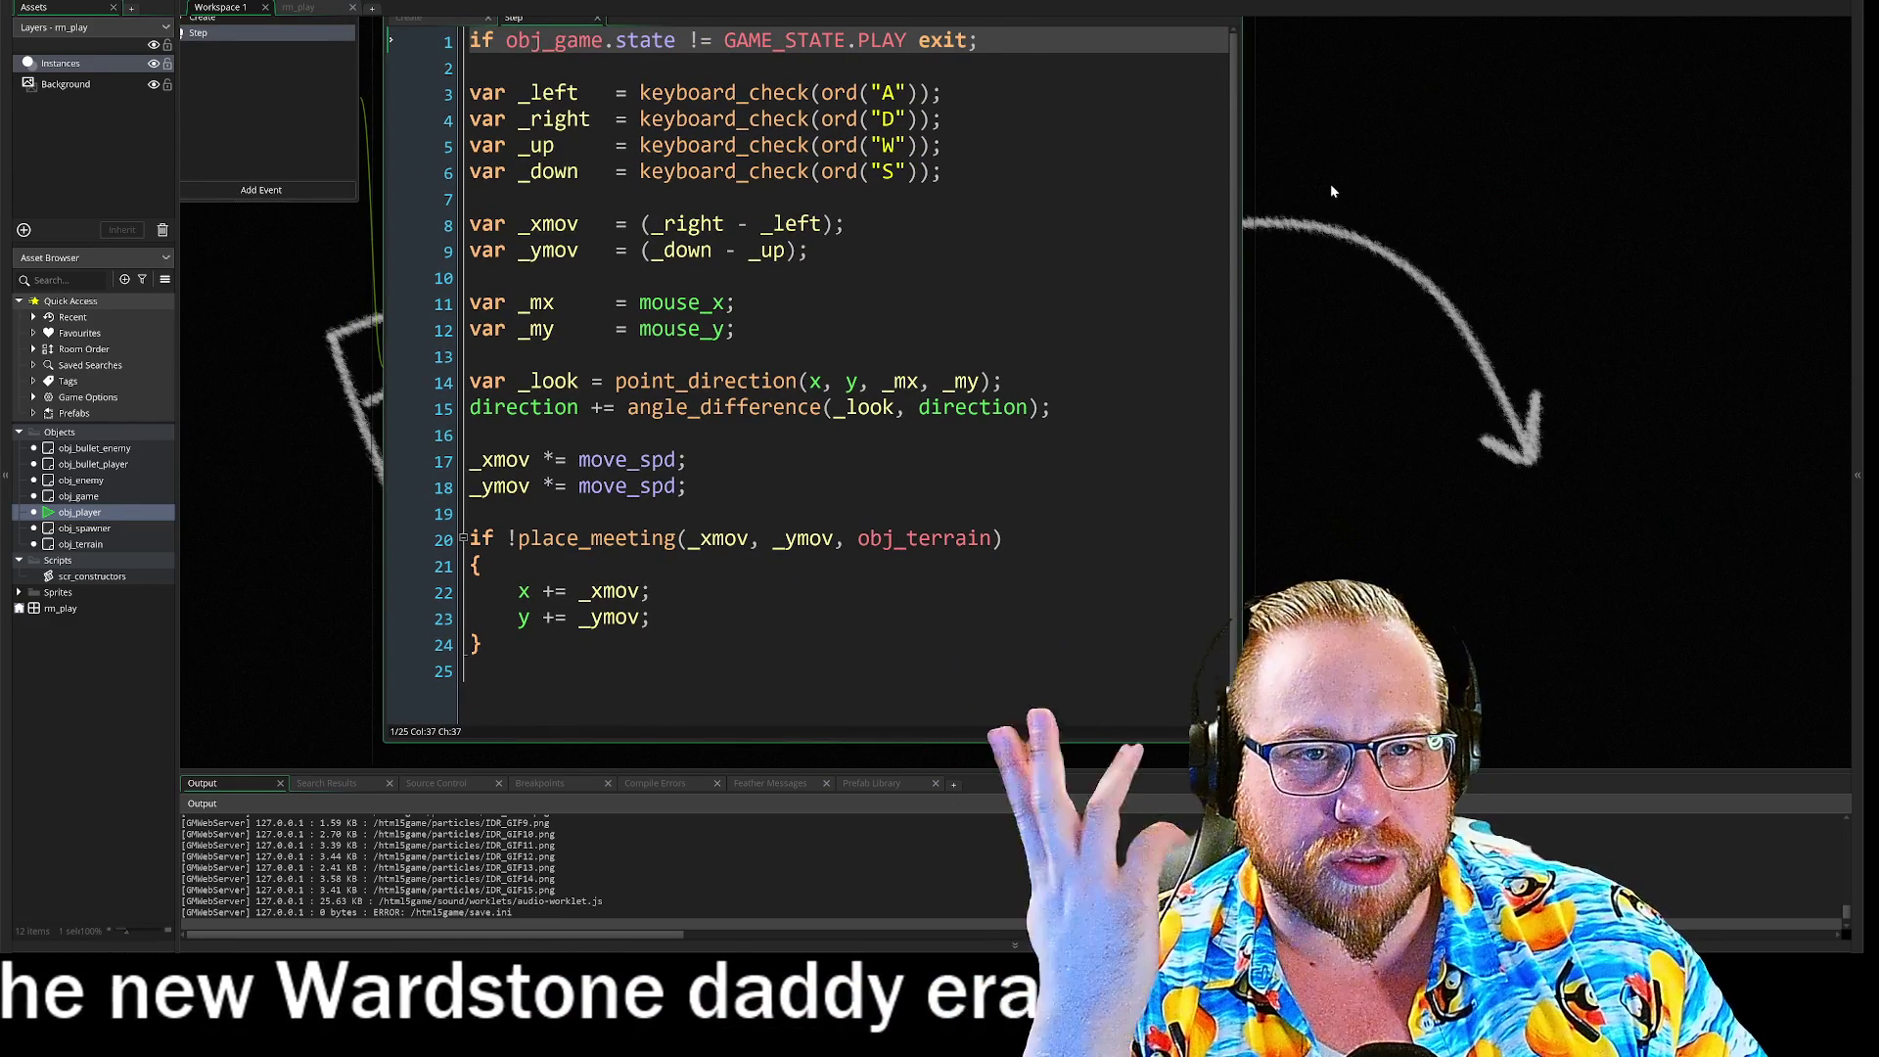
left_click(507, 93)
left_click_drag(507, 93, 1054, 411)
left_click(1054, 411)
mouse_move(473, 384)
left_mouse_down()
mouse_move(905, 385)
mouse_move(1054, 411)
left_mouse_up()
left_click(1054, 411)
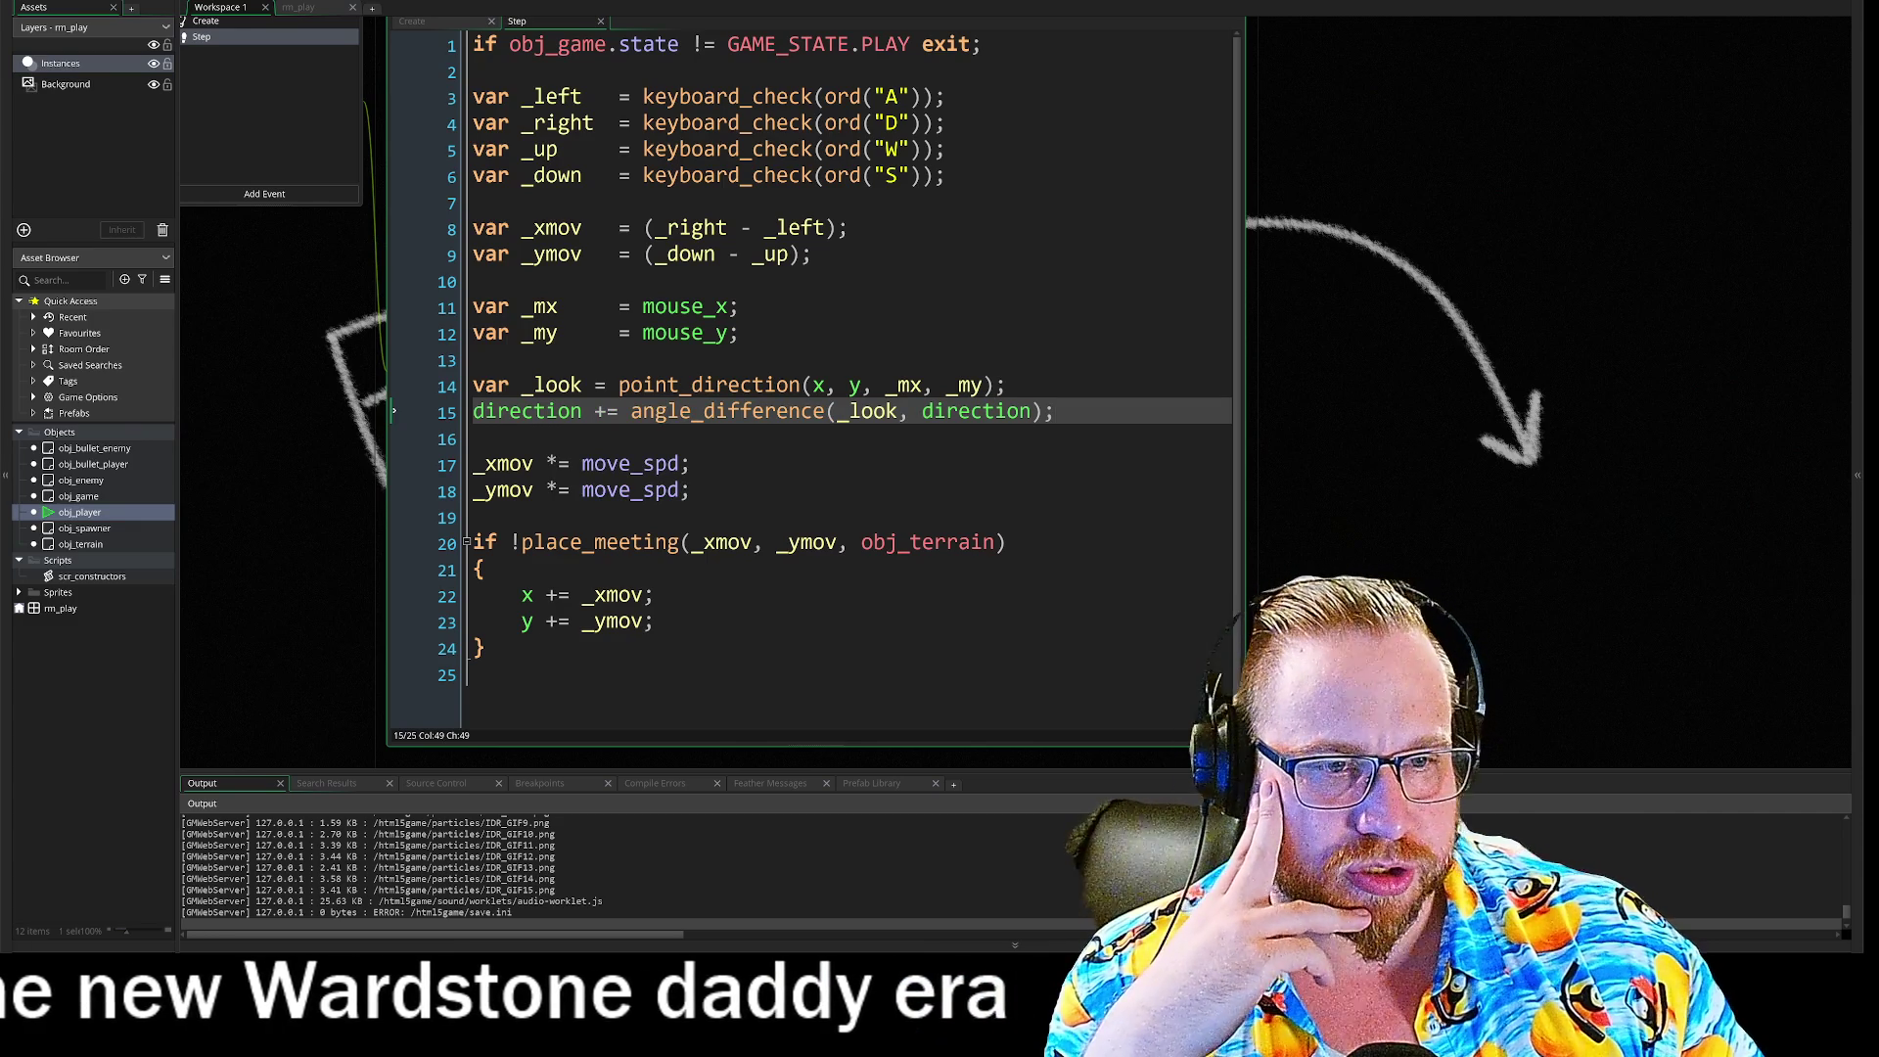
mouse_move(1057, 944)
left_click(1057, 885)
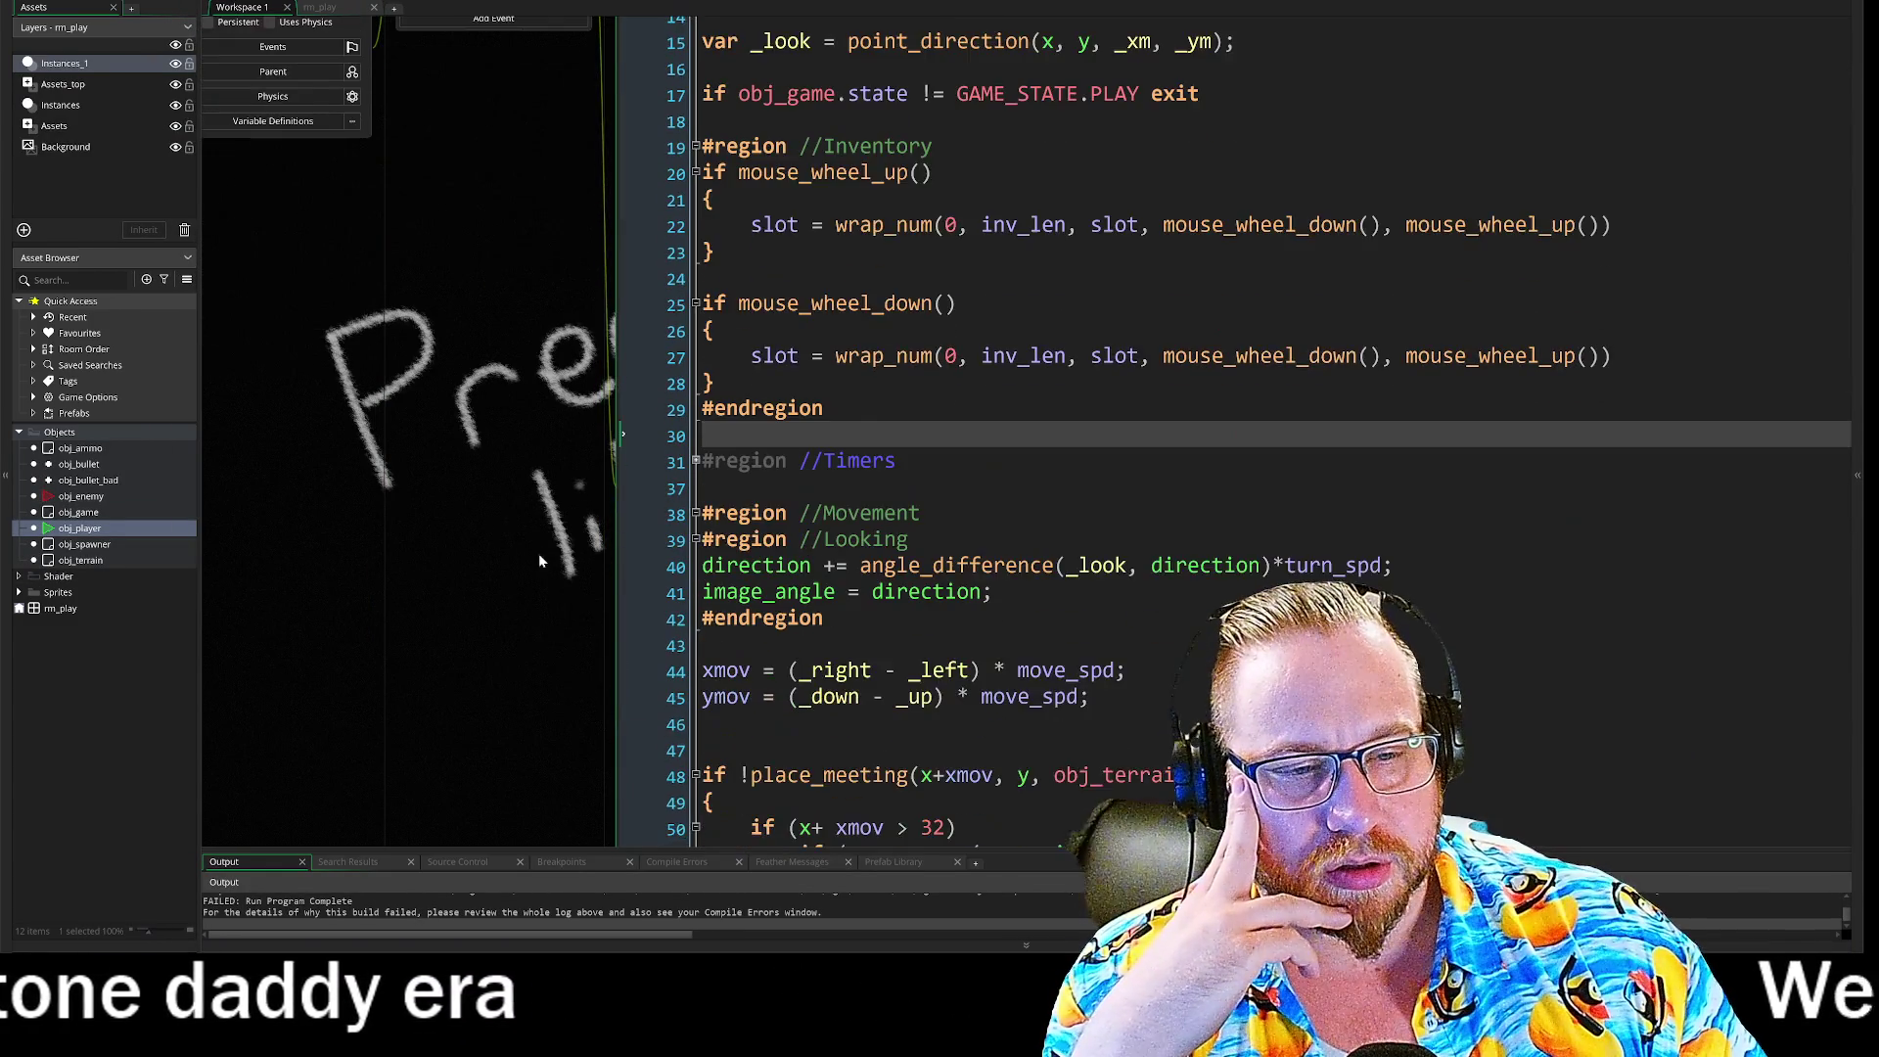
Step: Copy the image_angle = direction line from the reference project's code
left_click_drag(572, 438, 788, 437)
left_click_drag(496, 464, 666, 464)
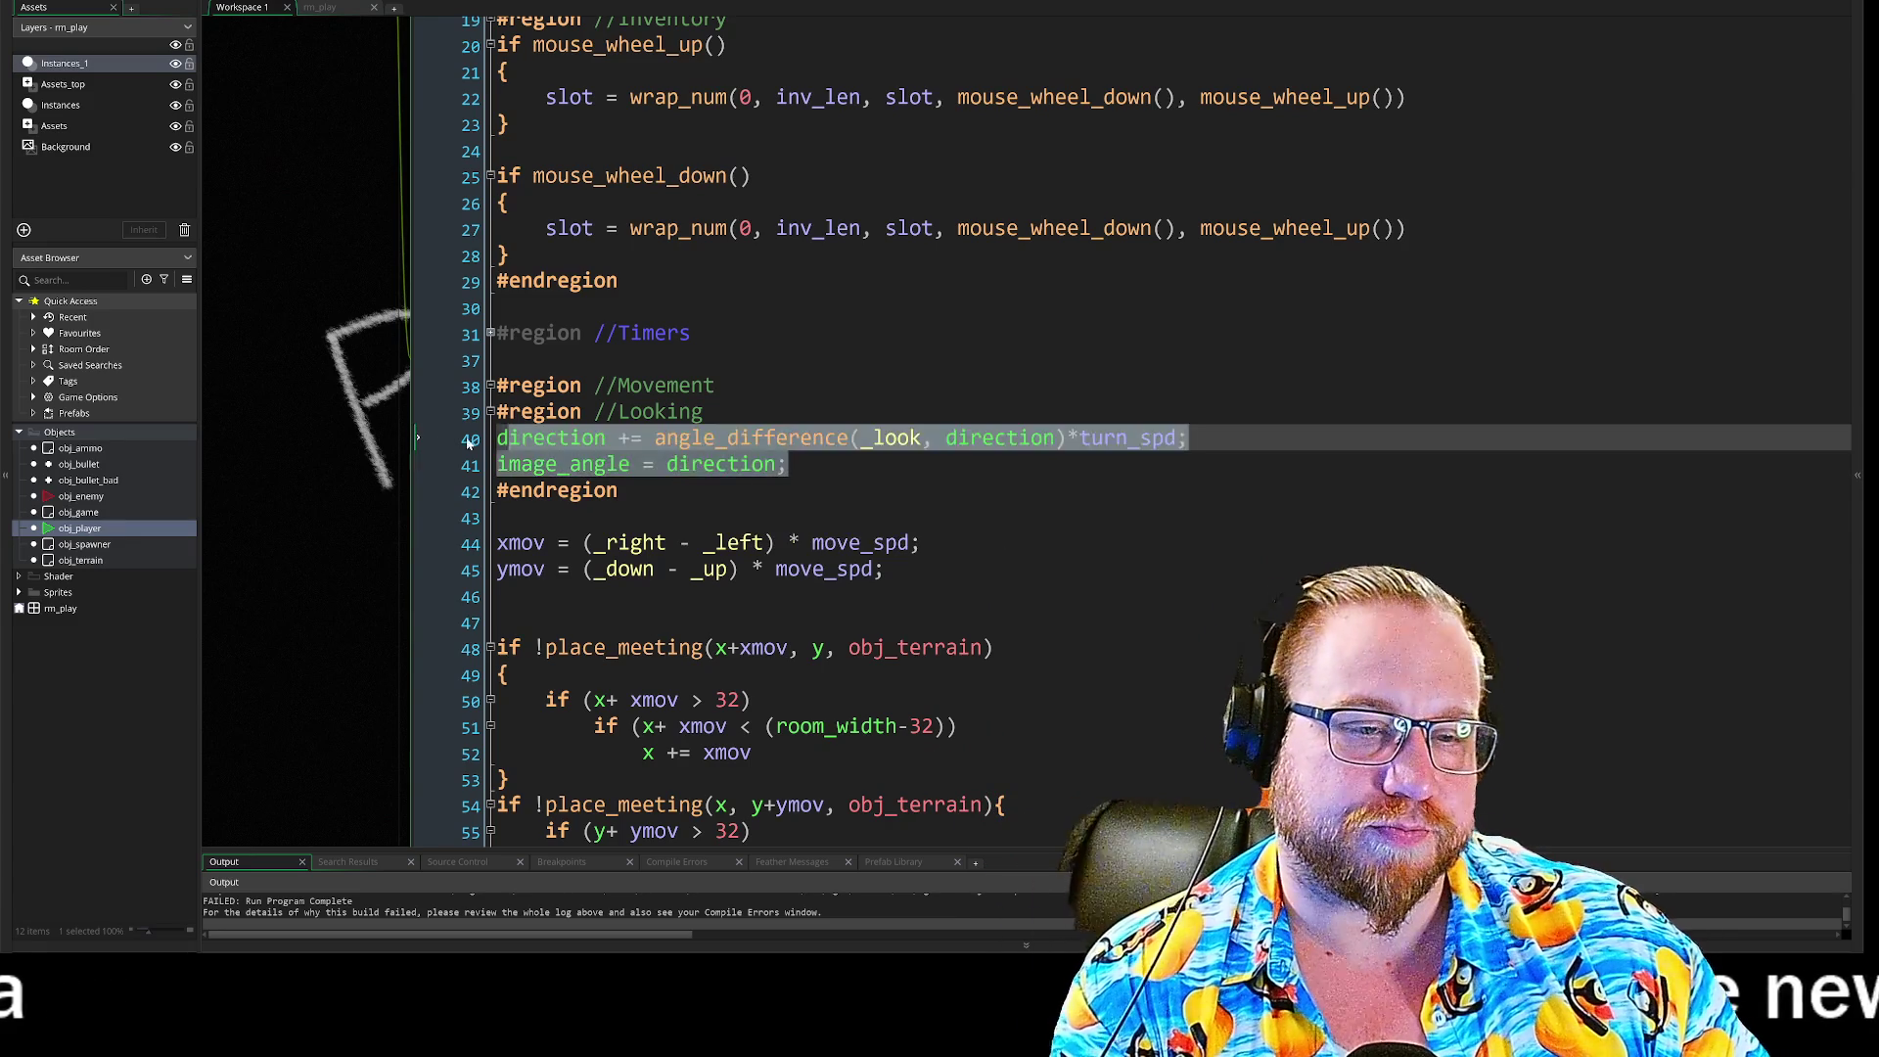
right_click(568, 464)
left_click(599, 482)
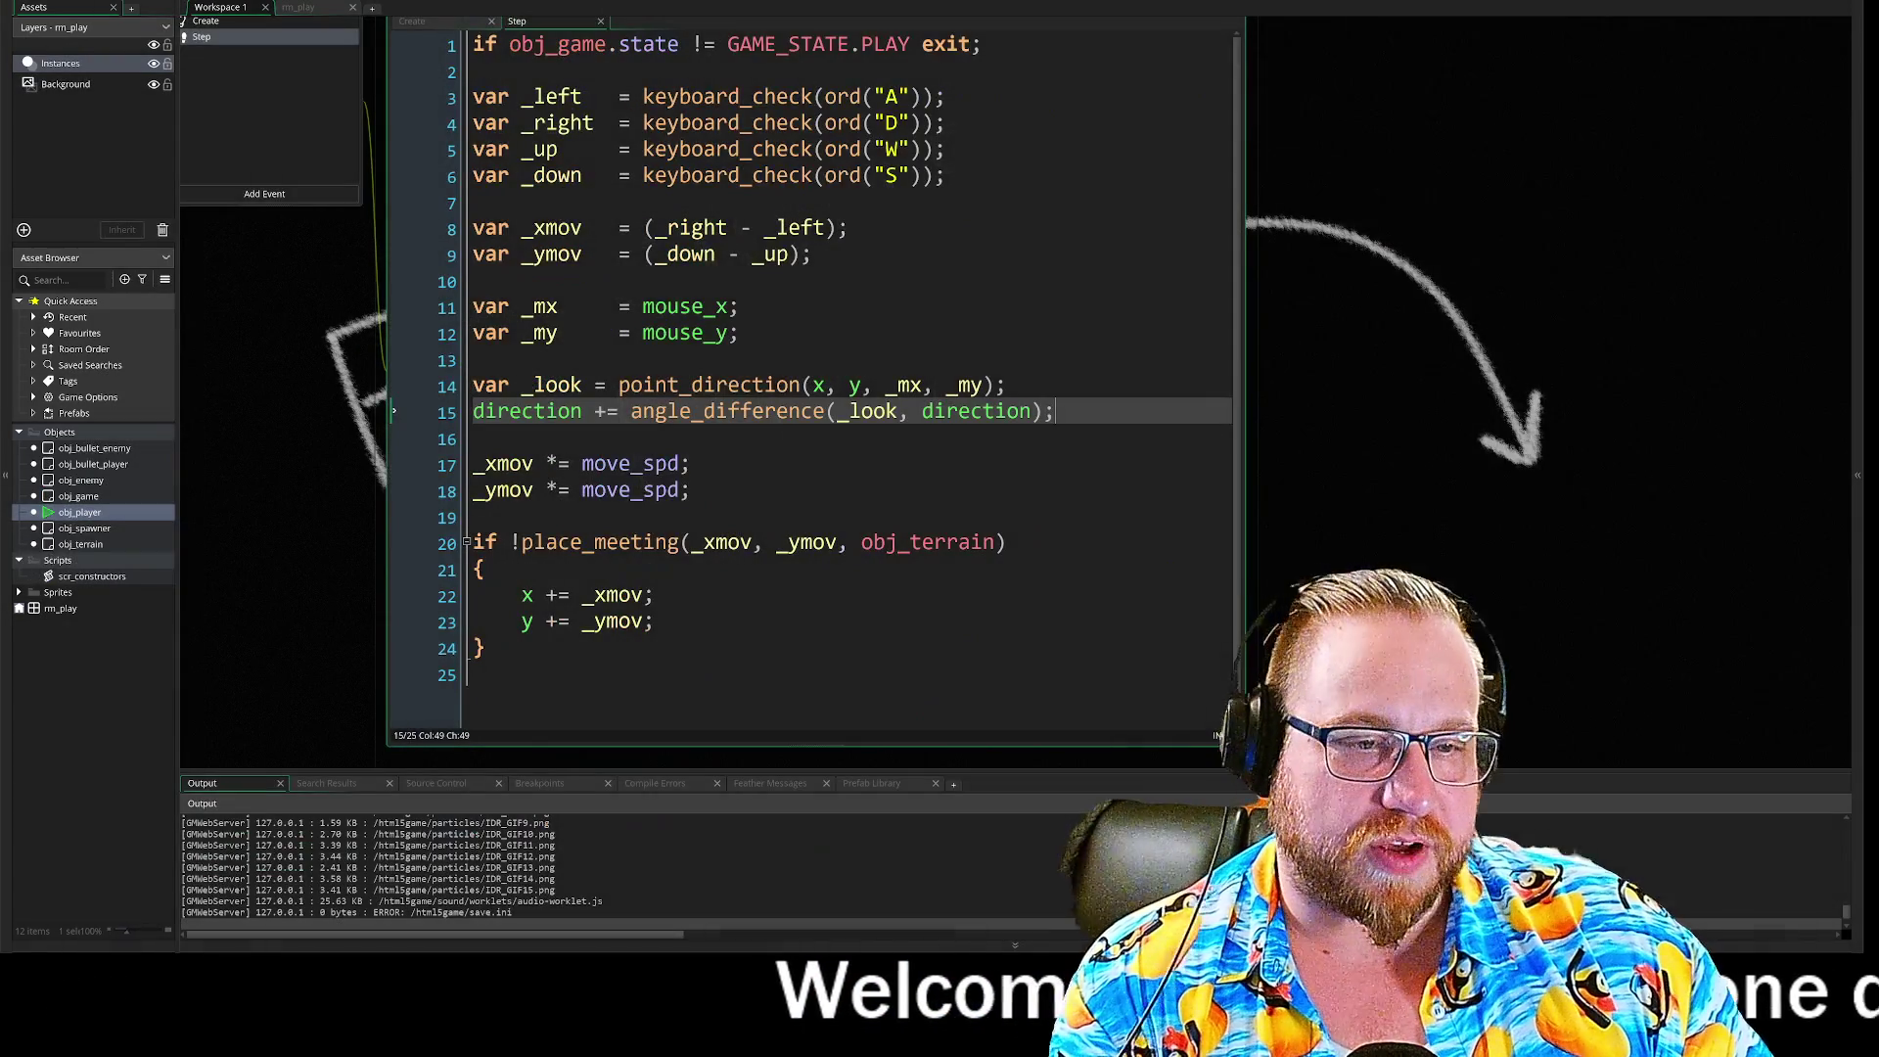
Step: Add image_angle = direction; after the turning line in obj_player Step and relaunch with F5
key("Return")
type("image_angle = direction;")
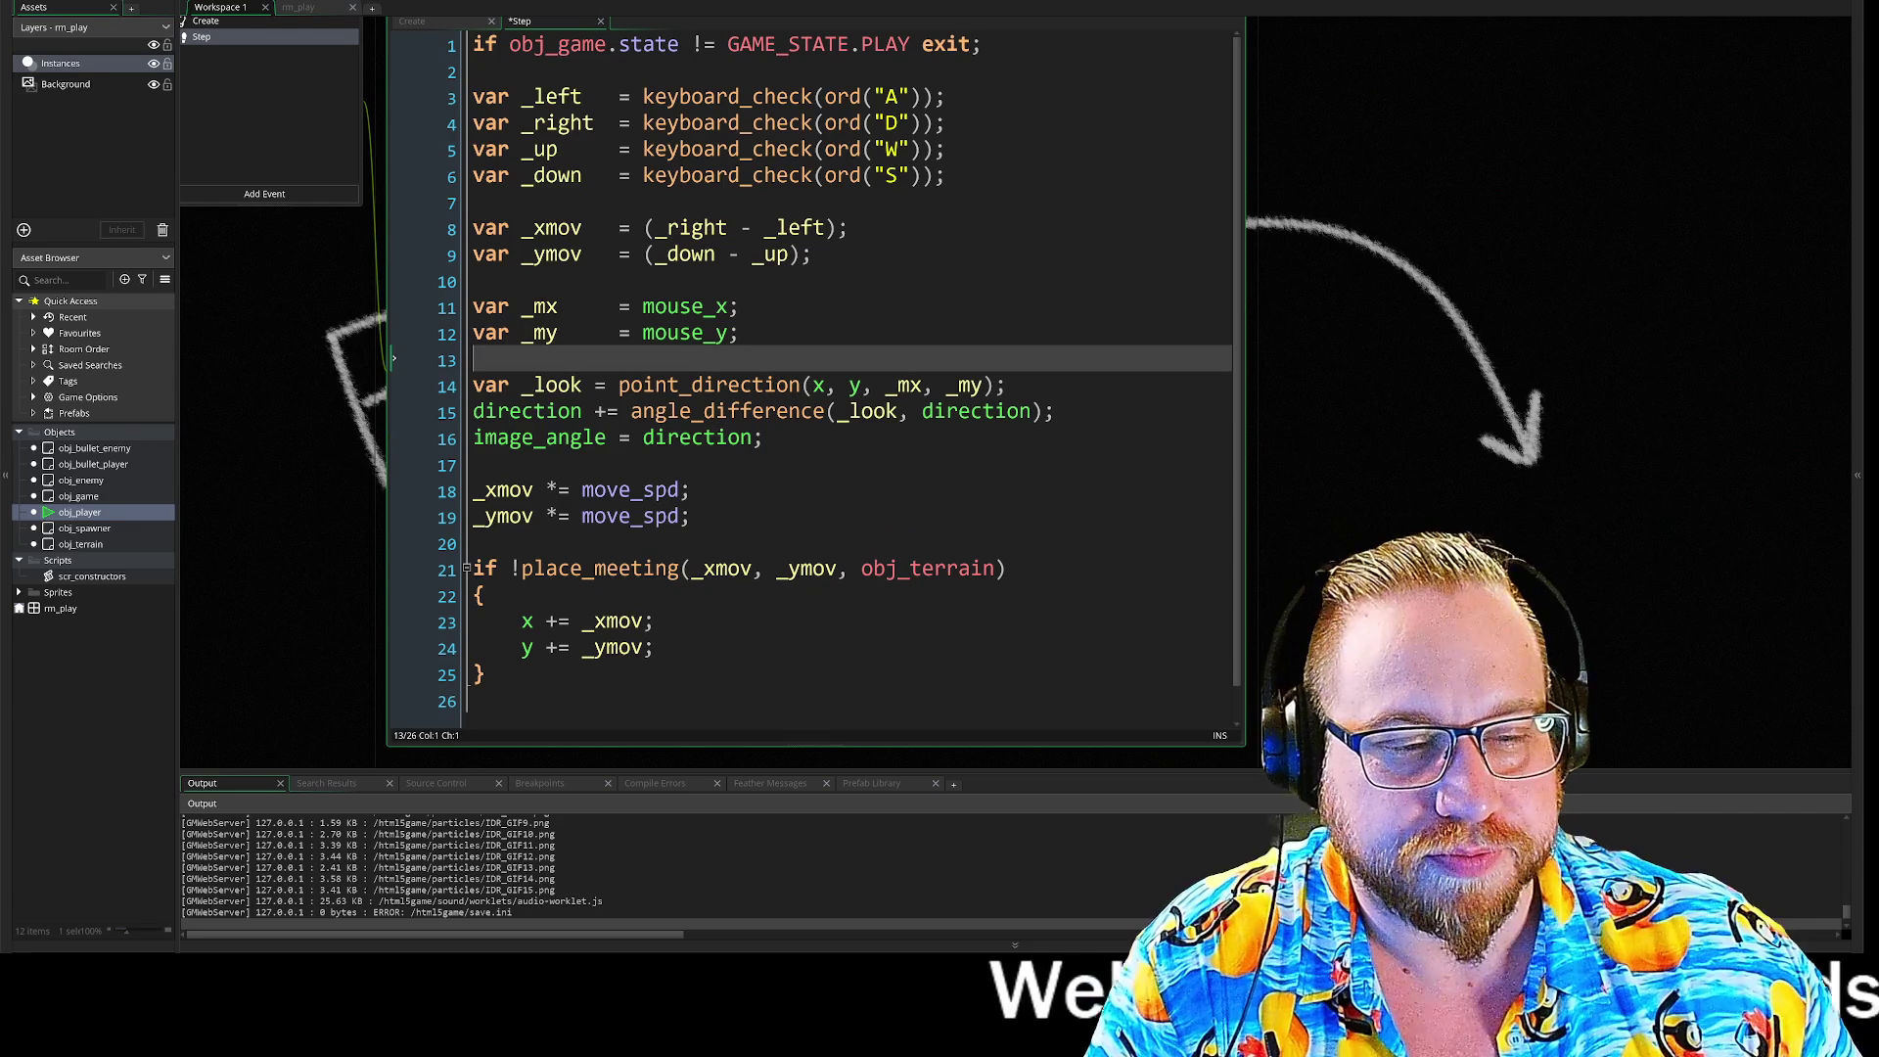
left_click(475, 543)
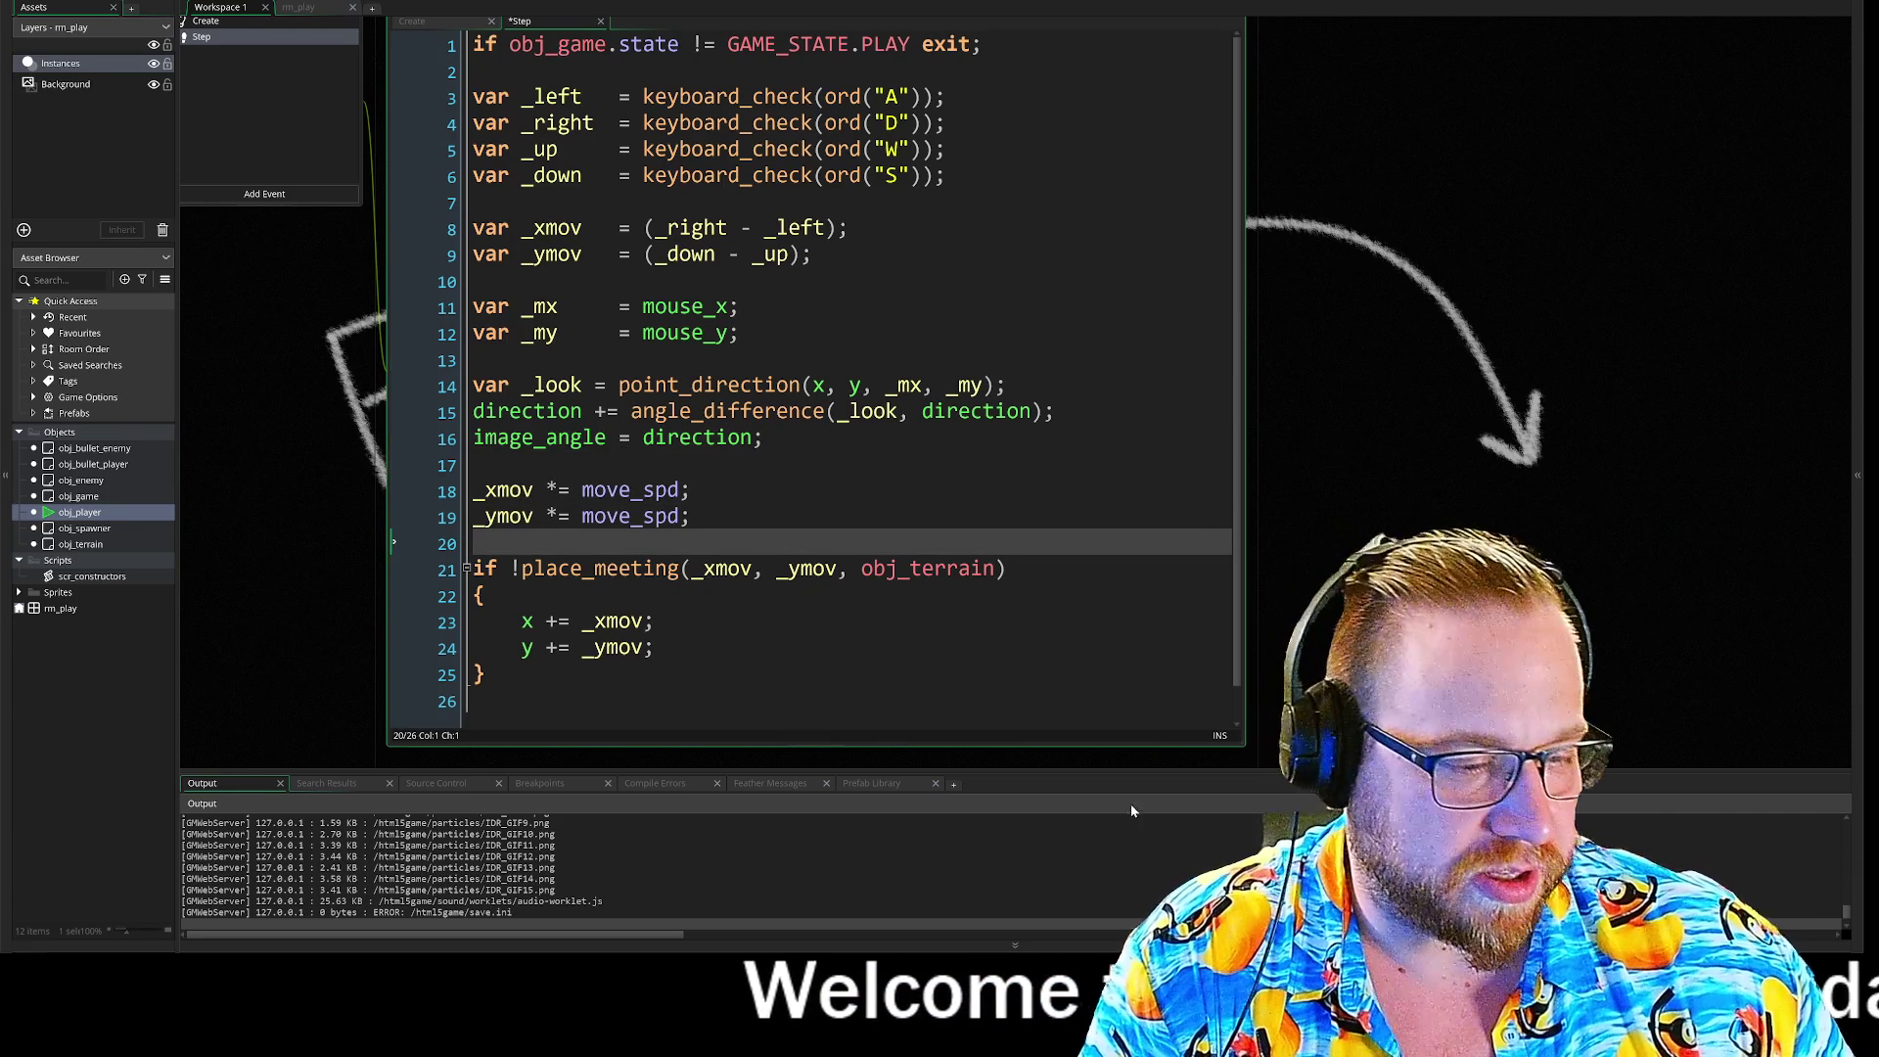
key("F5")
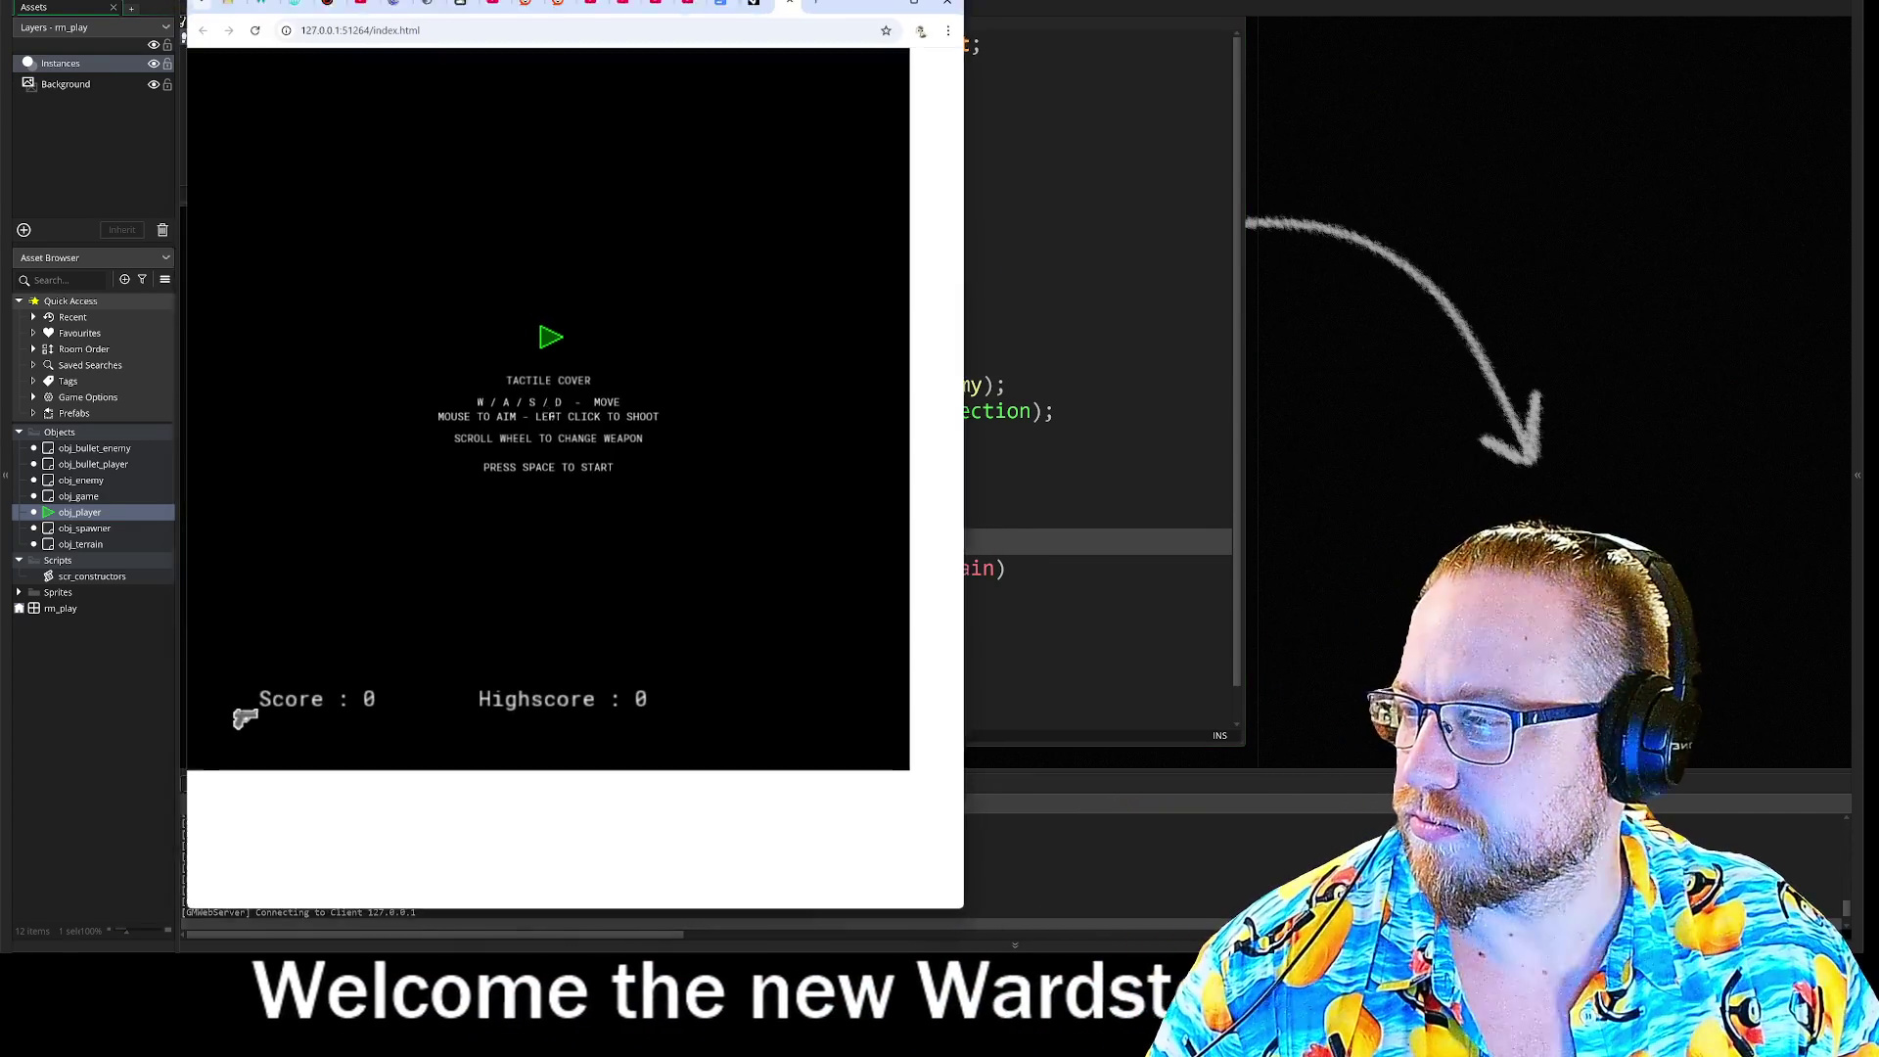
Step: Play the test build, moving the ship with WASD to confirm it rotates to face its direction
key("space")
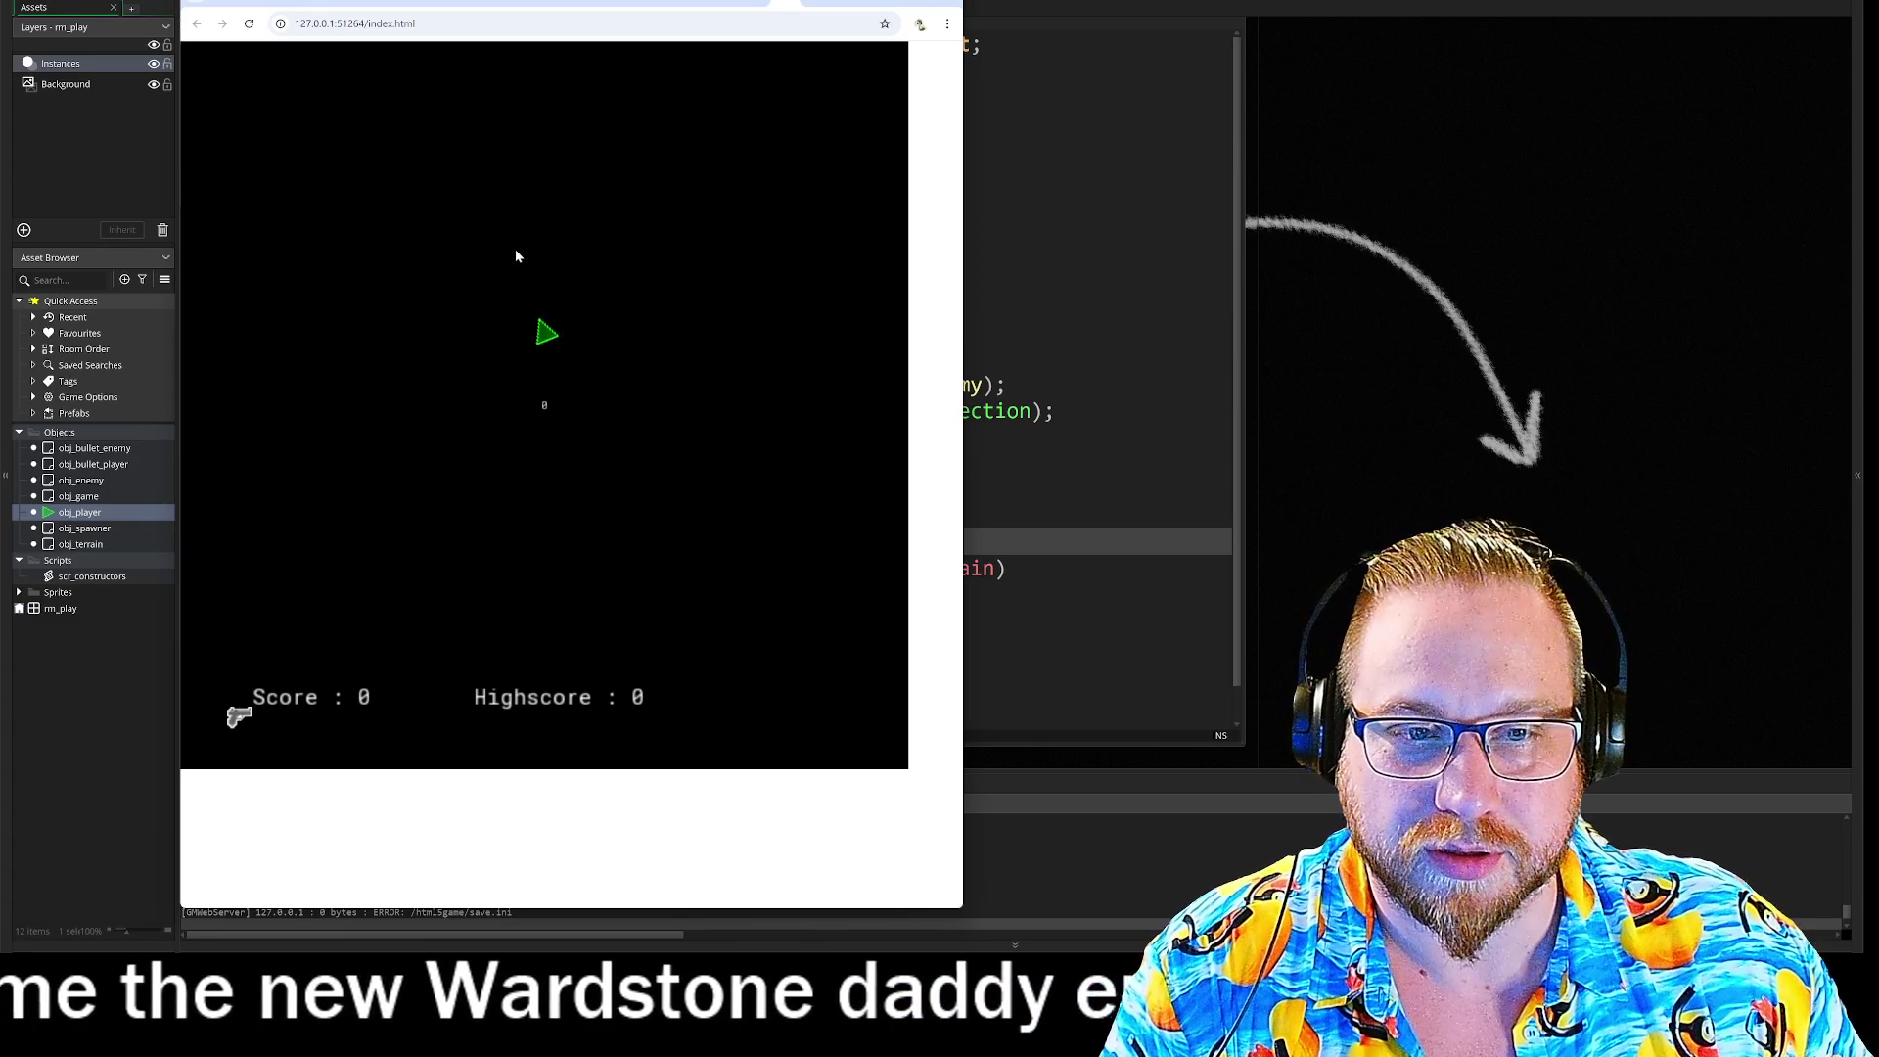
key("w")
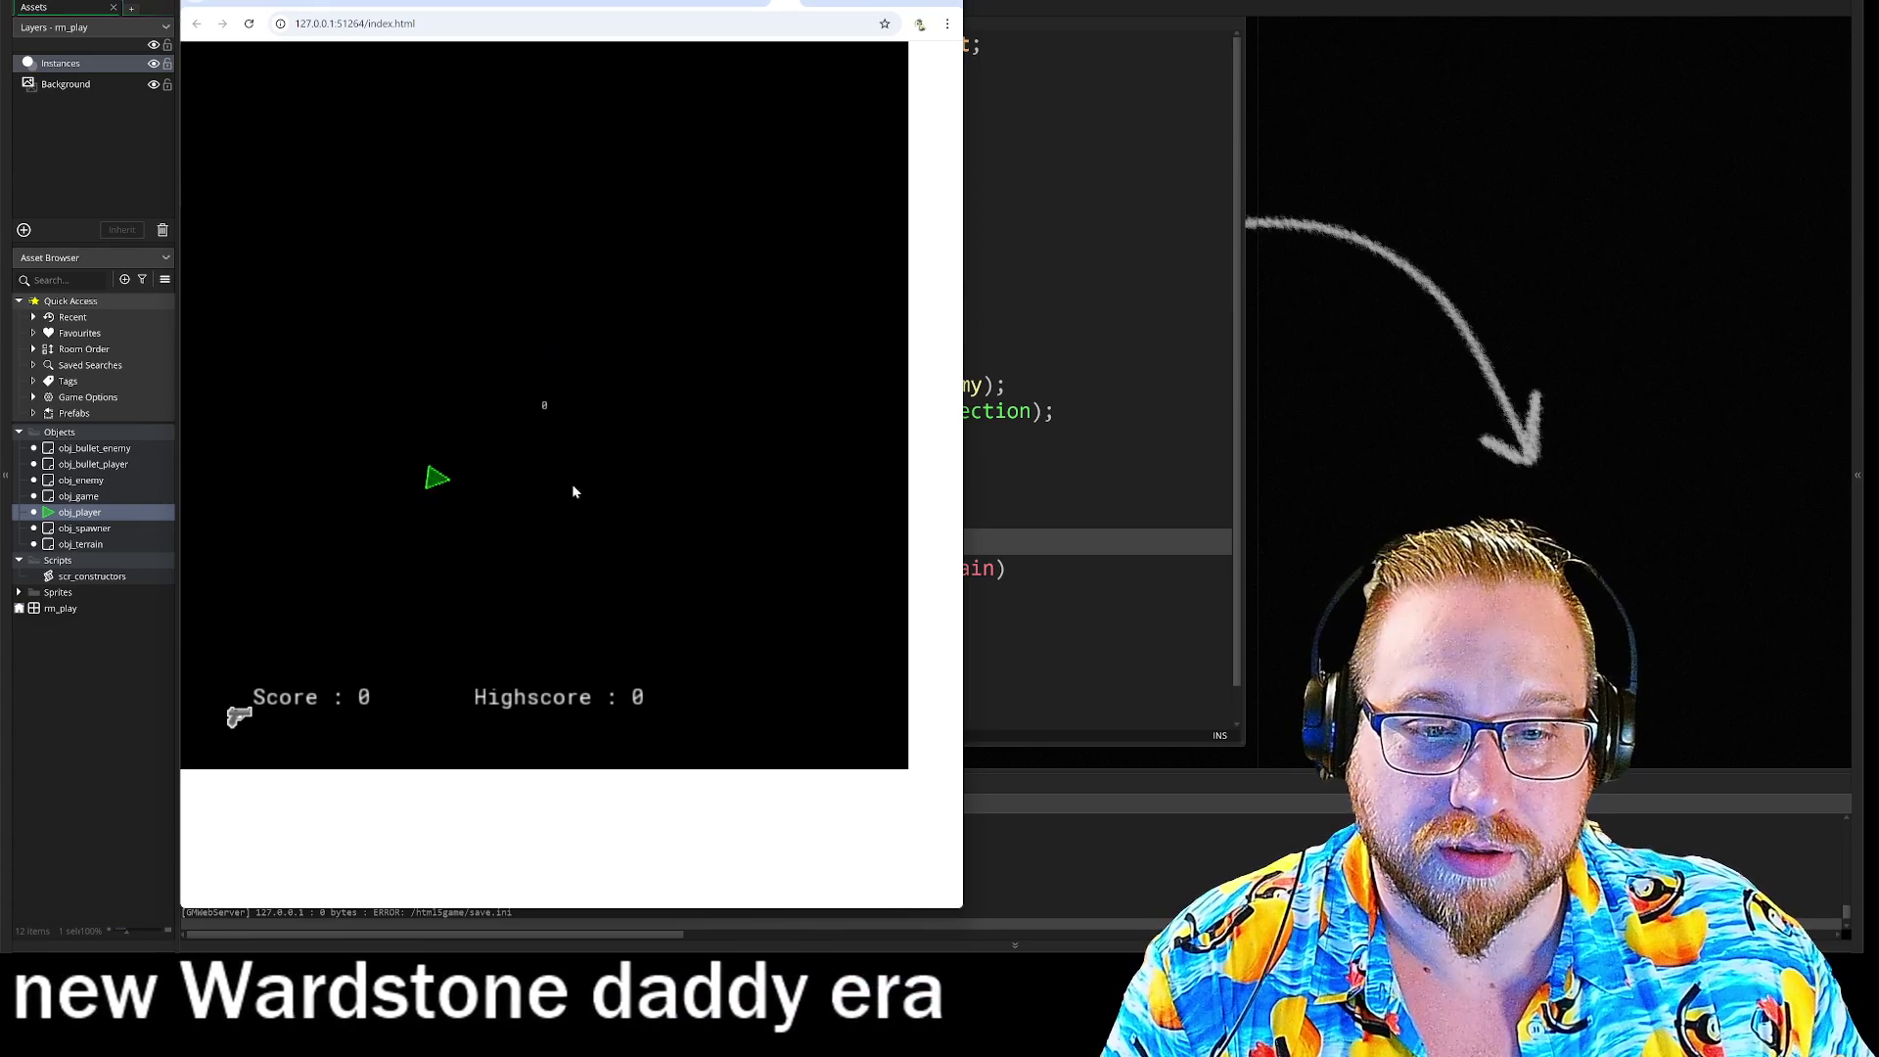
key("d")
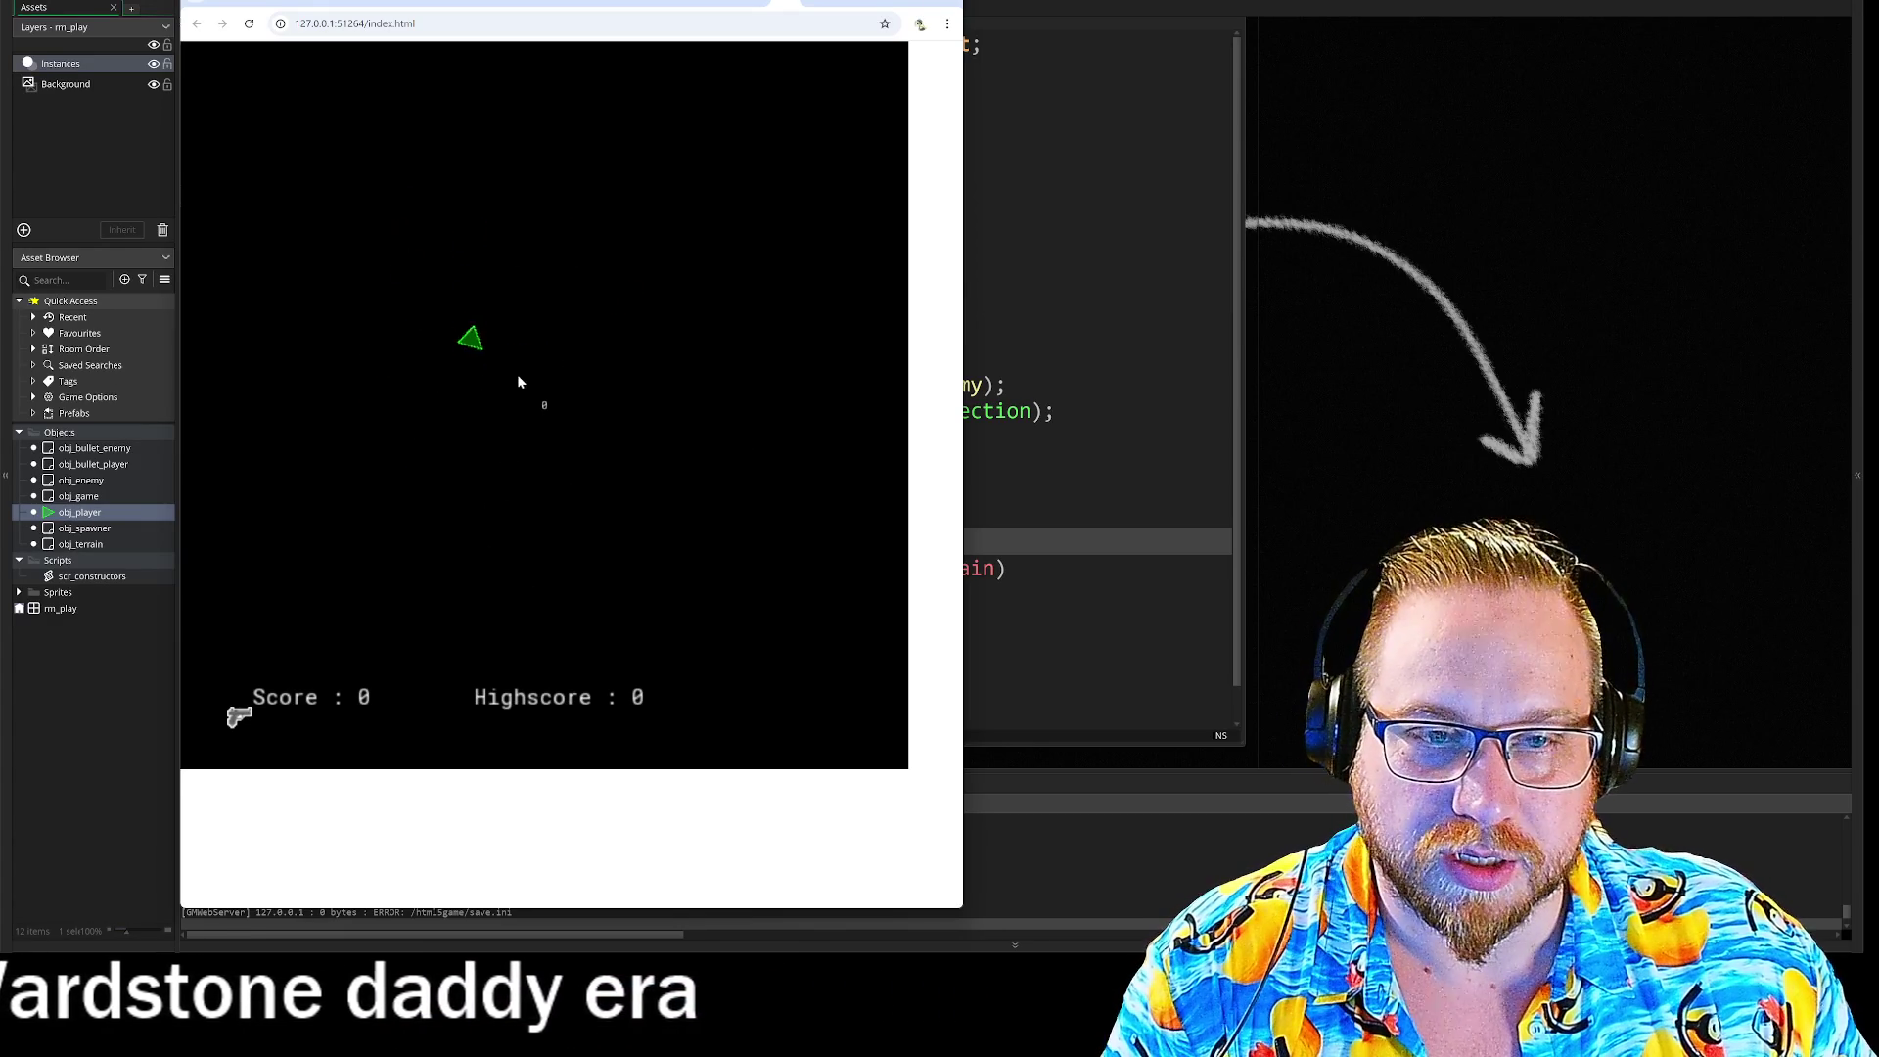
key("a")
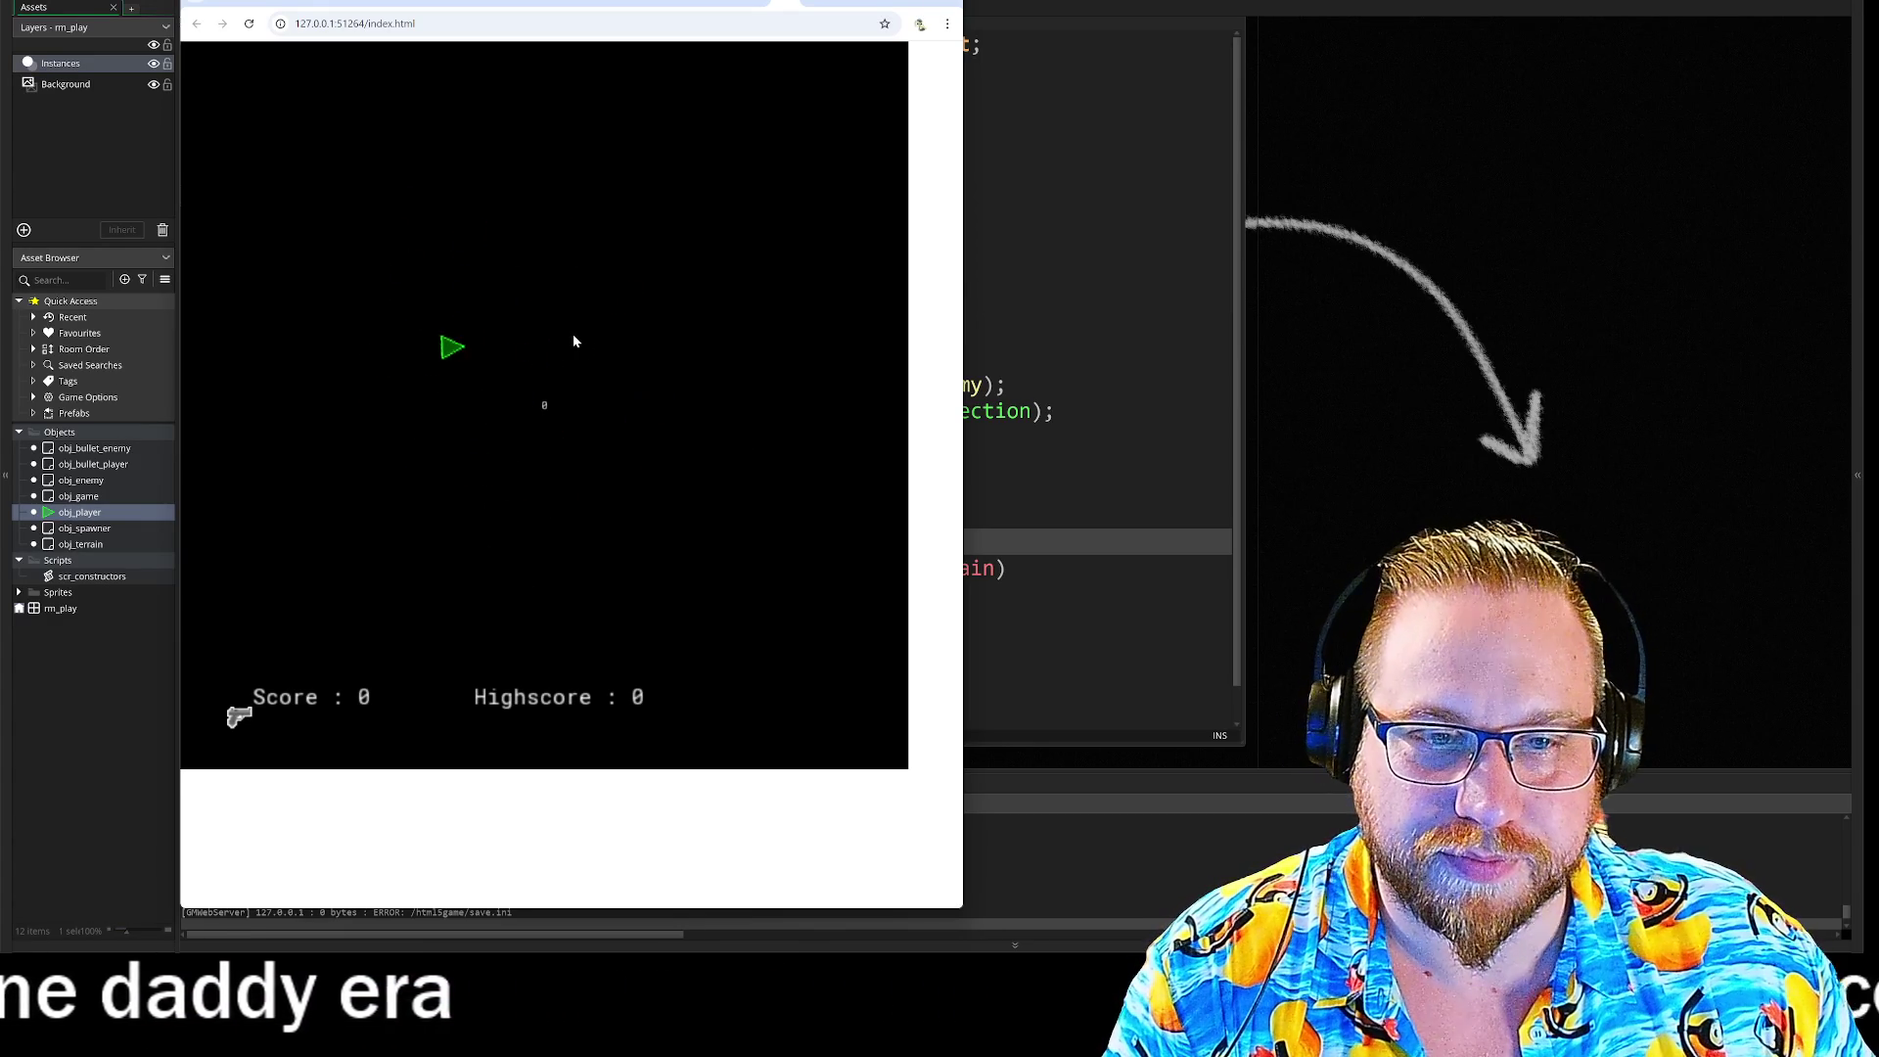
key("s")
key("w")
key("d")
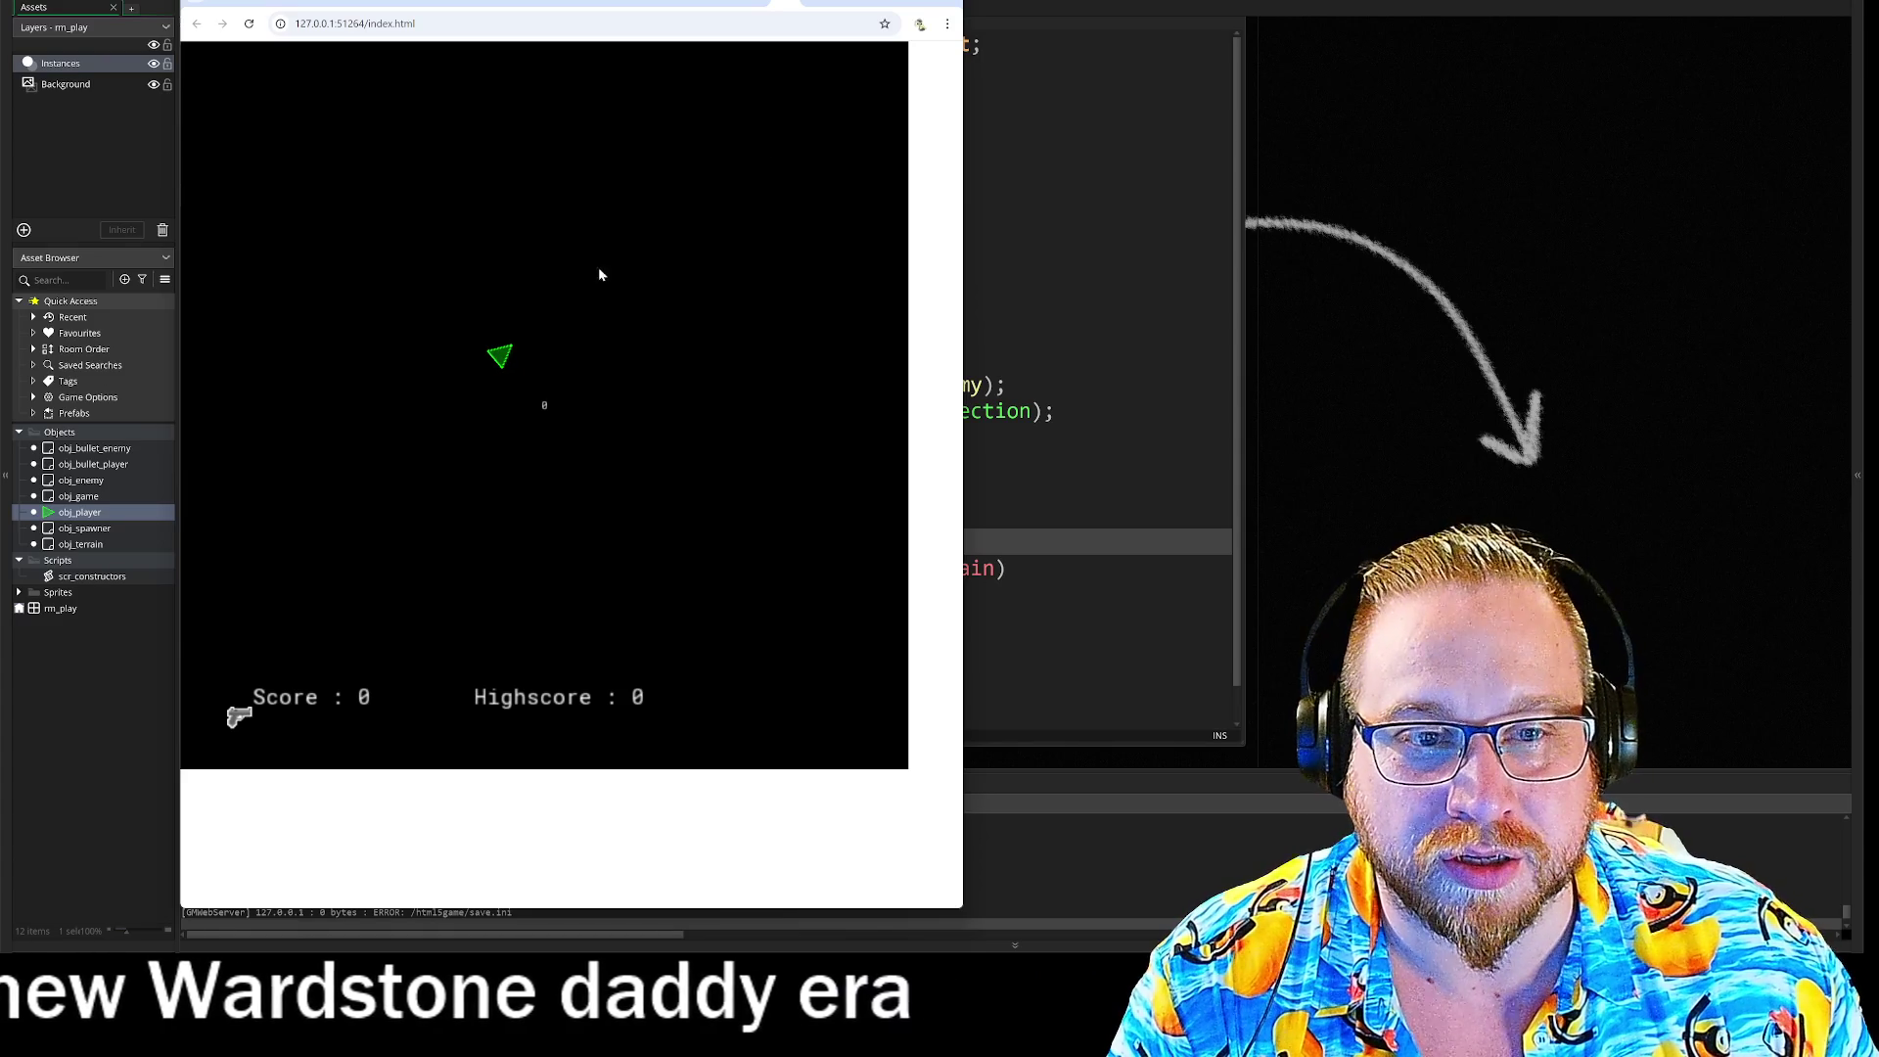
key("Right")
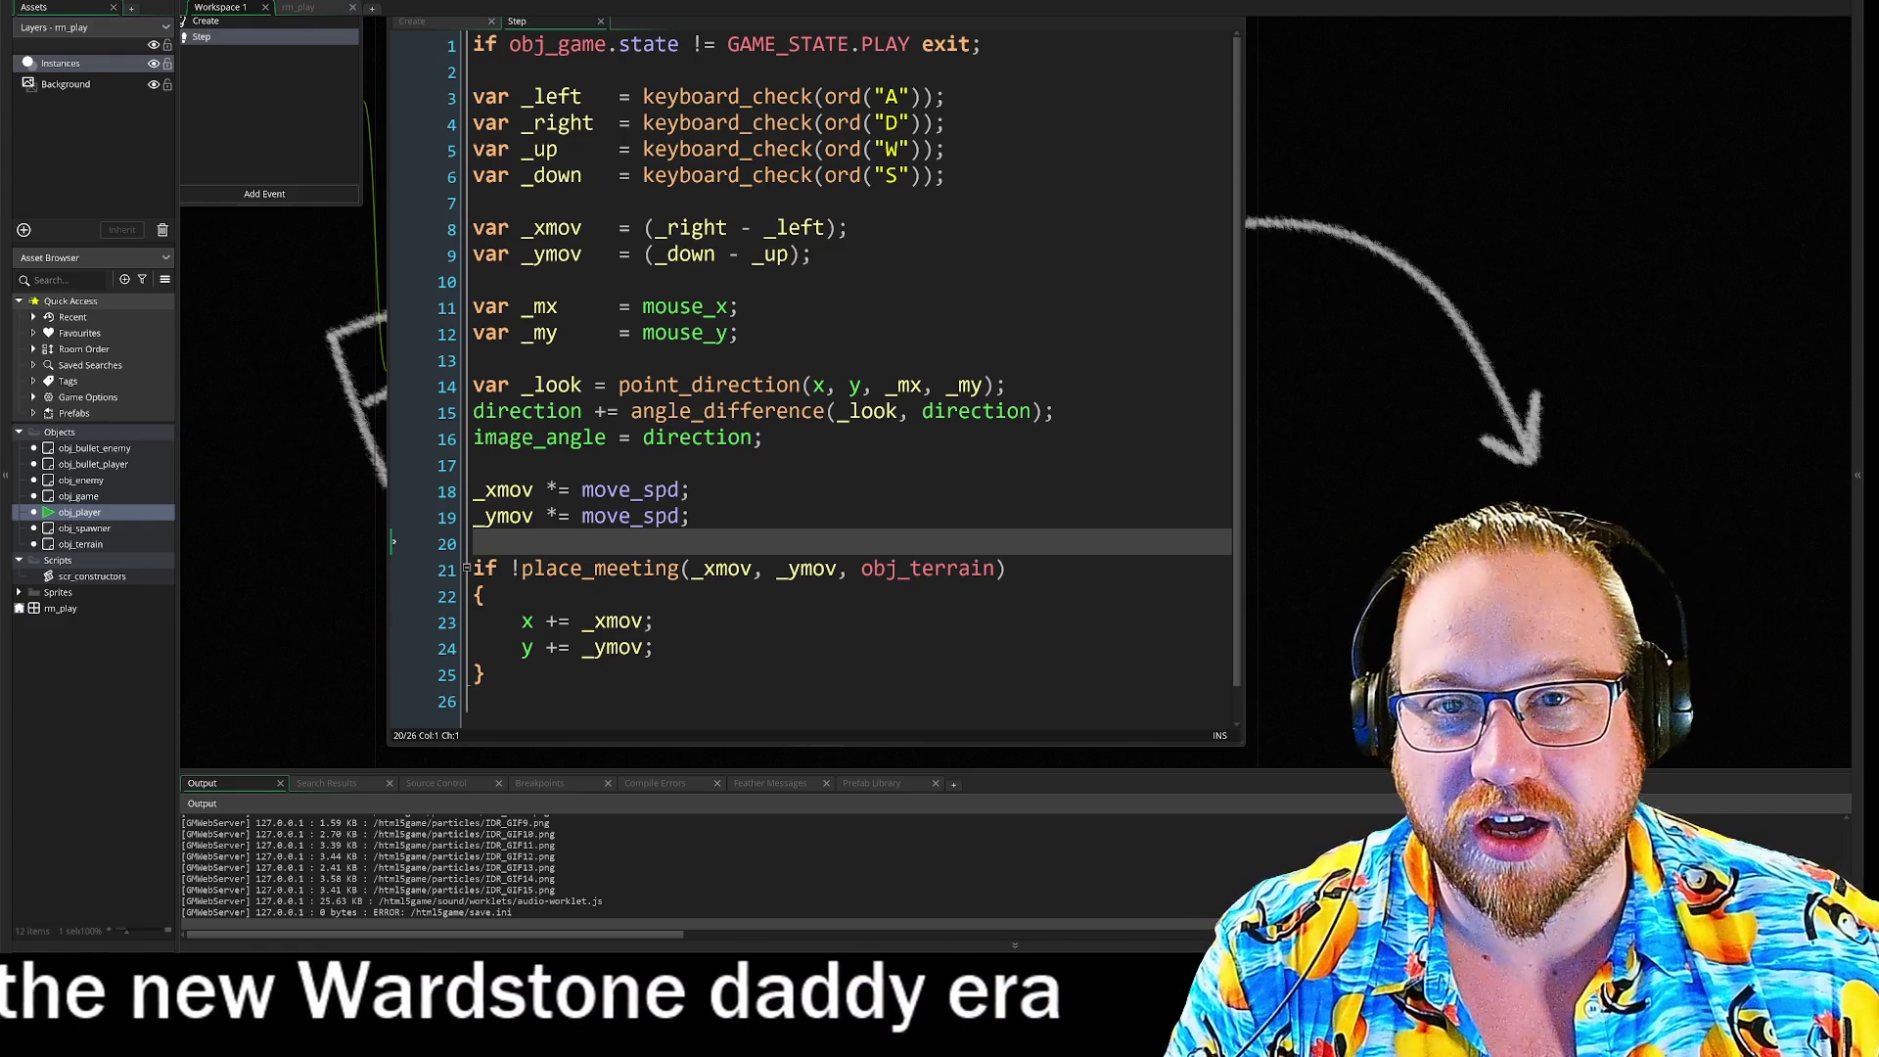
key("F5")
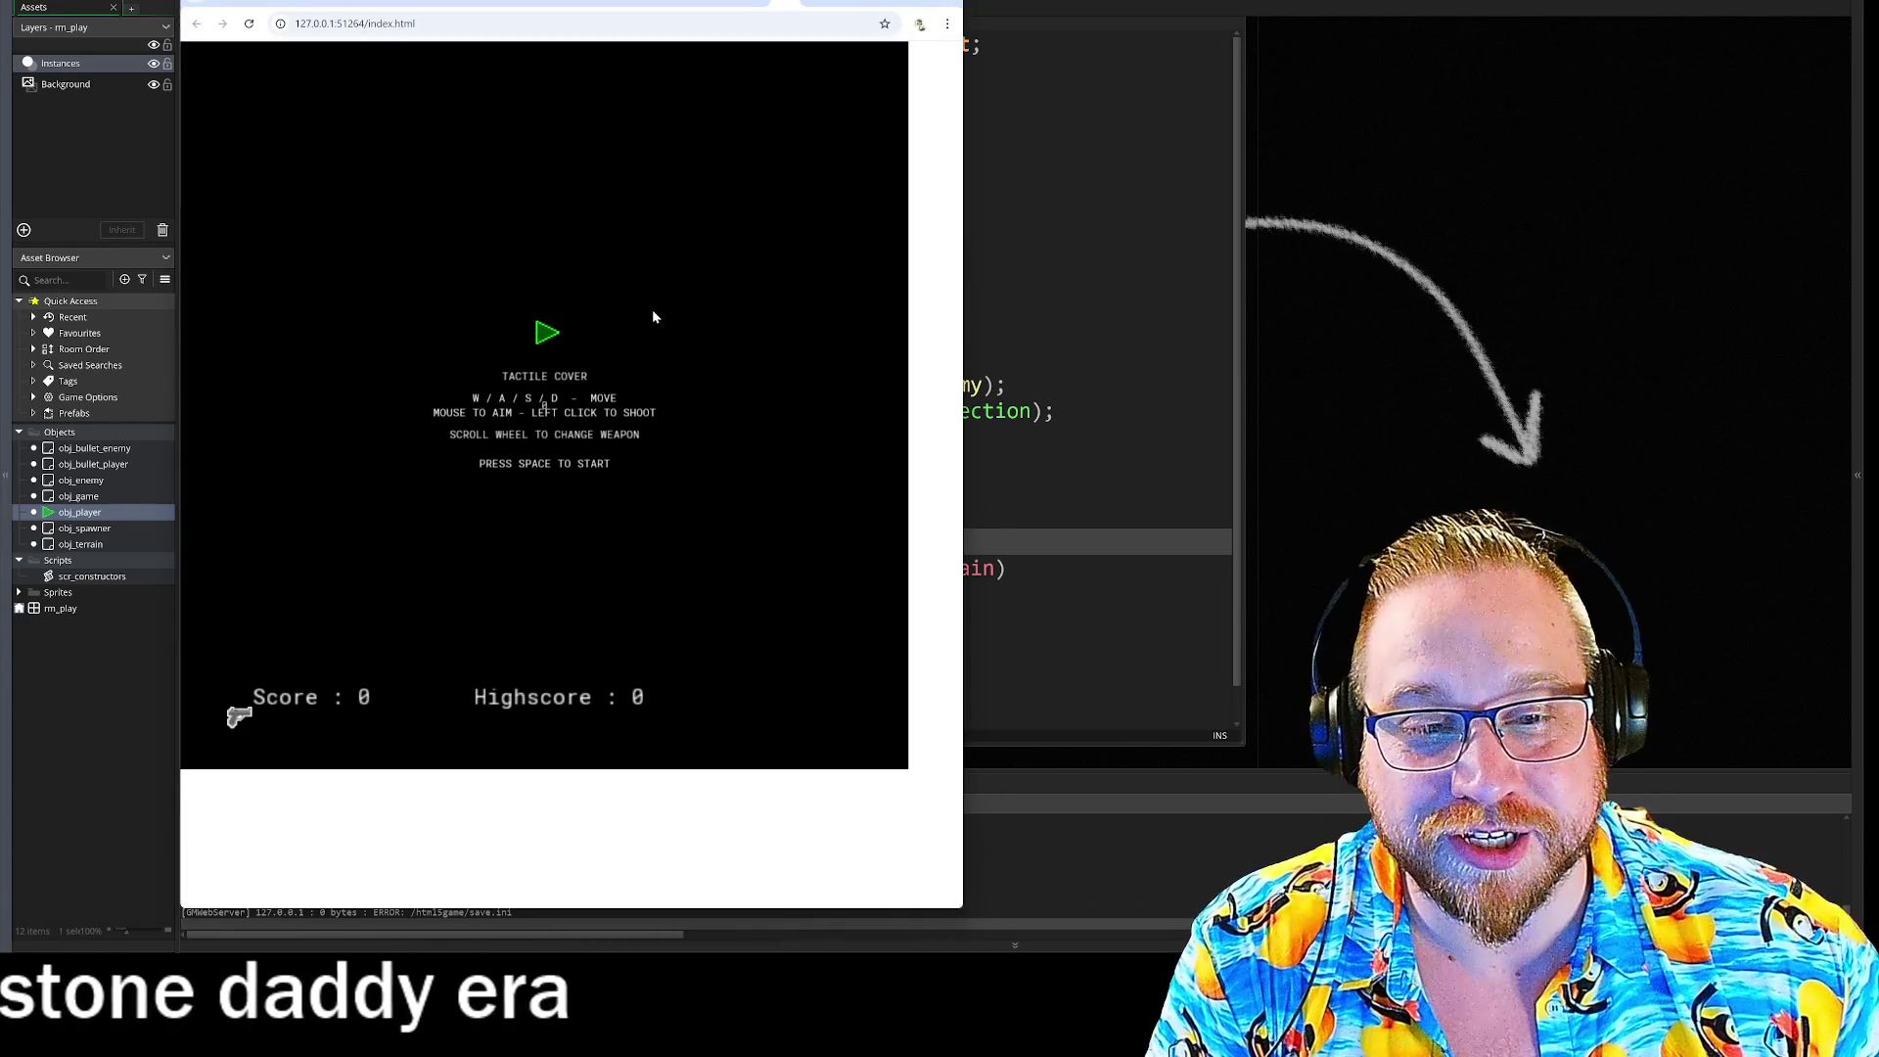
key("space")
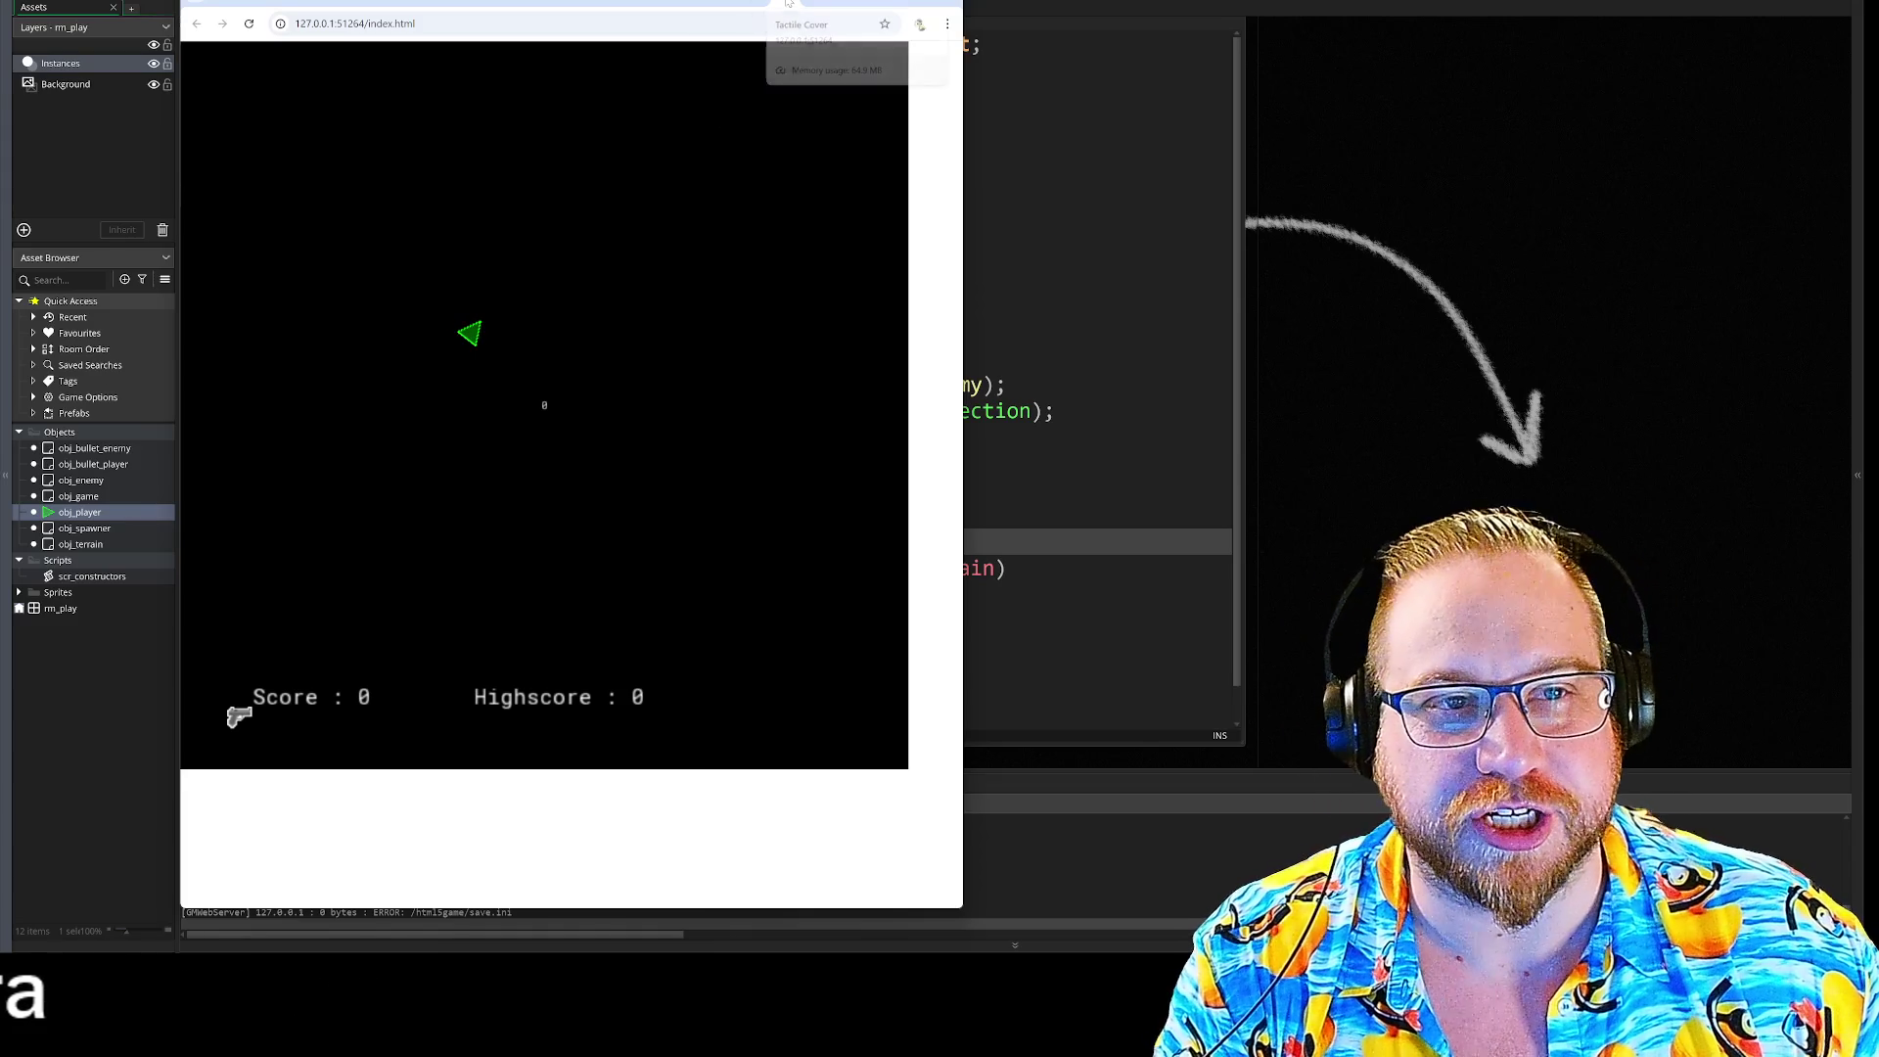
key("alt+Tab")
left_click(885, 19)
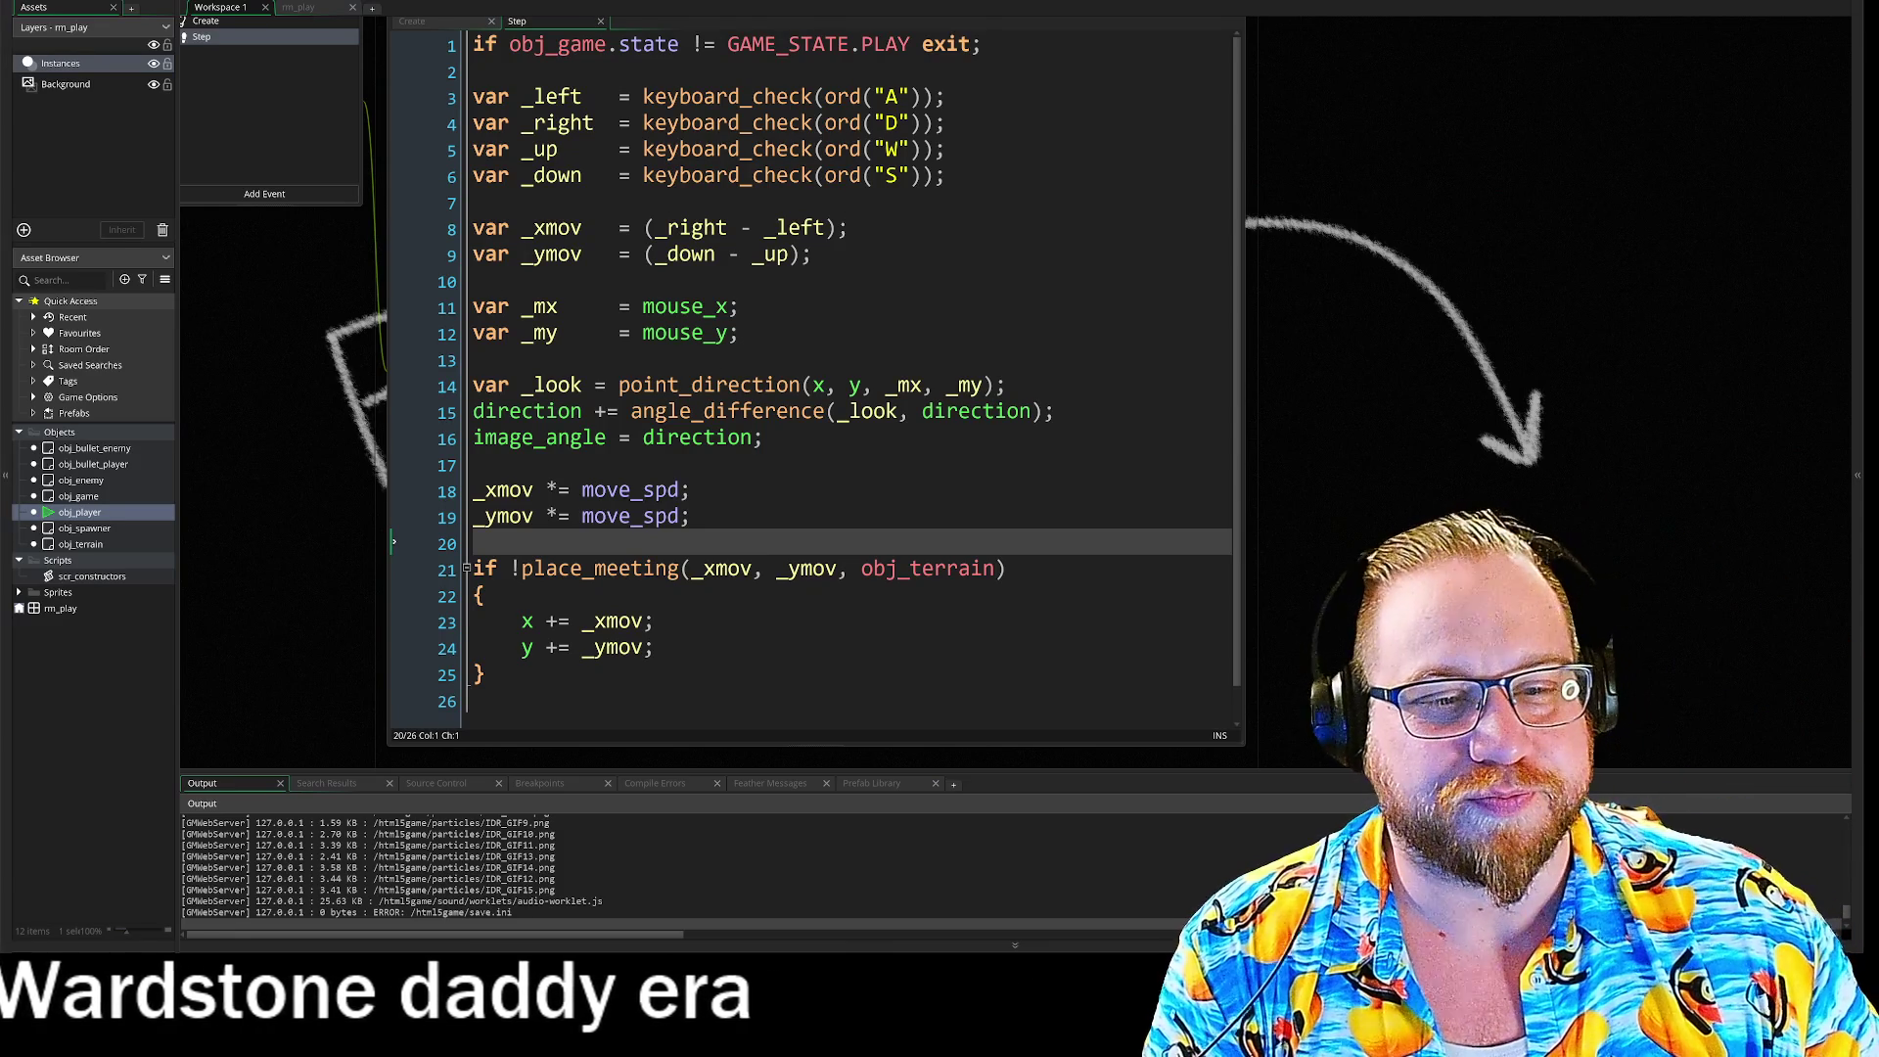
Step: Select the whole #region //Shooting block and paste it into obj_player's Step code
left_click(1008, 568)
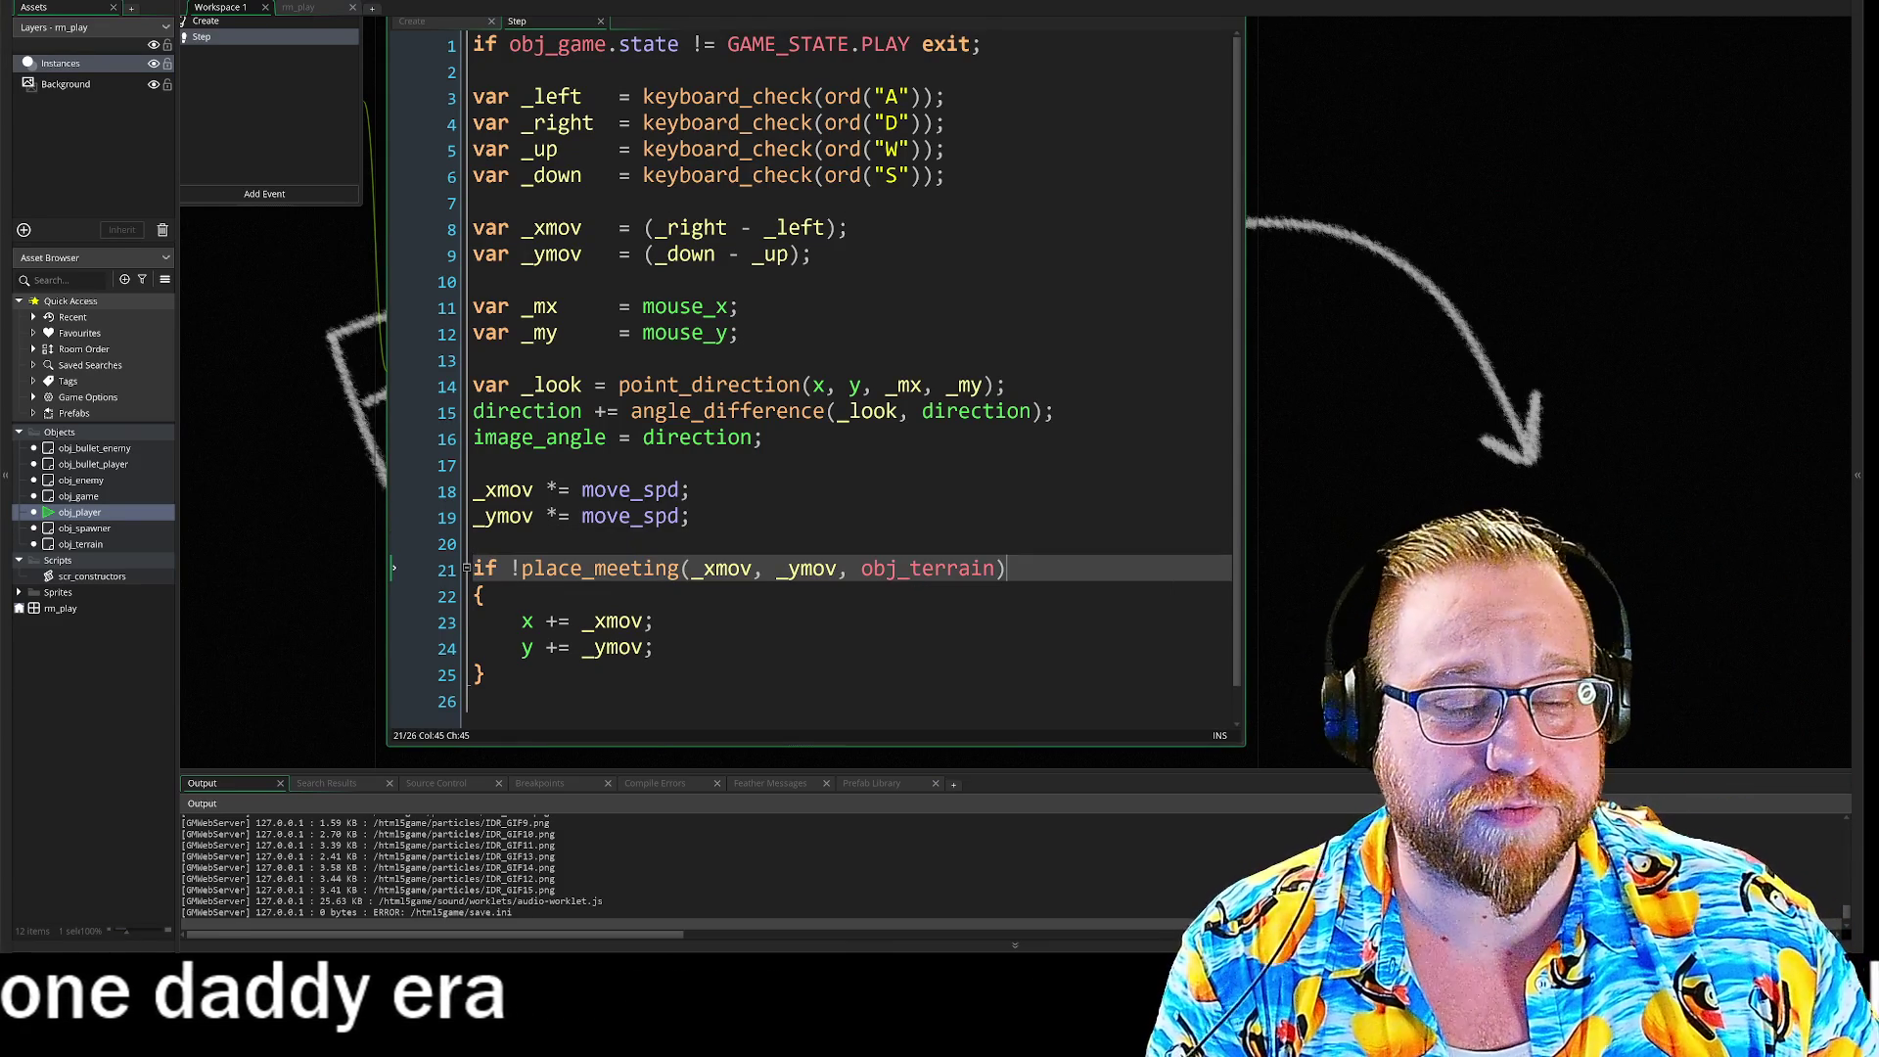
scroll(1008, 568, "down", 1)
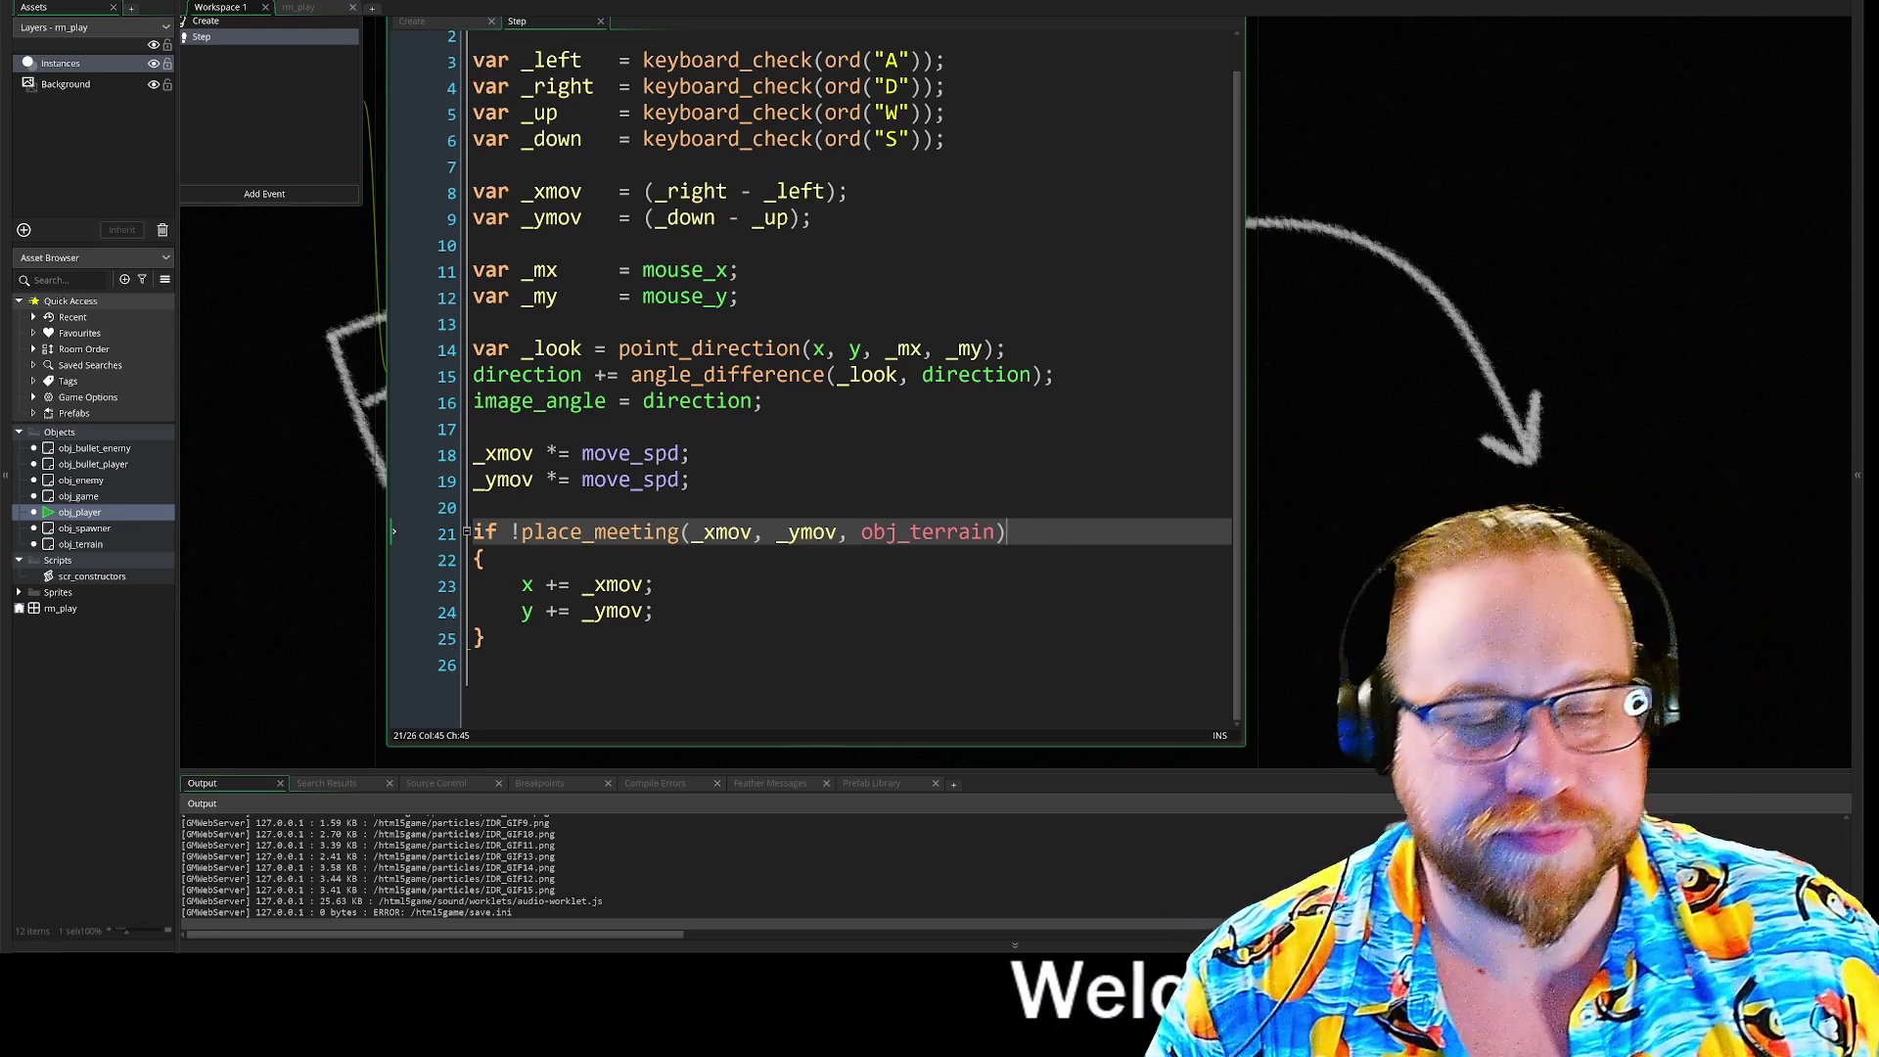
left_click(654, 611)
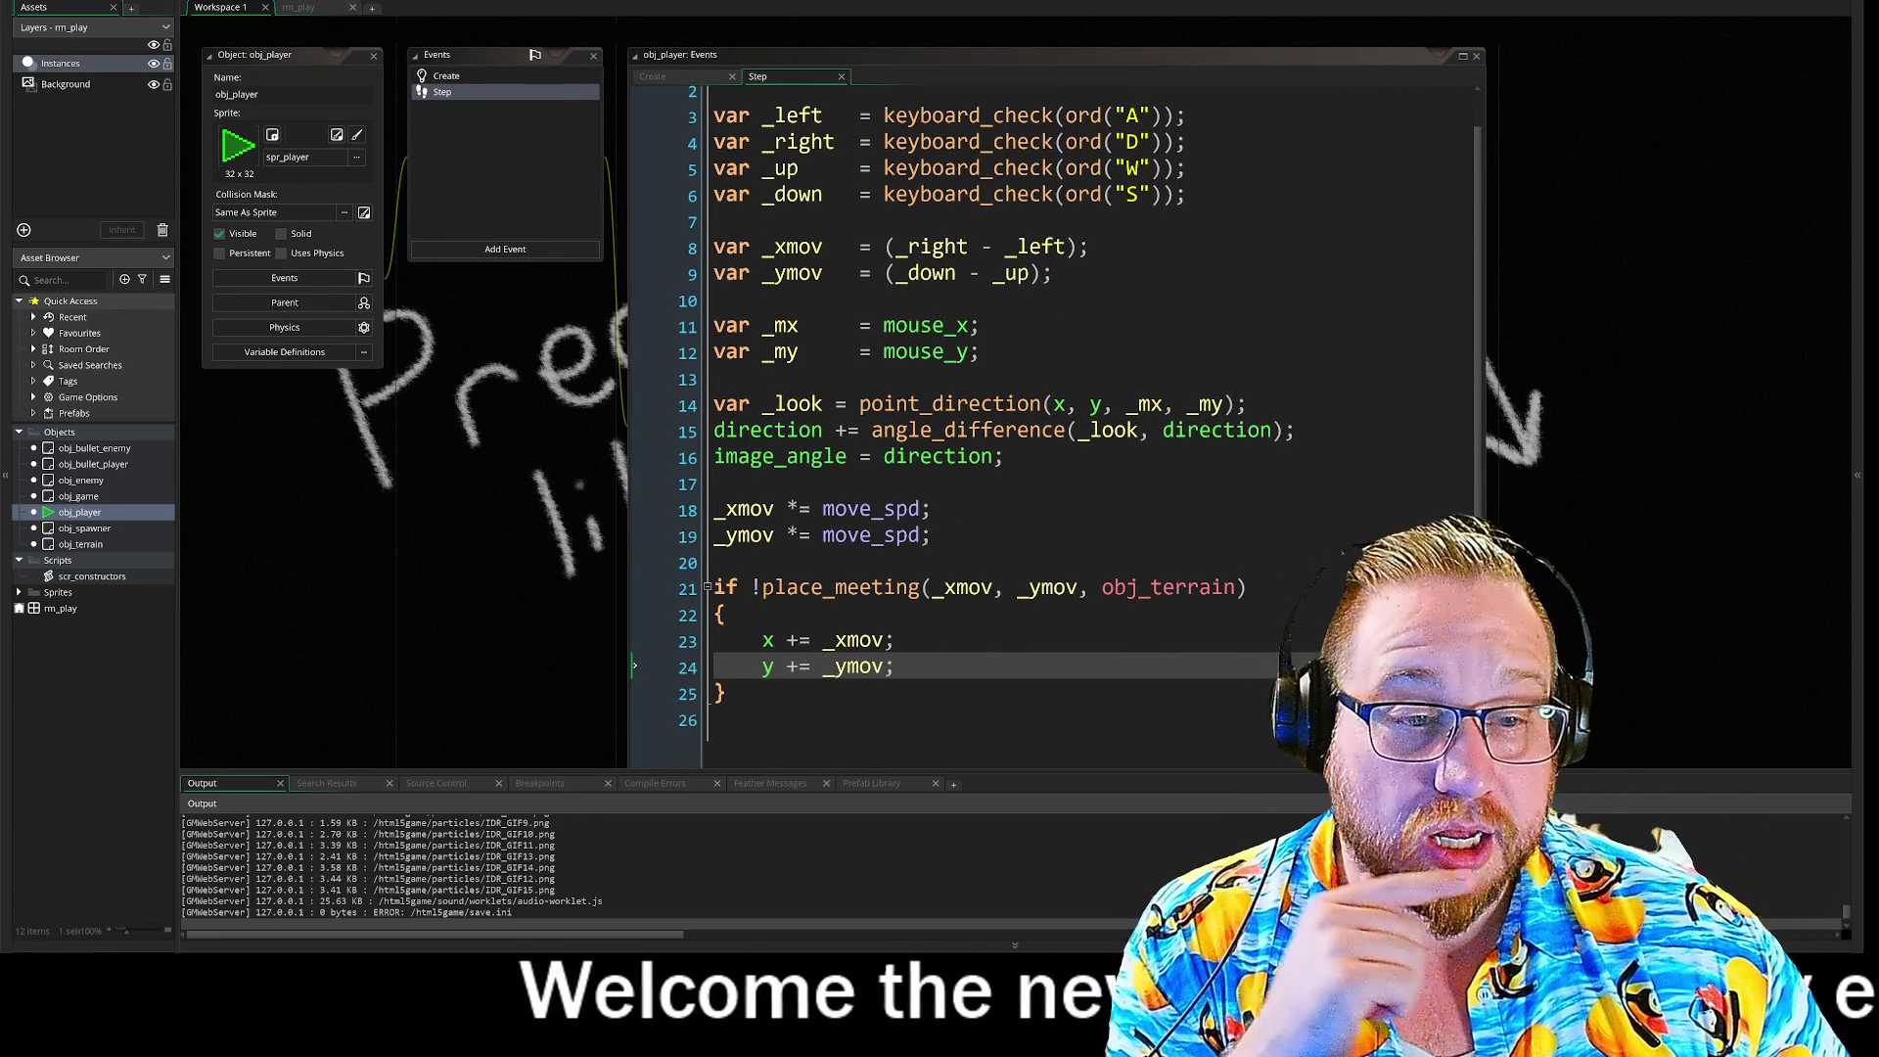
left_click_drag(535, 544, 554, 500)
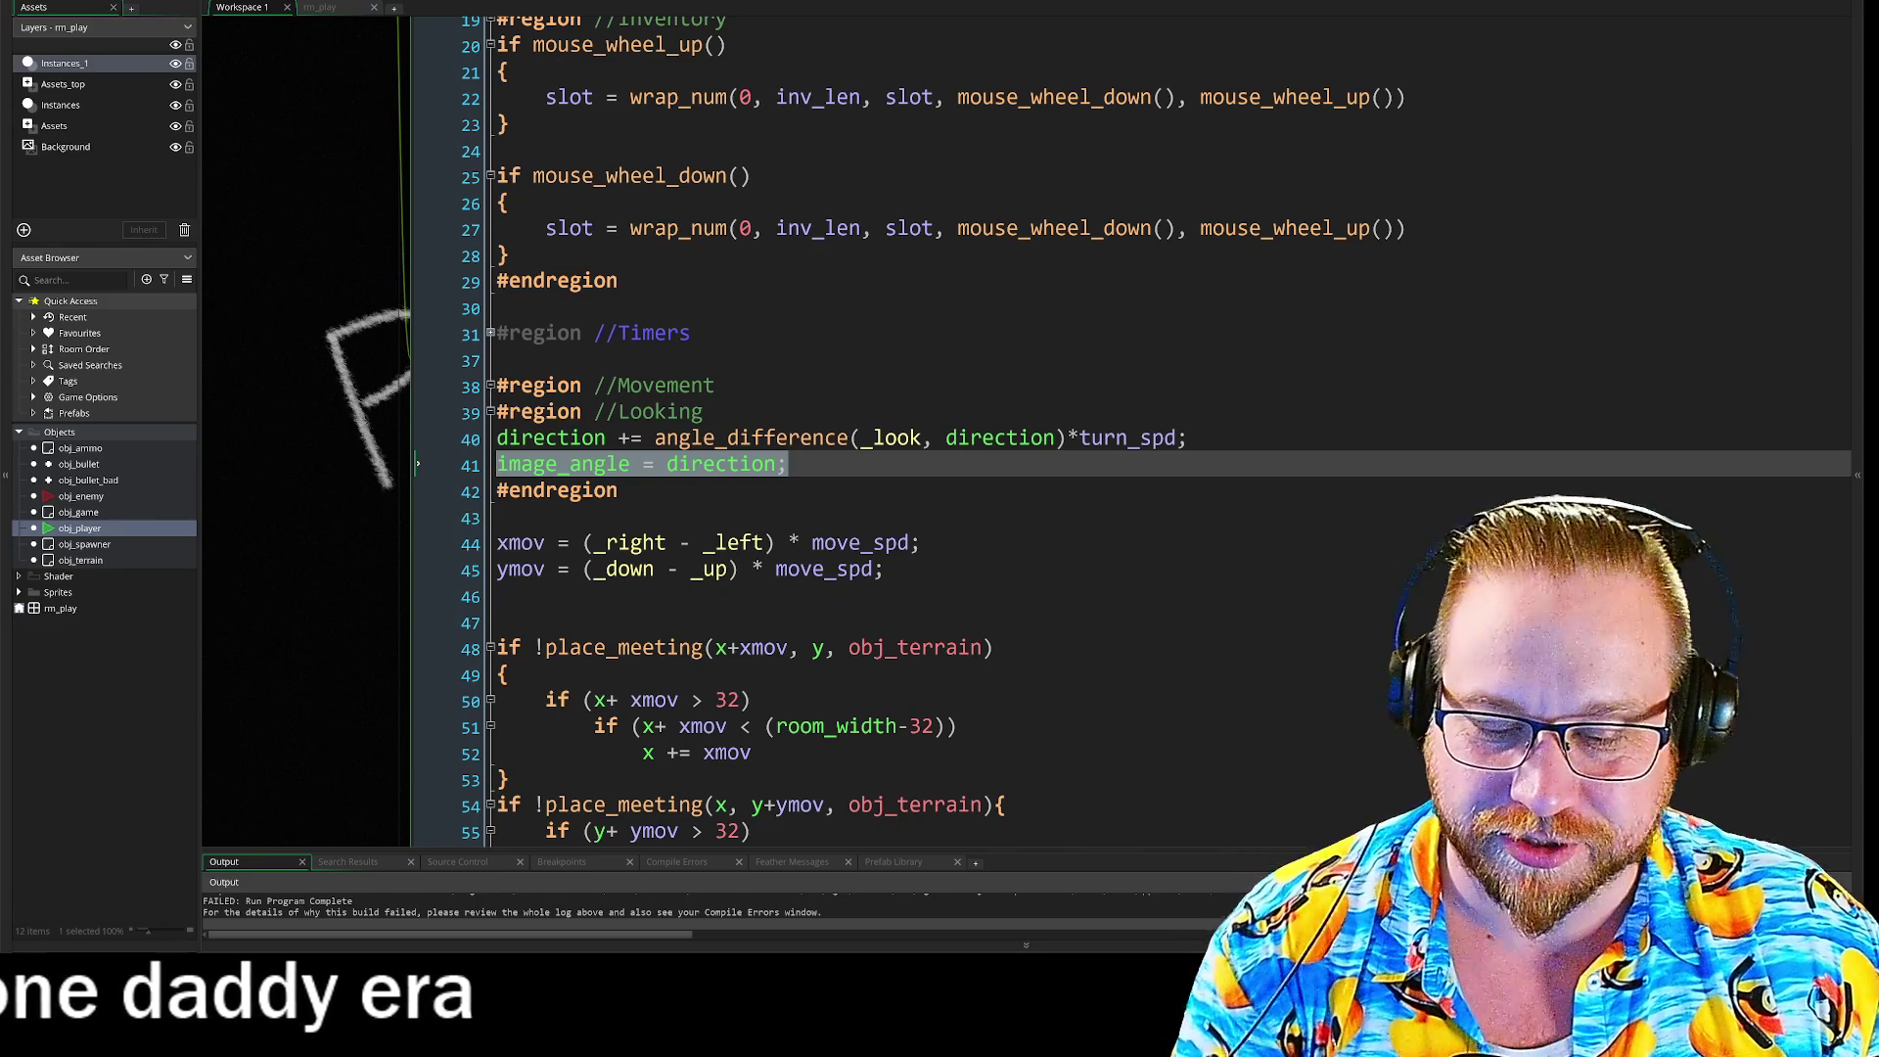
scroll(1126, 430, "down", 8)
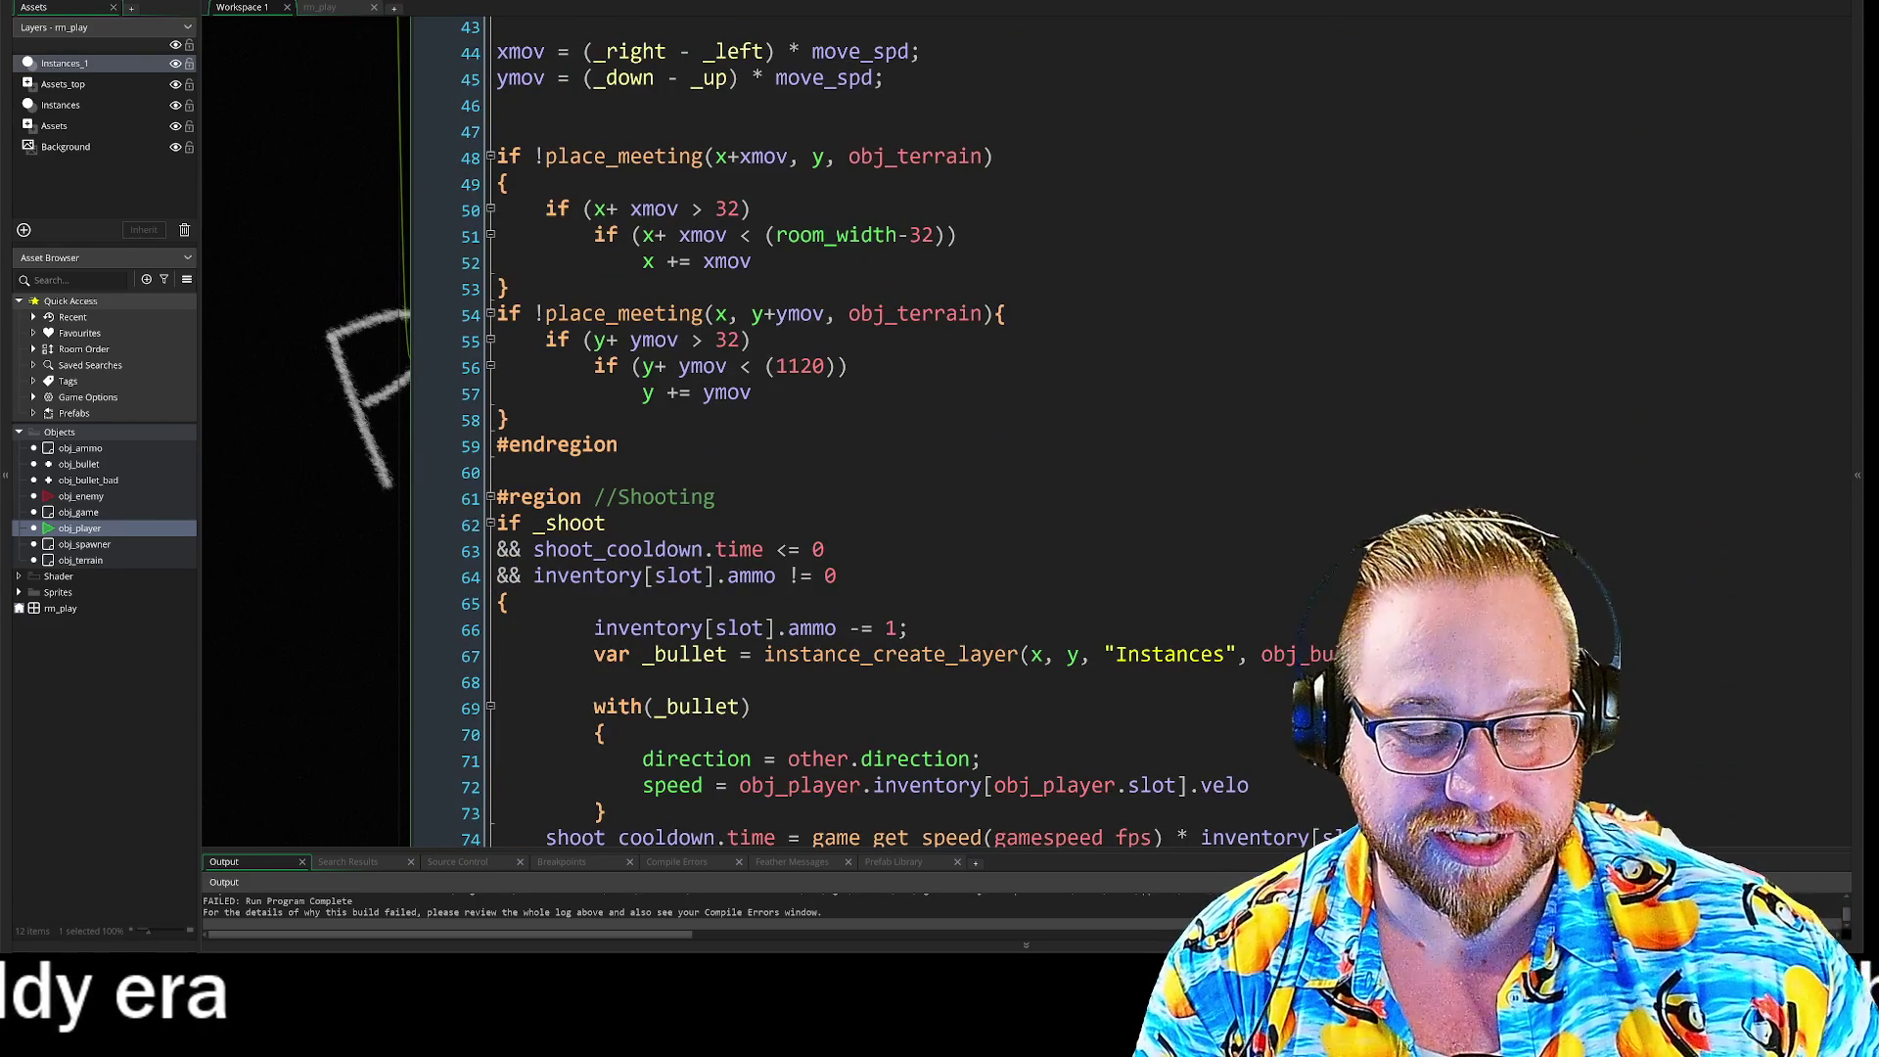
scroll(1113, 431, "down", 2)
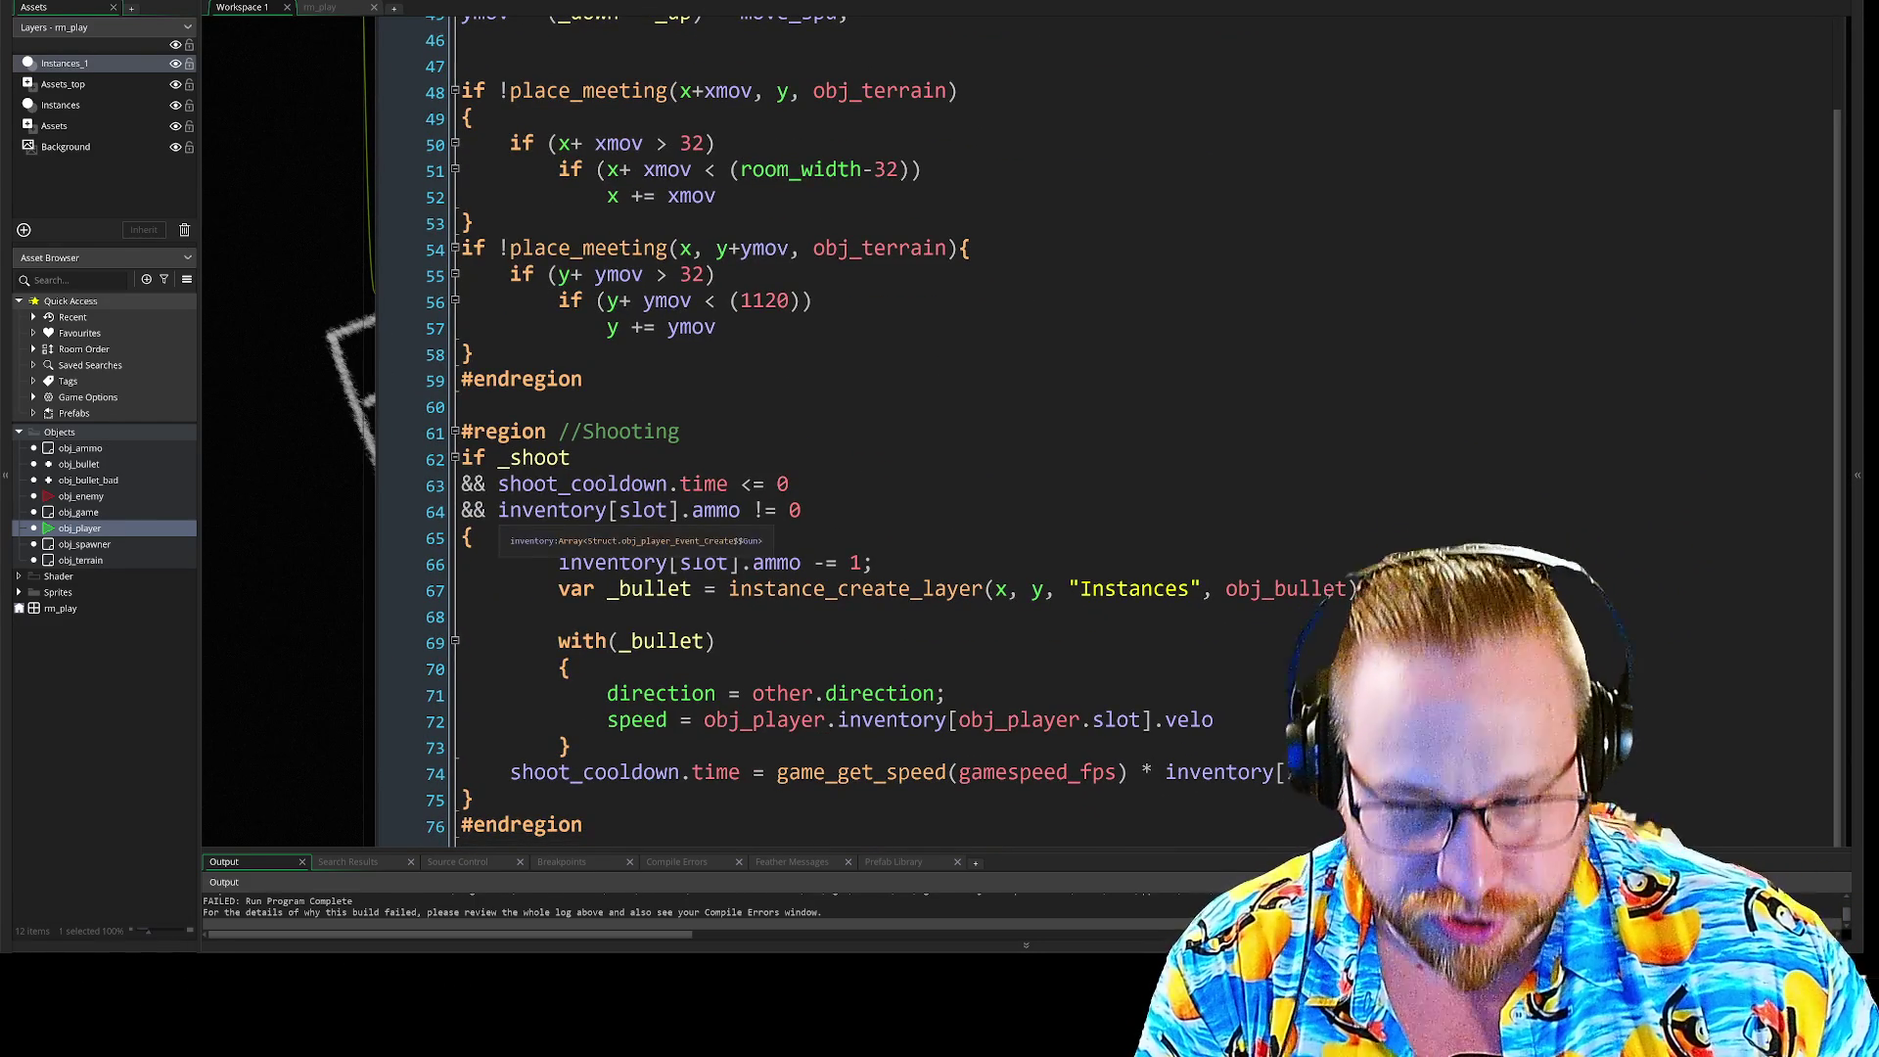
mouse_move(460, 432)
left_mouse_down()
mouse_move(470, 510)
mouse_move(382, 824)
left_mouse_up()
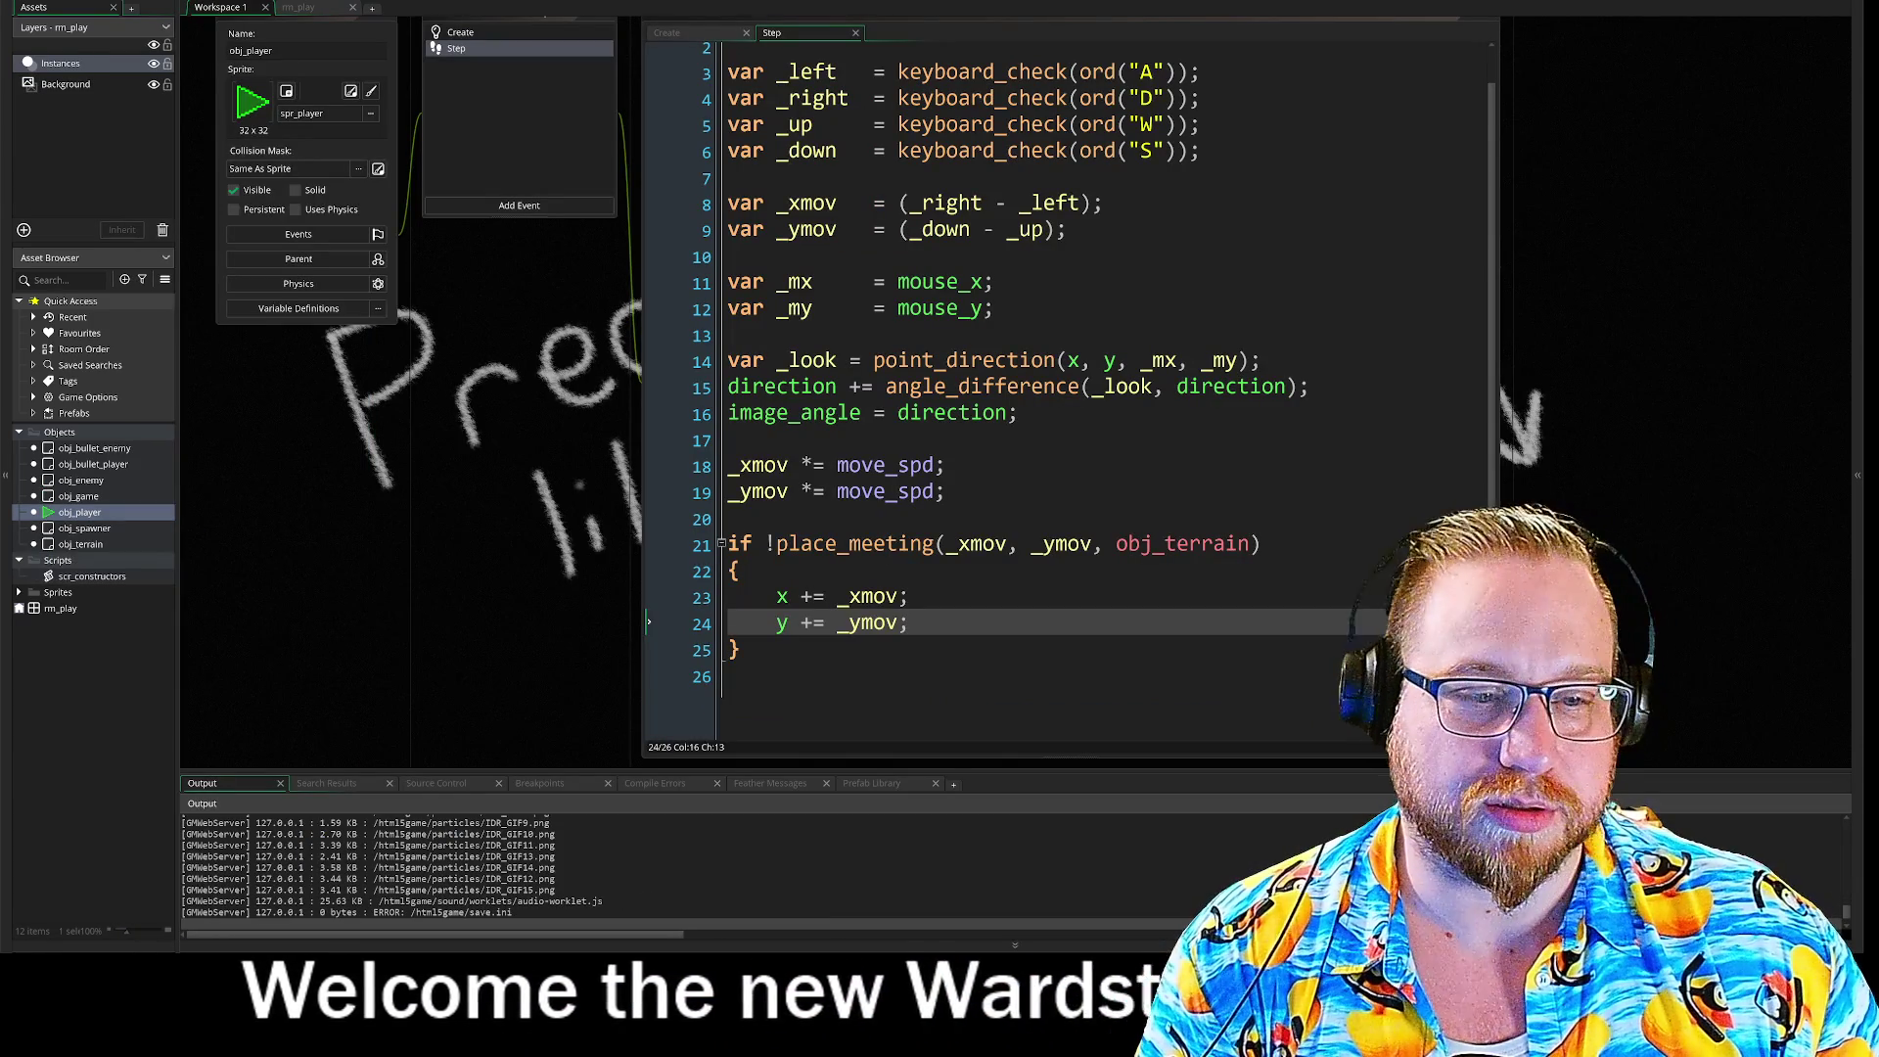
key("ctrl+v")
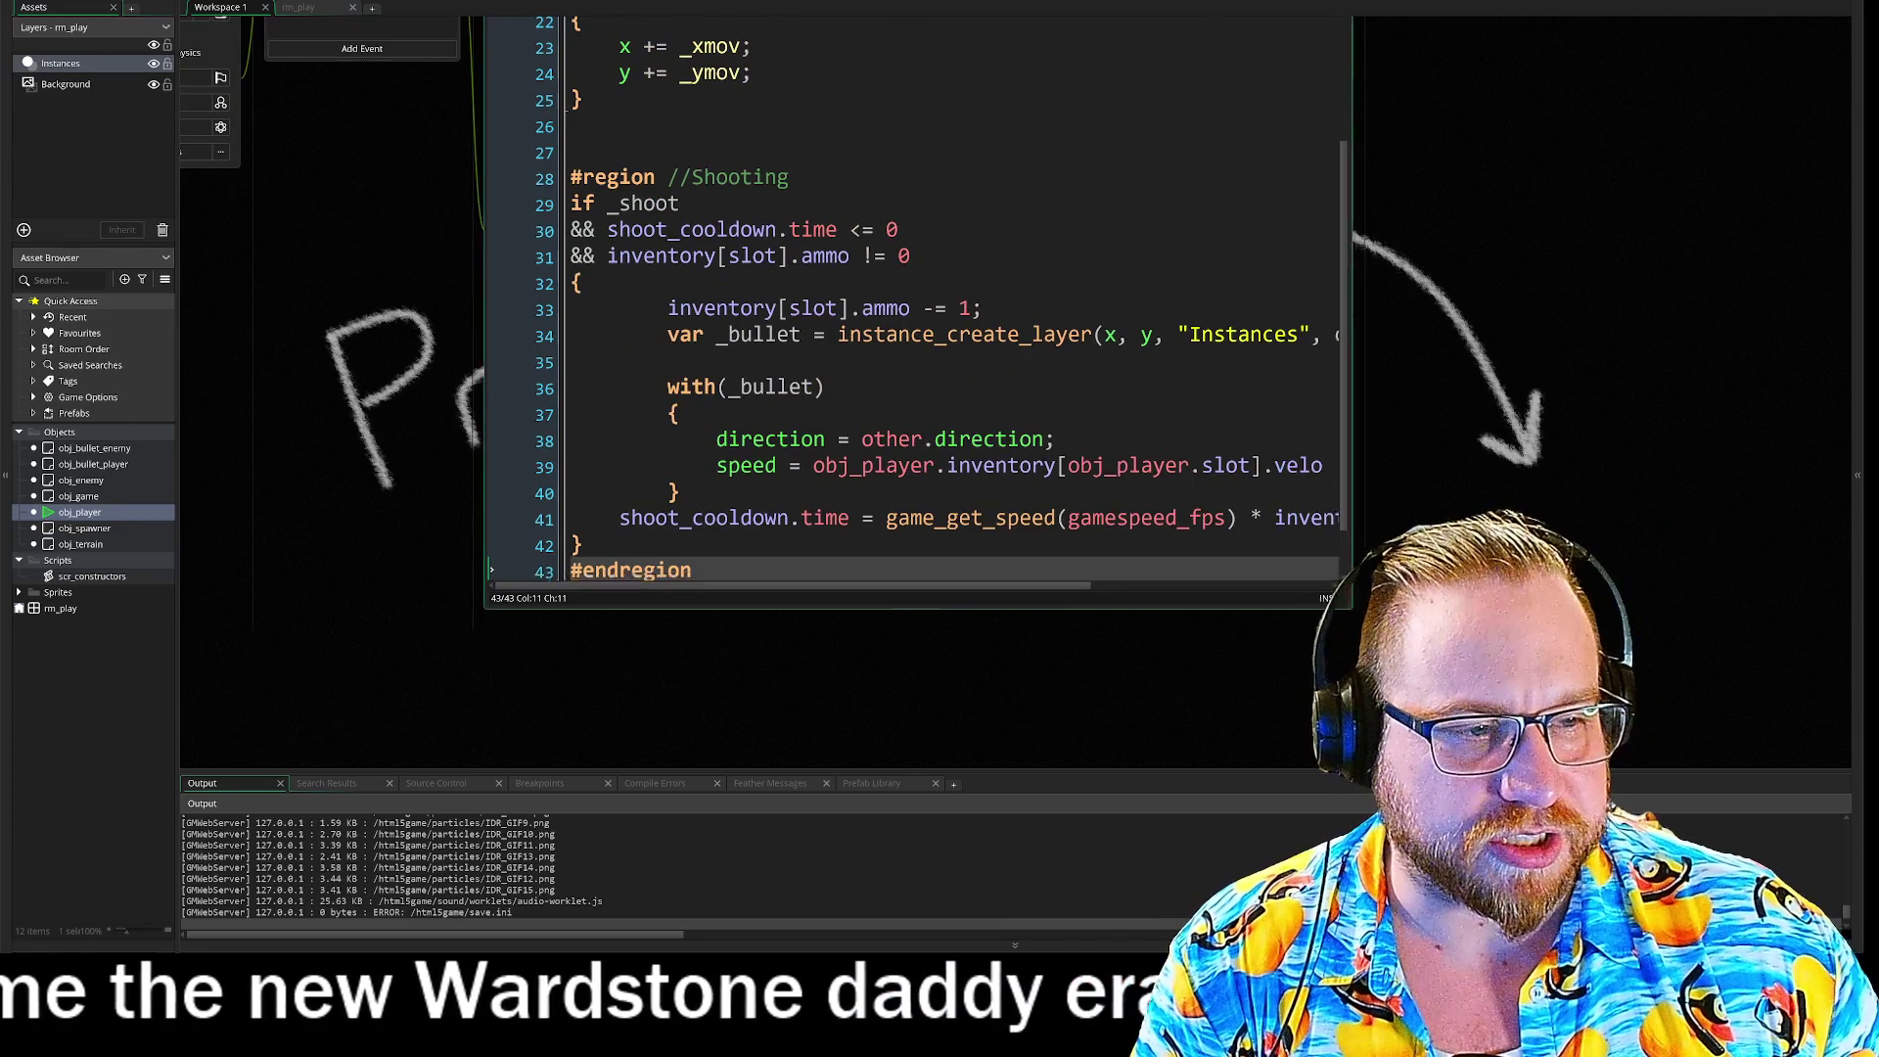
Step: Declare a new var _shoot line above the mouse-position variables in the pasted Shooting code
left_click(571, 608)
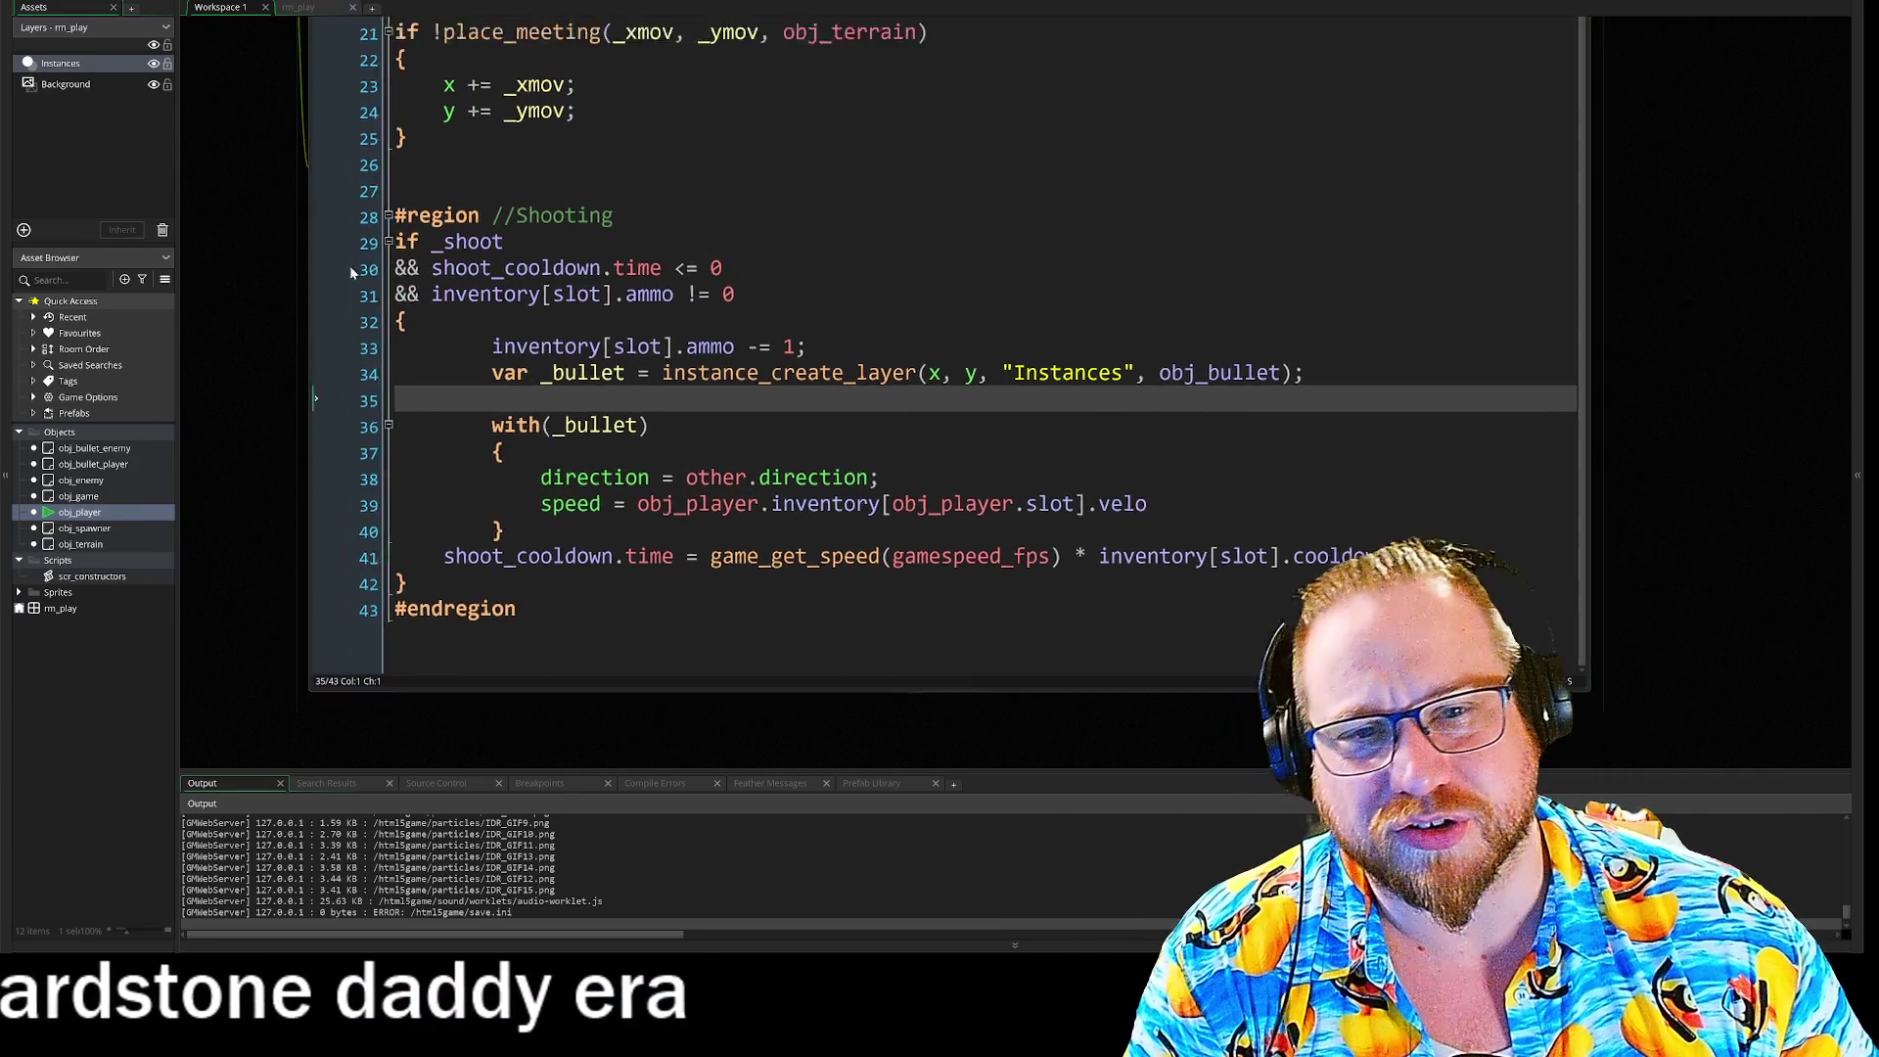
left_click_drag(311, 198, 604, 610)
scroll(978, 392, "up", 2)
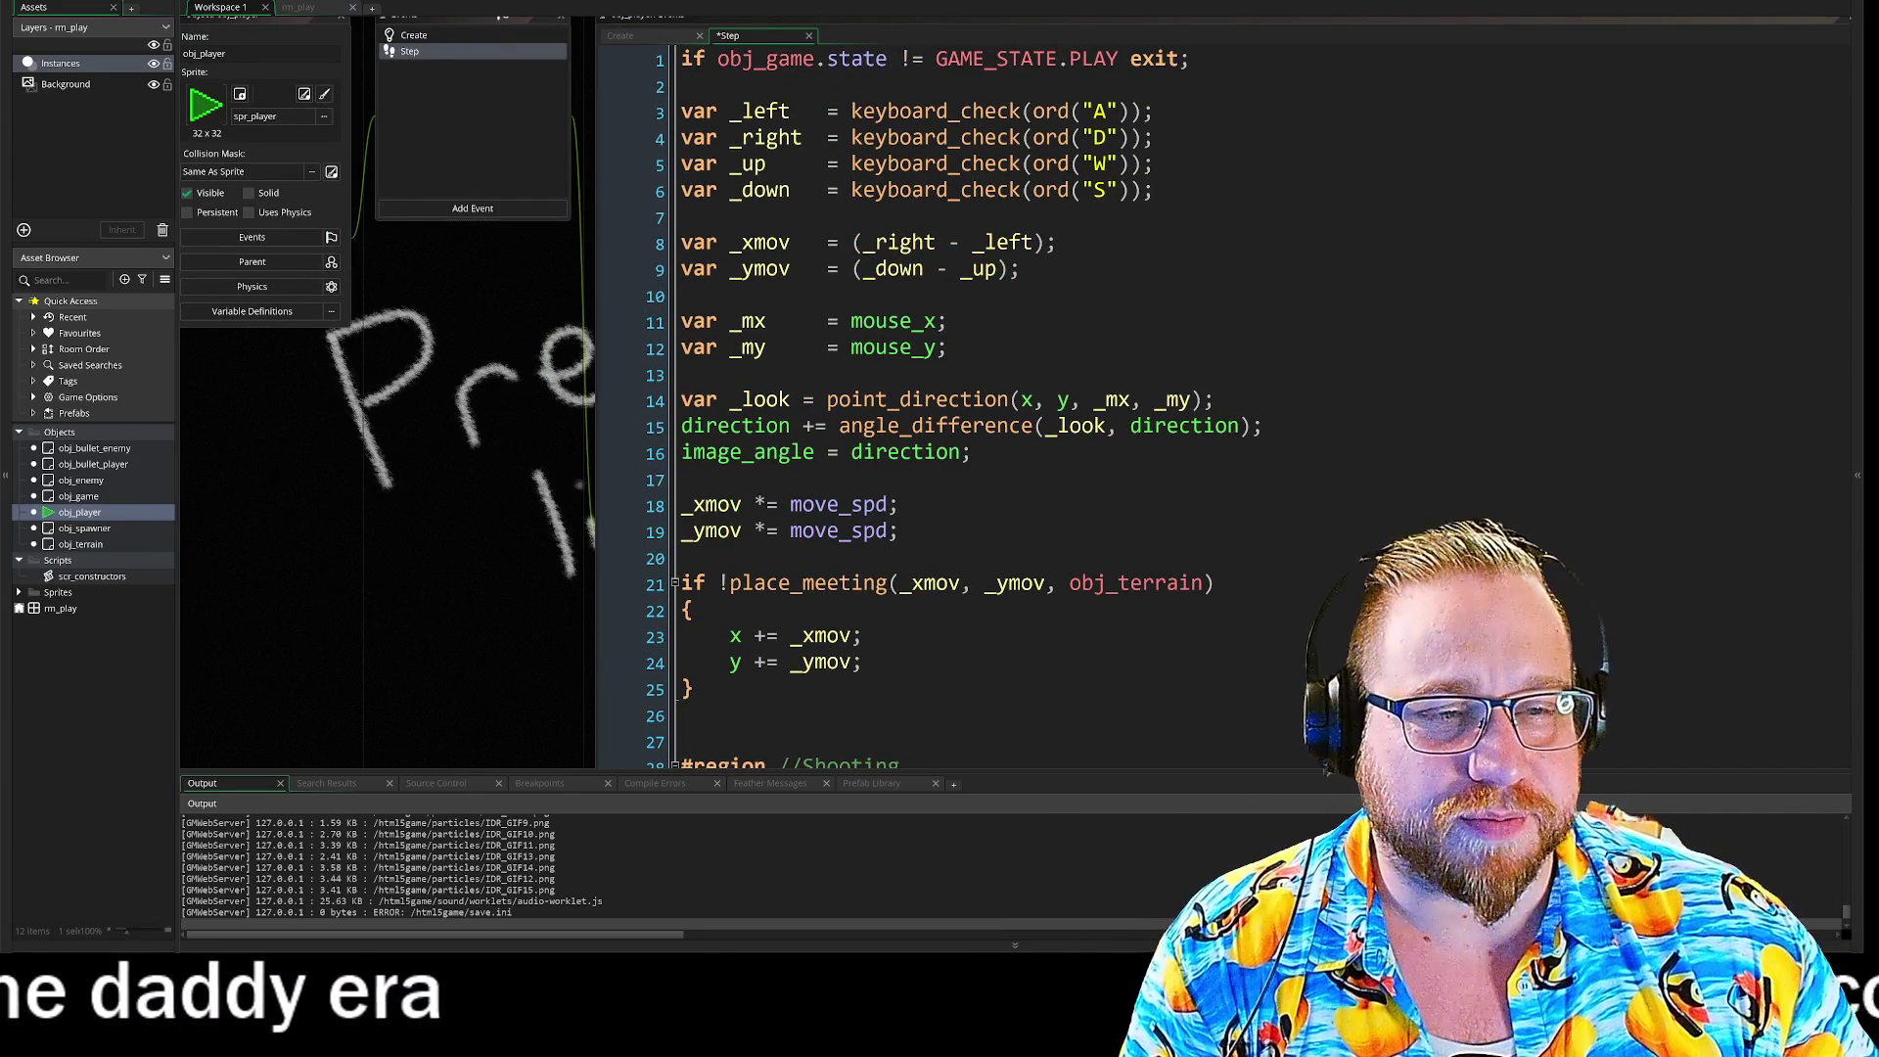
left_click(685, 297)
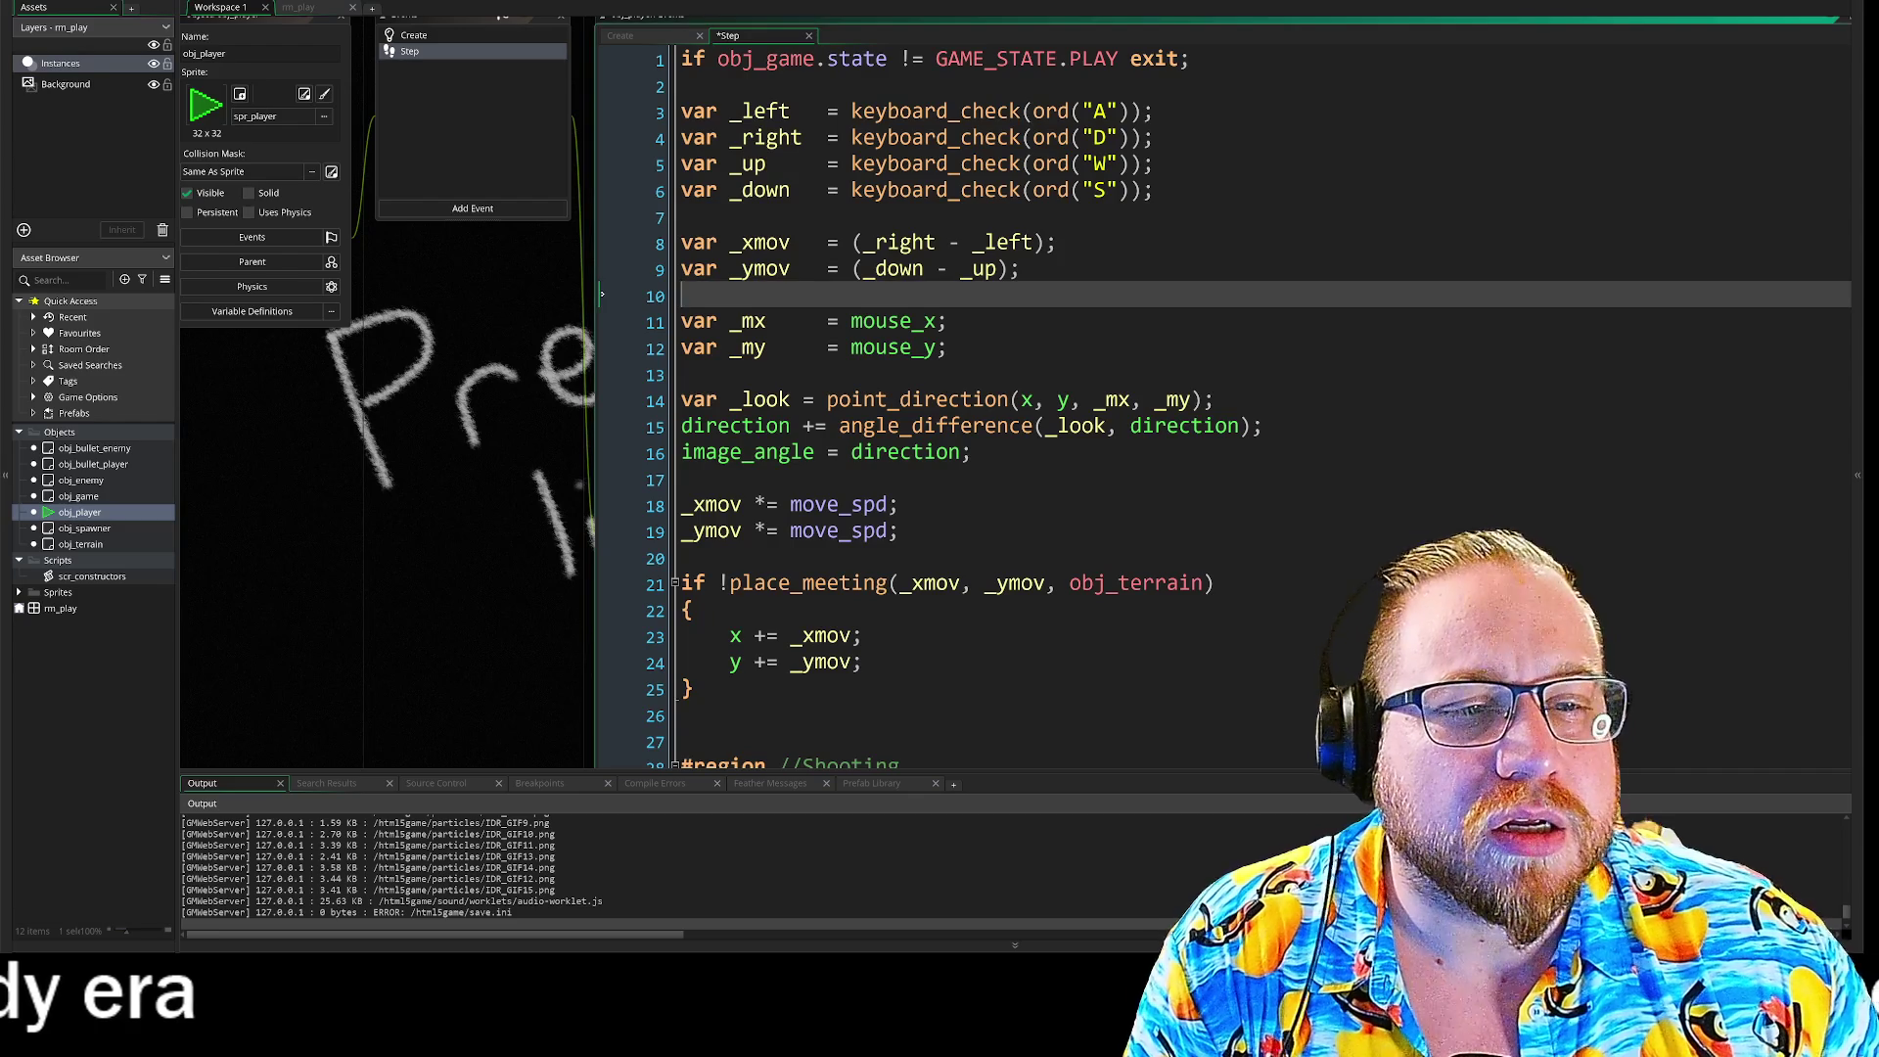
key("Return")
type("var")
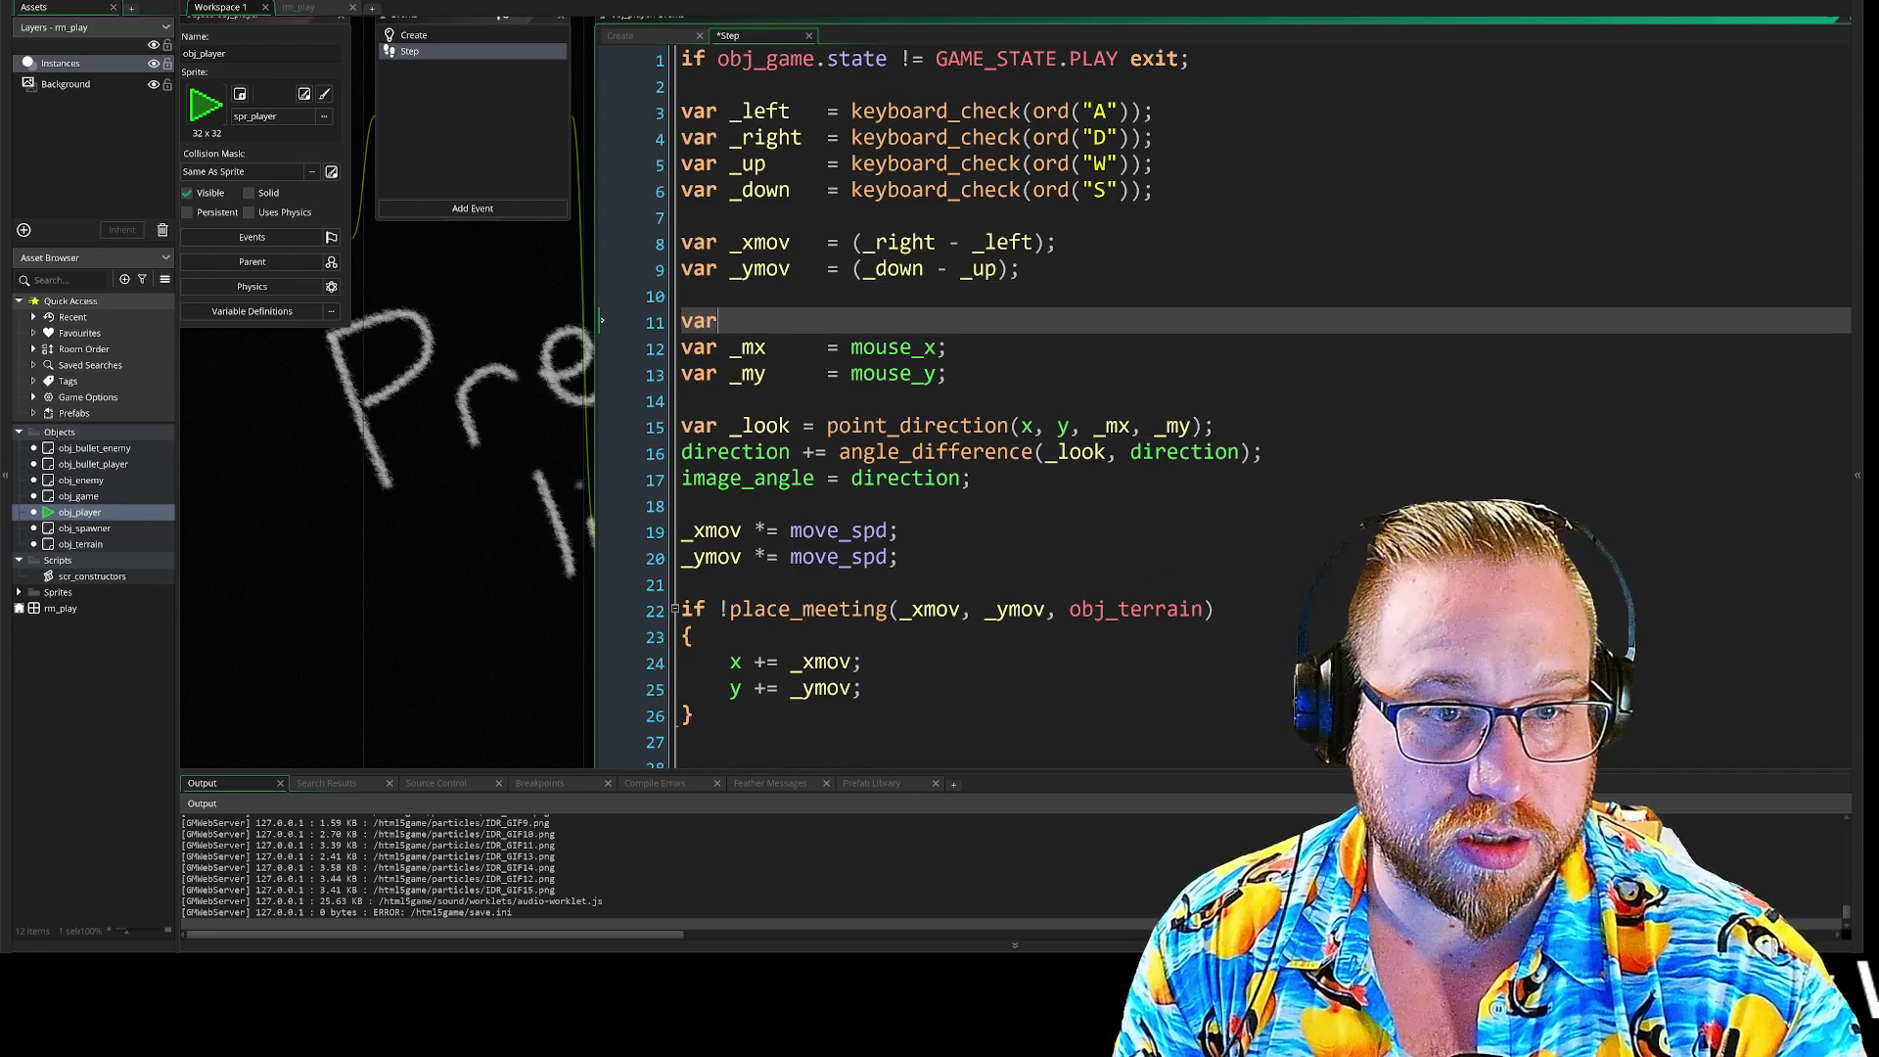
type(" _shoot")
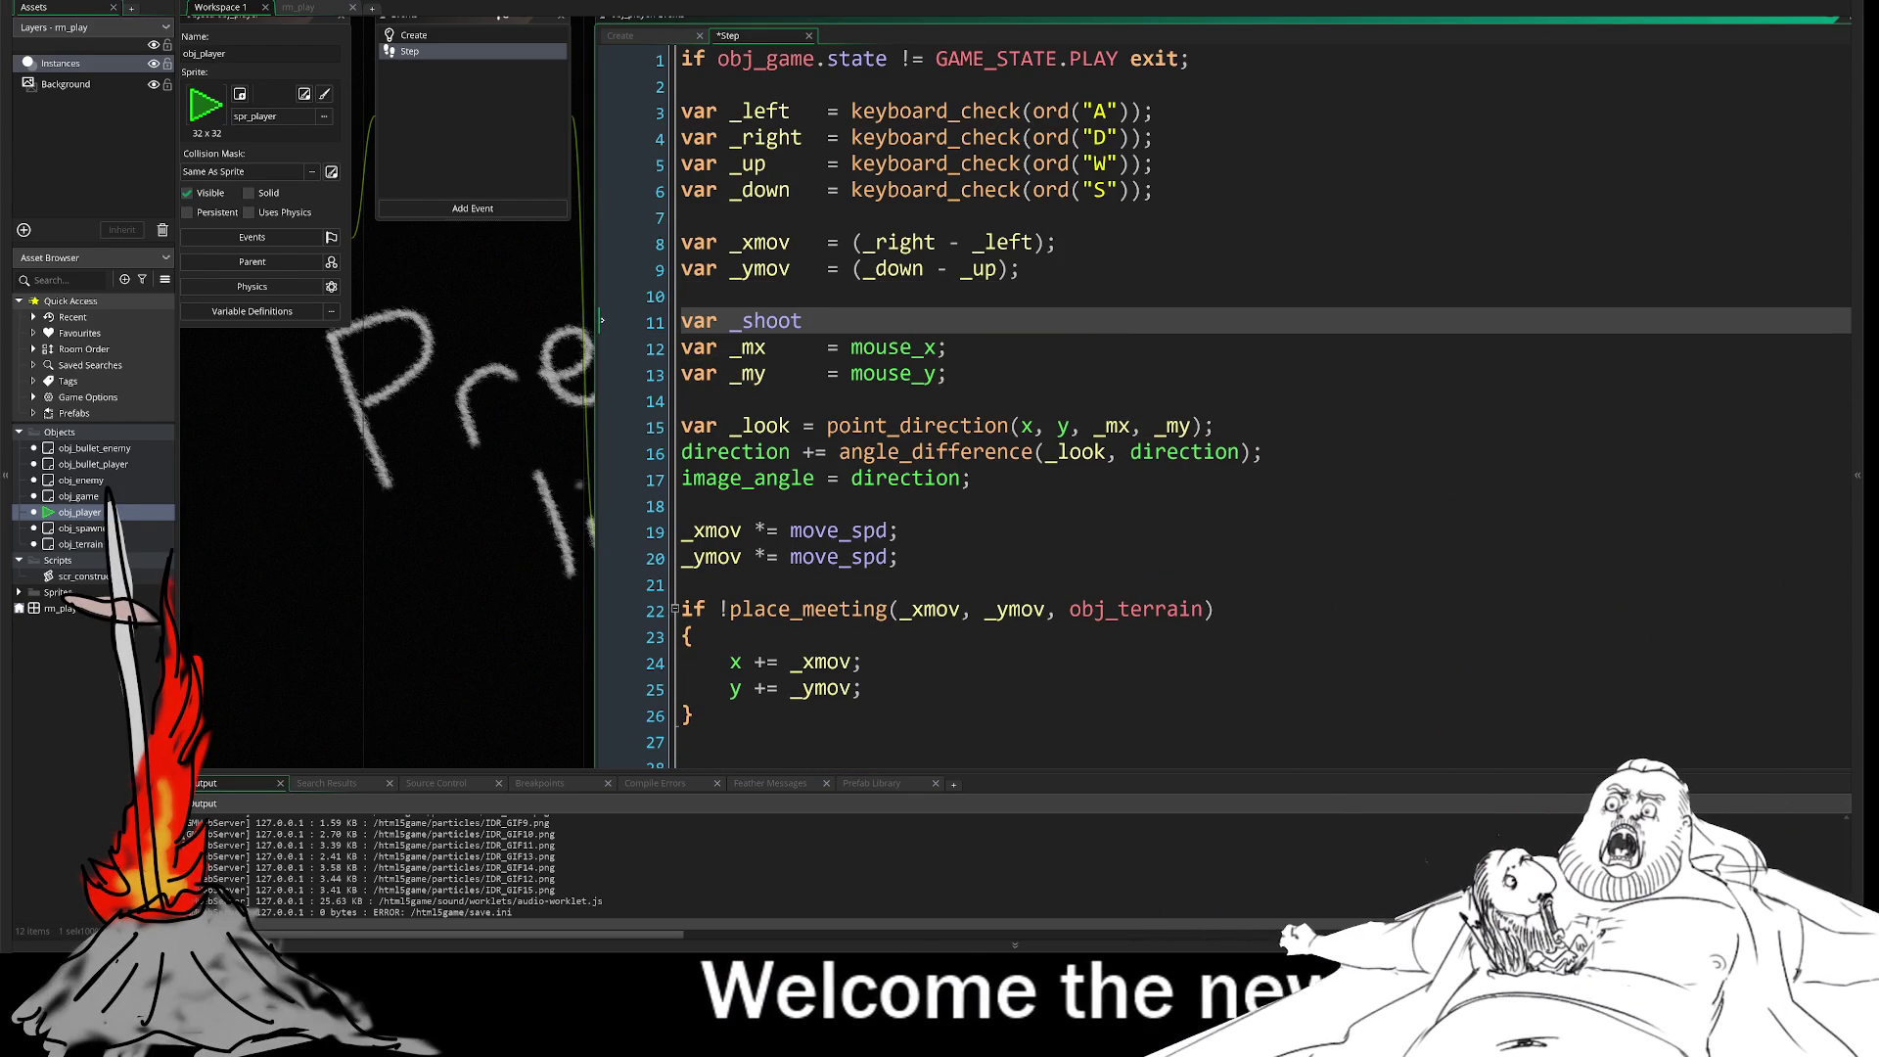
type("=")
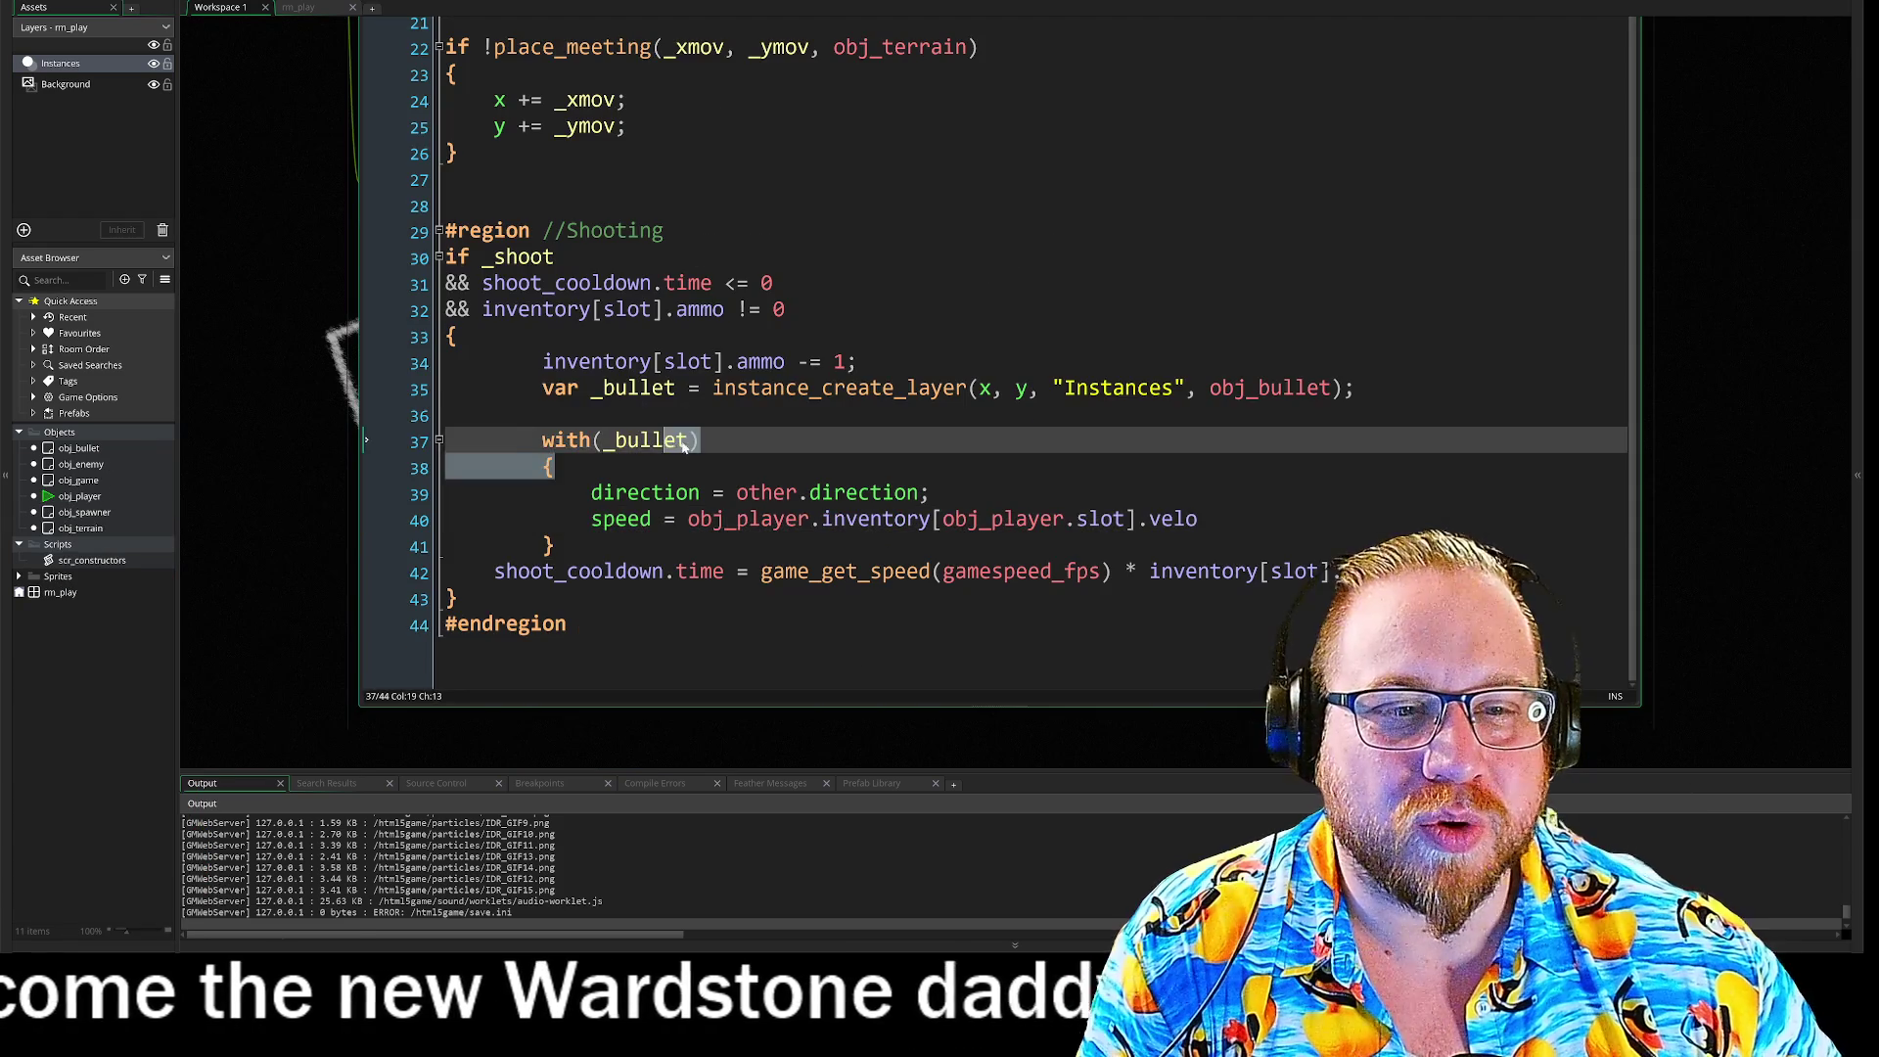
Step: Review the bullet creation, Instances layer argument, ammo decrement and cooldown lines of the Shooting region
left_click(1272, 388)
left_click(1179, 388)
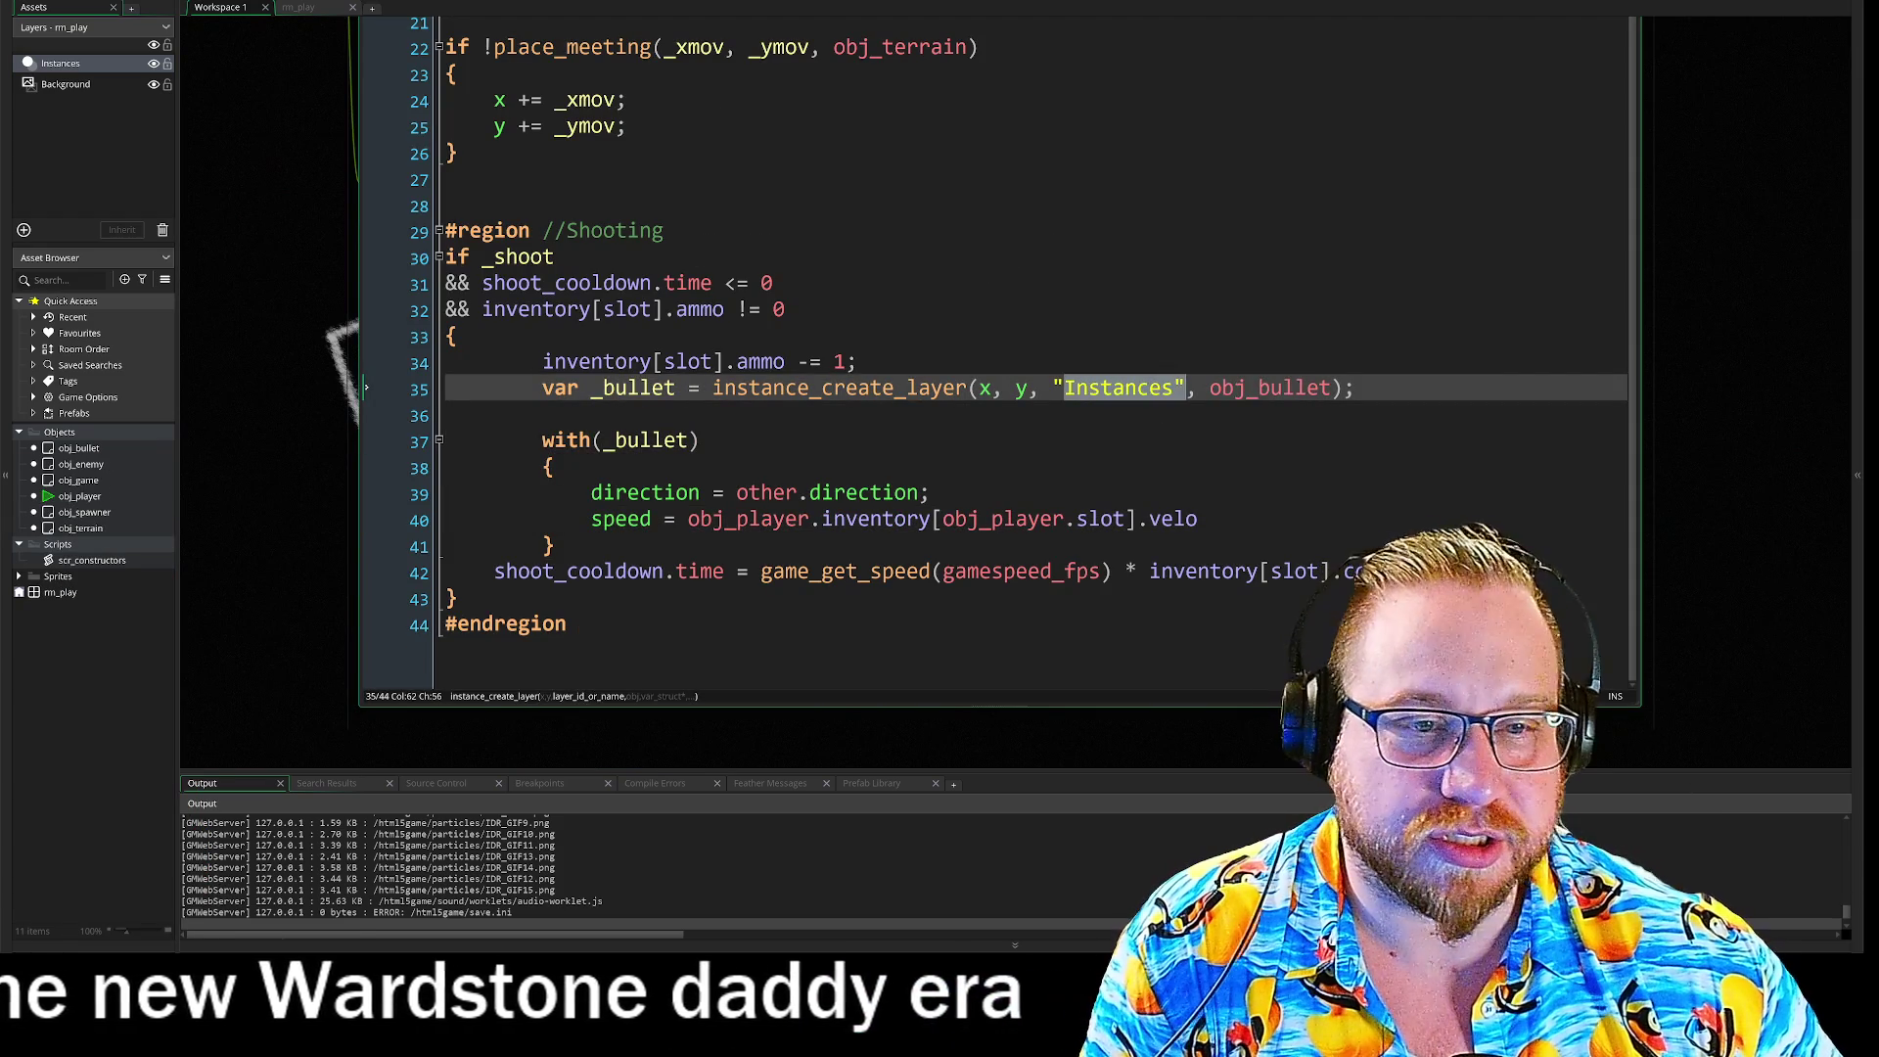
key("Up")
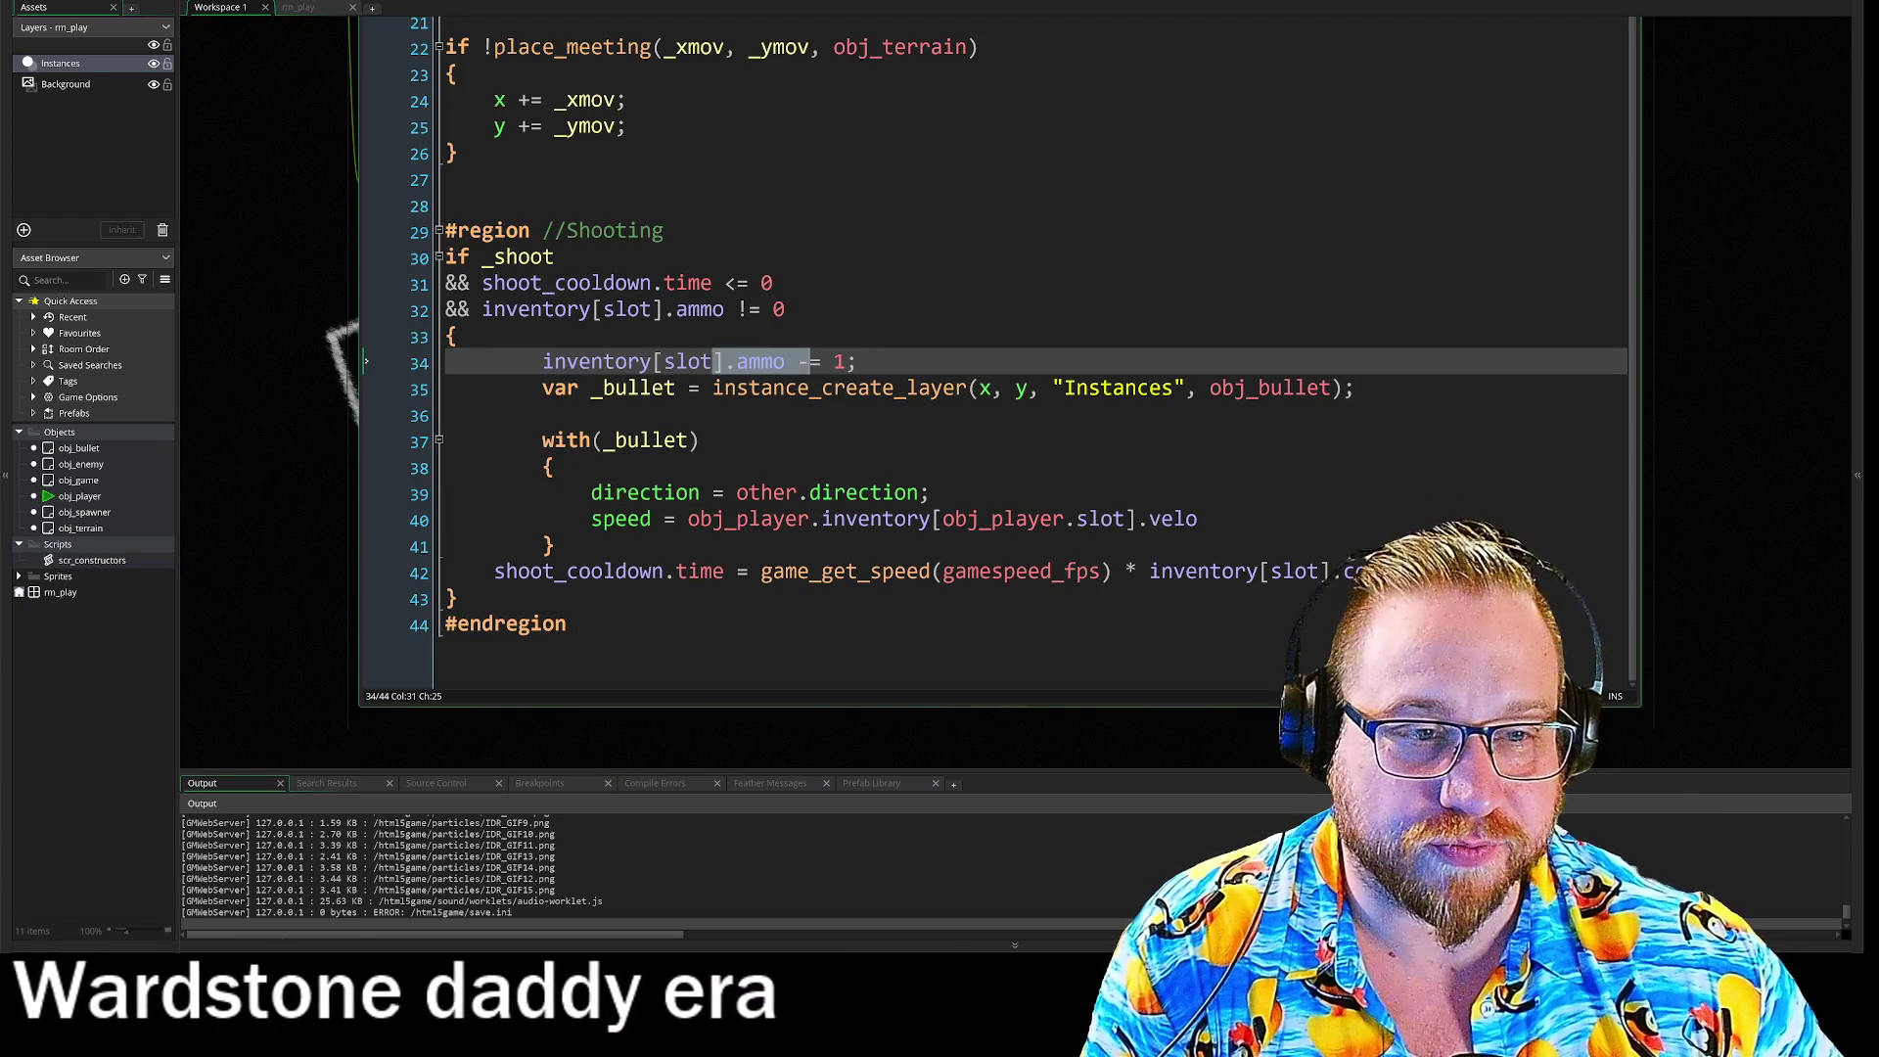
key("shift+Left")
key("shift+Left")
key("shift+Left")
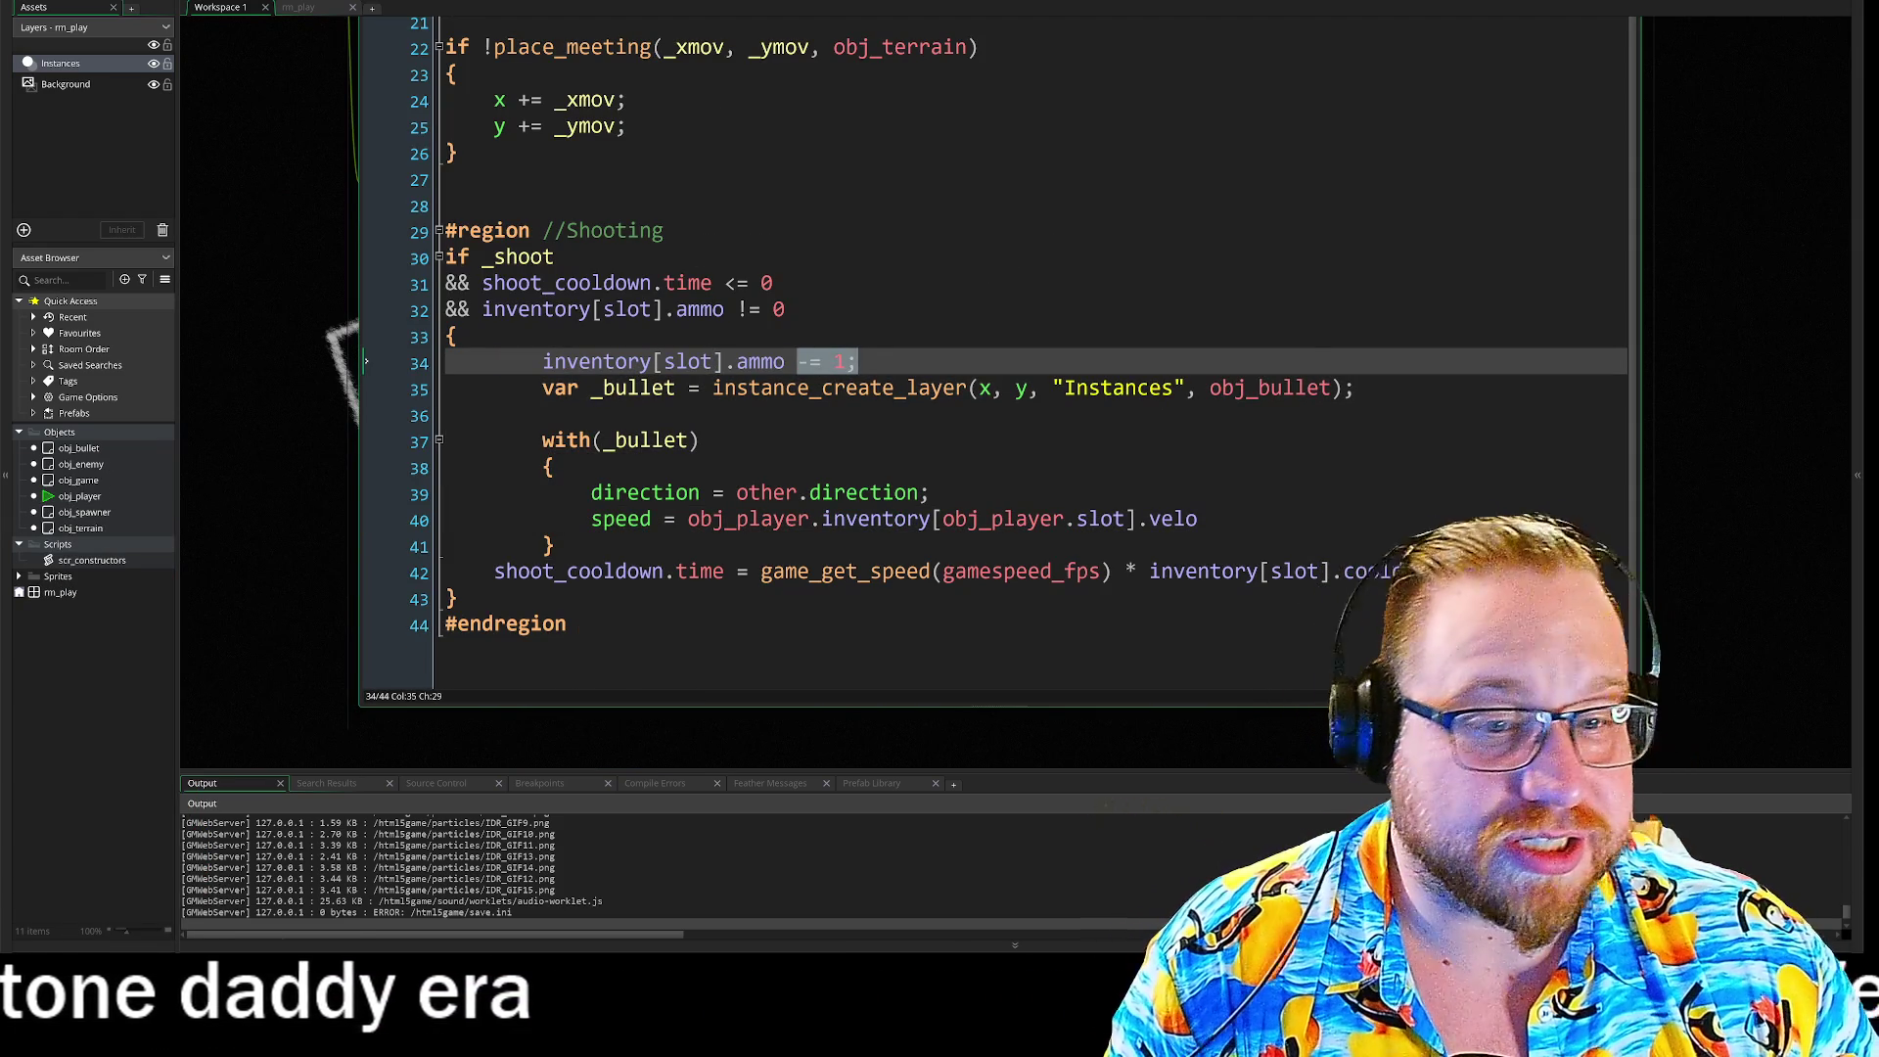
left_click(545, 572)
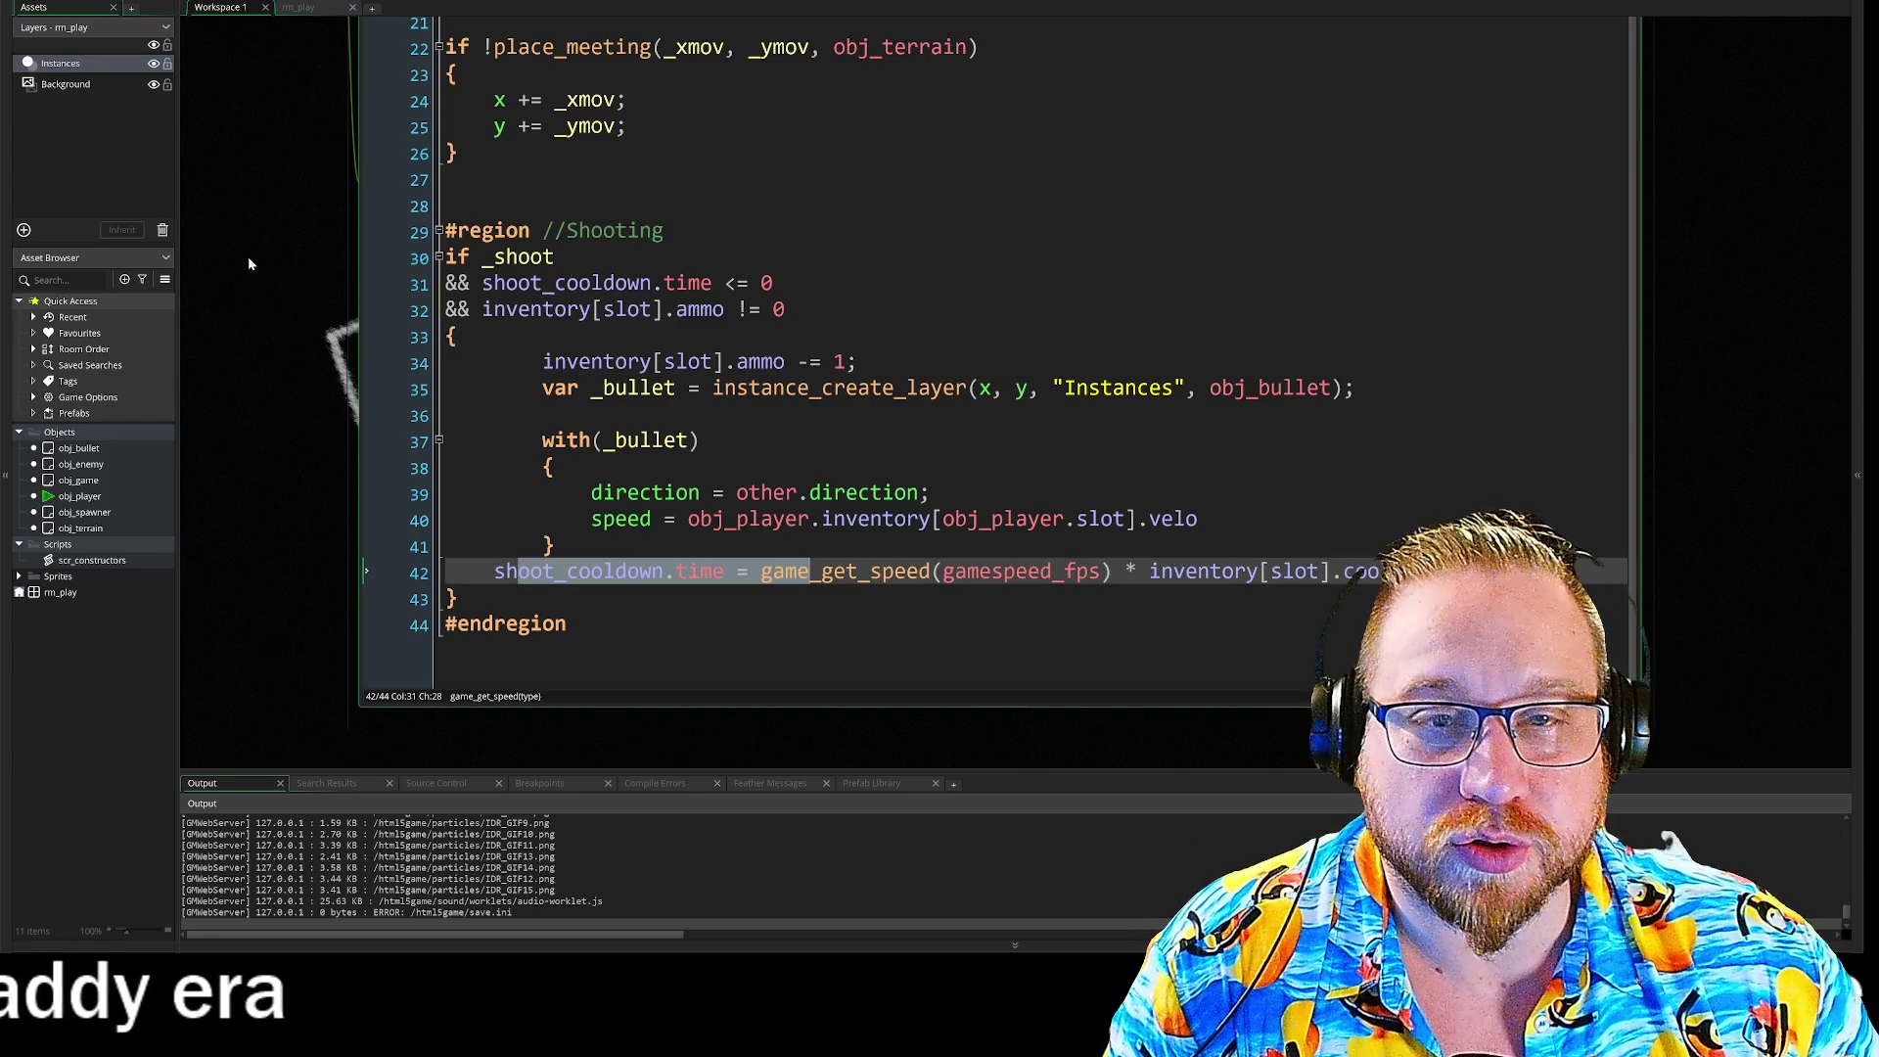
Step: Compare the line 42 cooldown calculation with the shoot_cooldown = new Countdown(0) setup in obj_player's Create
left_click_drag(243, 277, 789, 754)
left_click(665, 214)
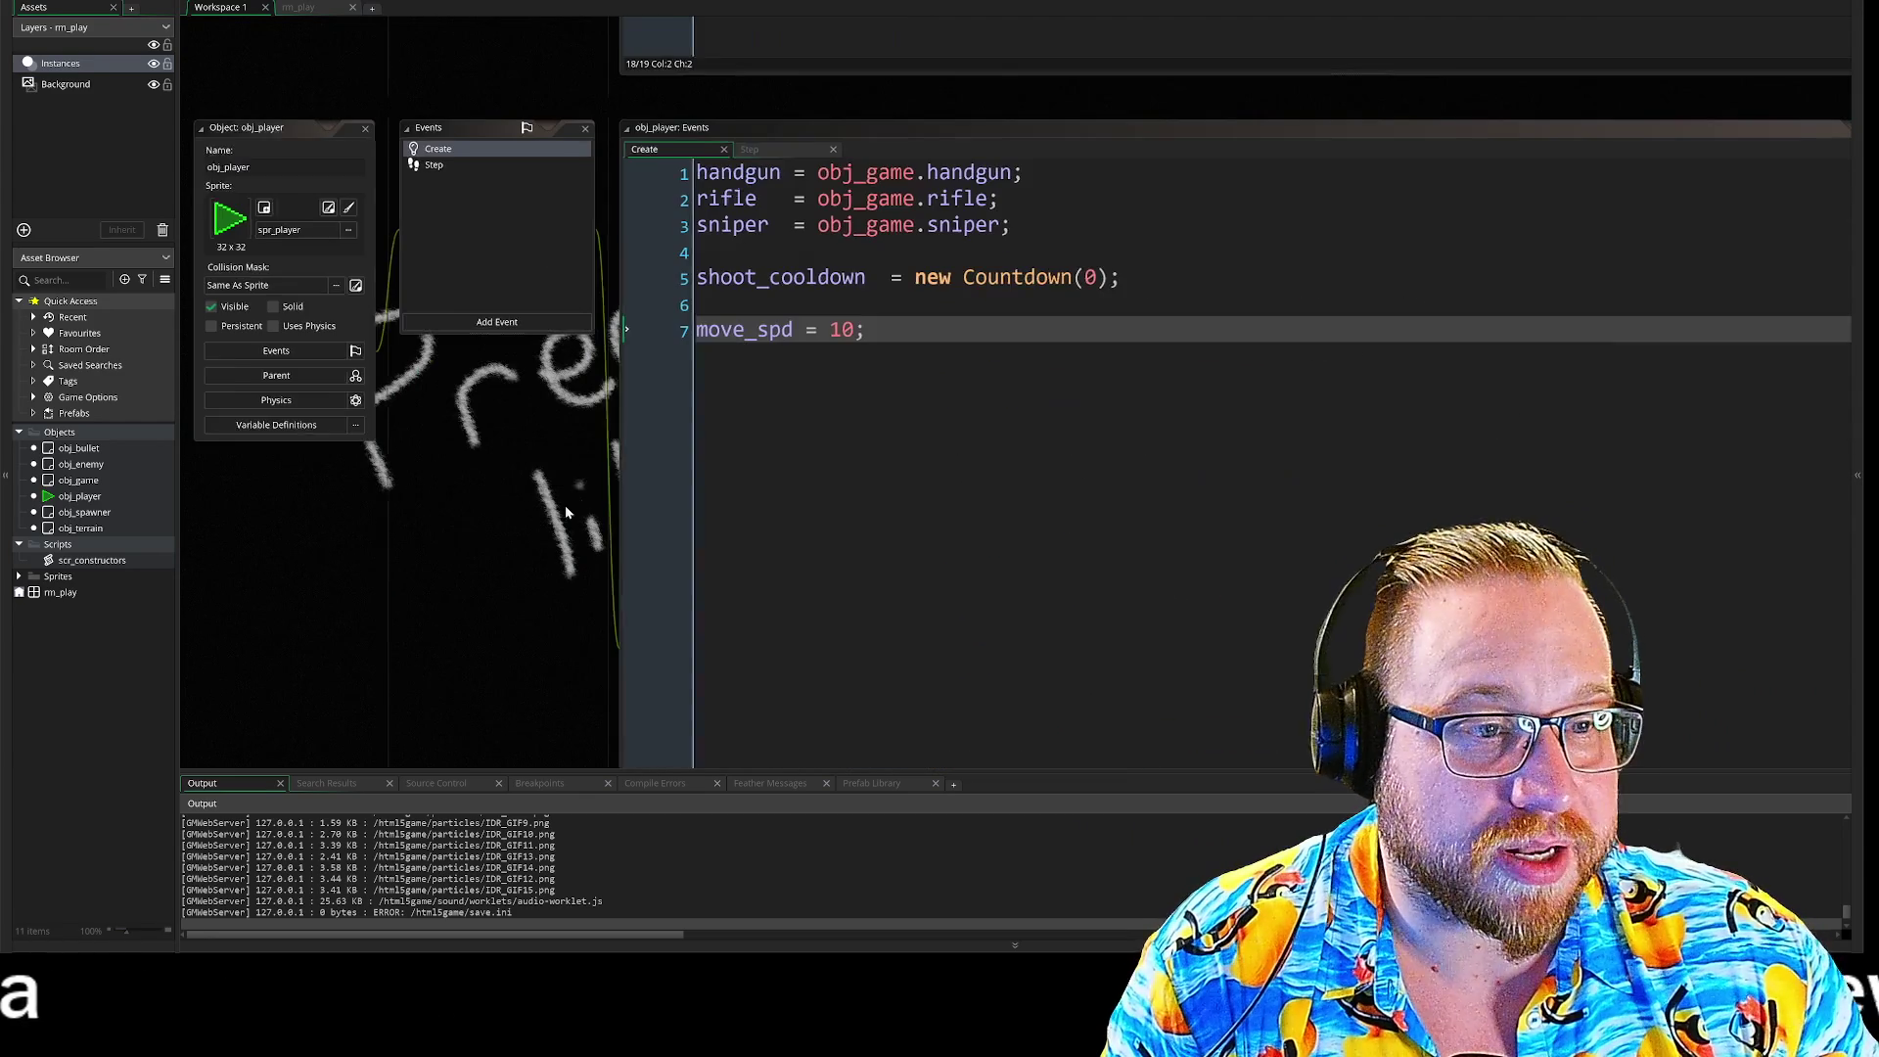
left_click(434, 165)
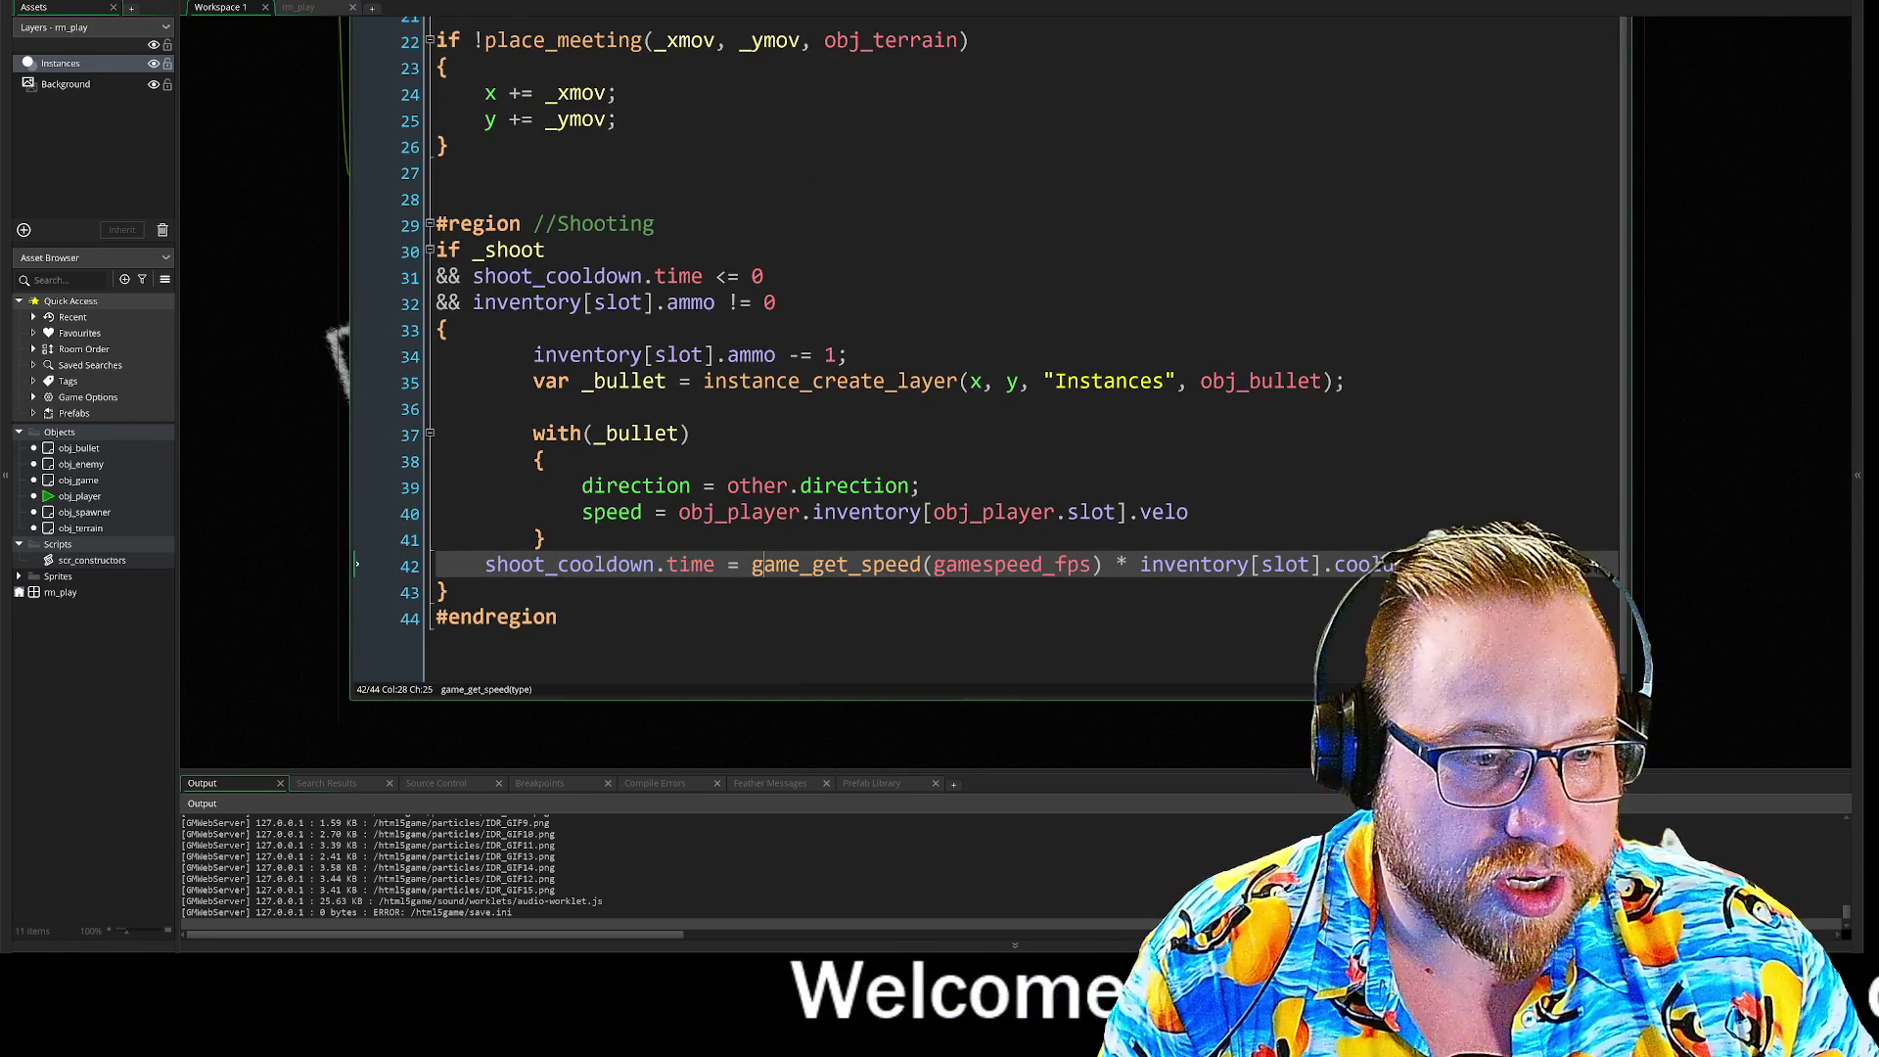
left_click_drag(751, 565, 1165, 568)
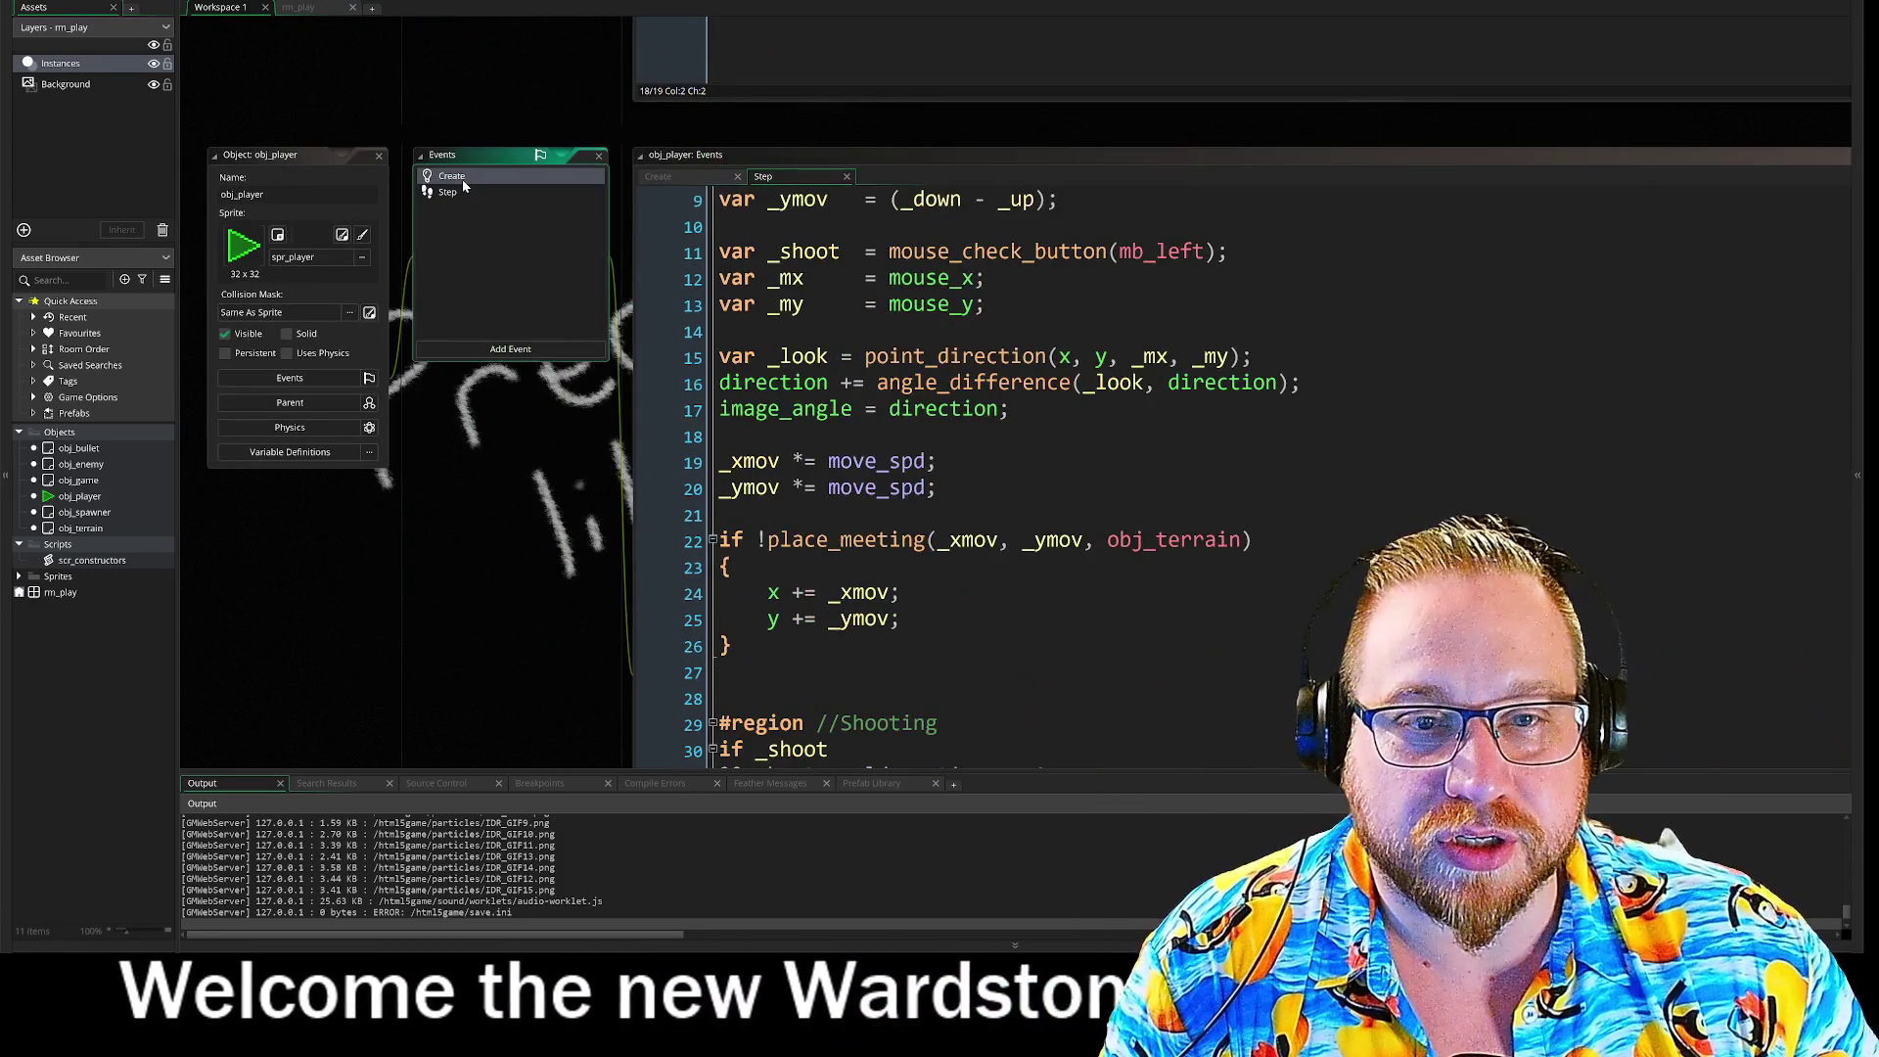
left_click(462, 179)
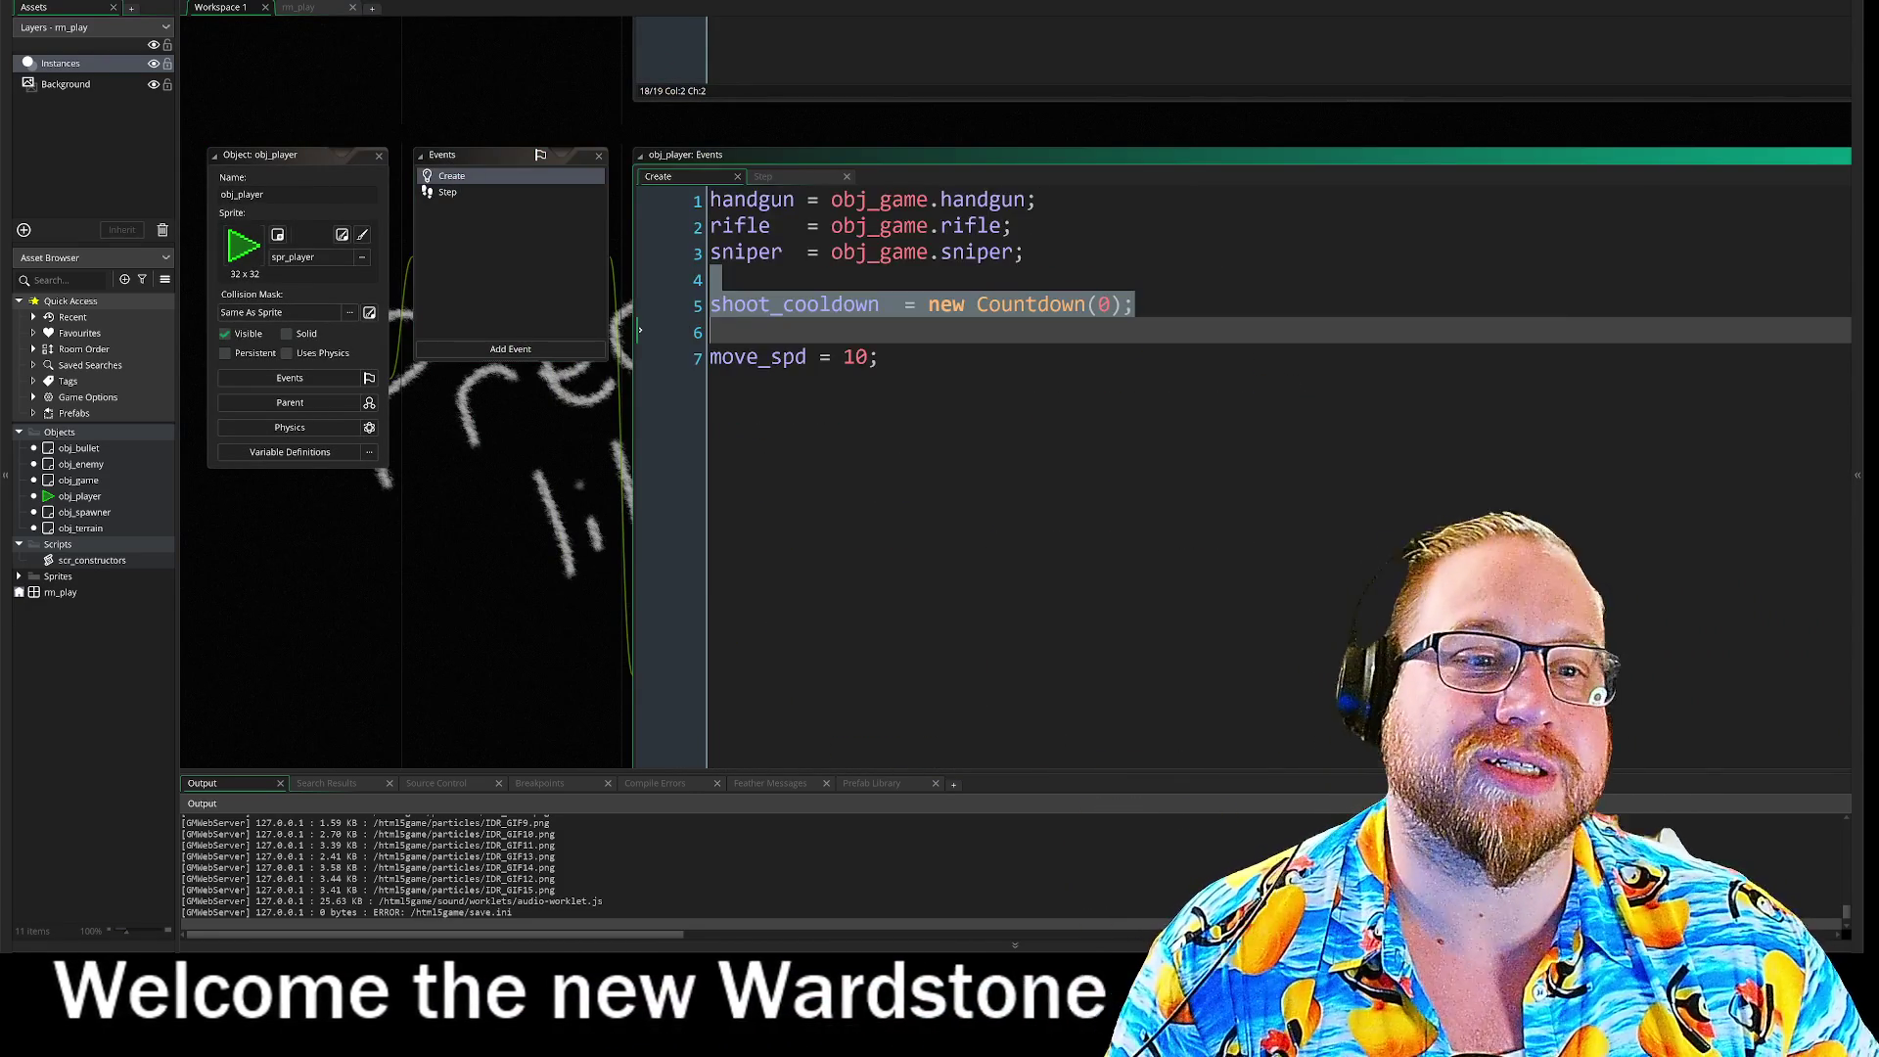
scroll(502, 51, "up", 8)
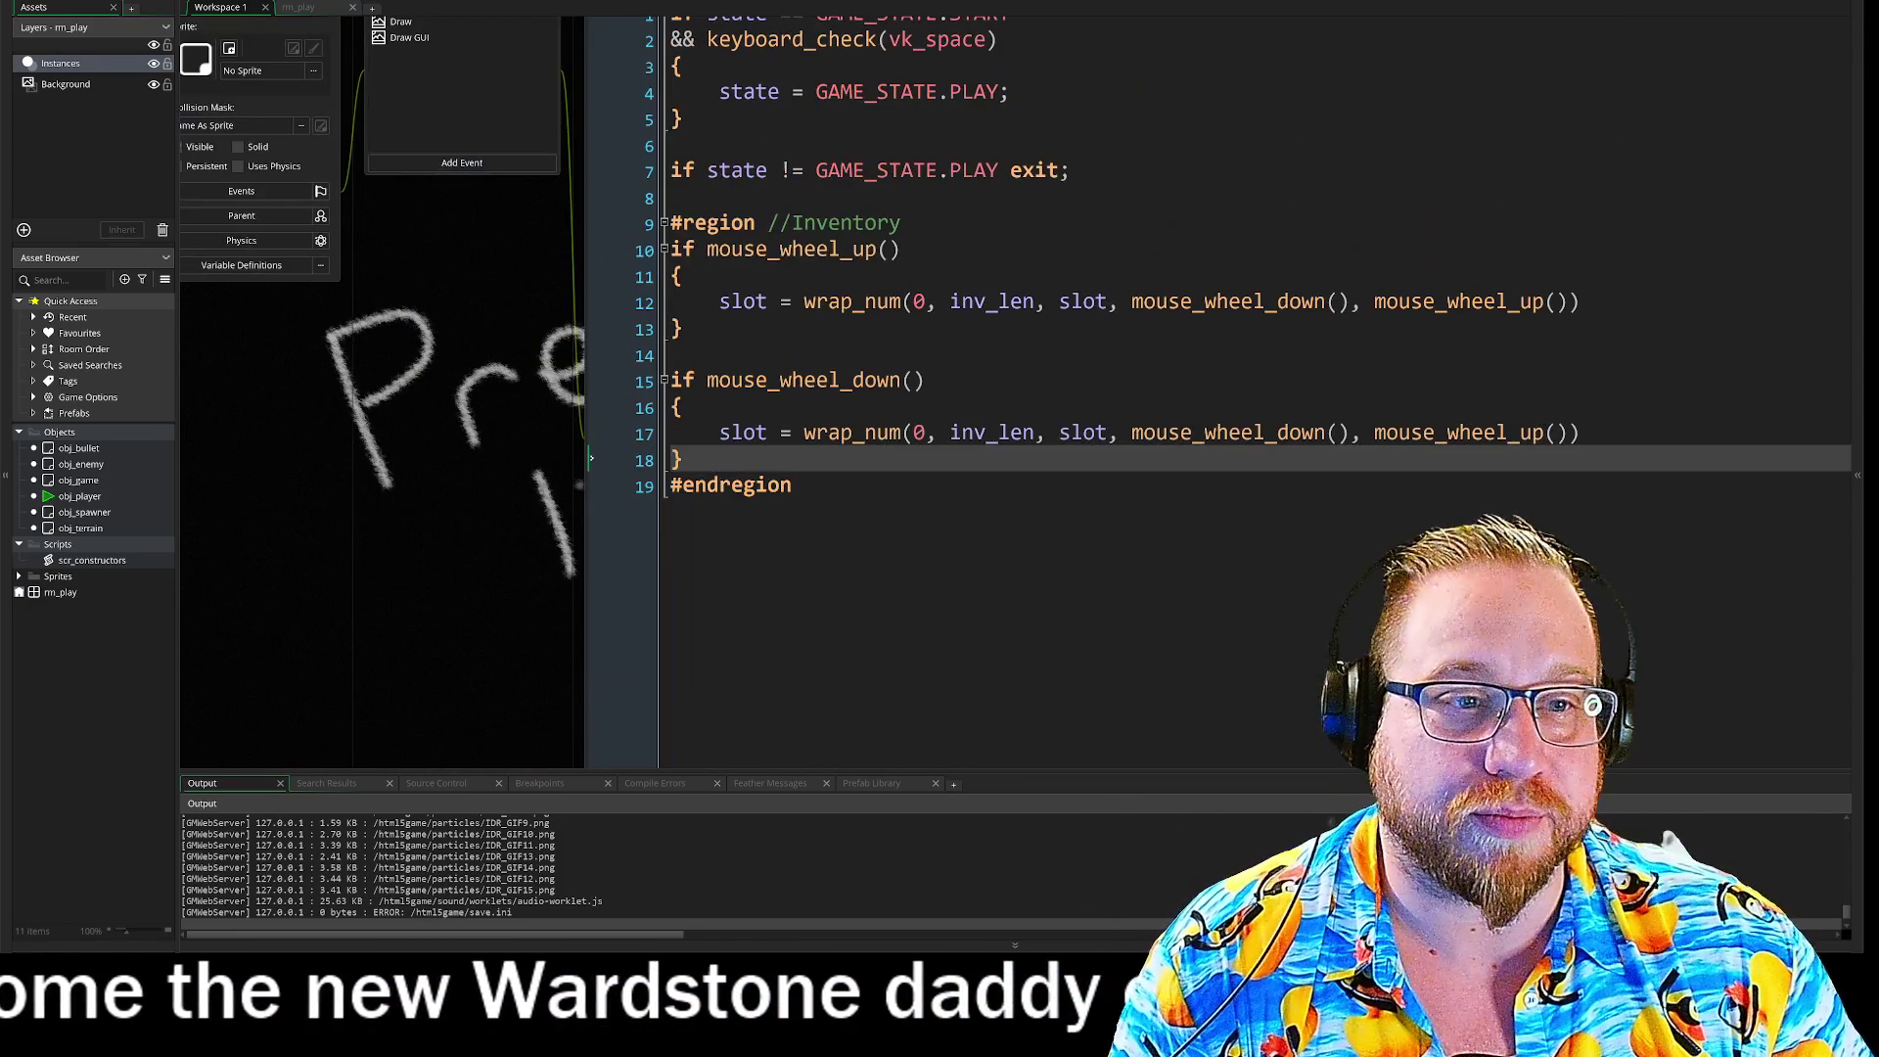
scroll(473, 597, "up", 2)
scroll(479, 263, "down", 4)
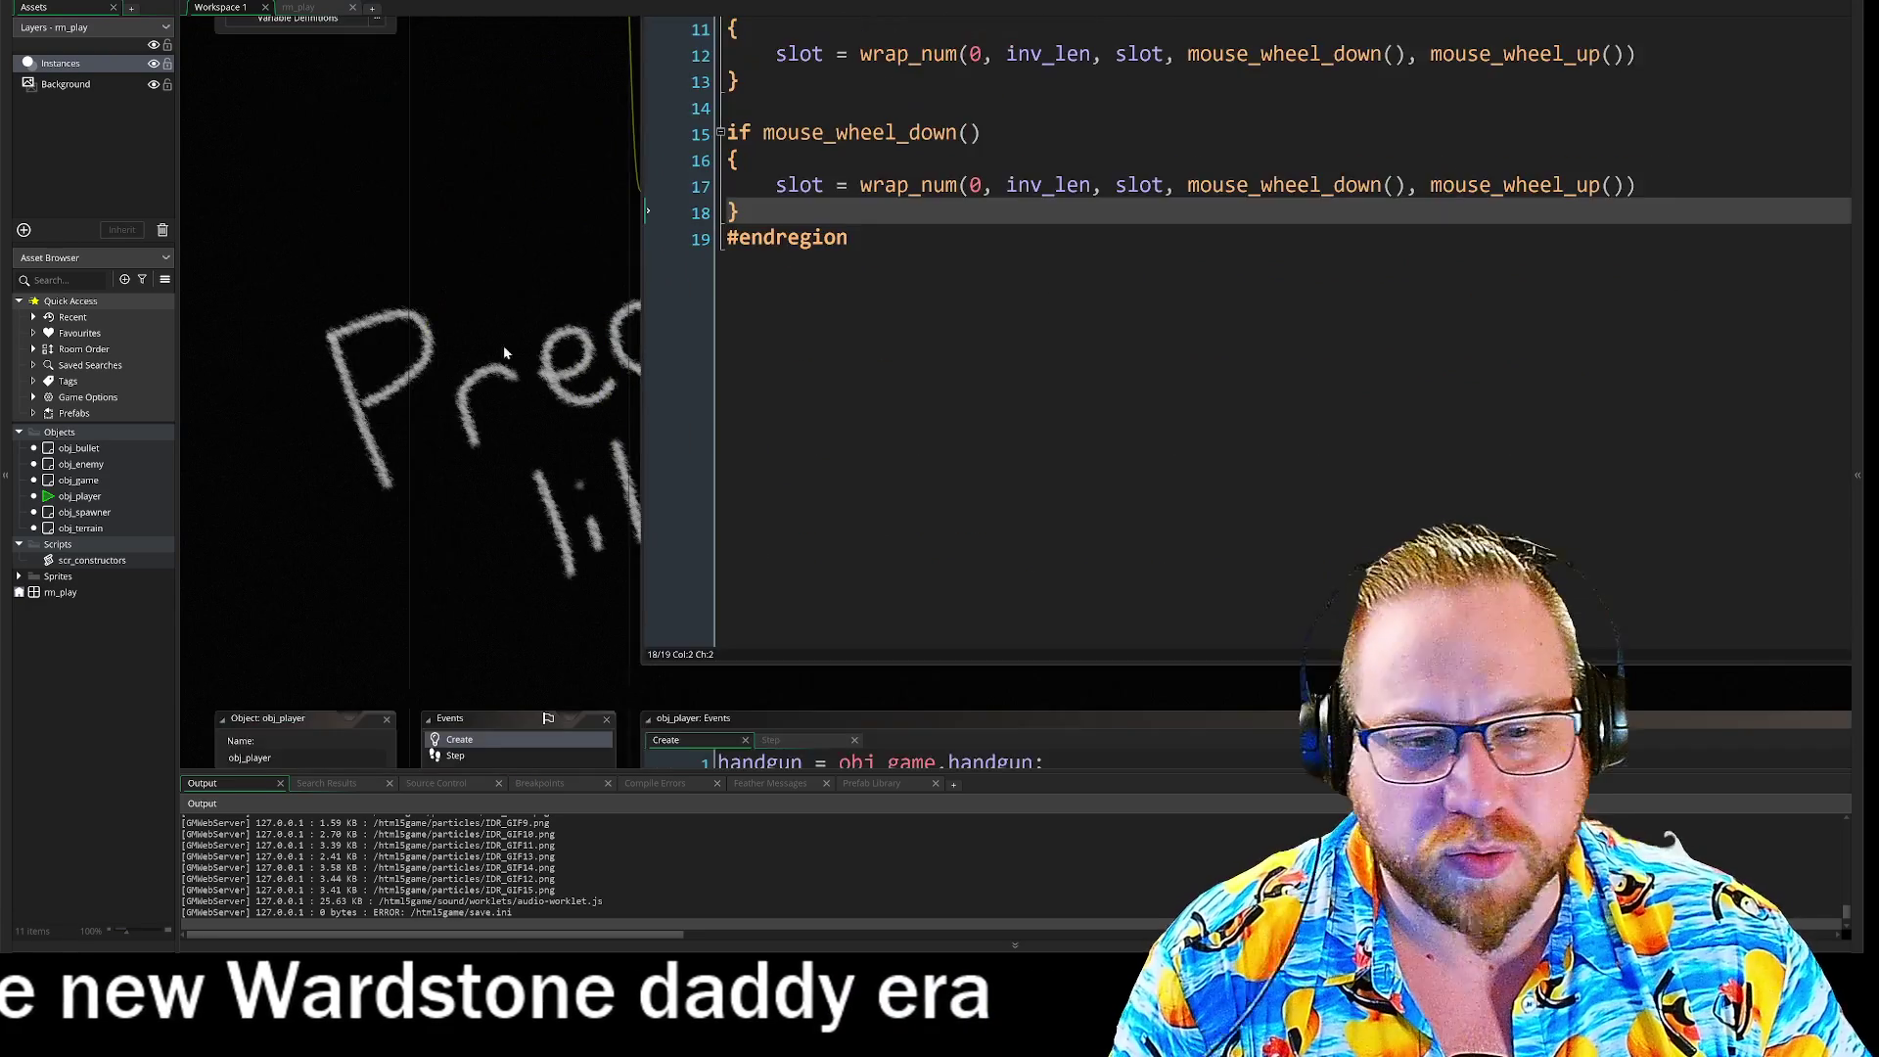
scroll(479, 262, "down", 8)
scroll(386, 208, "up", 4)
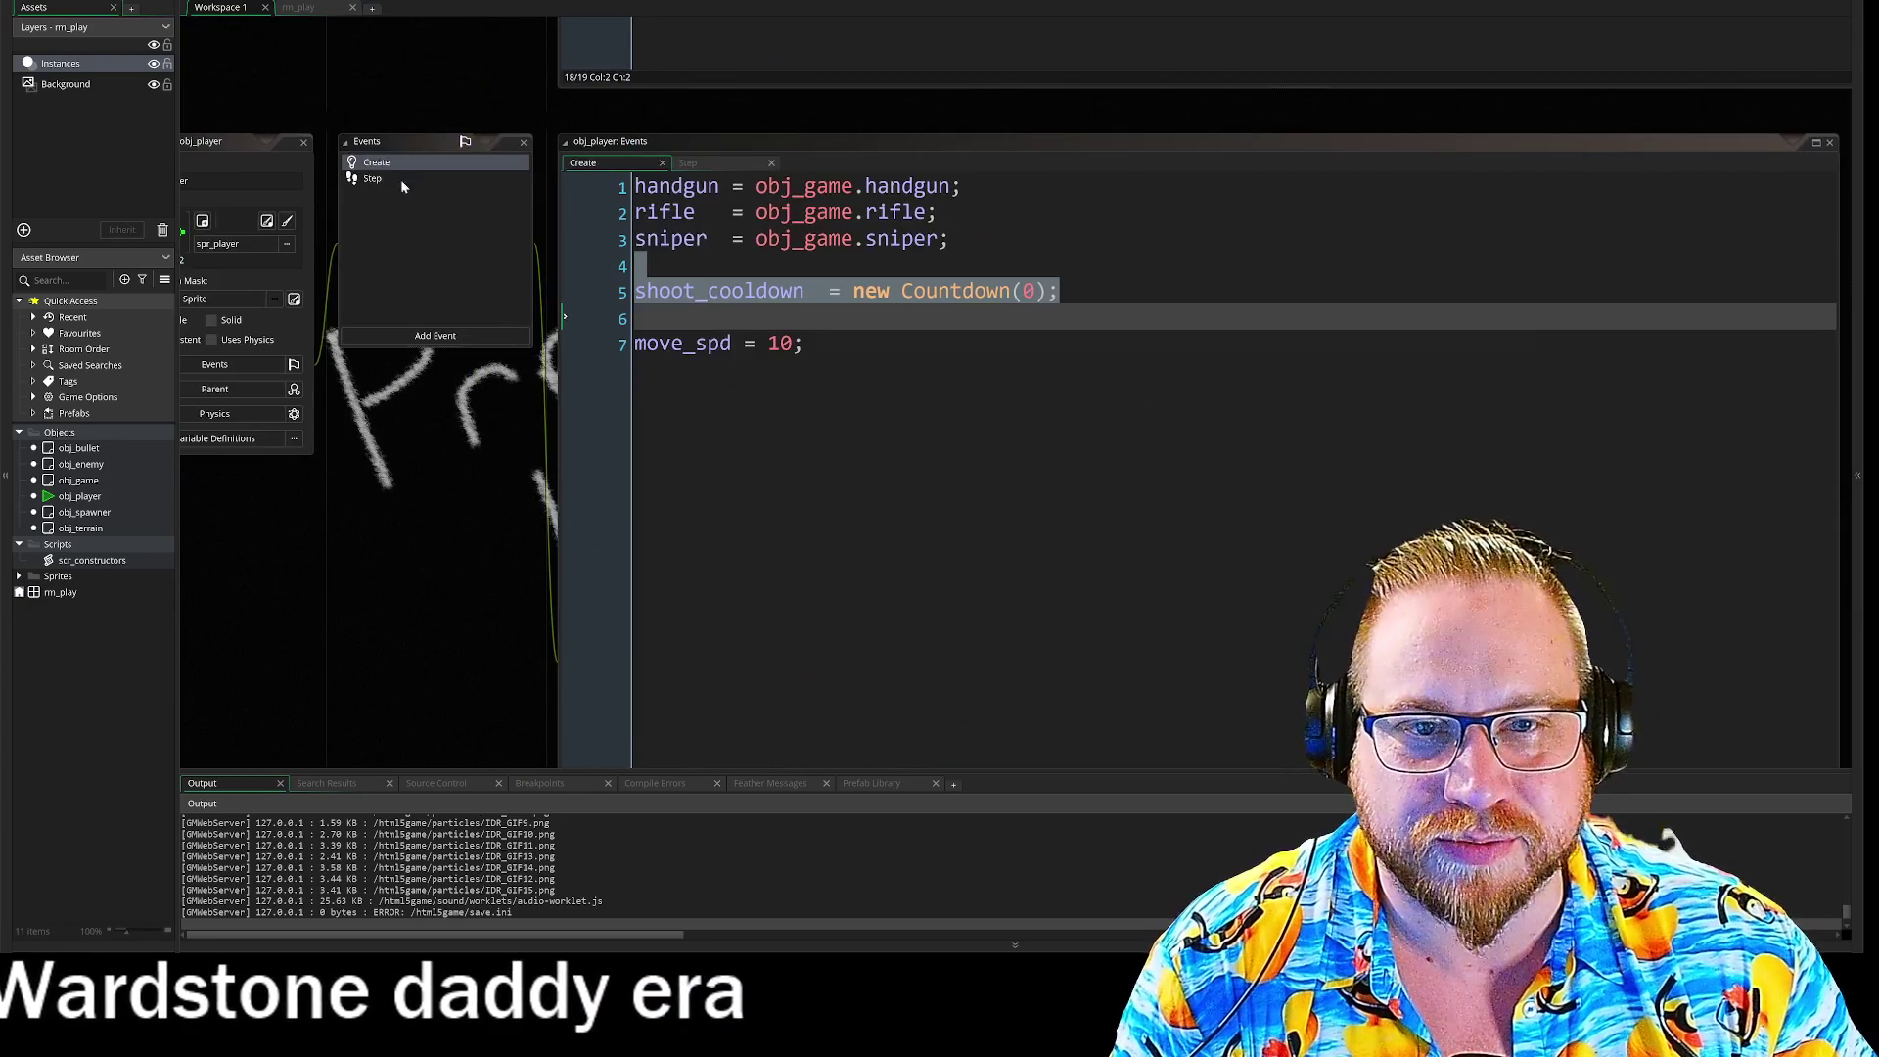
left_click(376, 180)
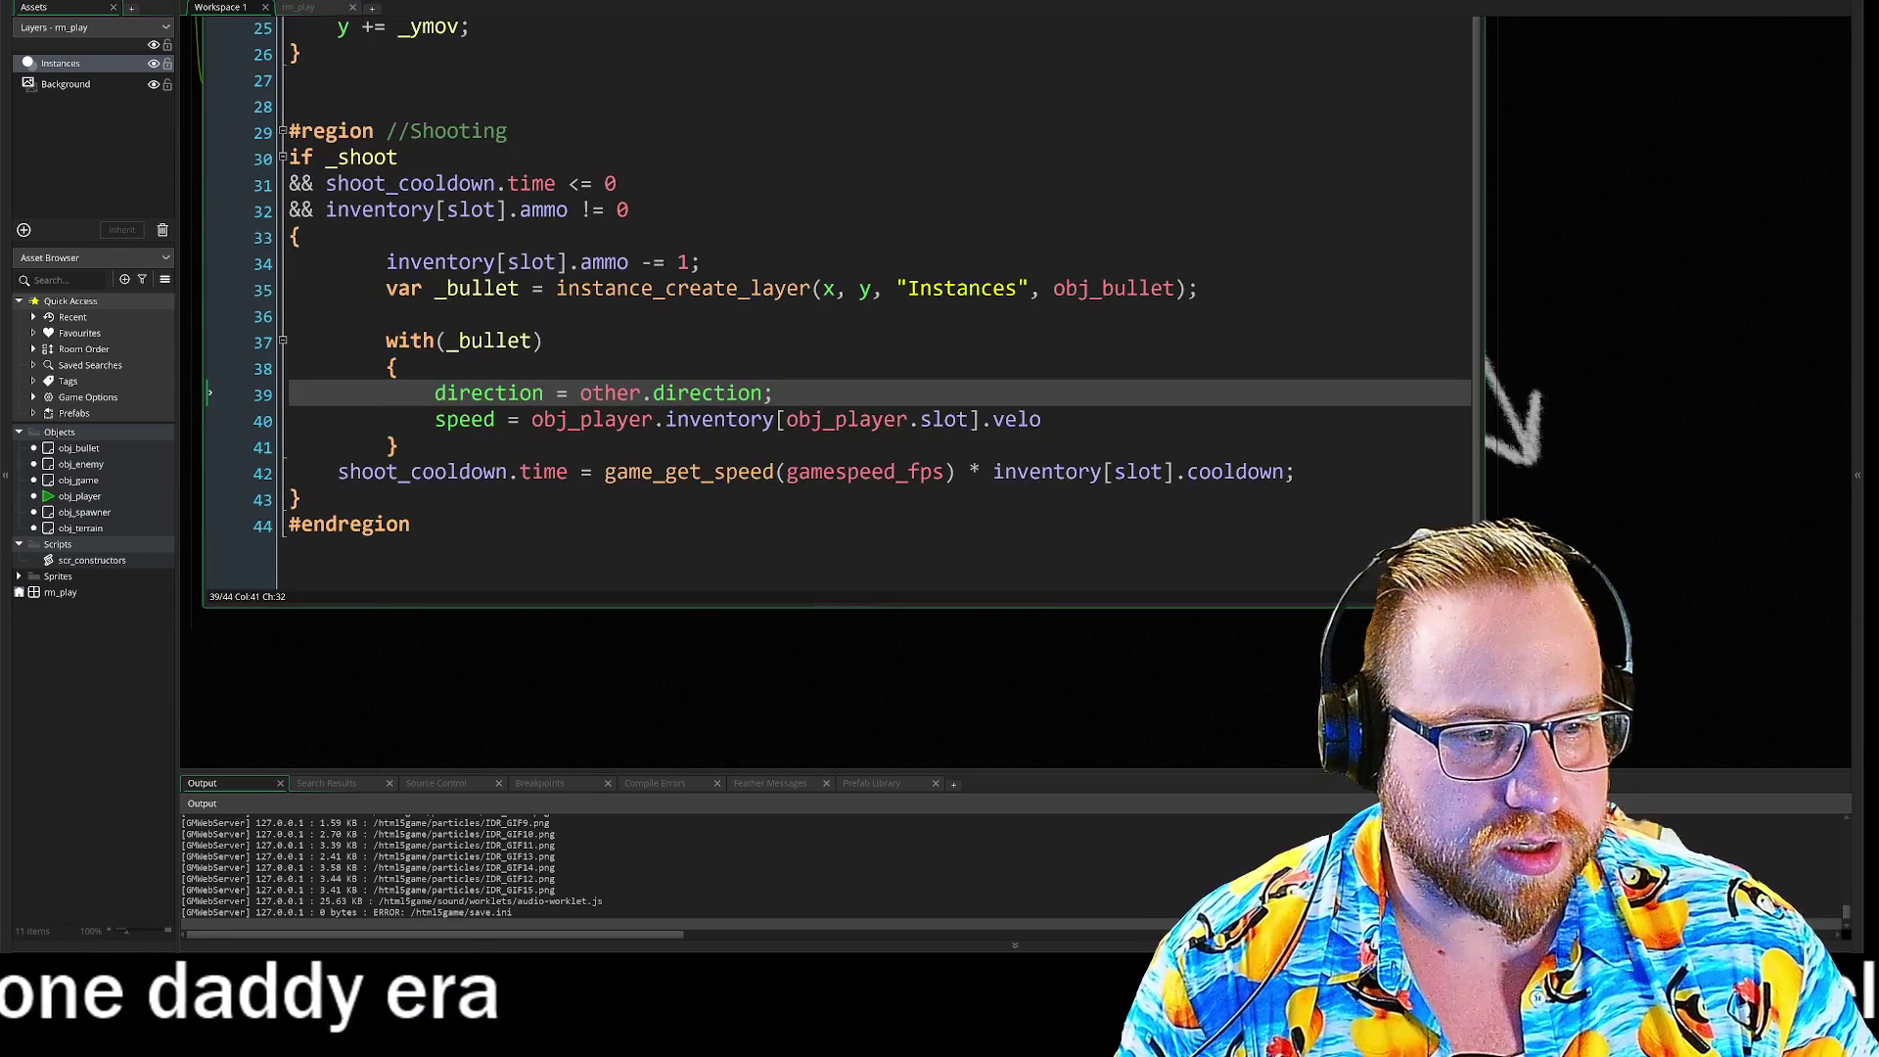
Step: Prefix inventory and slot on line 42 with obj_game. so the cooldown uses obj_game.inventory[obj_game.slot]
left_click(993, 472)
type("obj_")
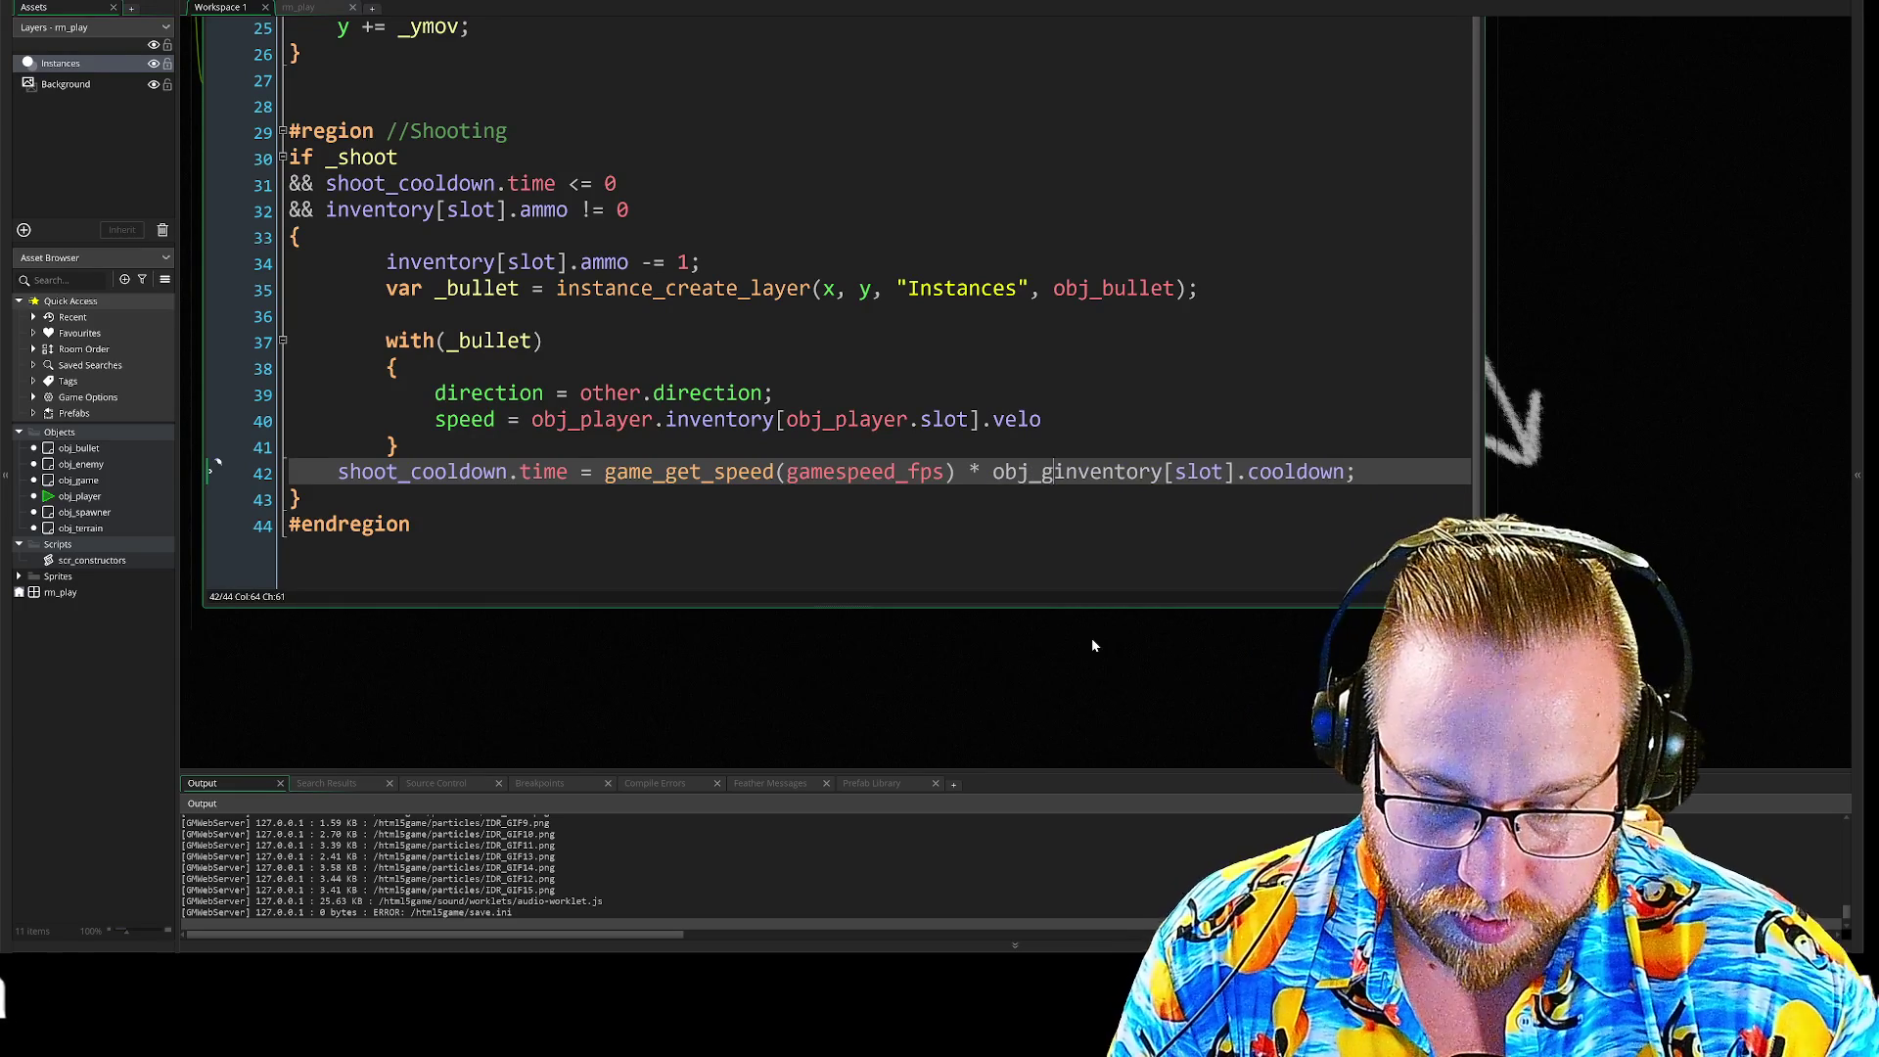
type("game.")
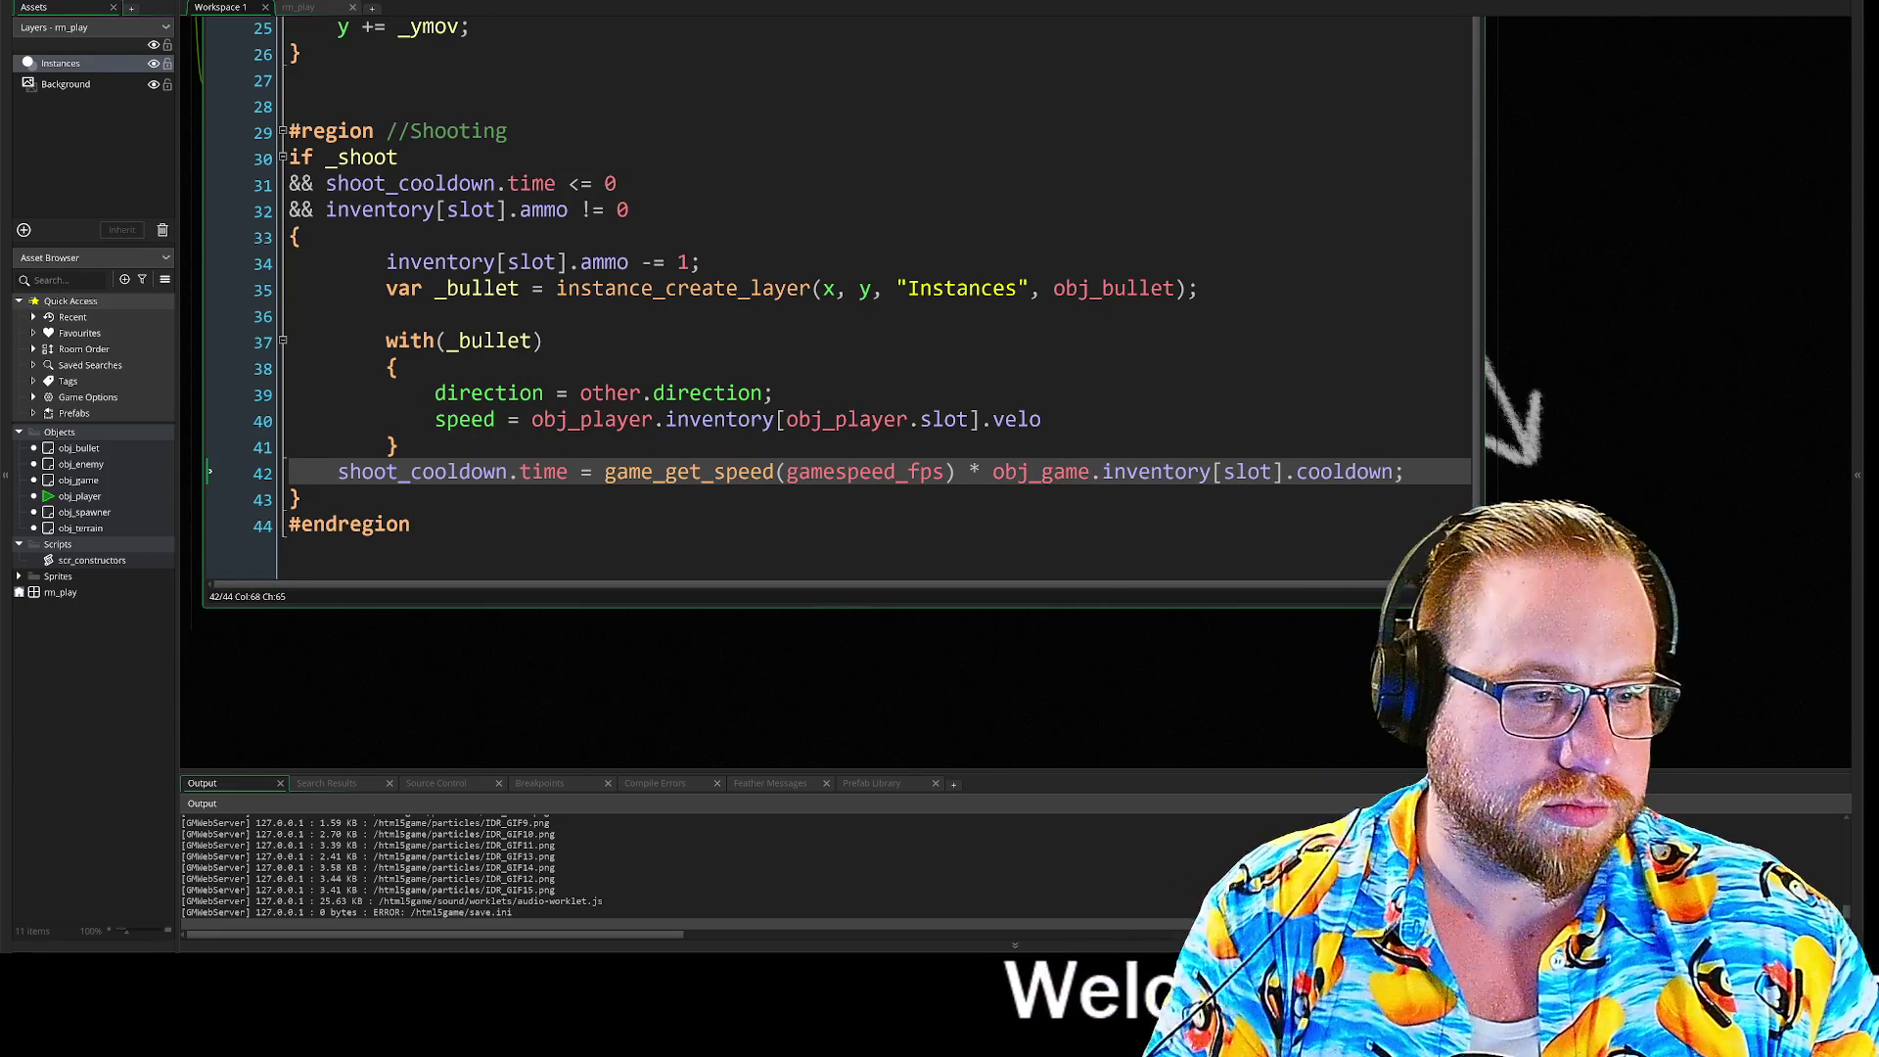
left_click_drag(1102, 473, 997, 482)
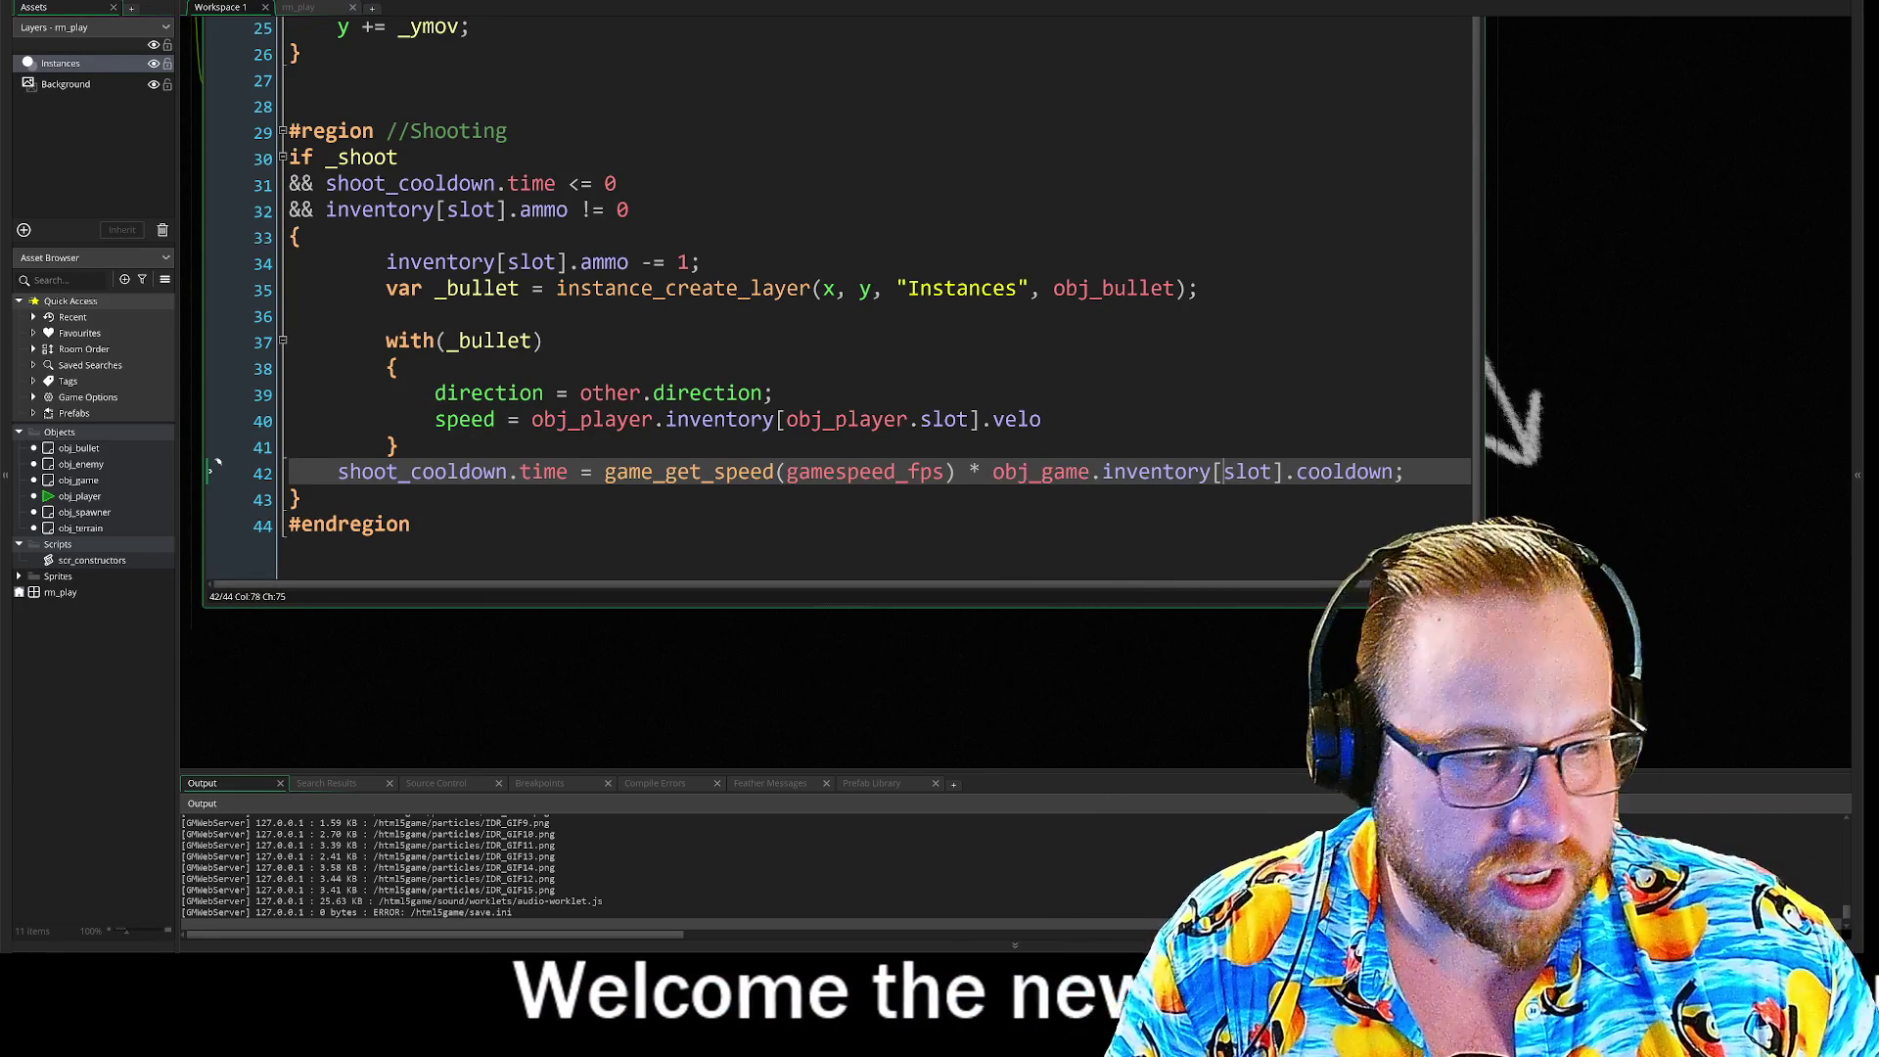
type("obj_game.")
left_click(1403, 472)
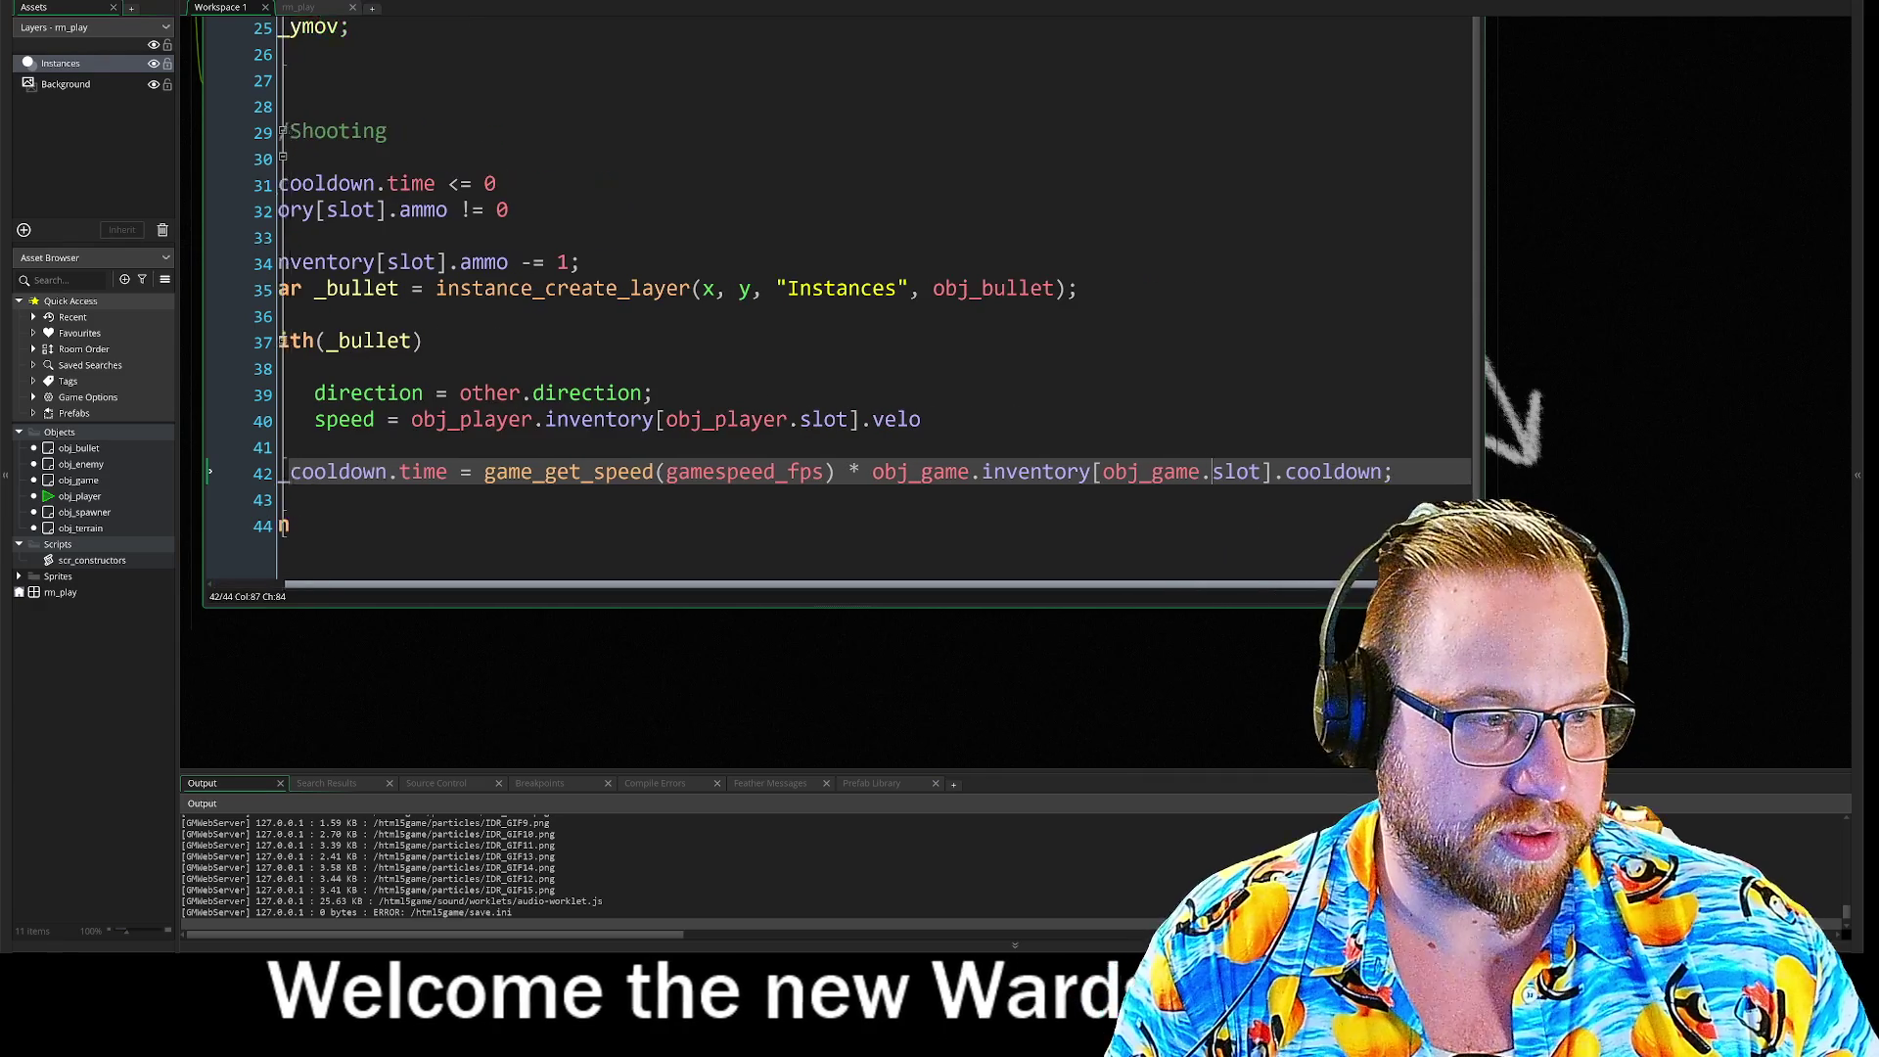
left_click(915, 420)
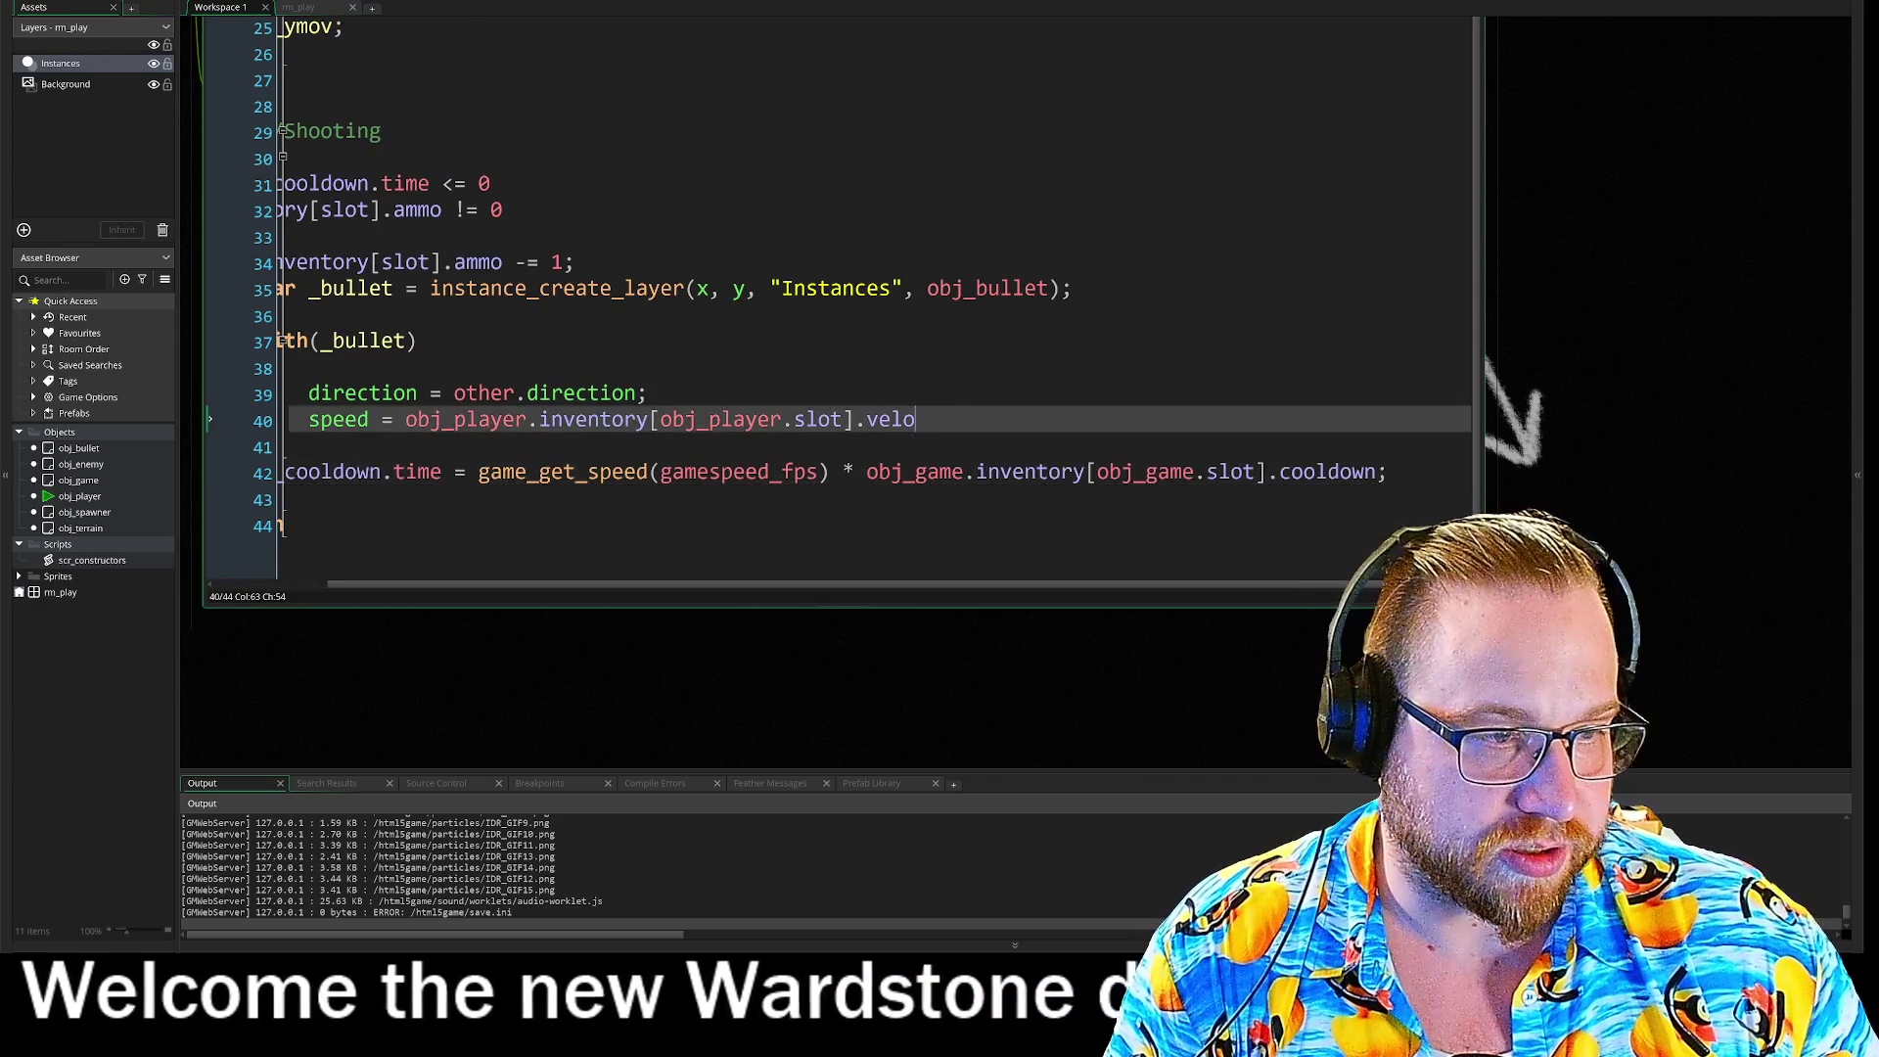
left_click(413, 506)
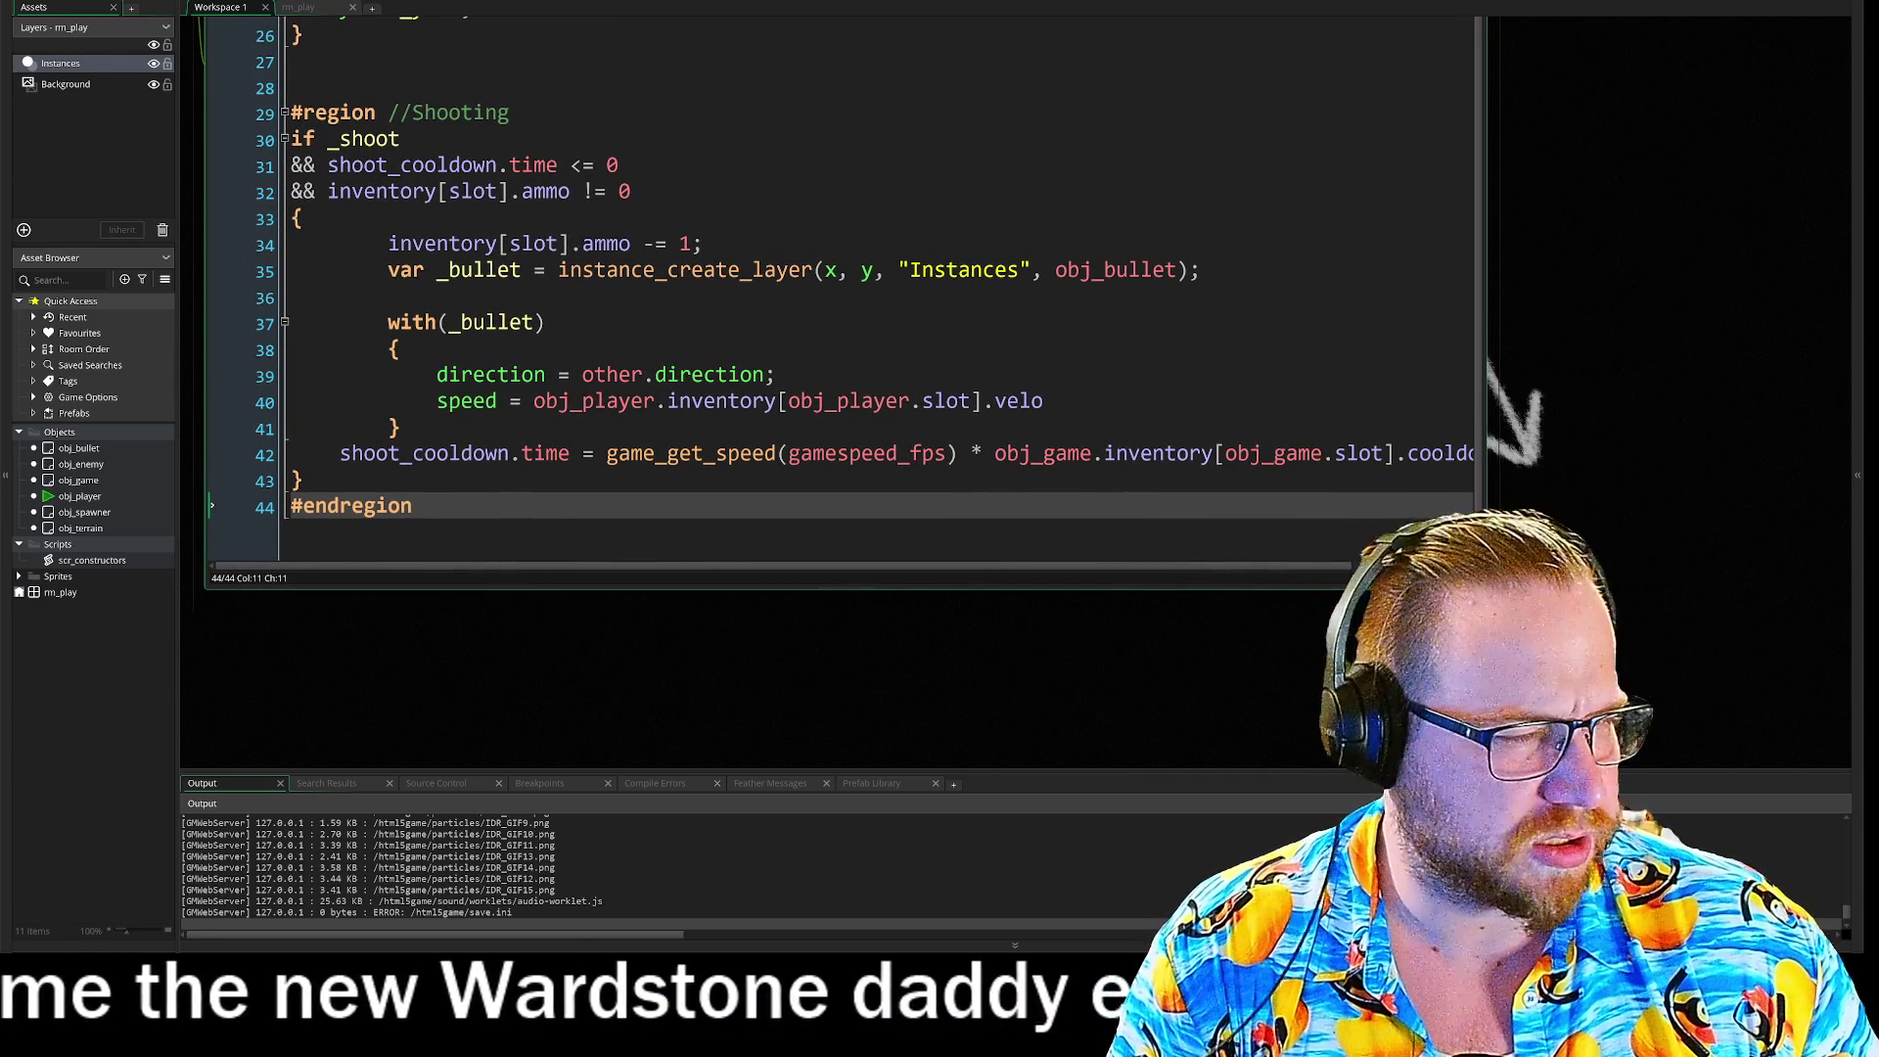
left_click(587, 167)
left_click_drag(376, 446, 461, 590)
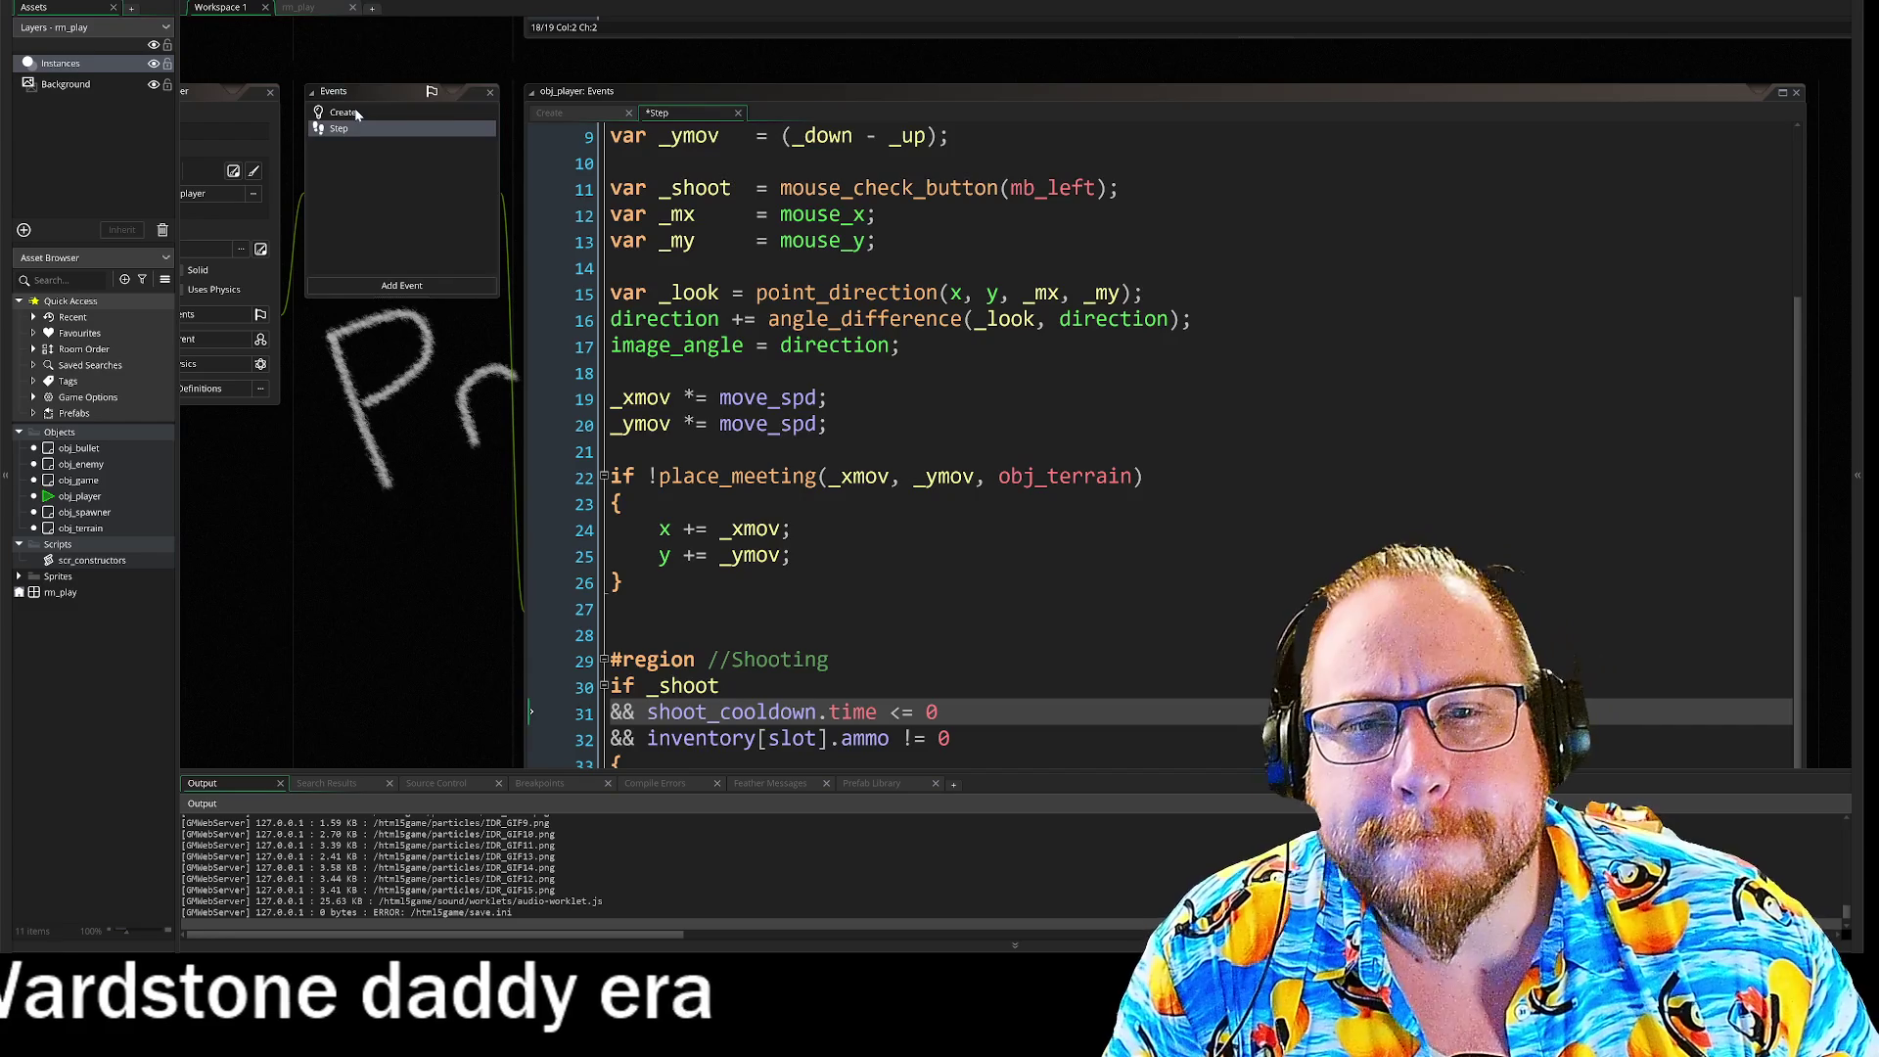
Step: Open obj_game's Create event and inspect the values in the handgun and rifle Gun definitions
left_click(356, 115)
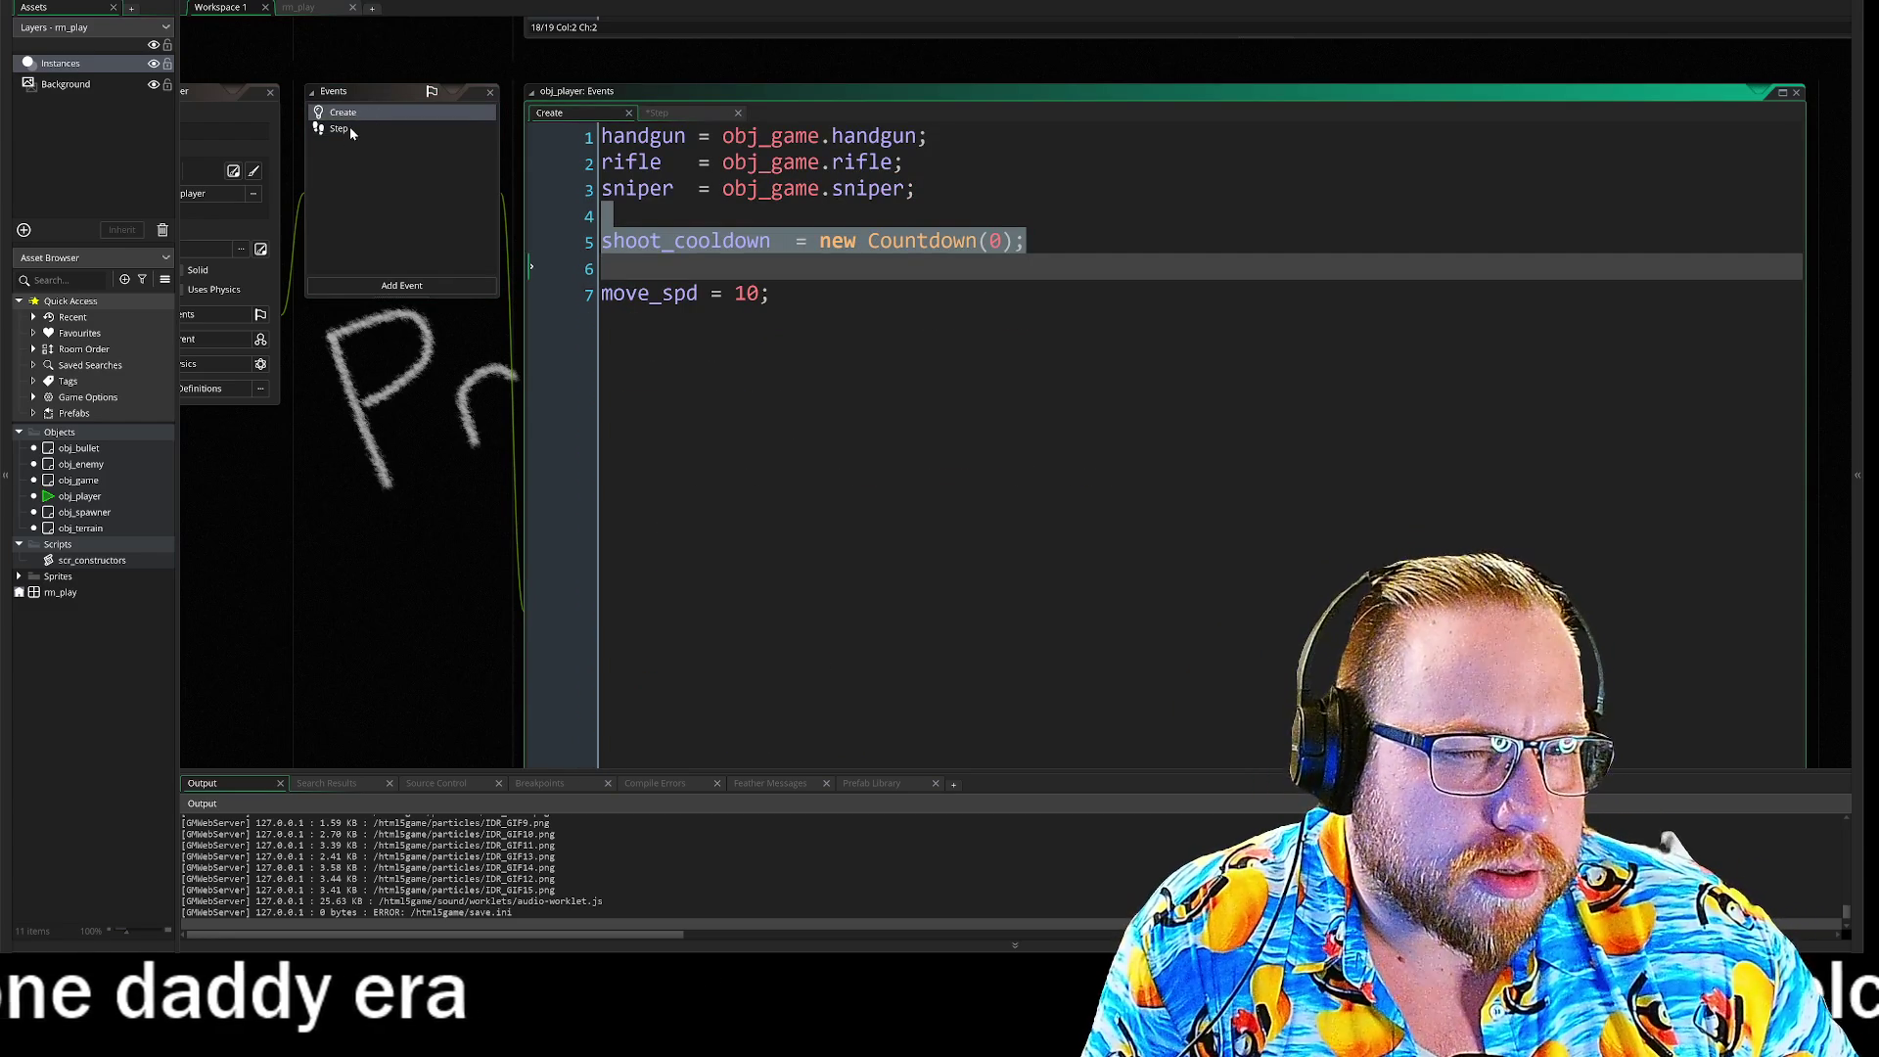
left_click(349, 126)
left_click_drag(421, 55, 355, 320)
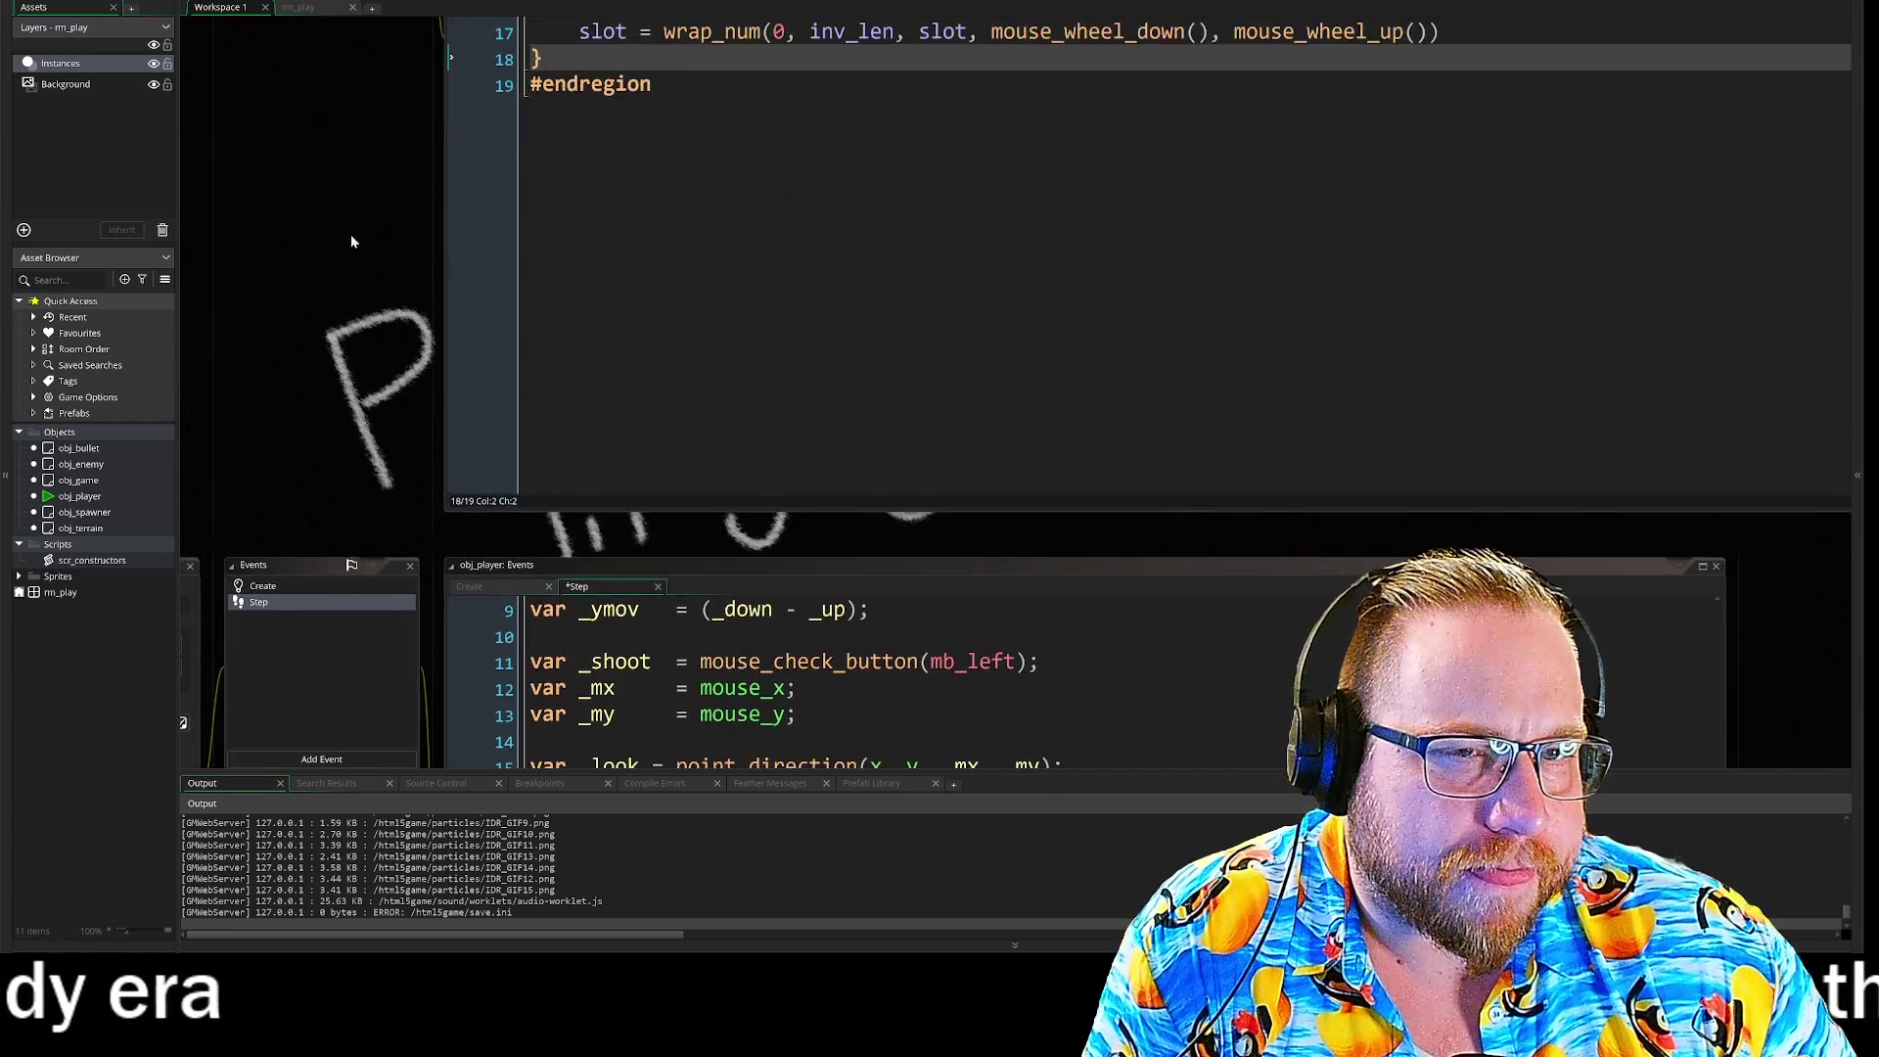
scroll(354, 320, "up", 5)
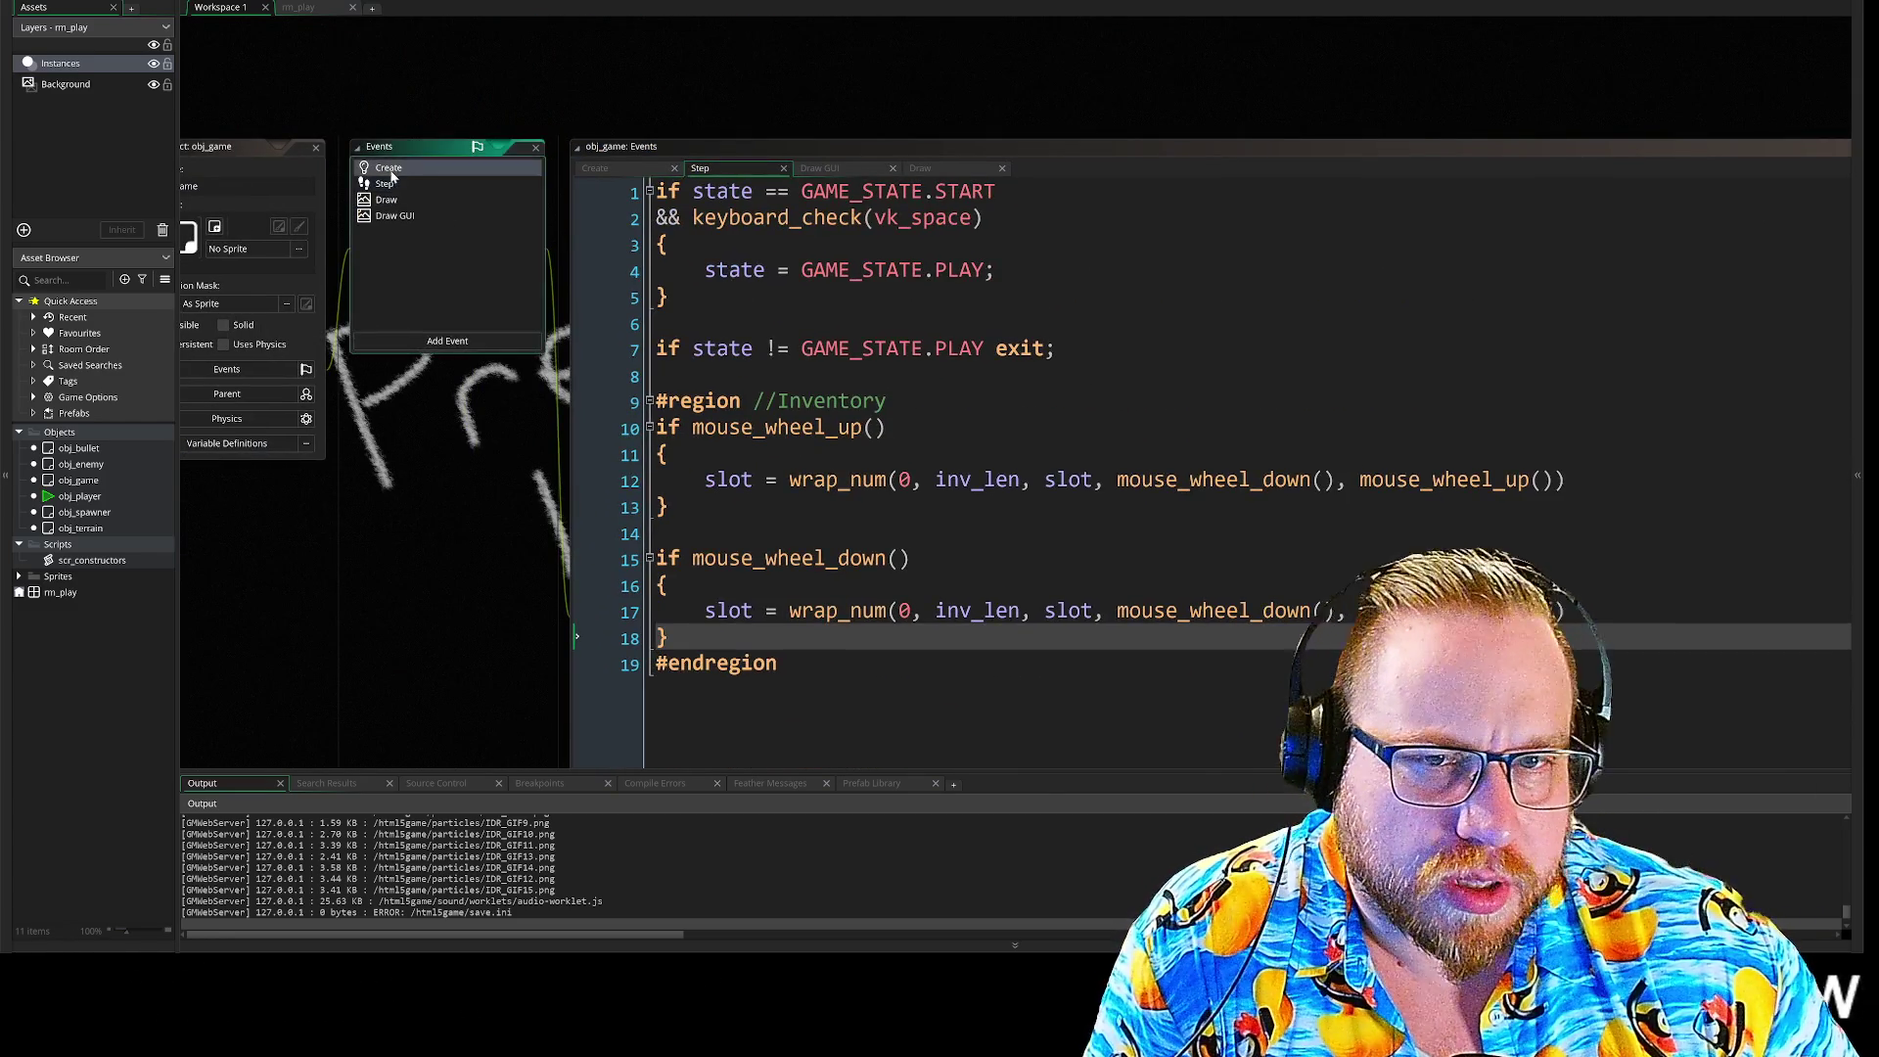
double_click(392, 176)
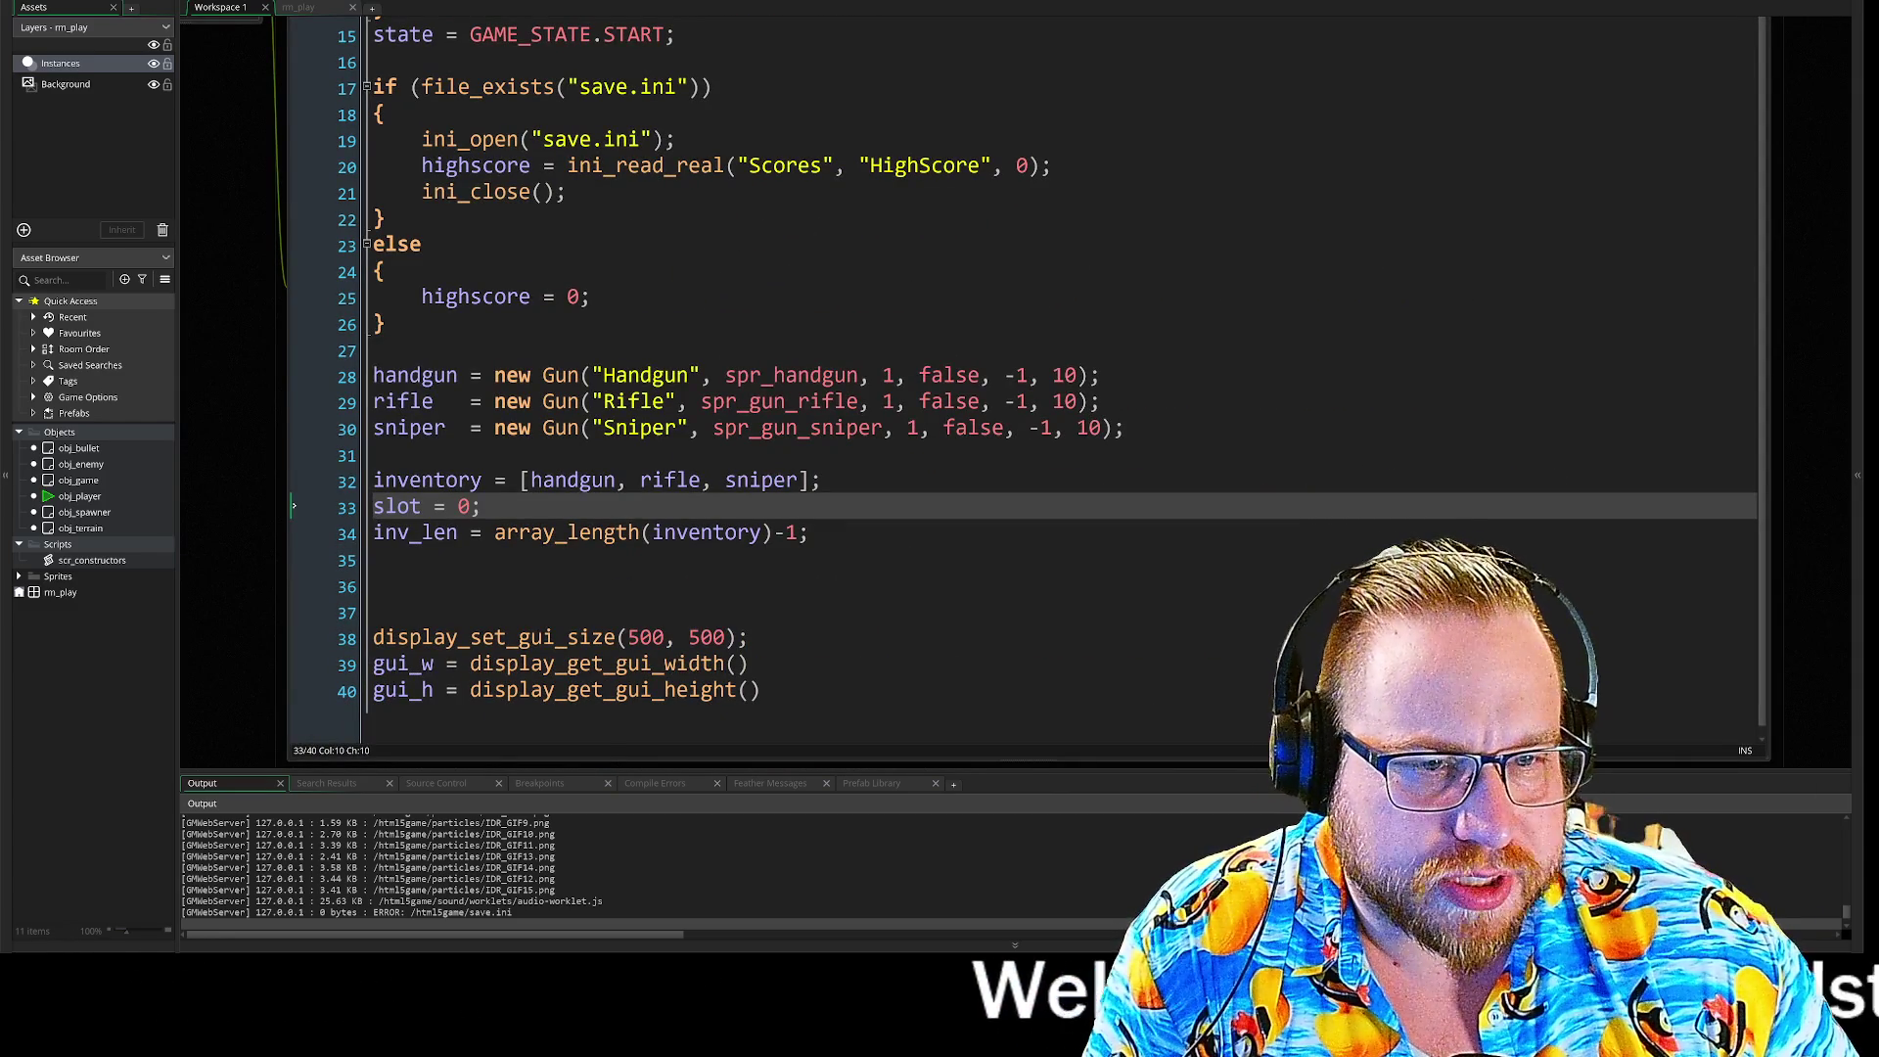
left_click(1083, 376)
double_click(1100, 431)
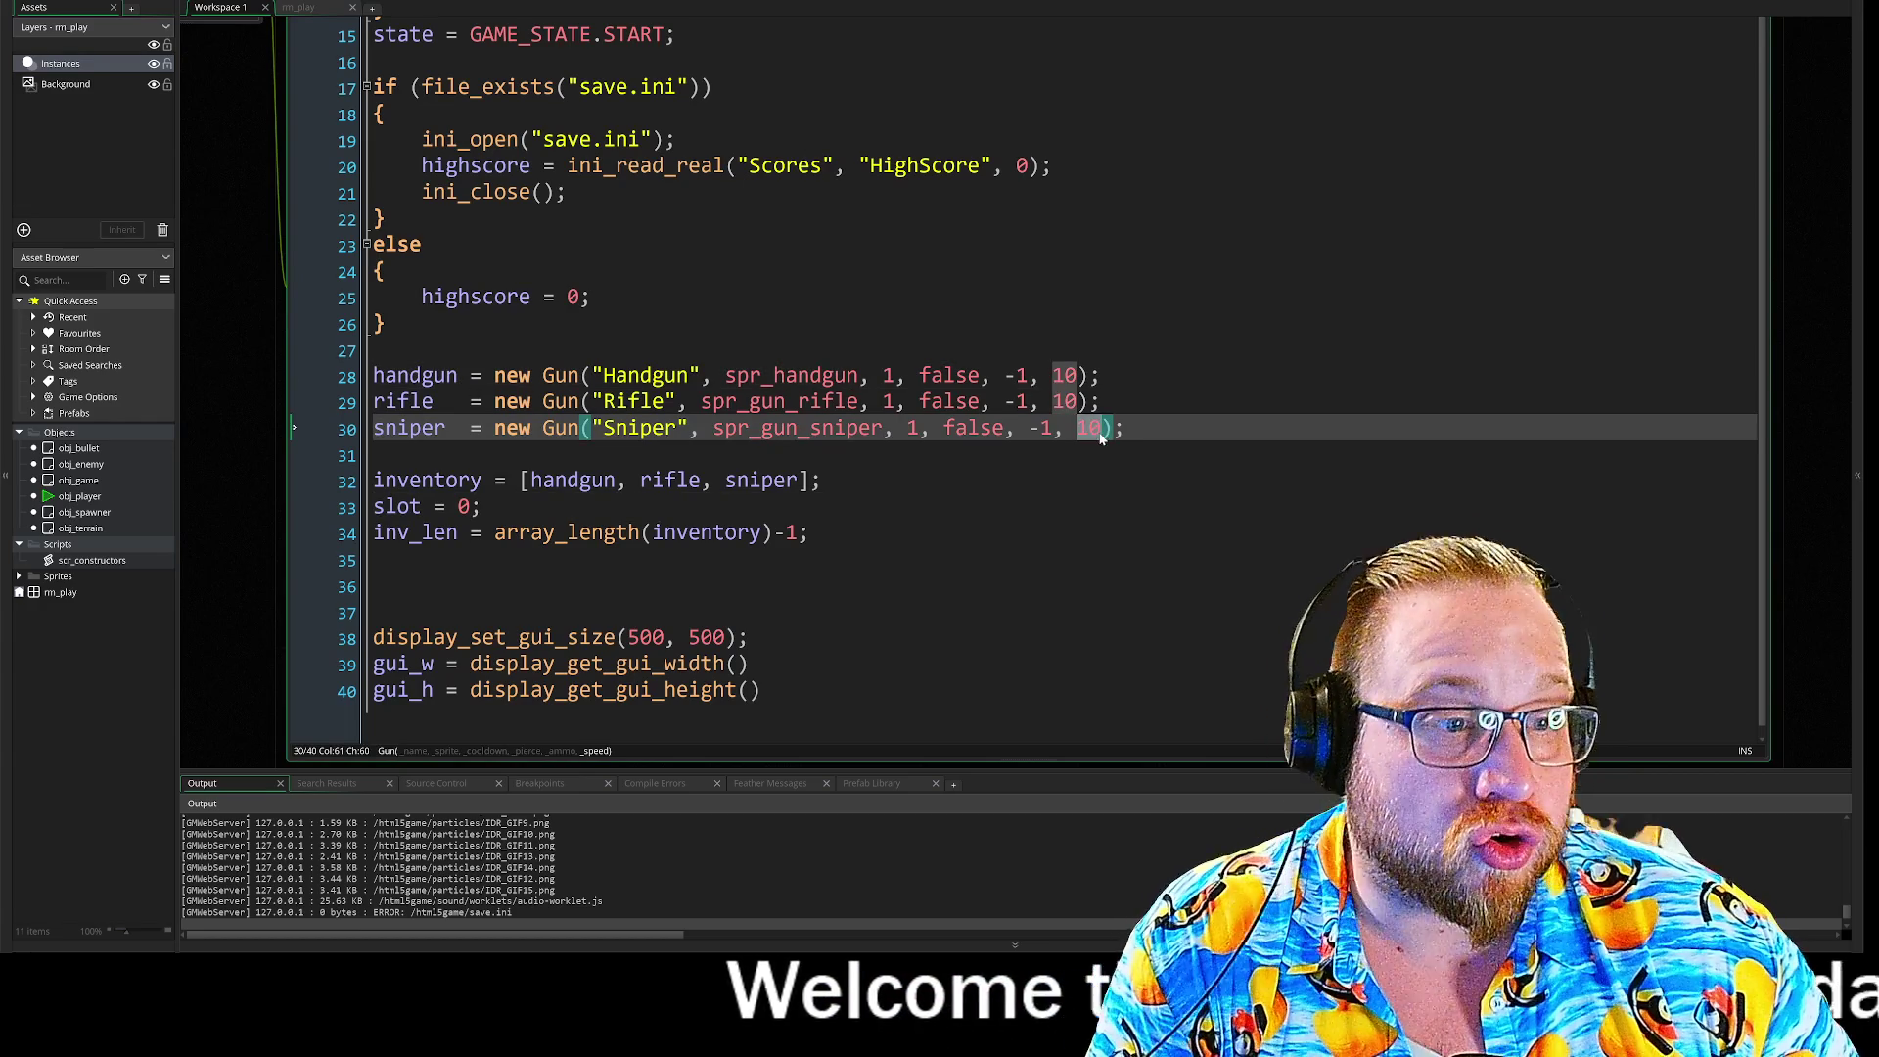
left_click(1103, 401)
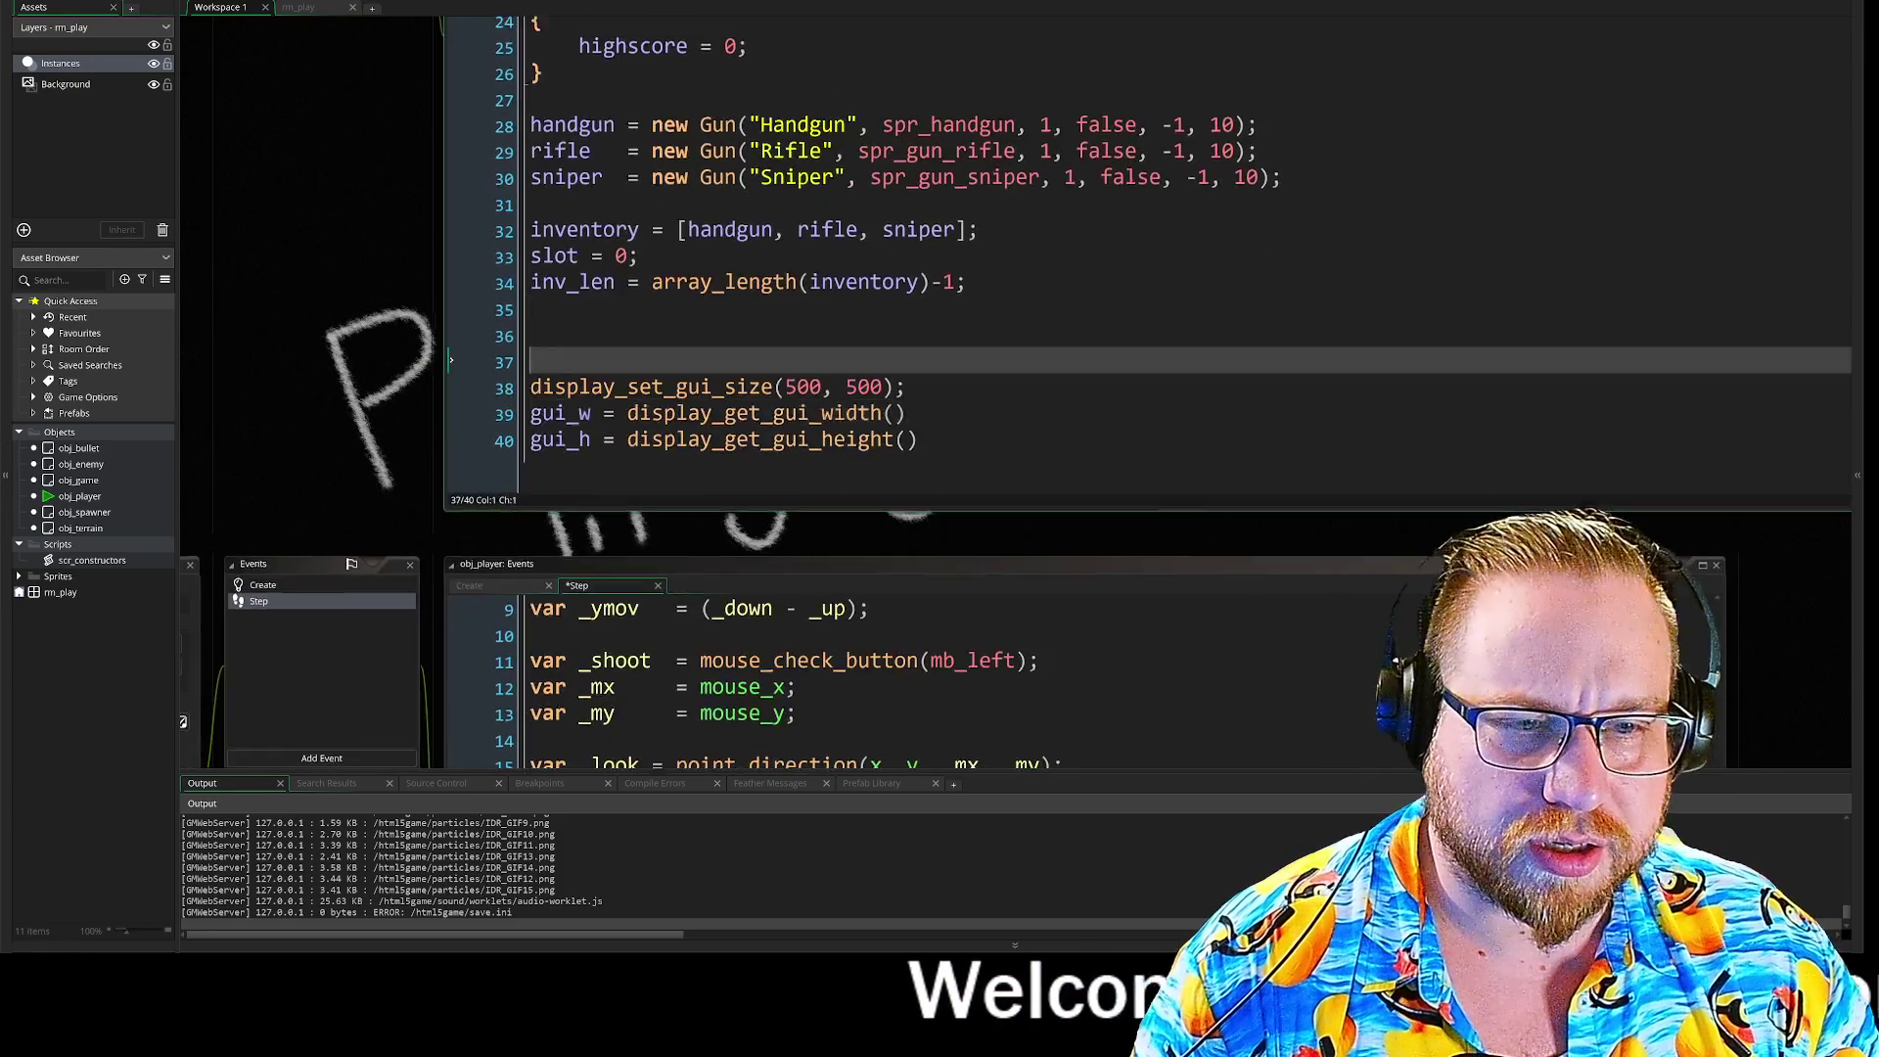
Step: Bring obj_player's Step code with its Shooting region back into view
left_click(685, 609)
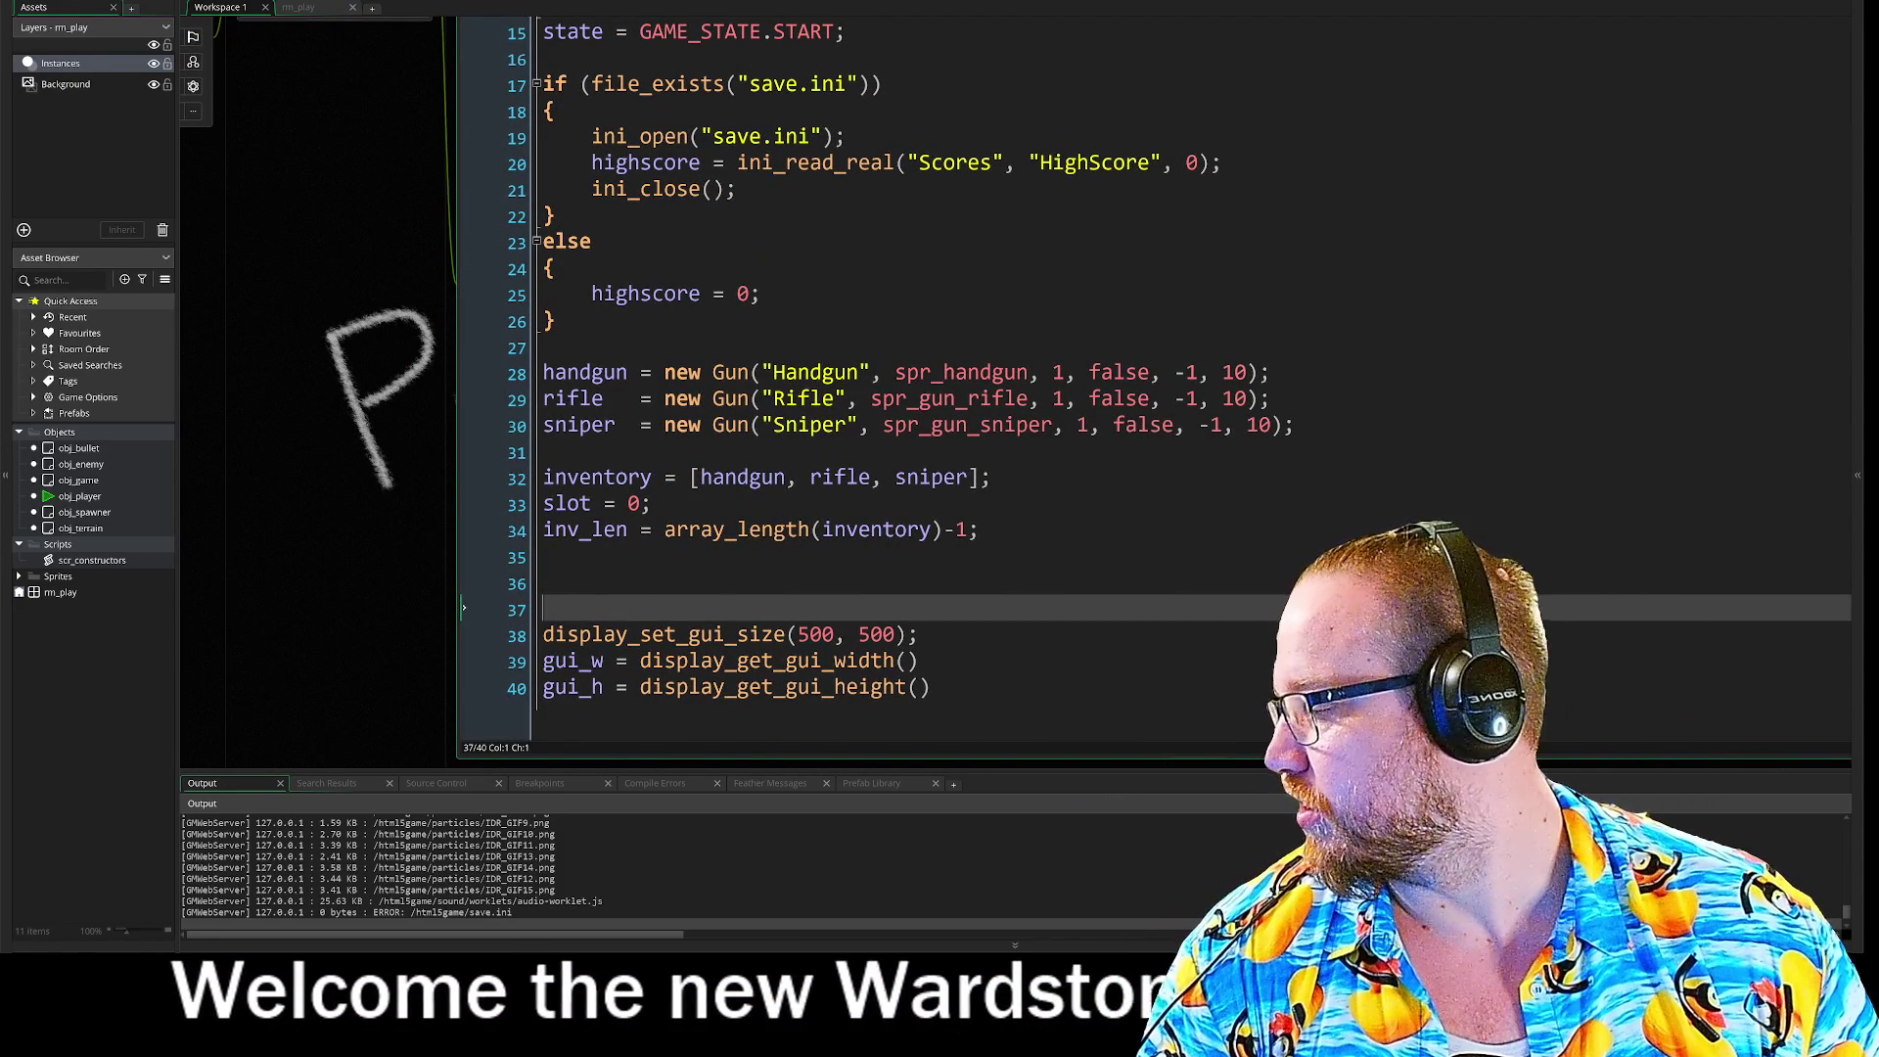
mouse_move(412, 515)
left_mouse_down()
mouse_move(472, 691)
mouse_move(478, 519)
mouse_move(422, 497)
left_mouse_up()
scroll(421, 497, "down", 3)
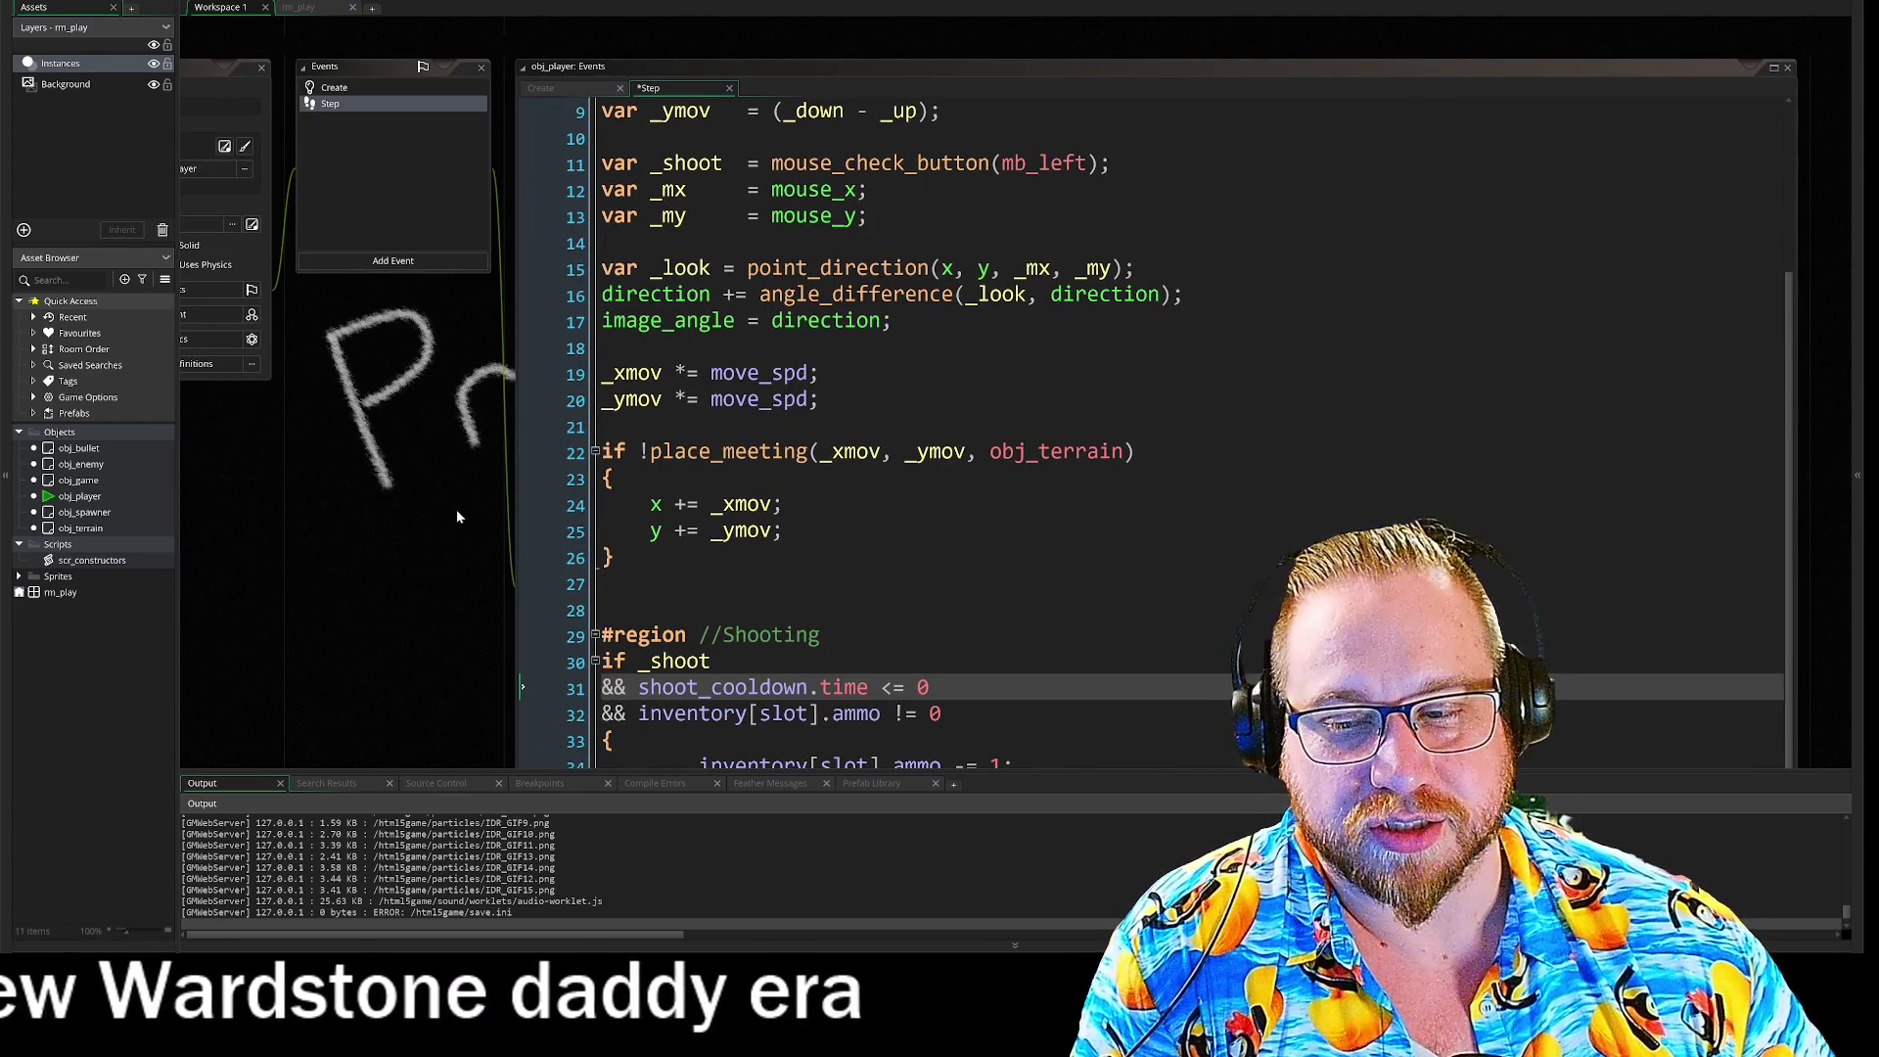
Step: Prefix inventory and slot with obj_game. in the ammo check on line 32 and decrement on line 34
scroll(454, 507, "down", 3)
left_click_drag(529, 609, 254, 448)
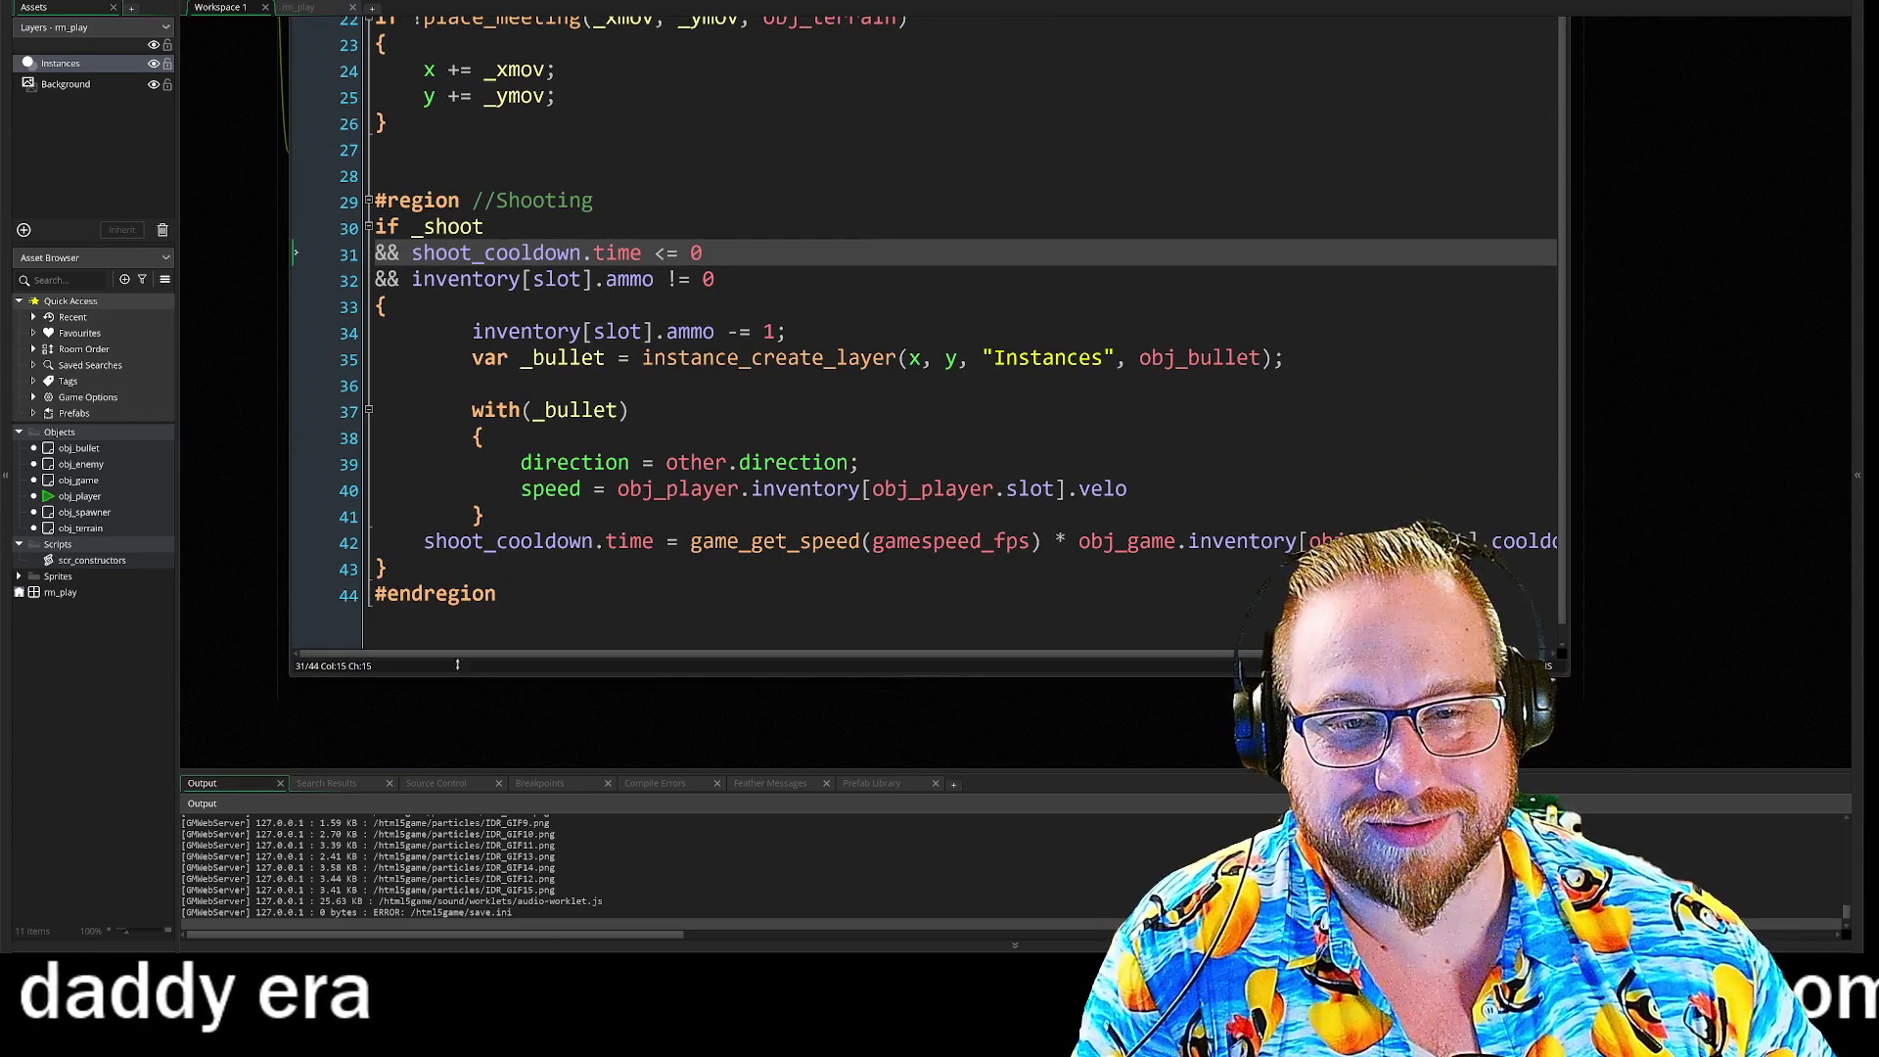
left_click(412, 279)
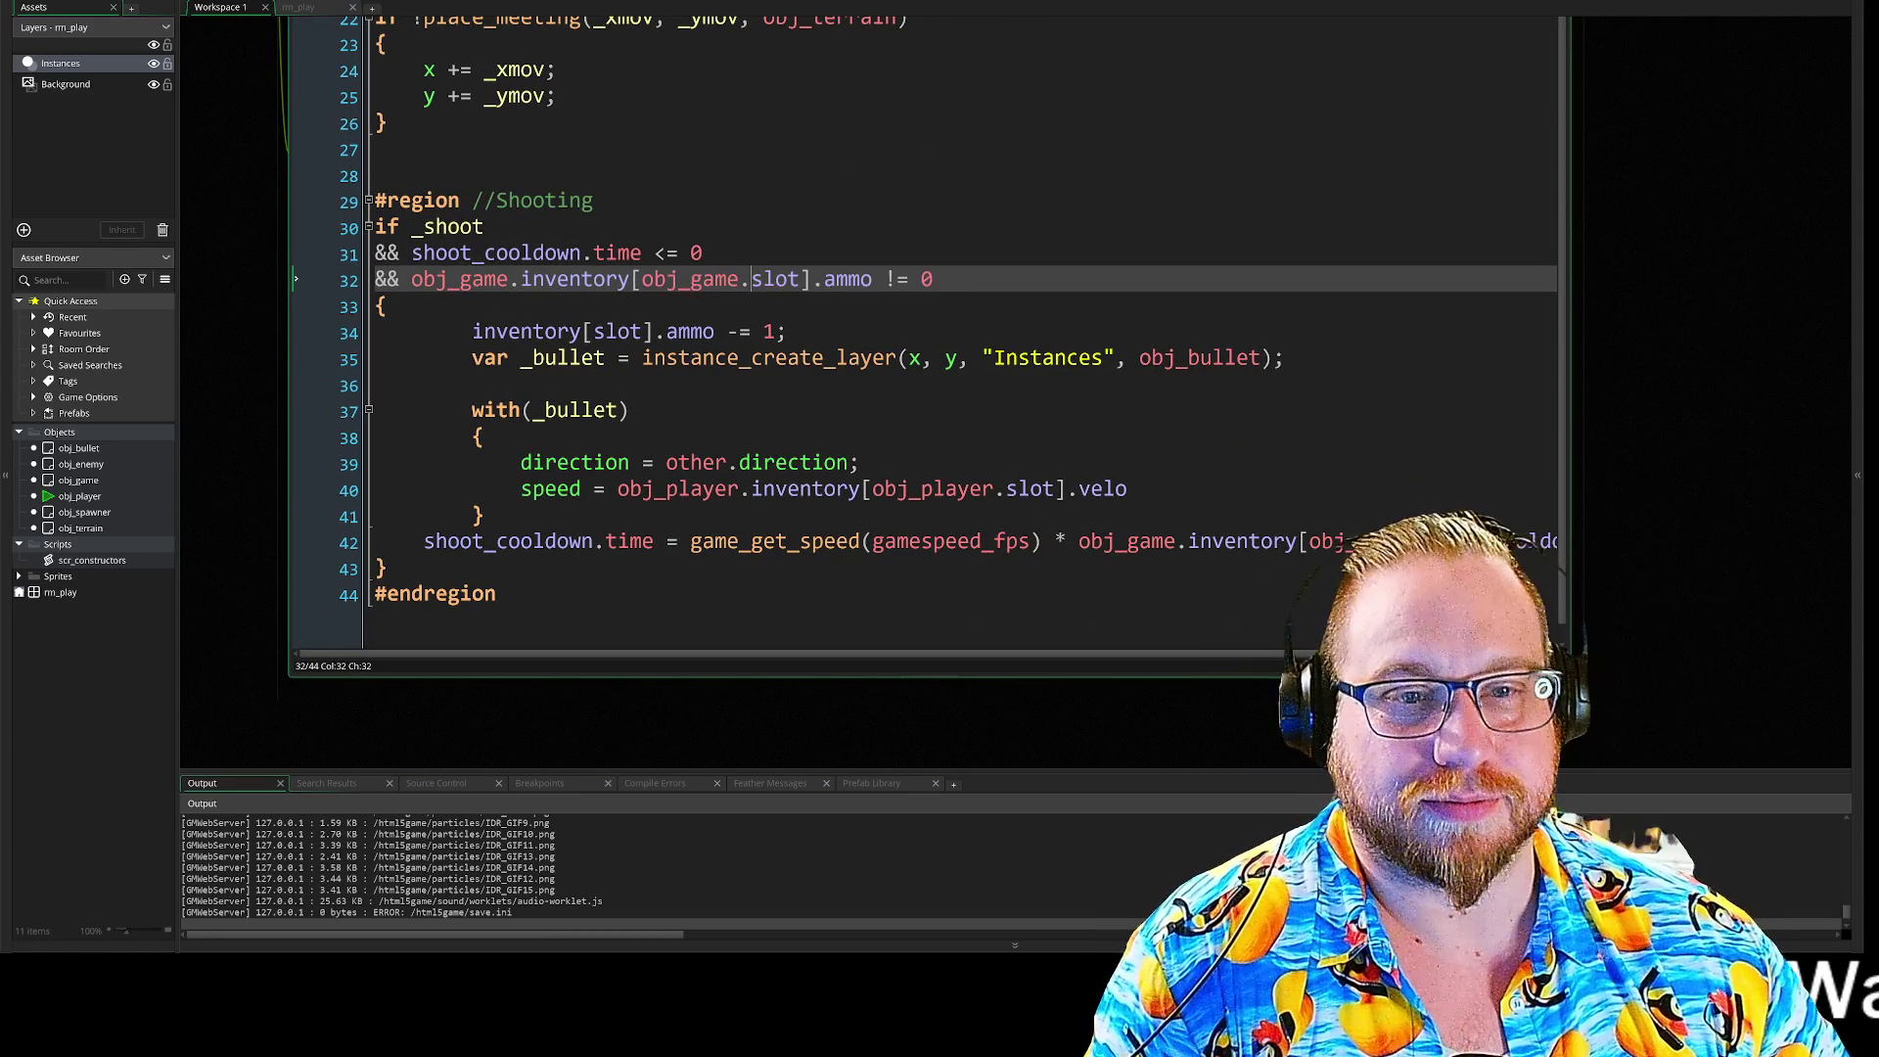
left_click(594, 332)
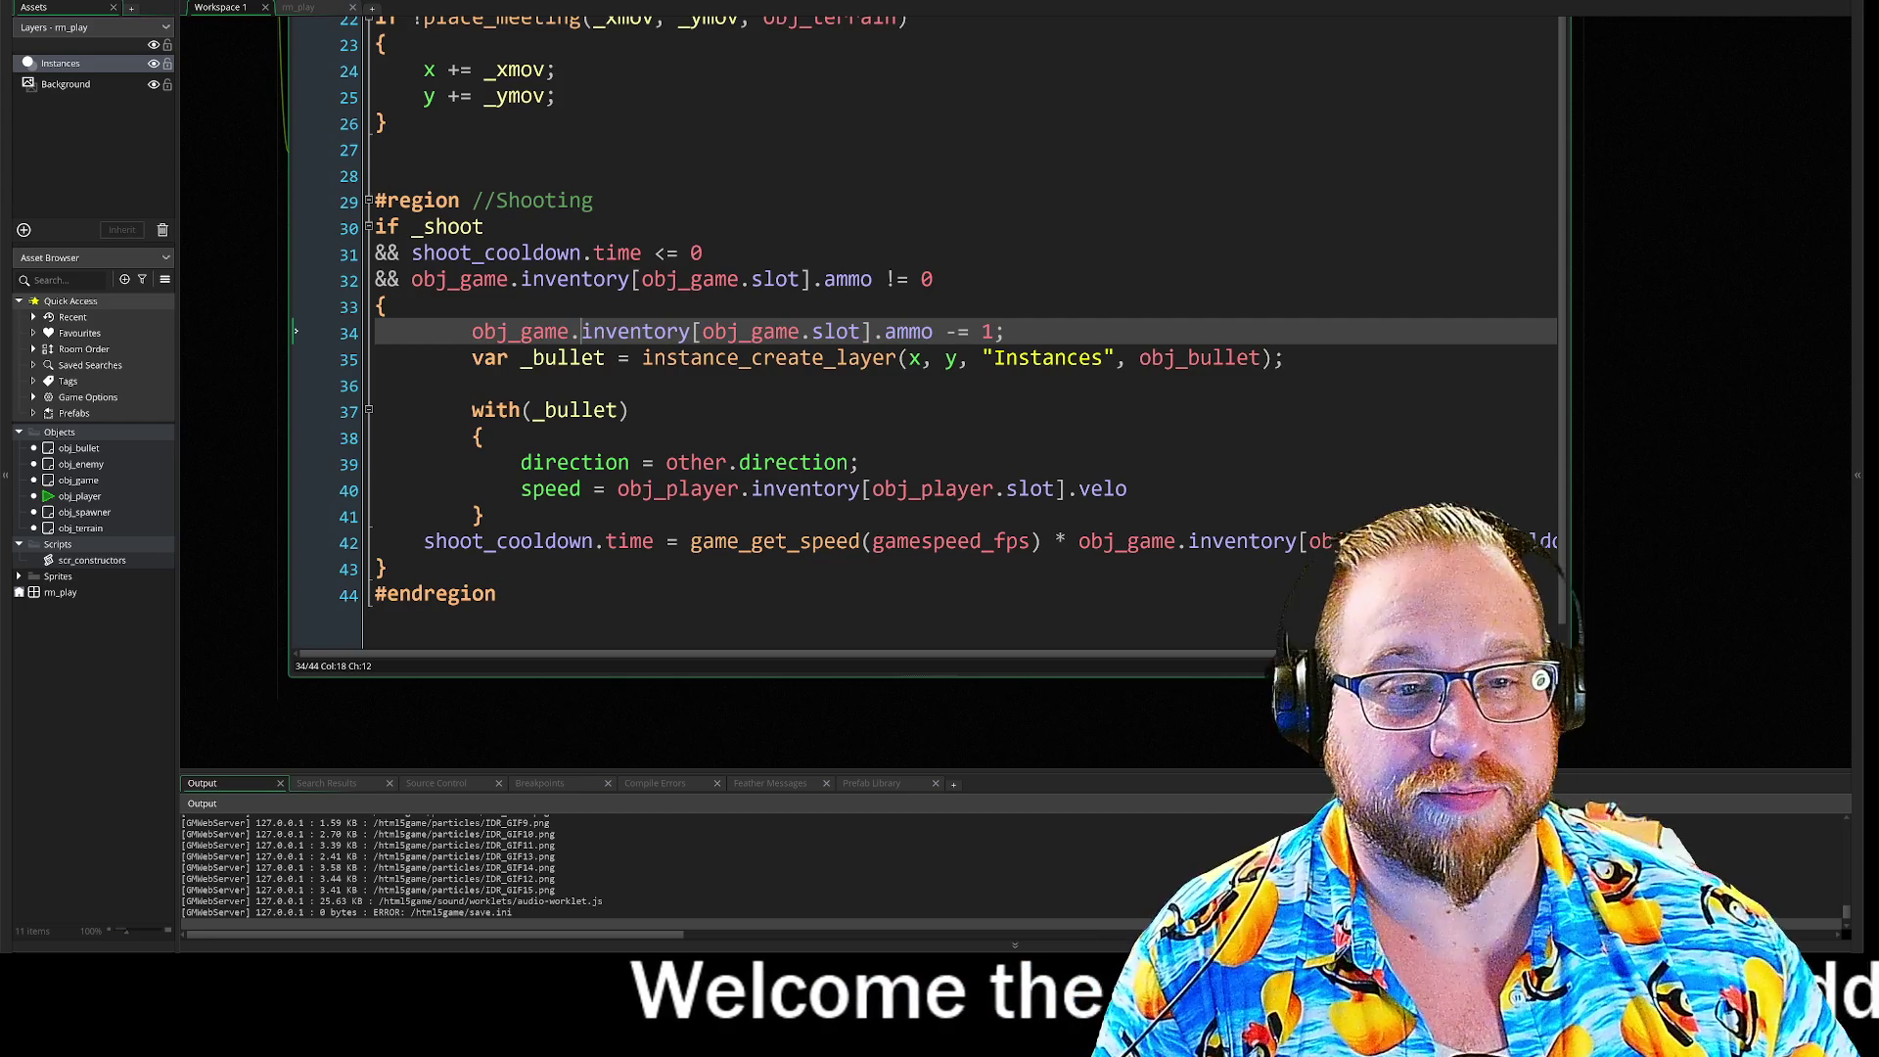
left_click(484, 438)
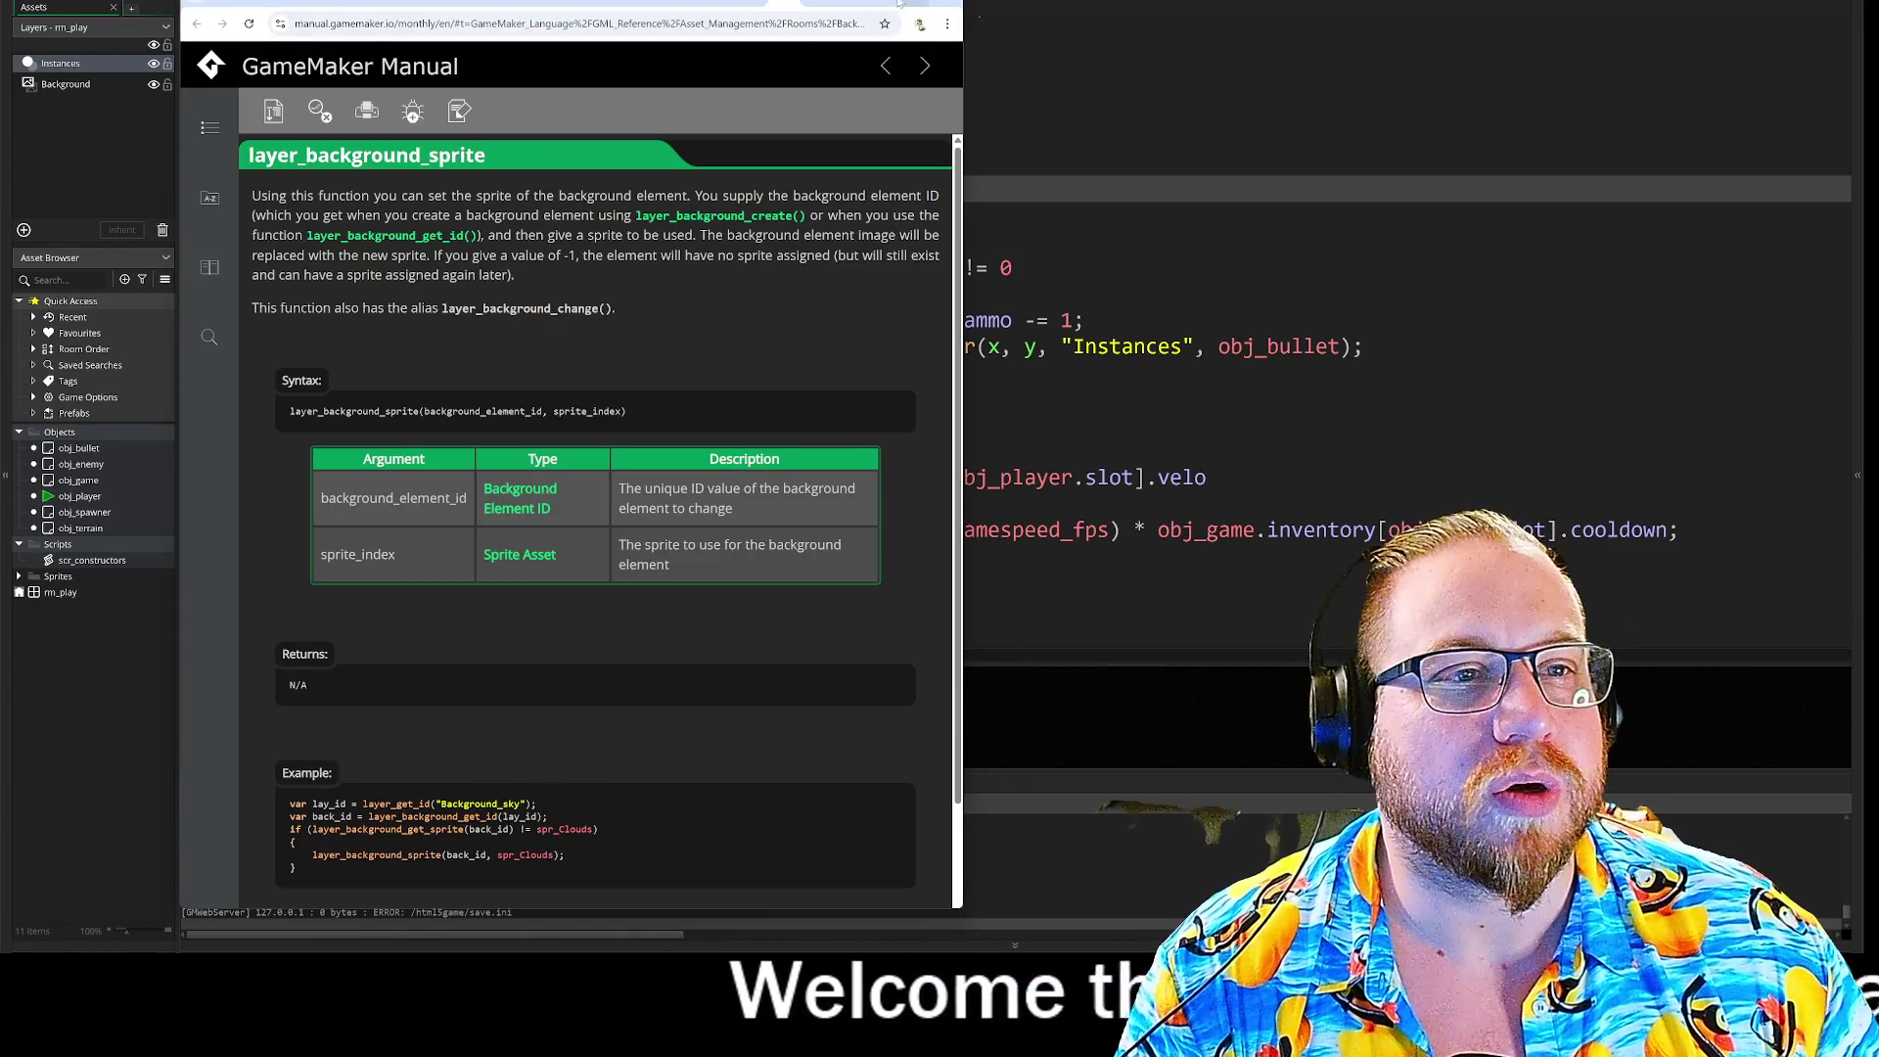
Step: Close the browser game, inspect the bullet speed expression on line 40, and open the target platform list
left_click(899, 4)
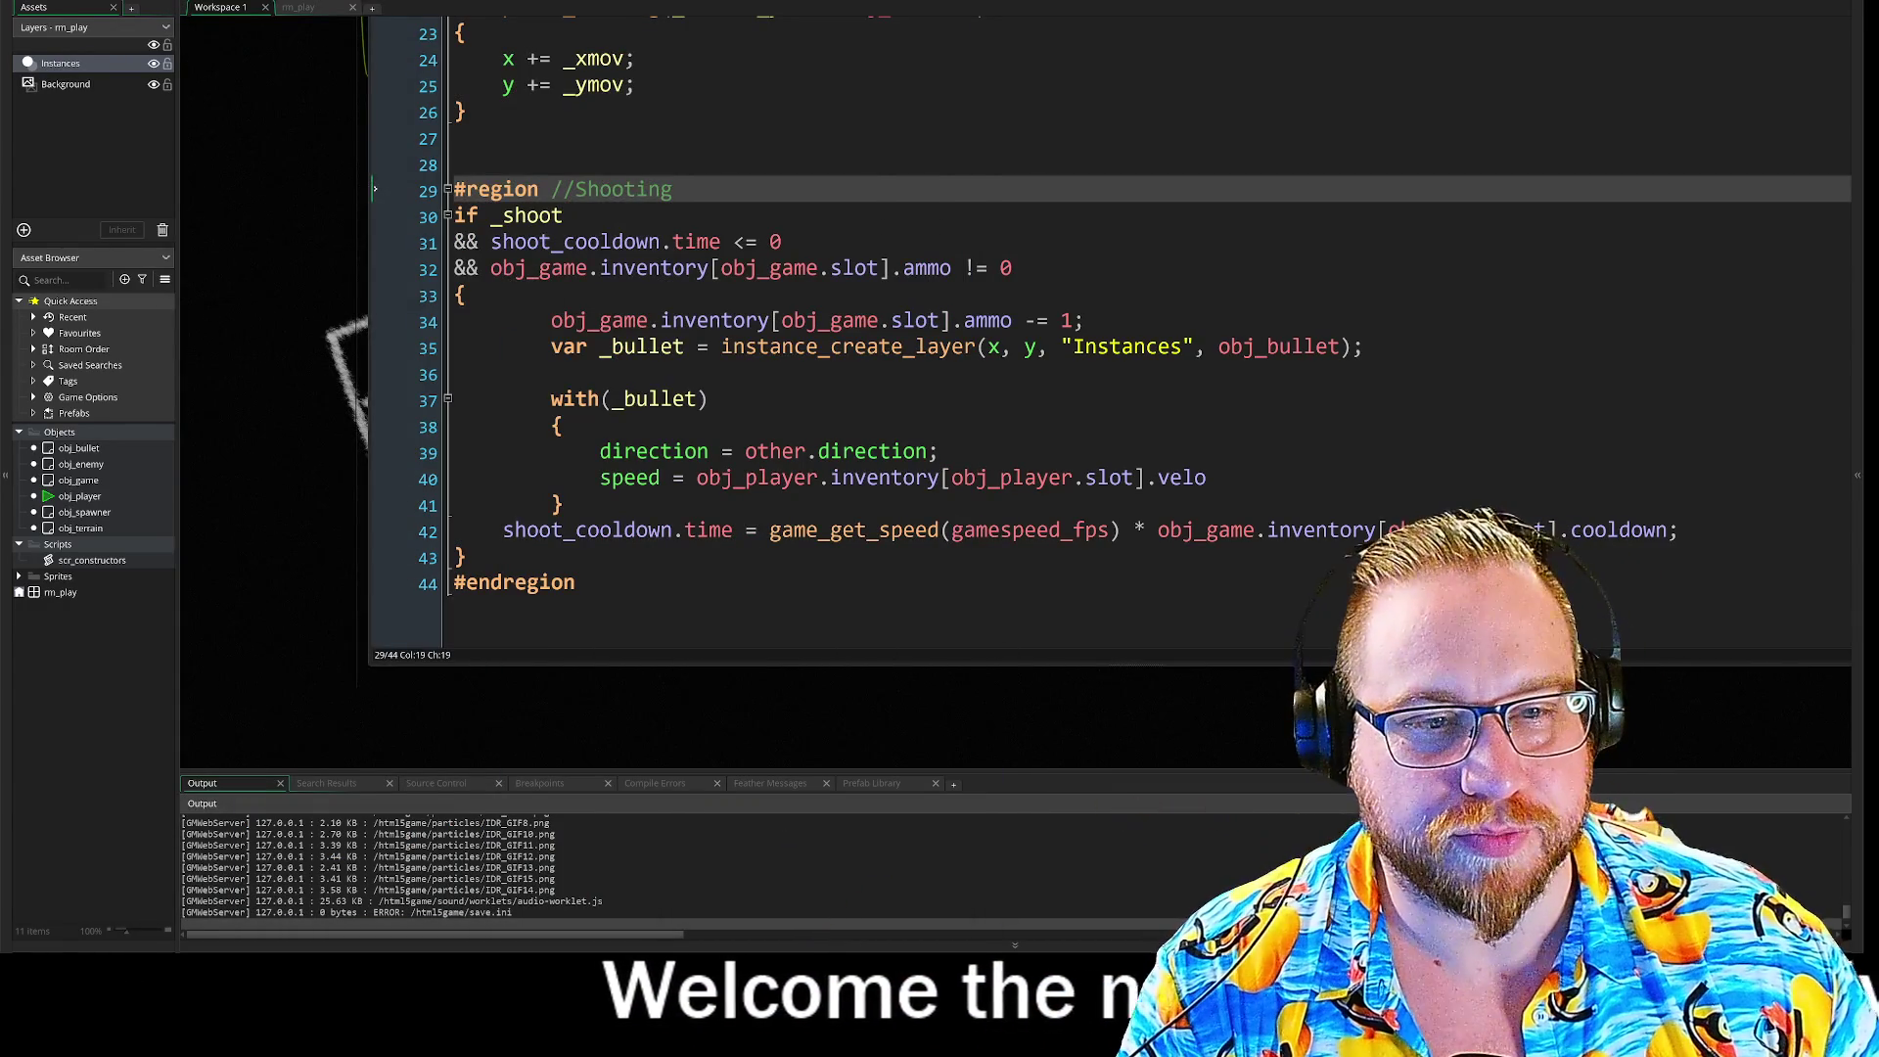
left_click(1363, 347)
left_click(1208, 477)
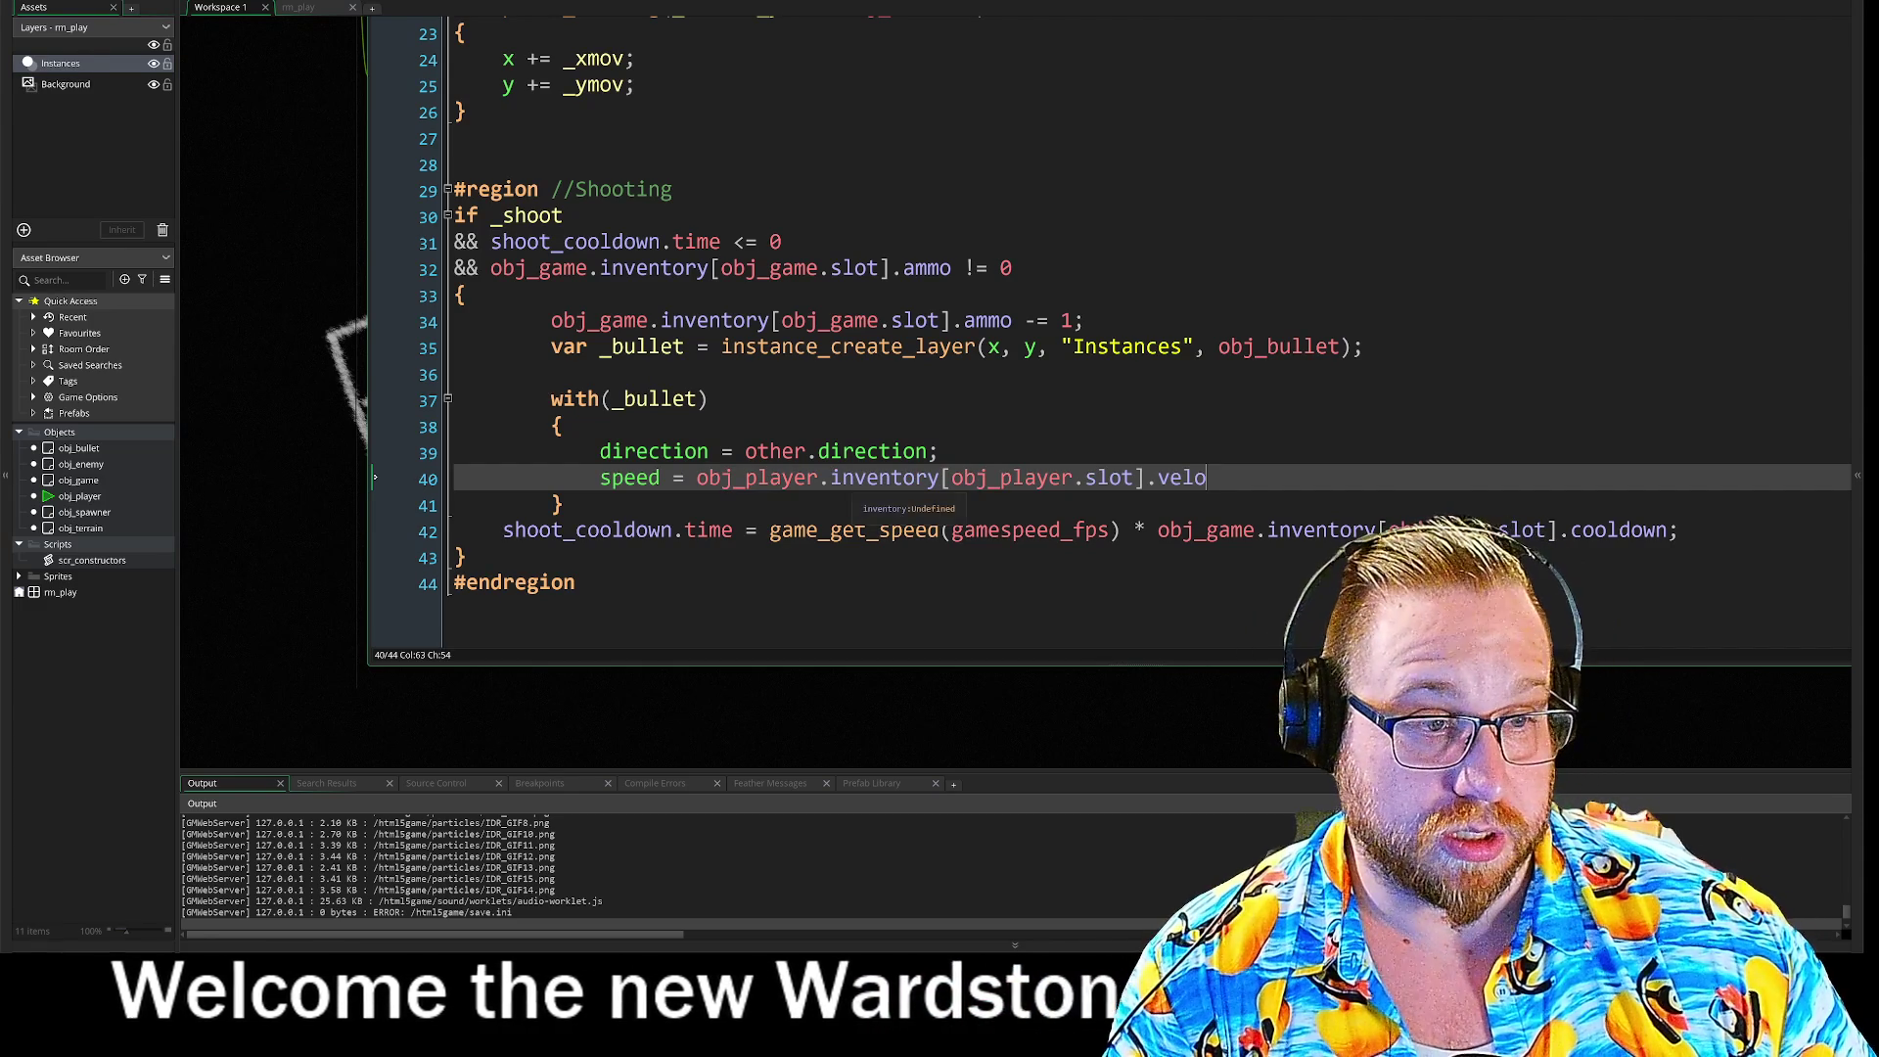
left_click_drag(1207, 477, 624, 477)
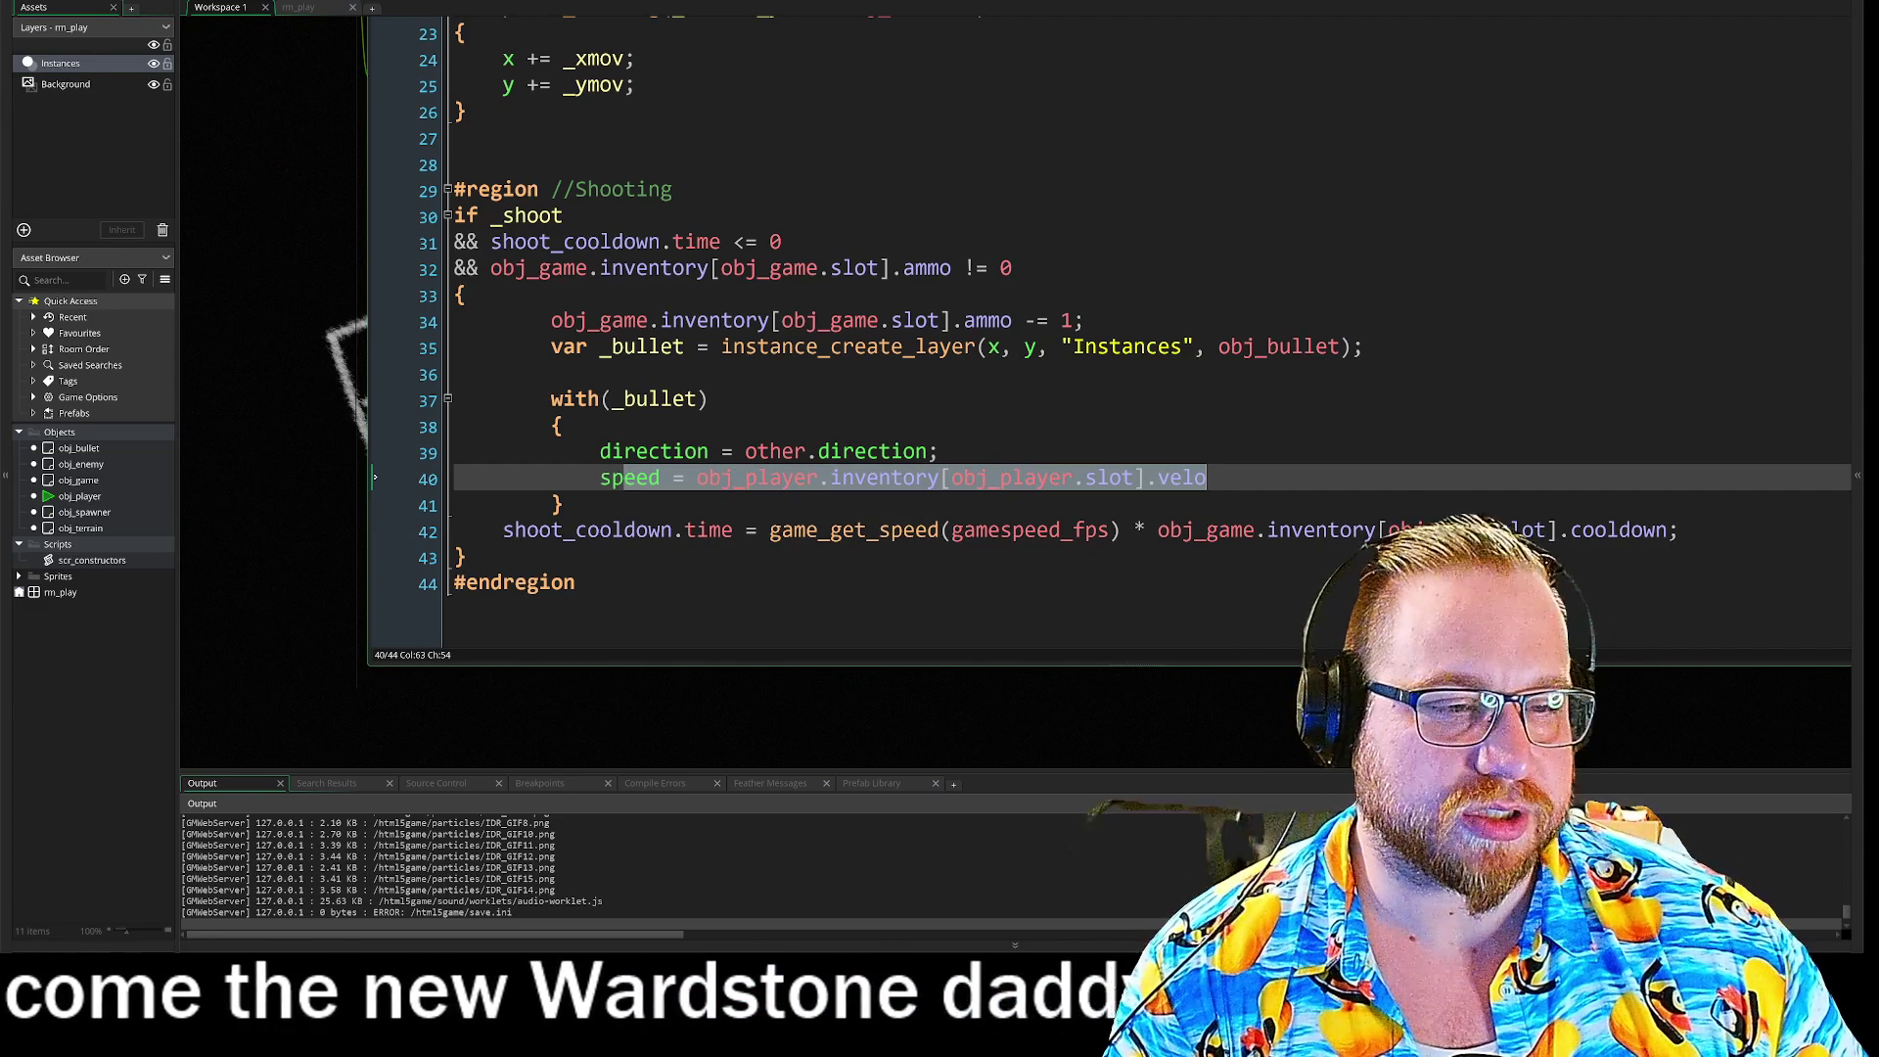
left_click(708, 478)
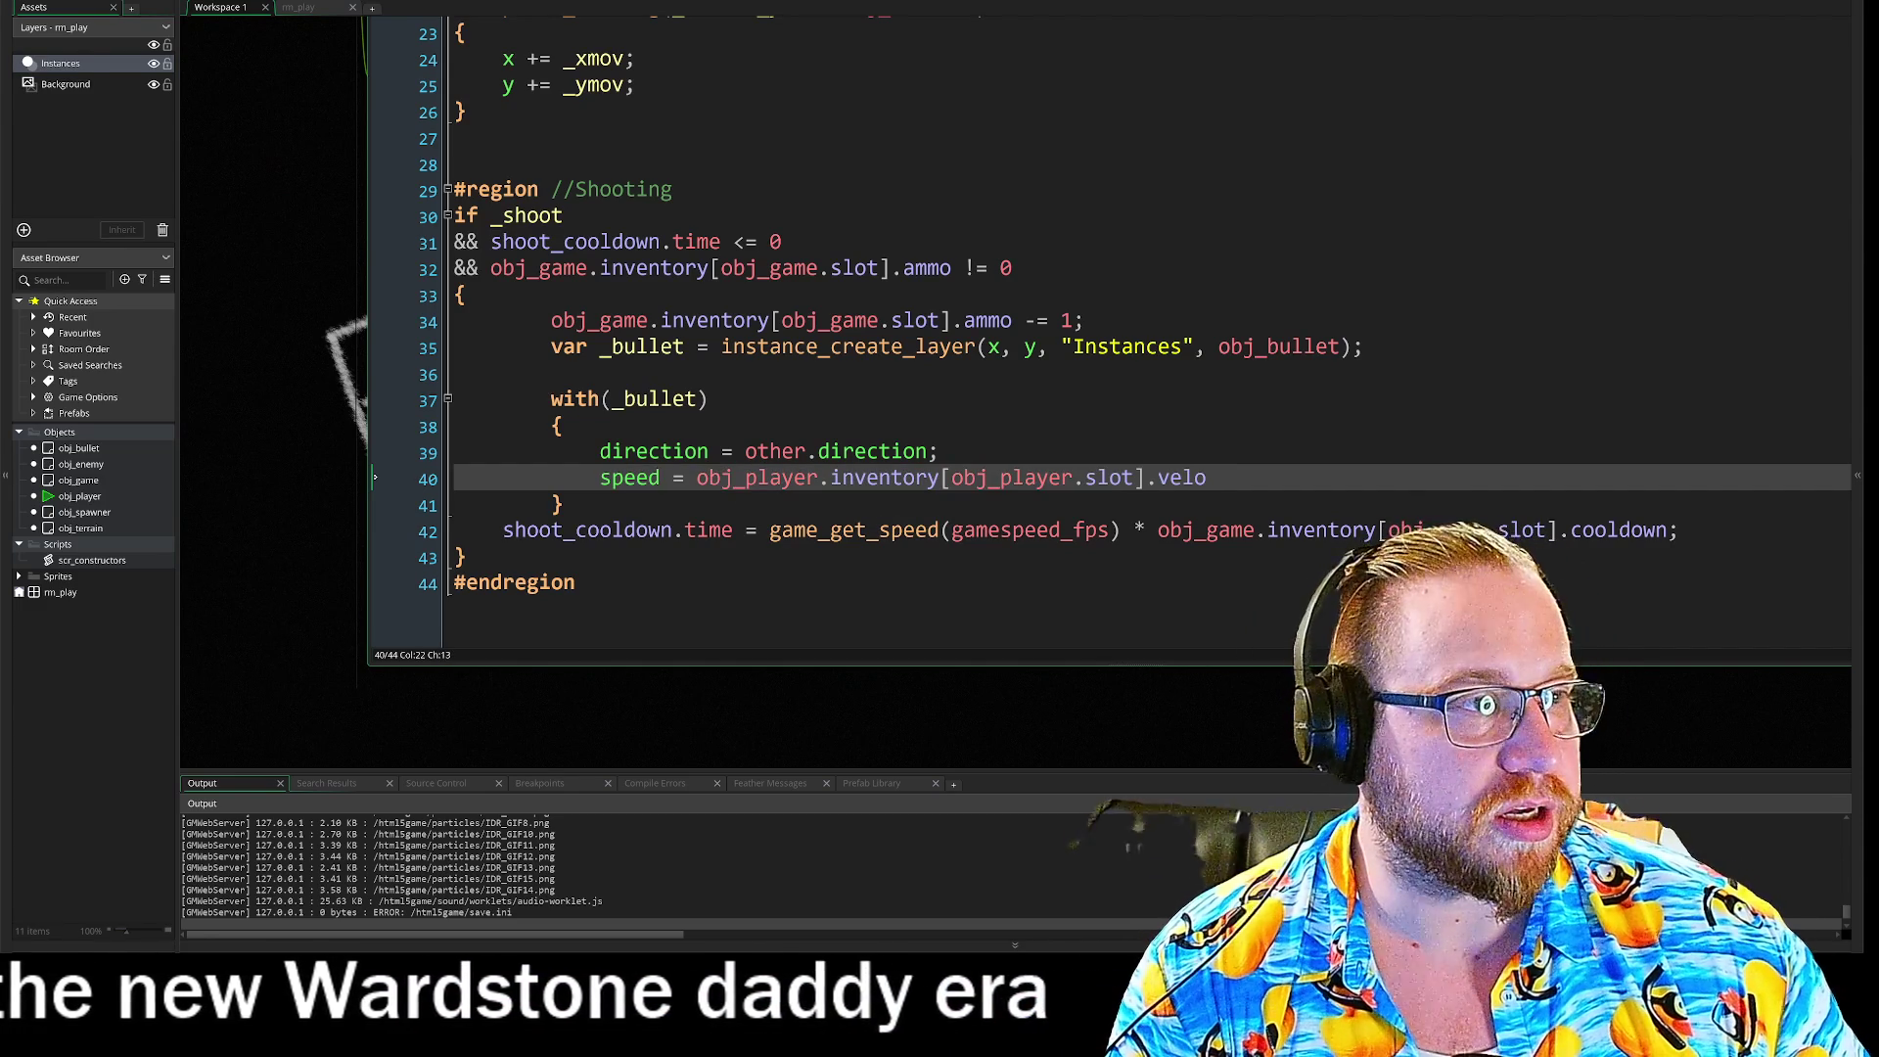
left_click(1272, 3)
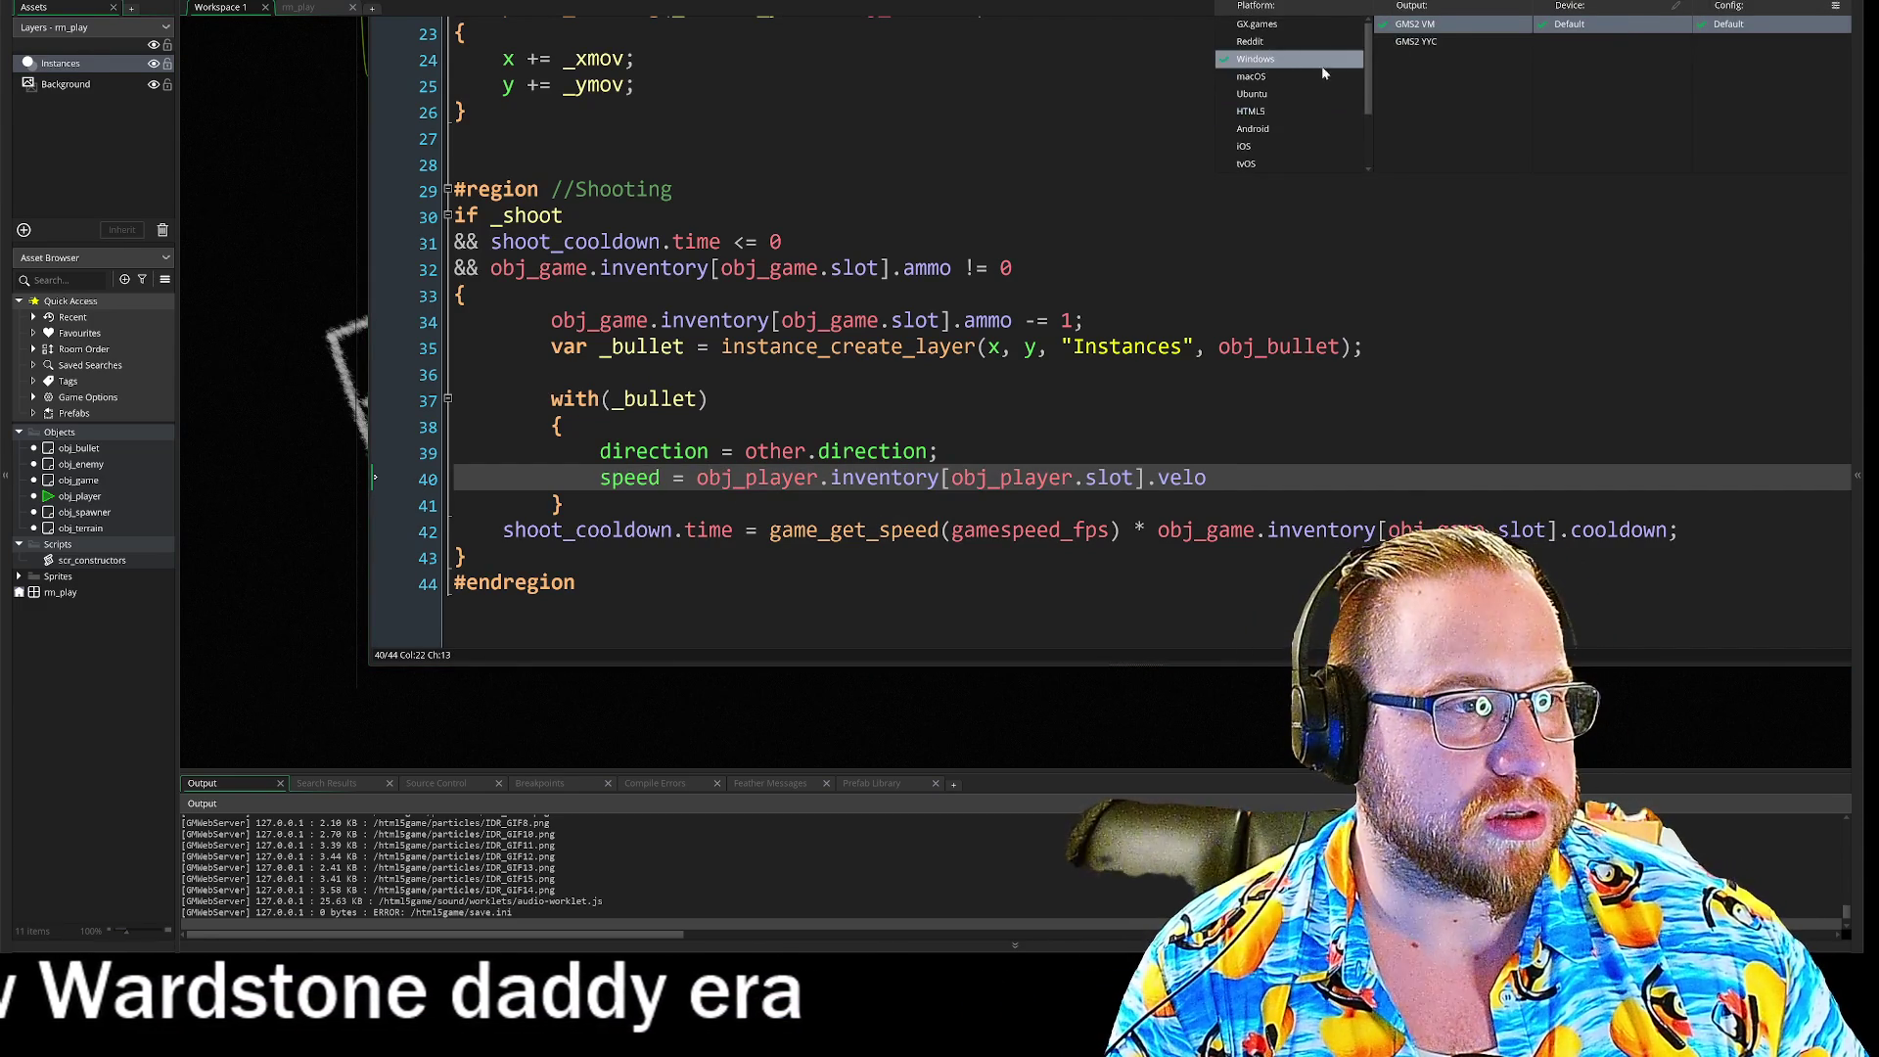
Step: Run the game twice on Windows, aborting both code errors caused by reading obj_game.handgun too early
left_click(783, 241)
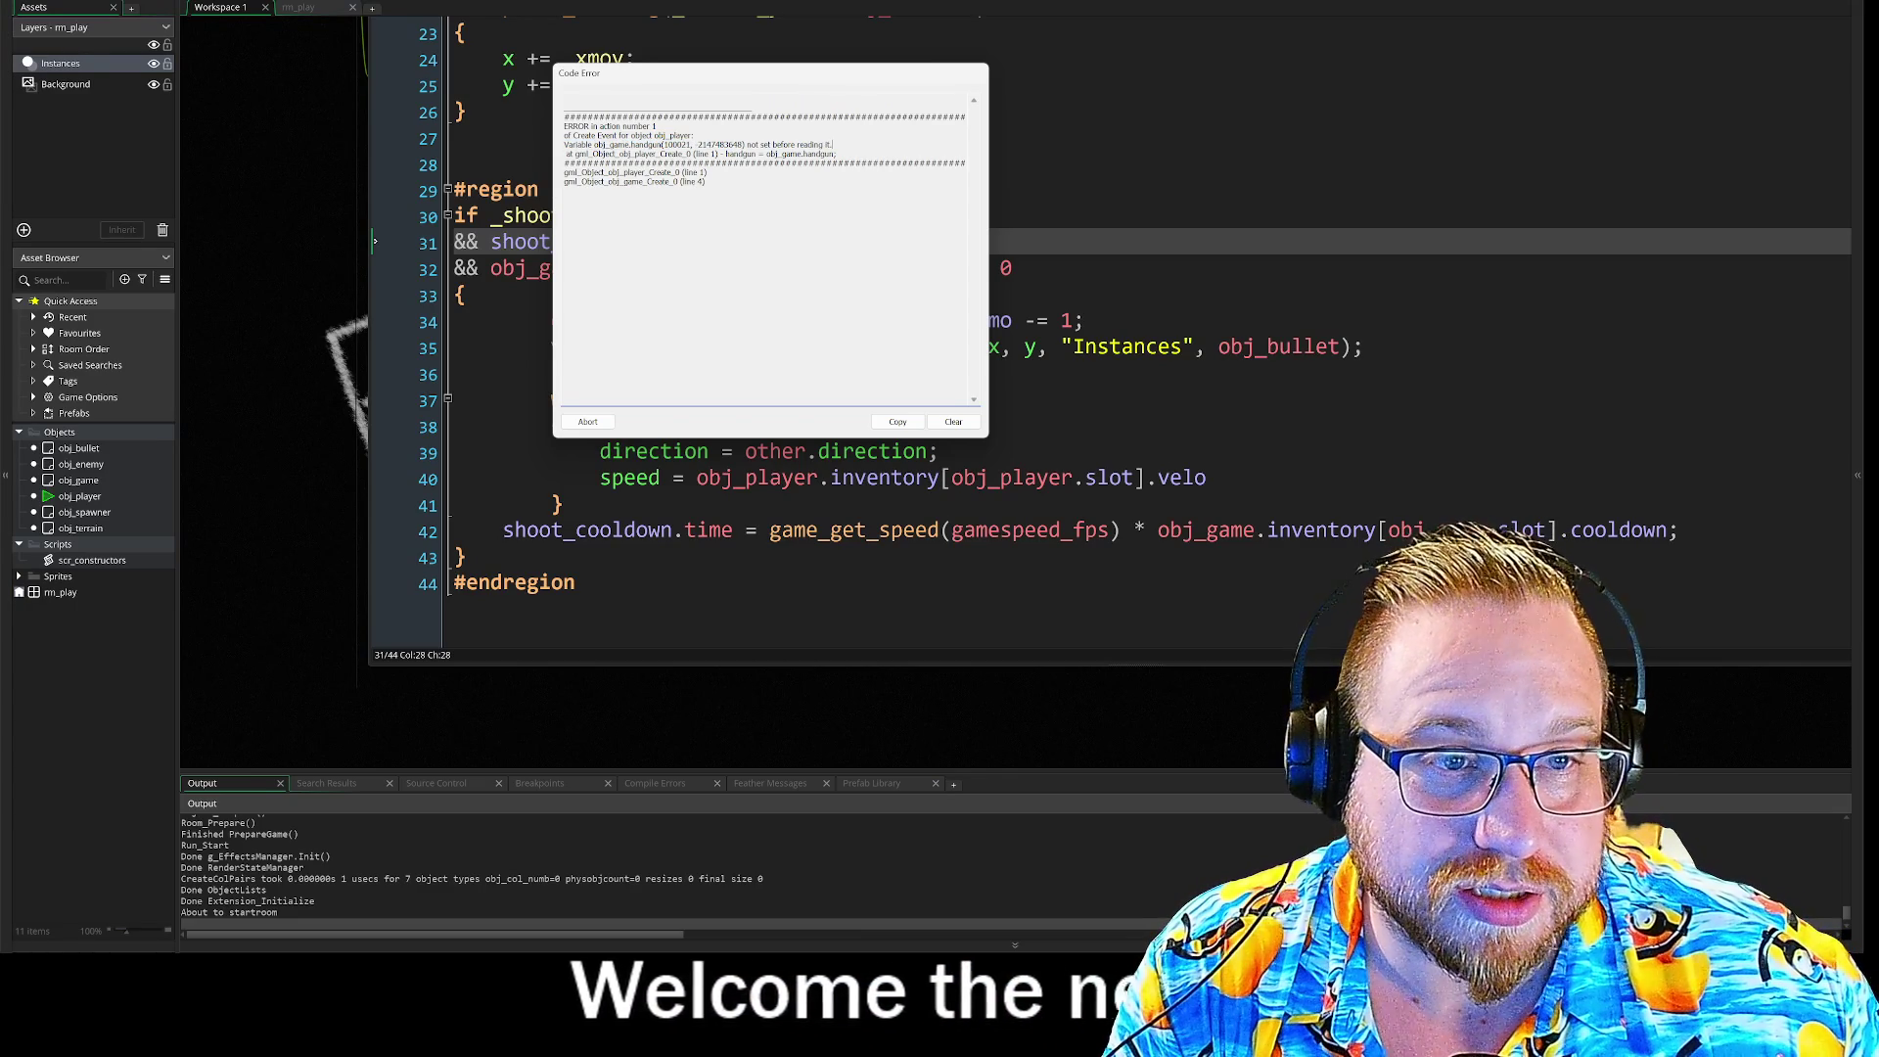
left_click(783, 245)
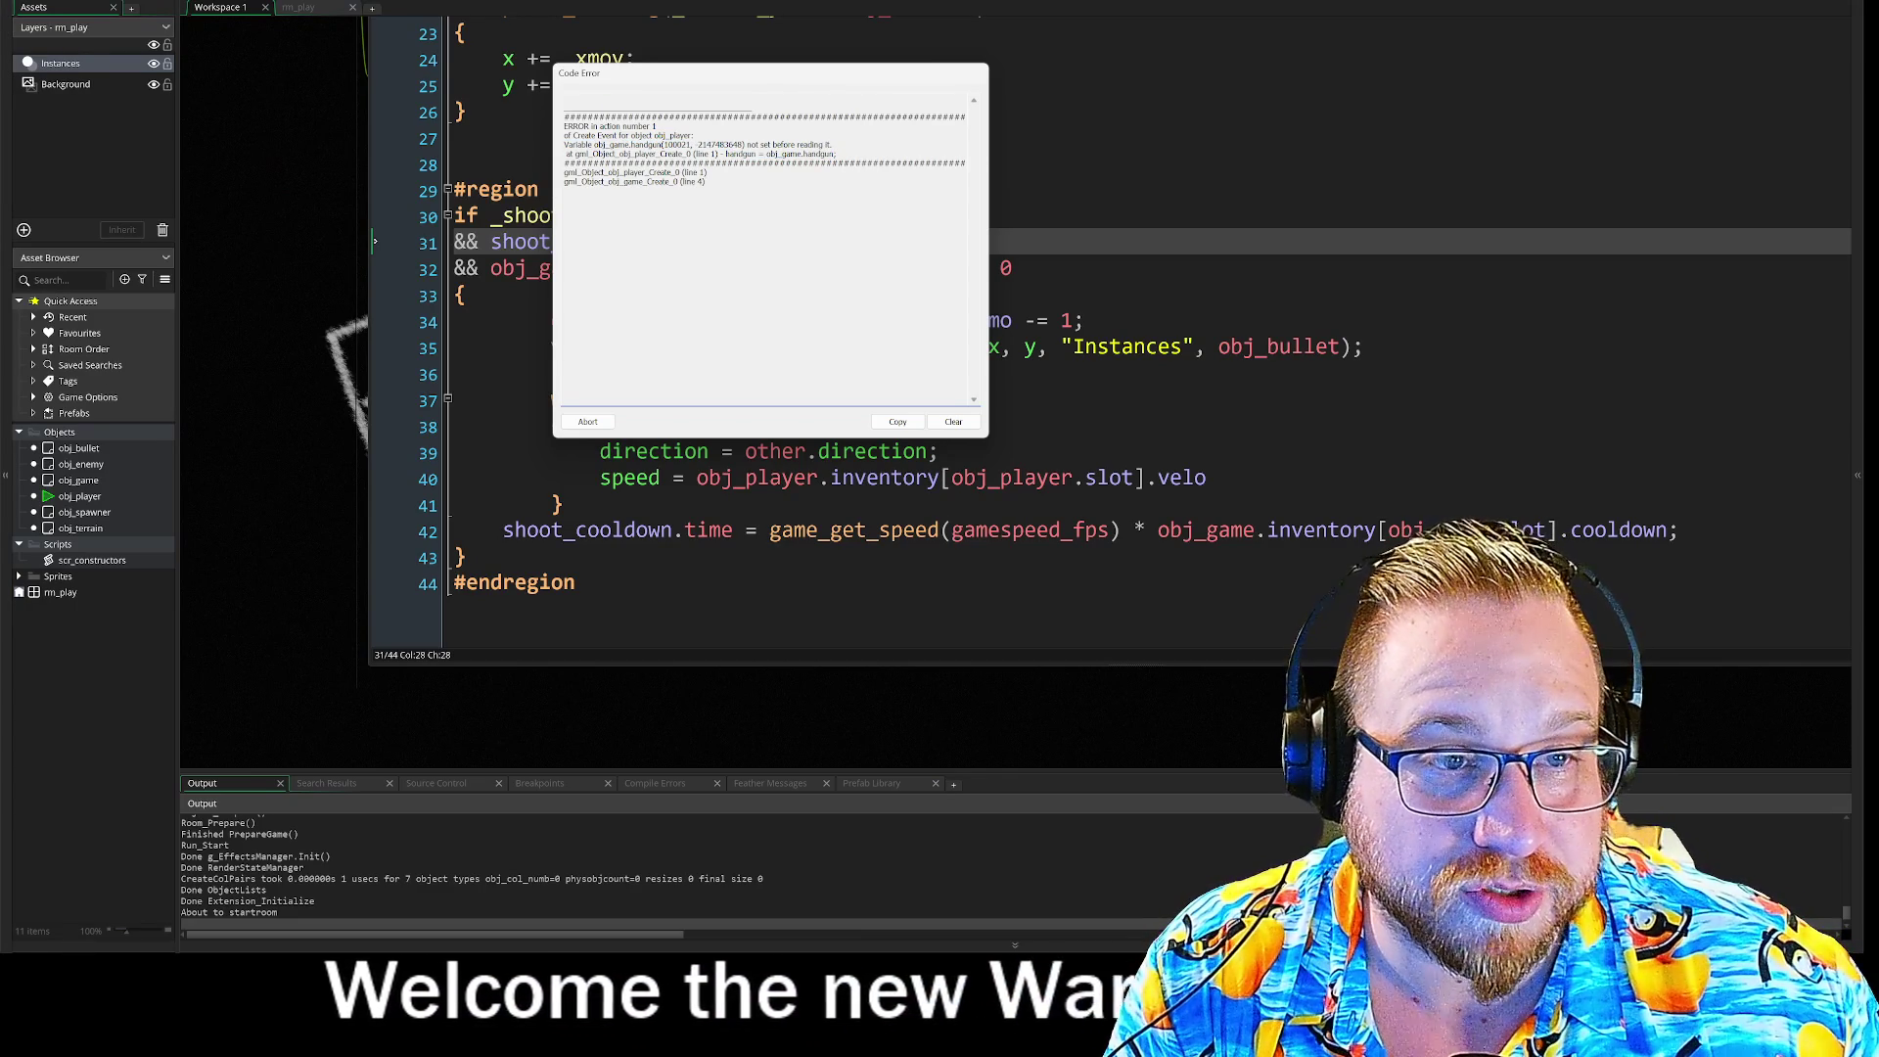
left_click(589, 421)
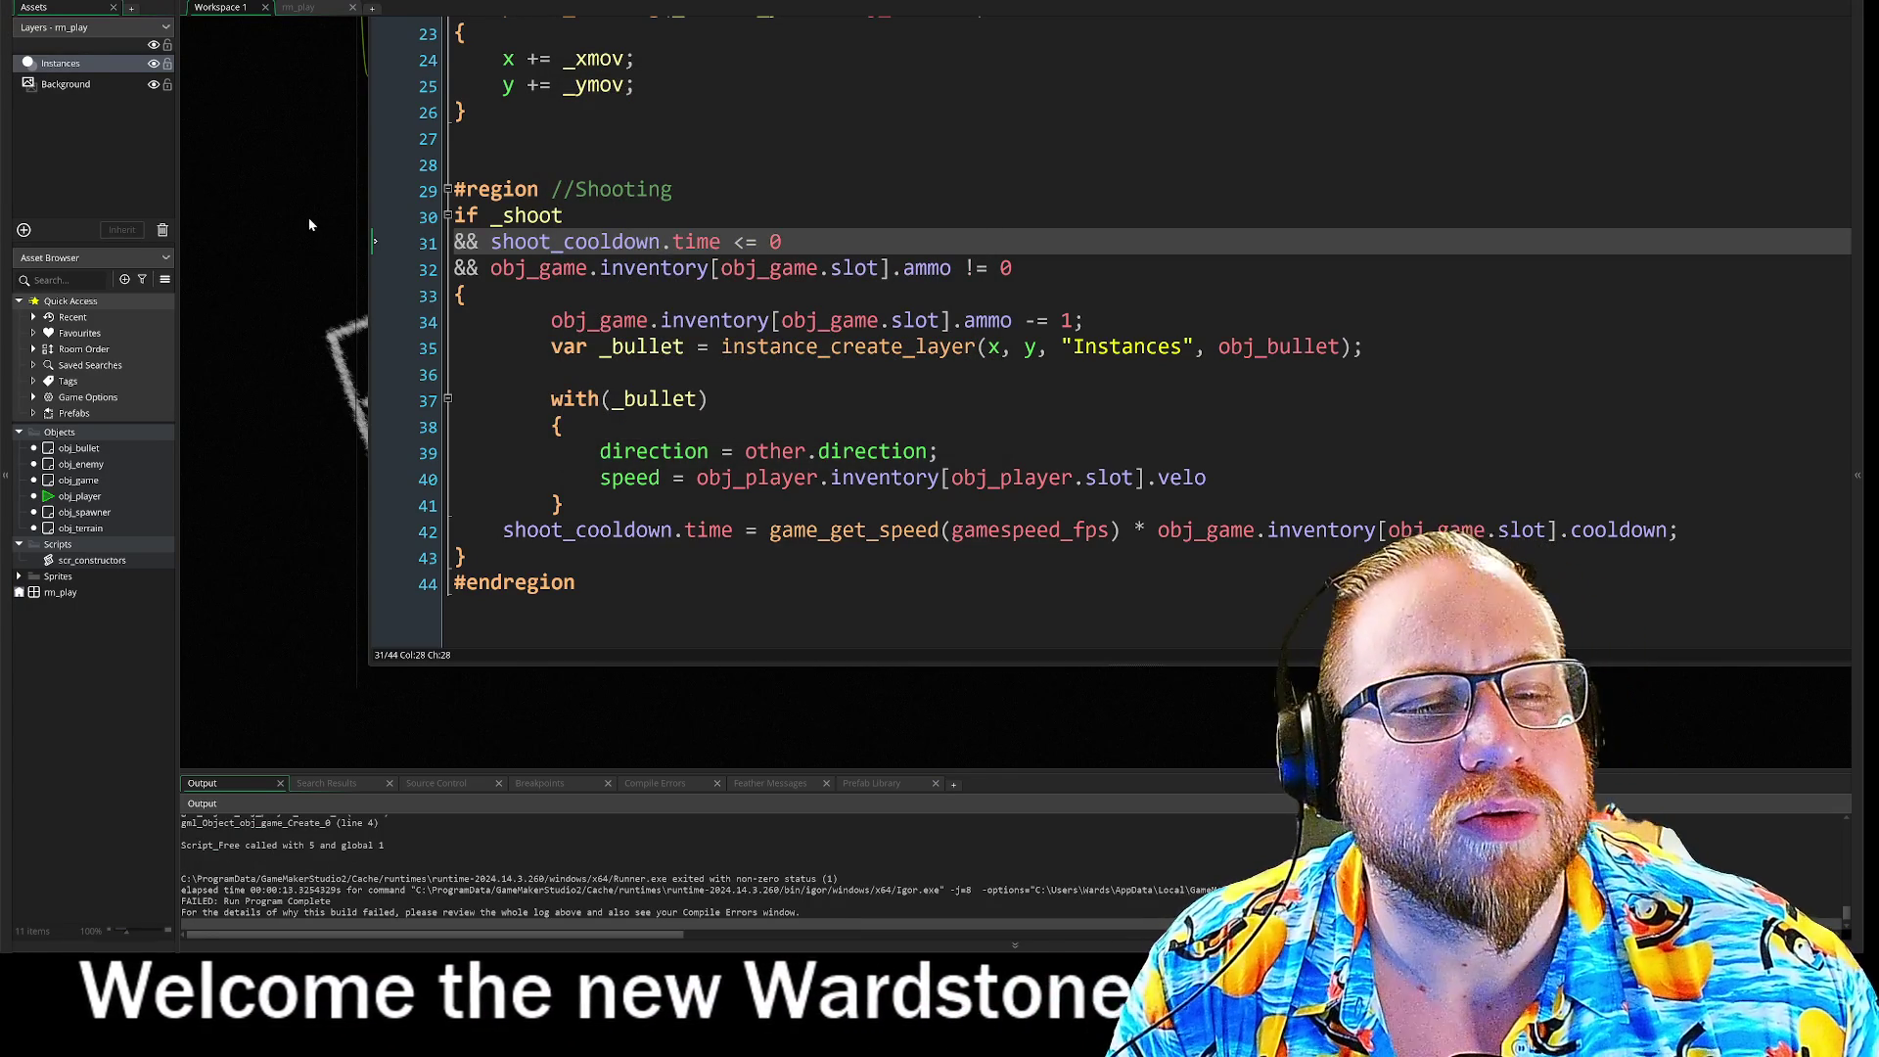
key("F5")
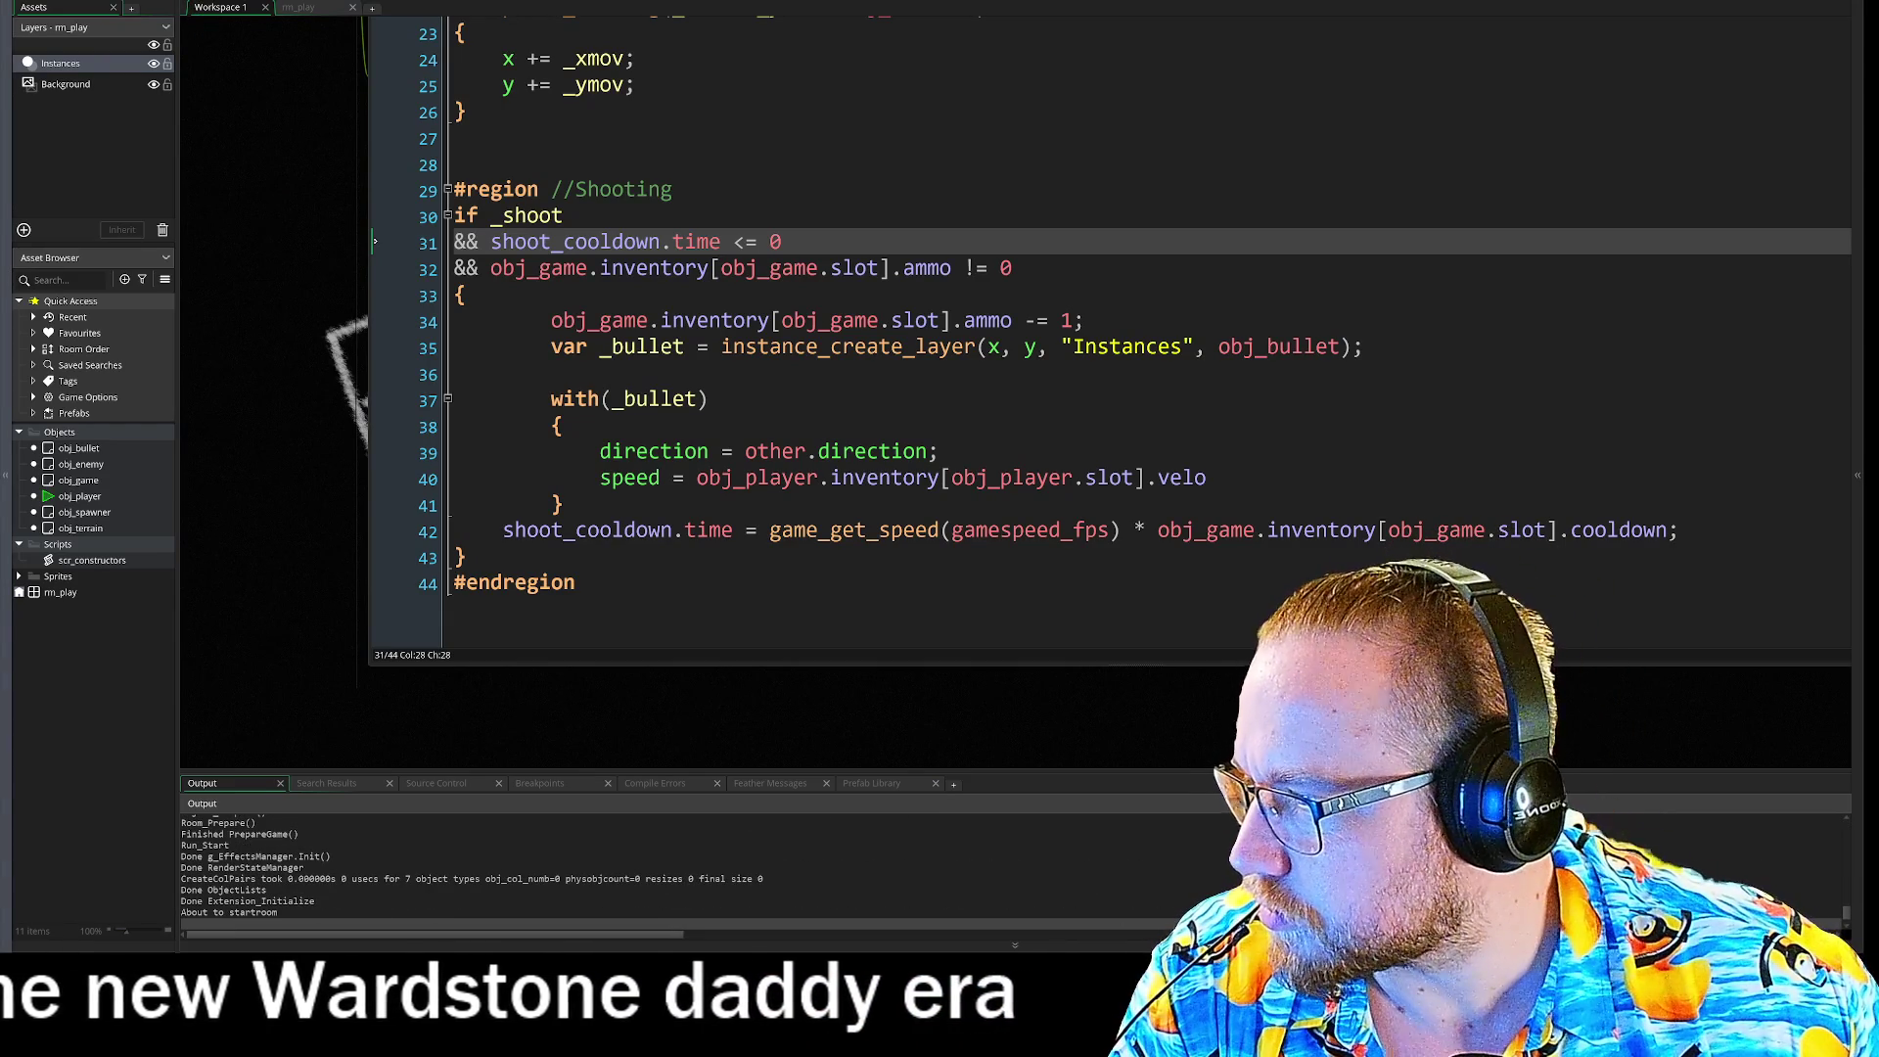
double_click(886, 212)
left_click(885, 213)
triple_click(886, 212)
left_click(885, 212)
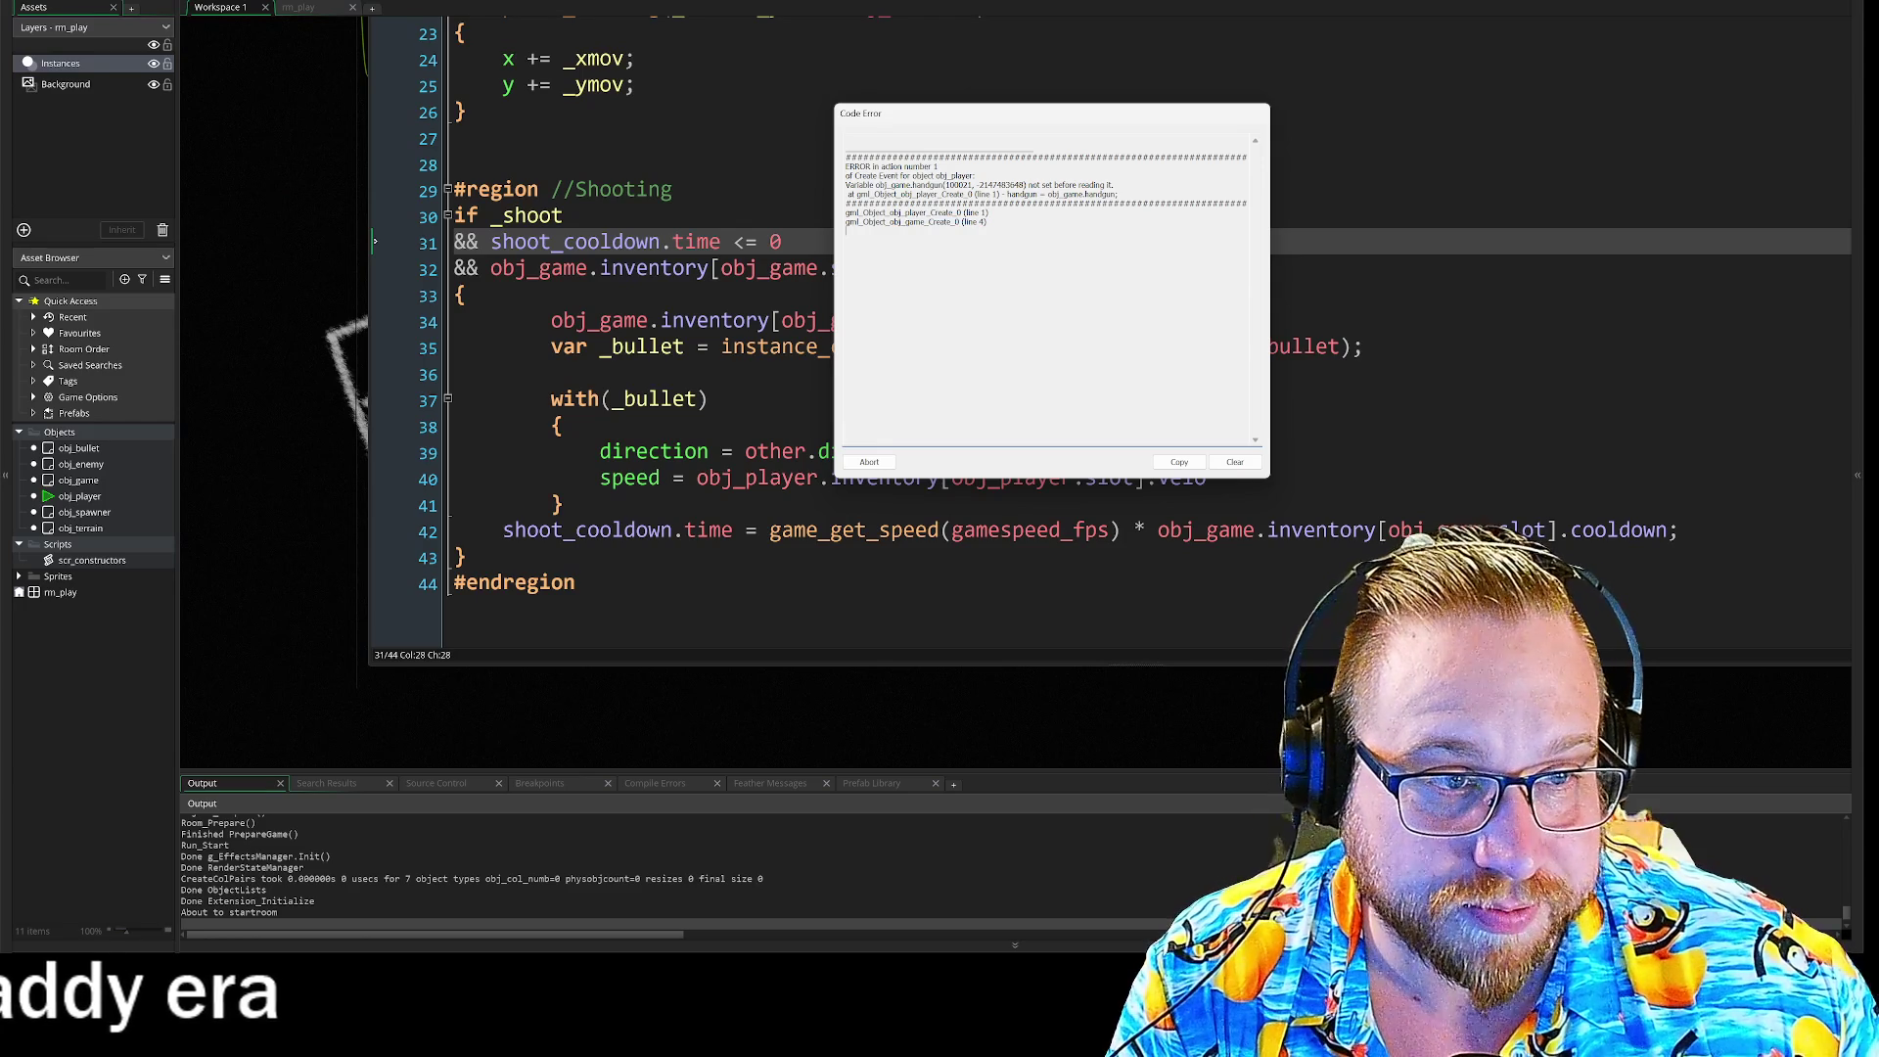
left_click(869, 462)
scroll(538, 613, "up", 10)
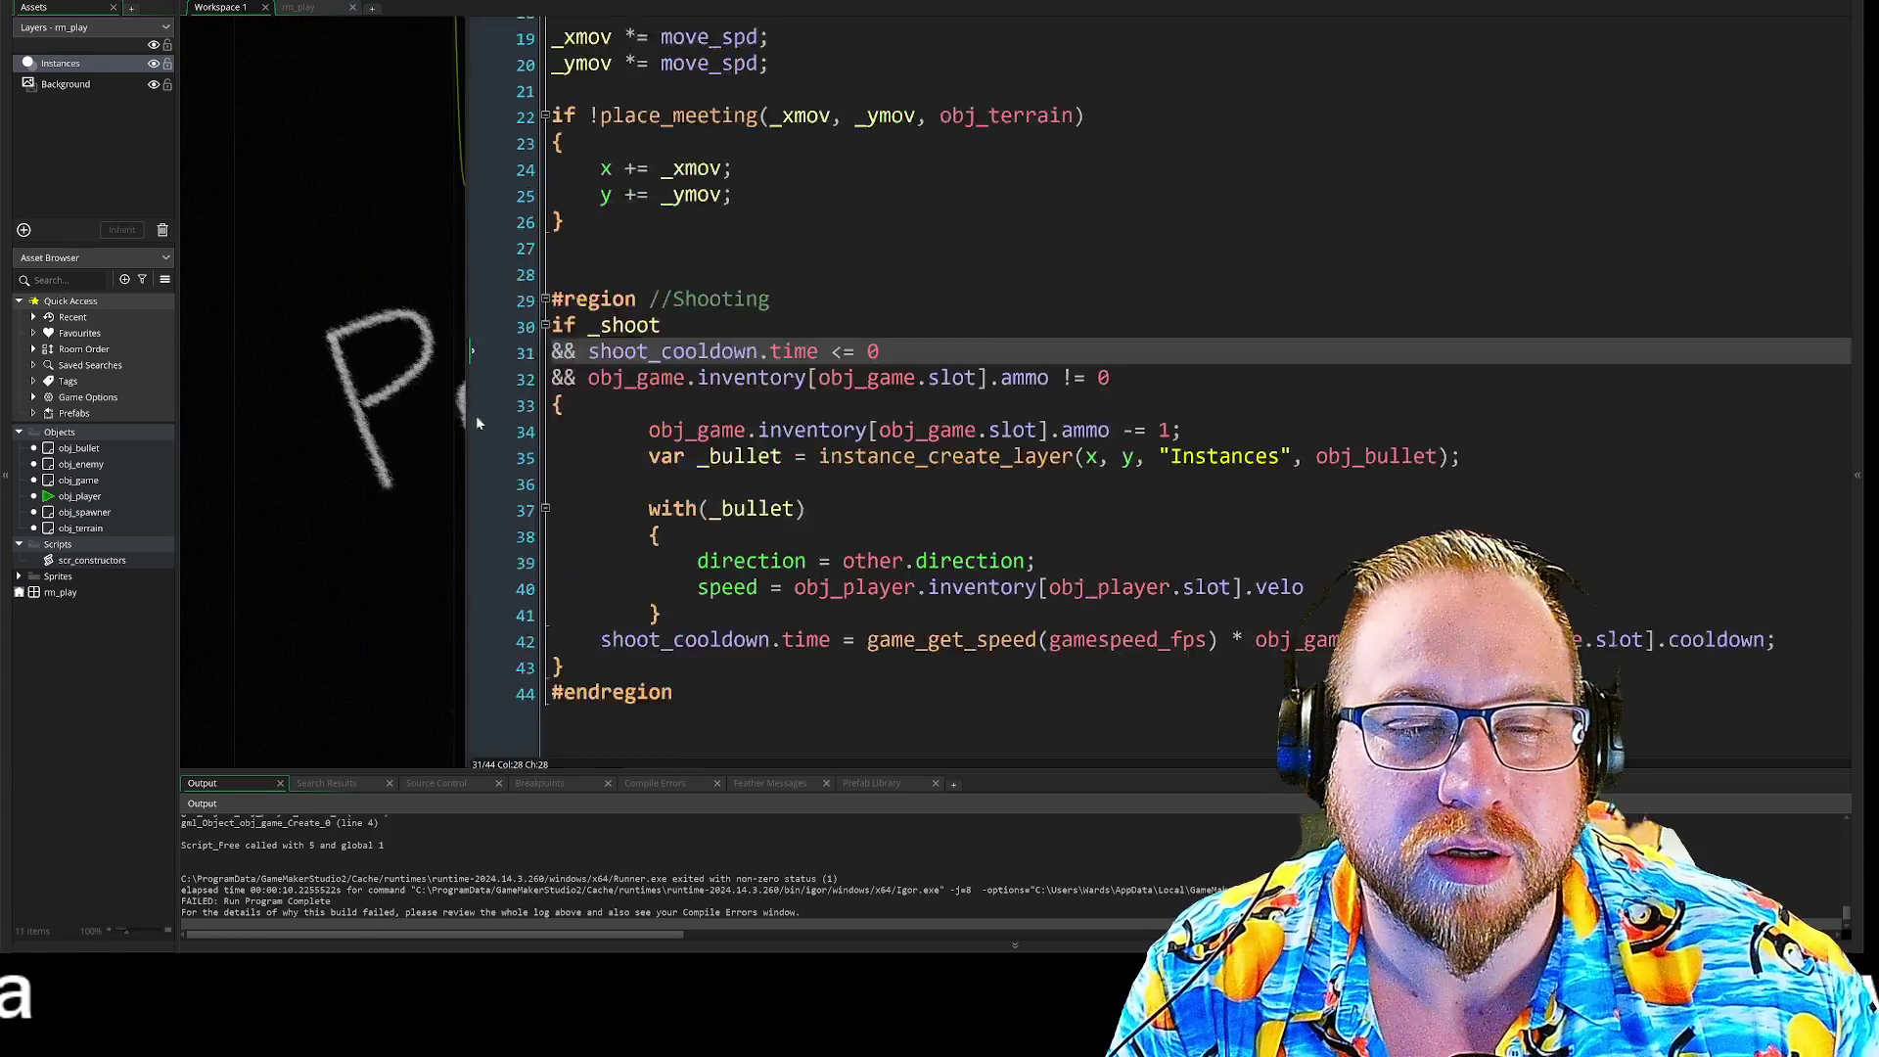
Step: Move the player and spawner creation lines below the inventory setup on line 33, then rerun with F5
scroll(531, 380, "up", 5)
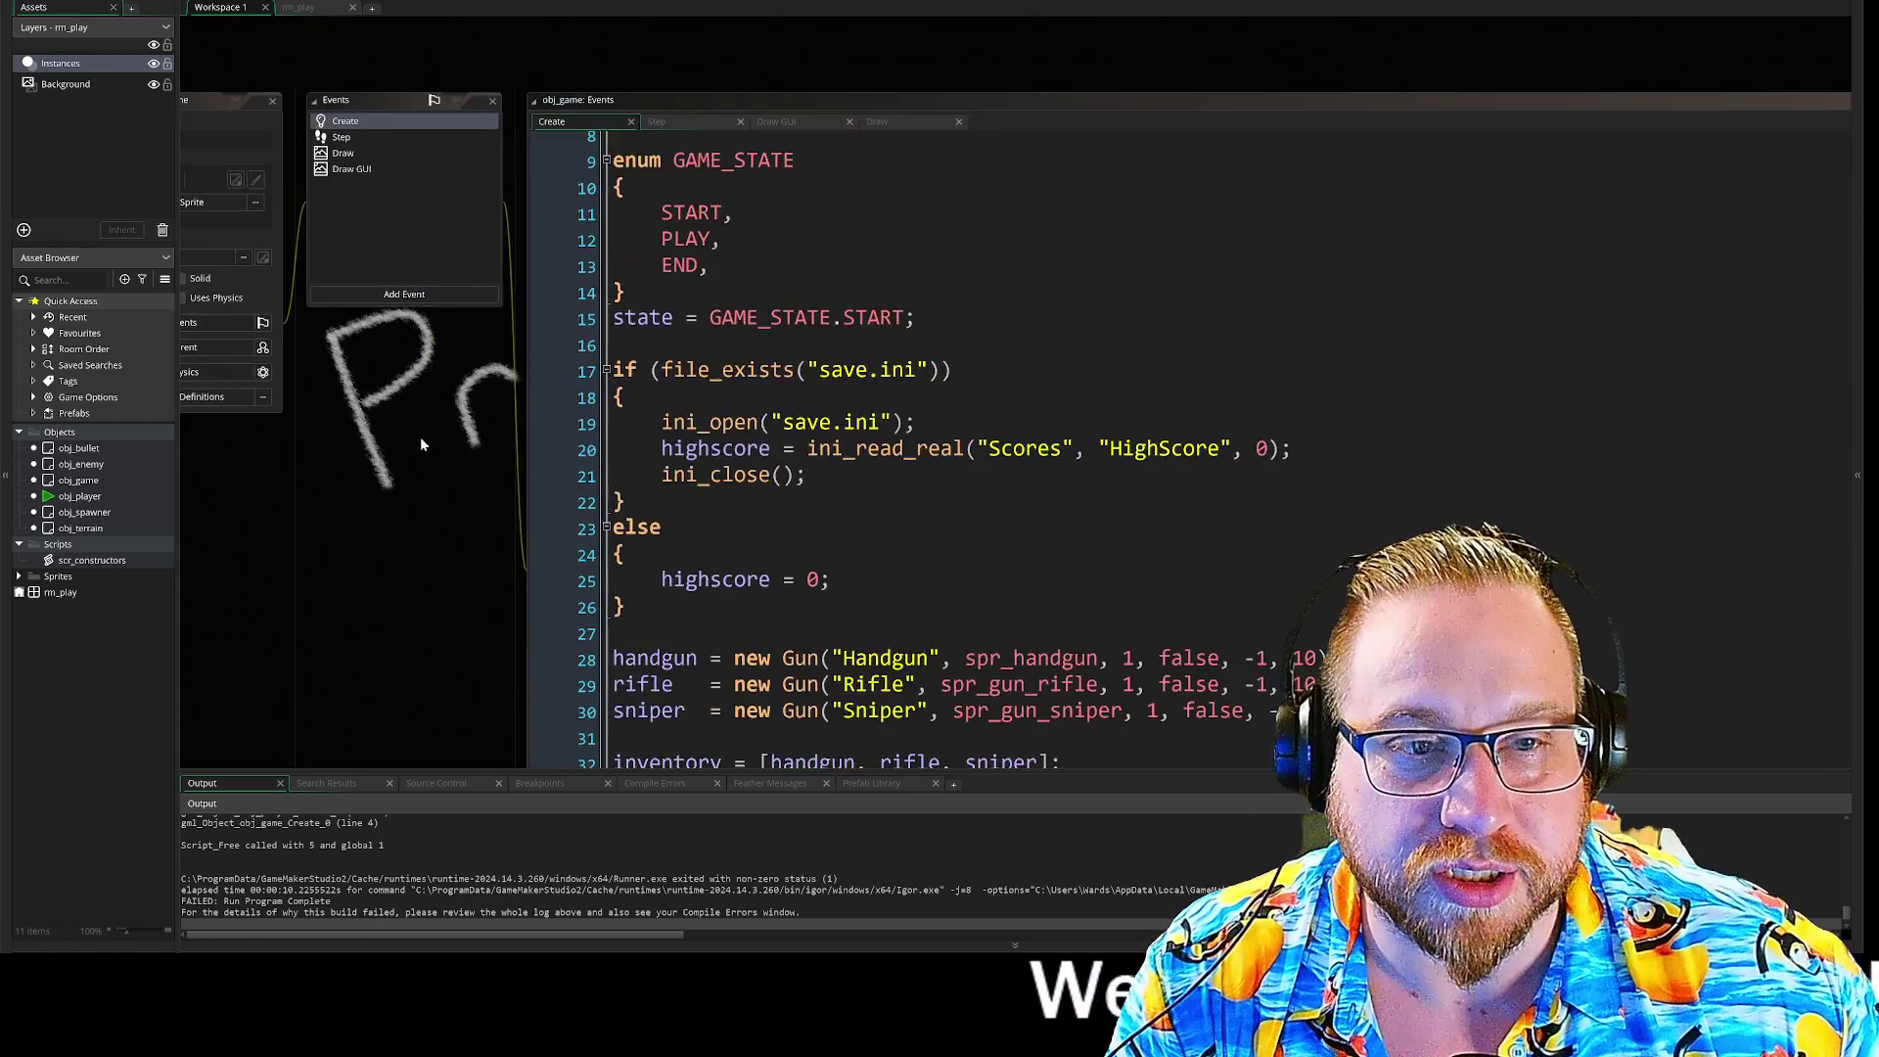
mouse_move(537, 488)
left_mouse_down()
mouse_move(304, 421)
mouse_move(566, 272)
left_mouse_up()
scroll(588, 441, "up", 3)
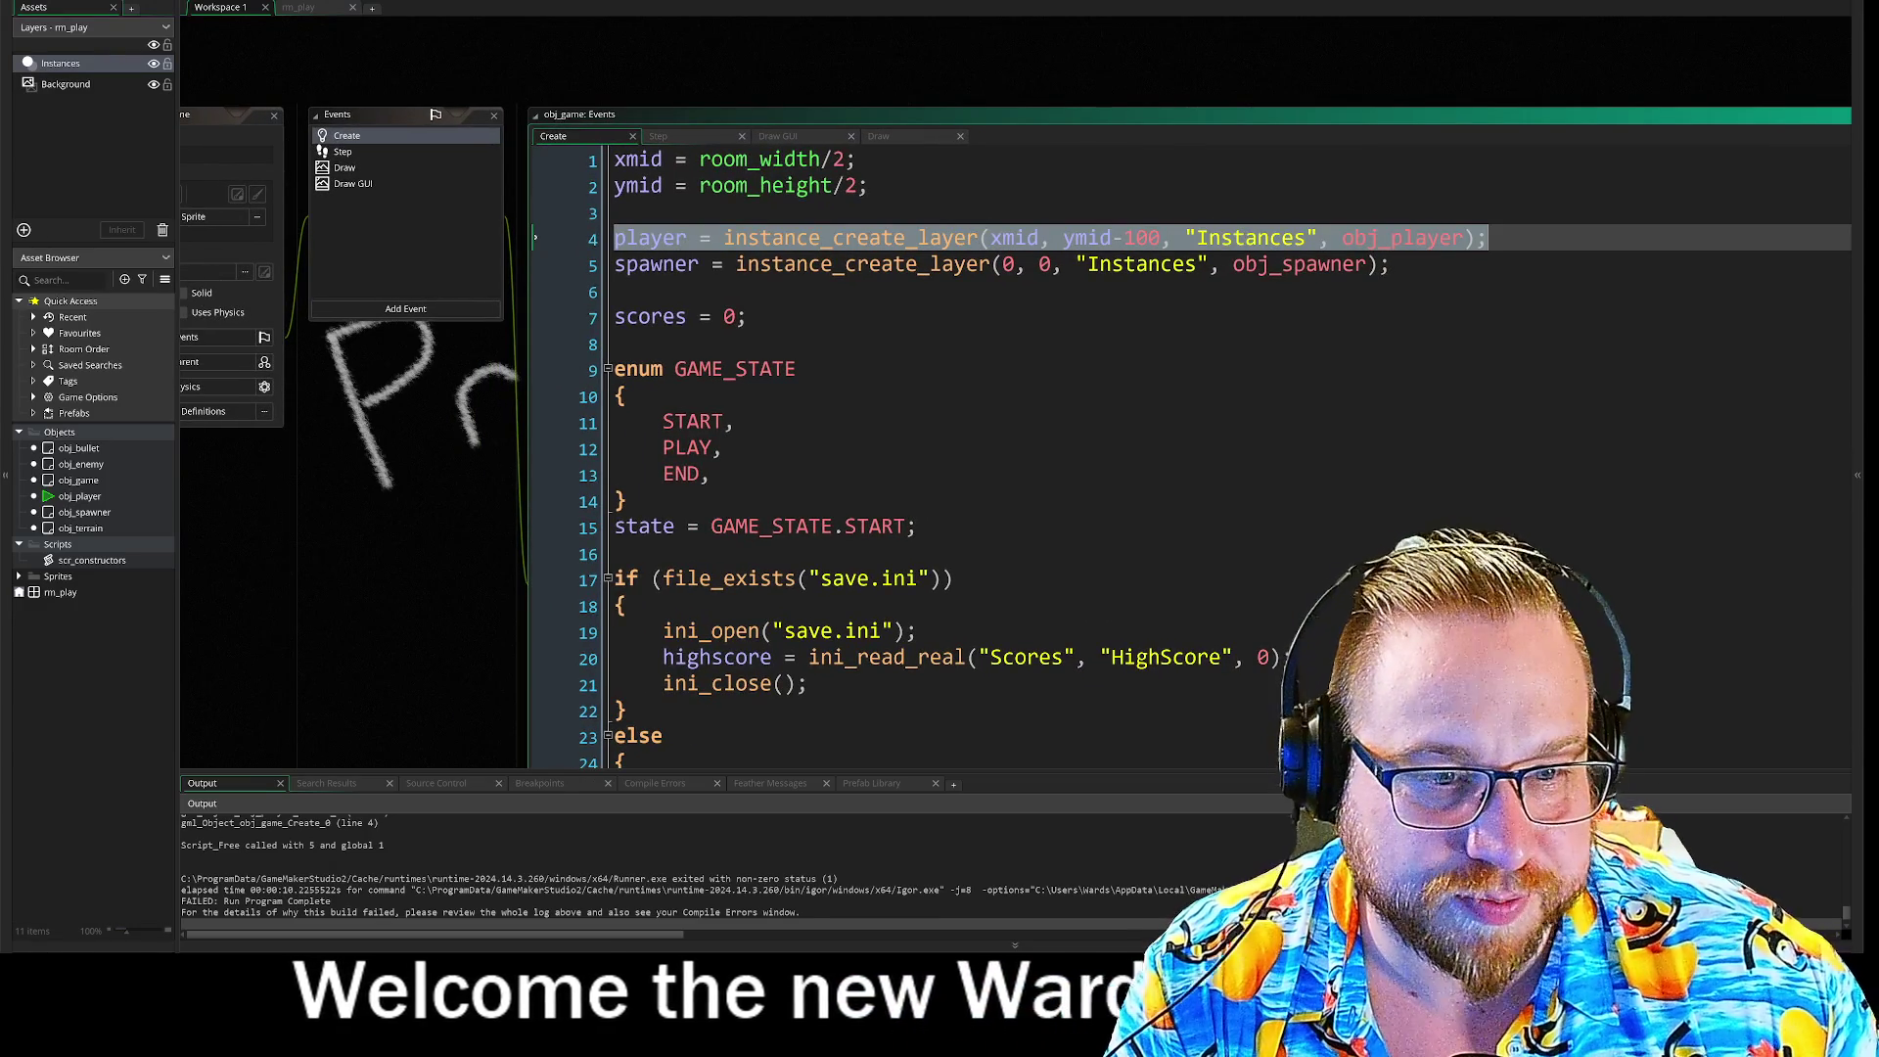
scroll(978, 440, "down", 3)
scroll(616, 242, "up", 3)
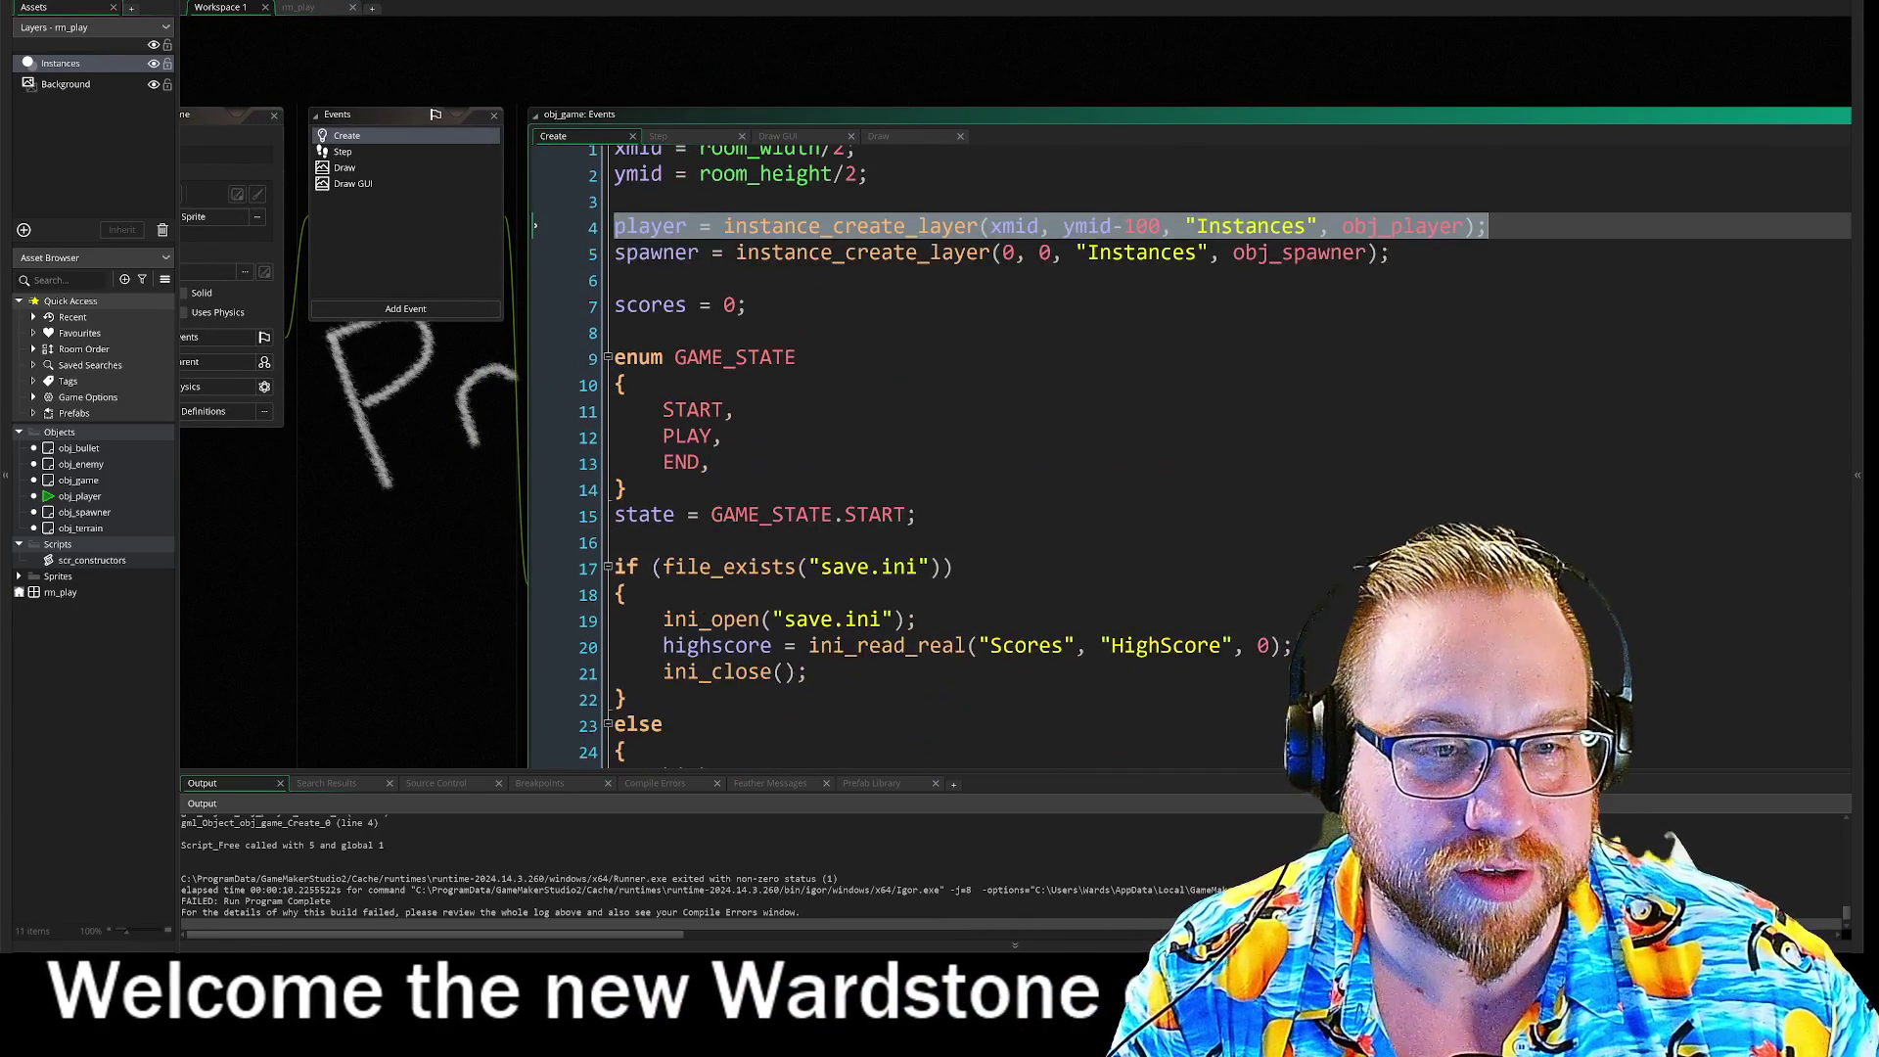
mouse_move(617, 243)
left_mouse_down()
mouse_move(1331, 243)
mouse_move(1213, 266)
mouse_move(1391, 266)
left_mouse_up()
key("ctrl+c")
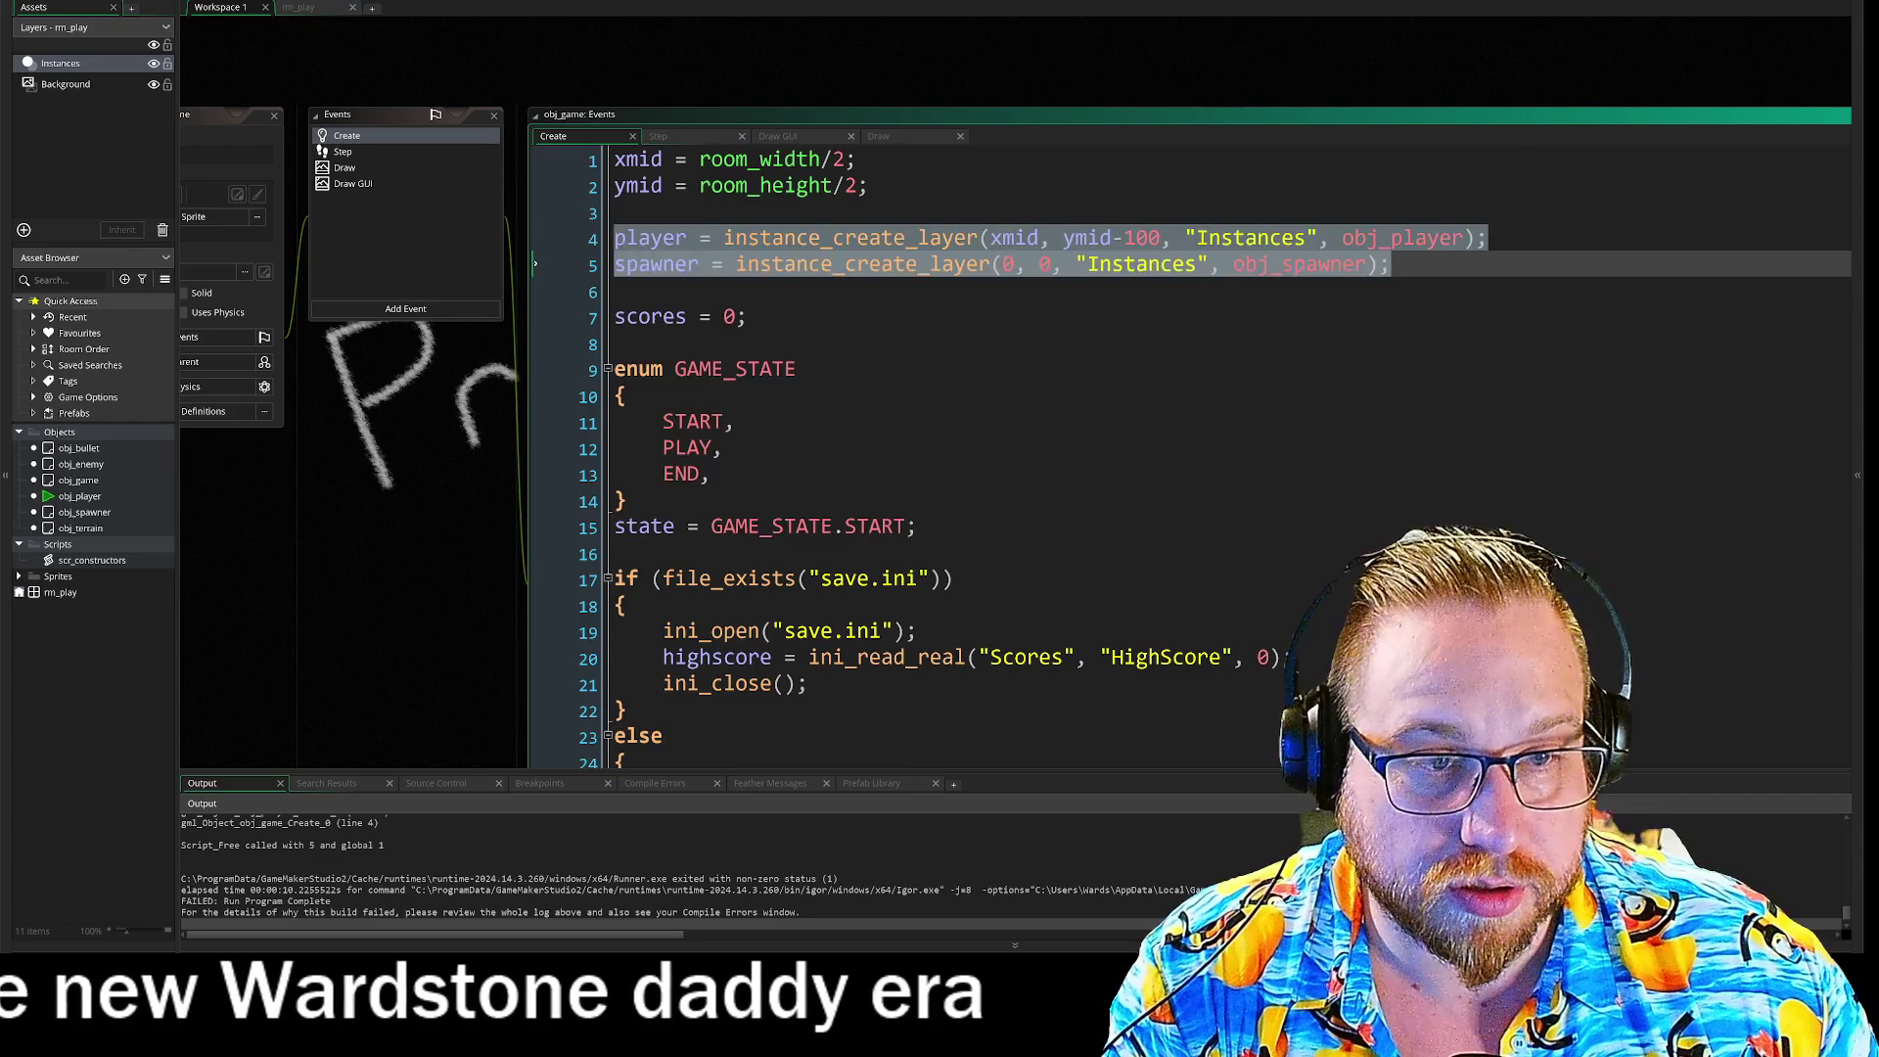
key("Delete")
key("BackSpace")
key("BackSpace")
key("Down")
key("Down")
key("Down")
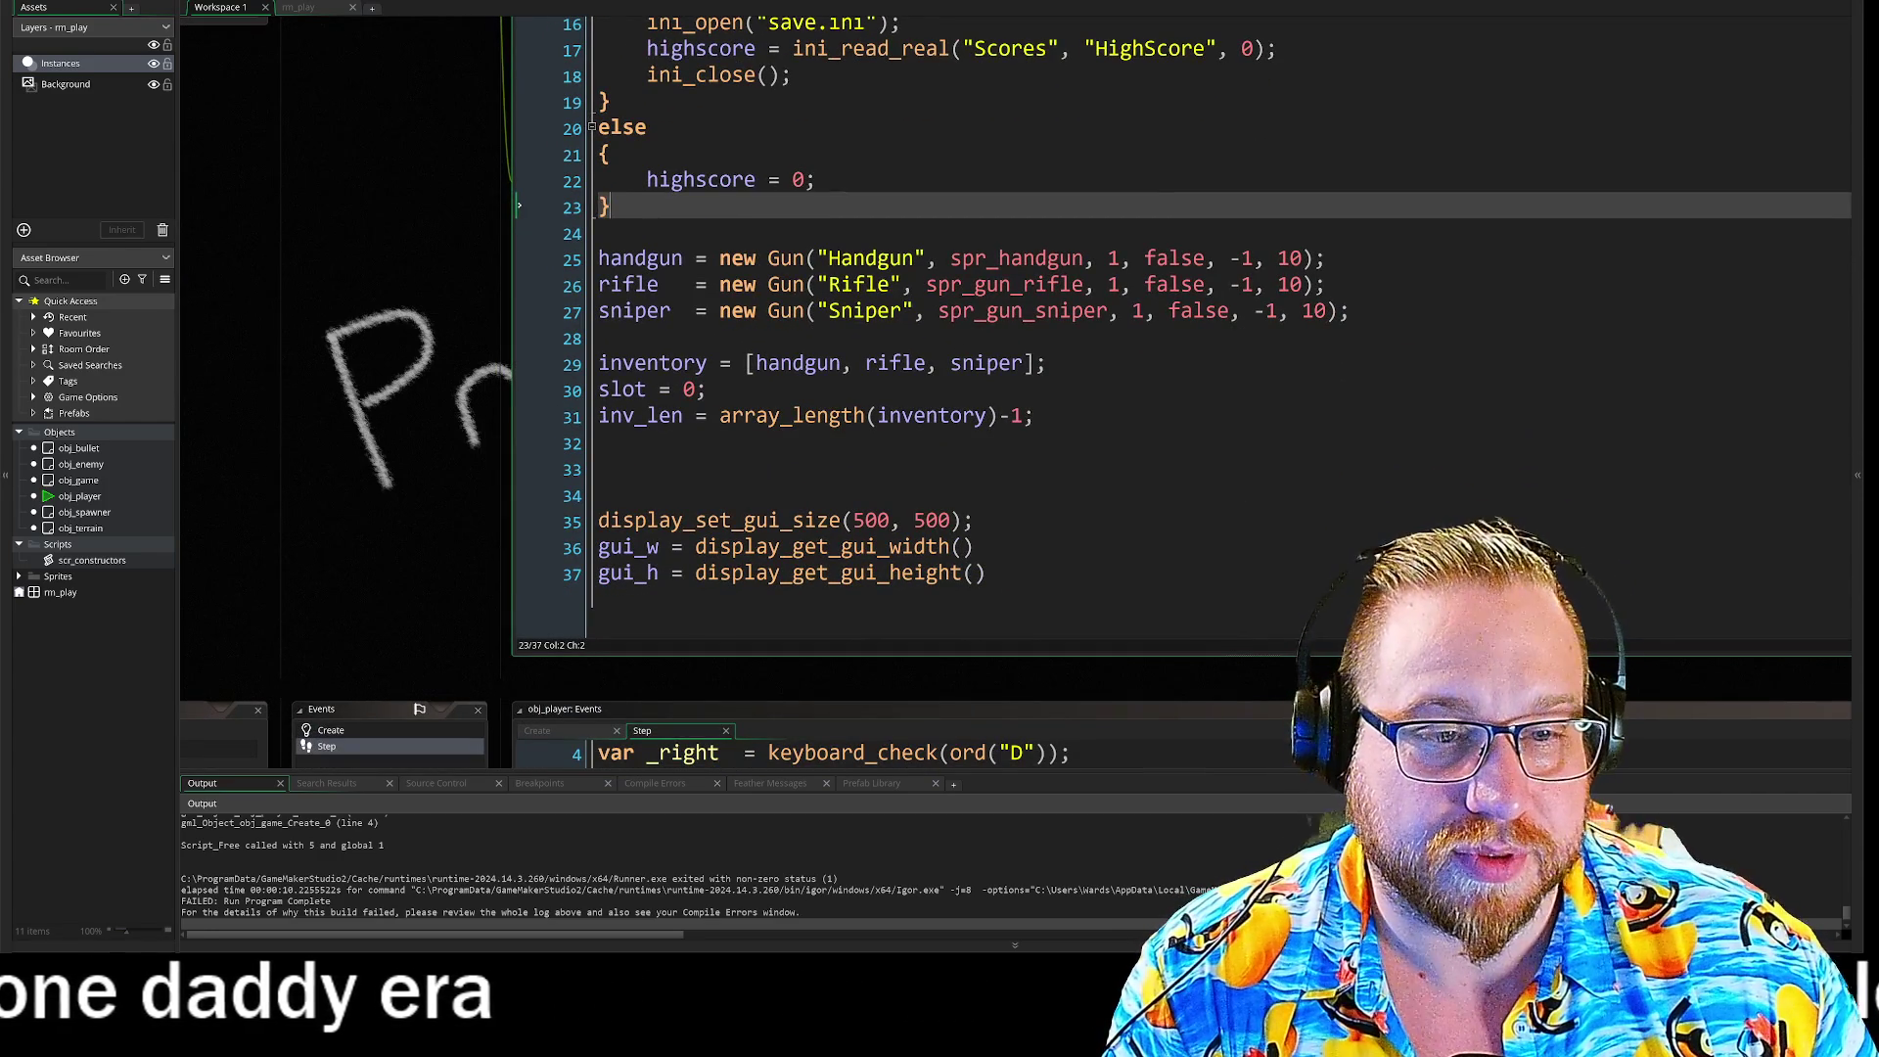
left_click(600, 470)
key("ctrl+v")
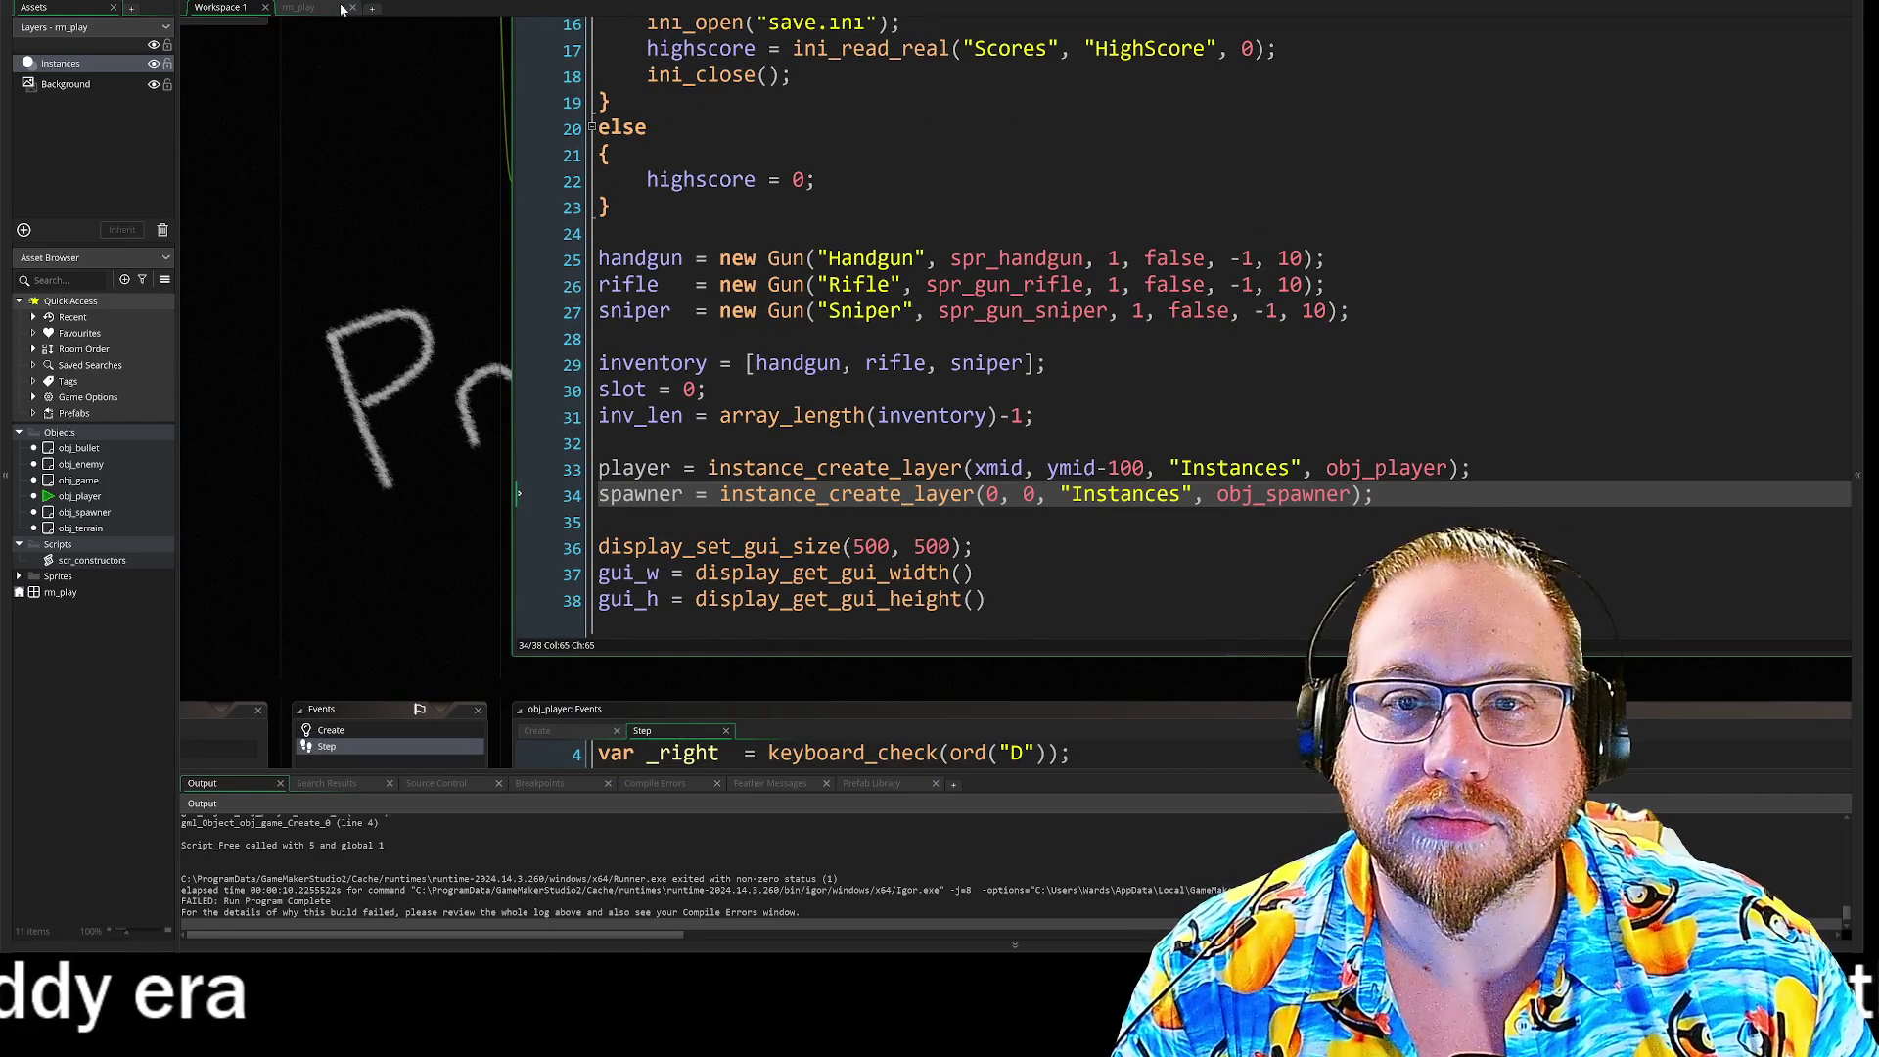
key("F5")
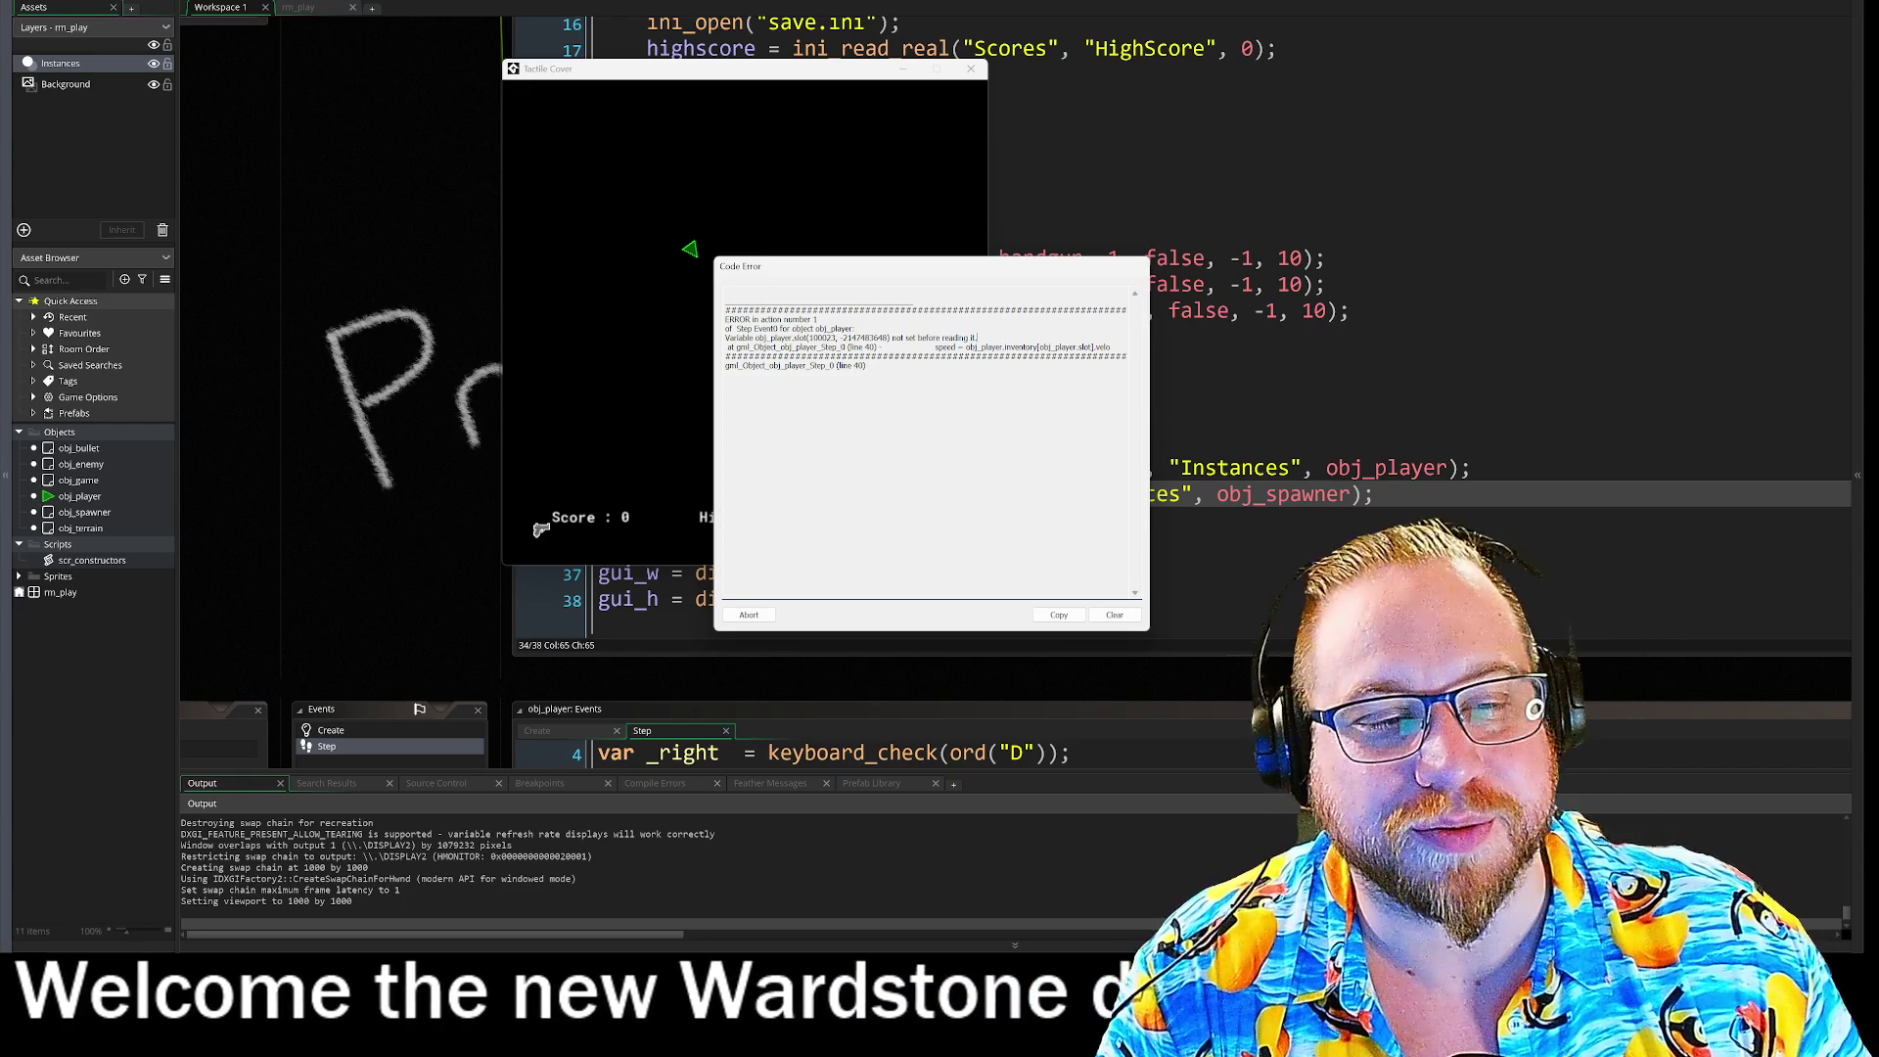
Step: Abort the run that crashed at line 40 of obj_player's Step event
left_click(749, 615)
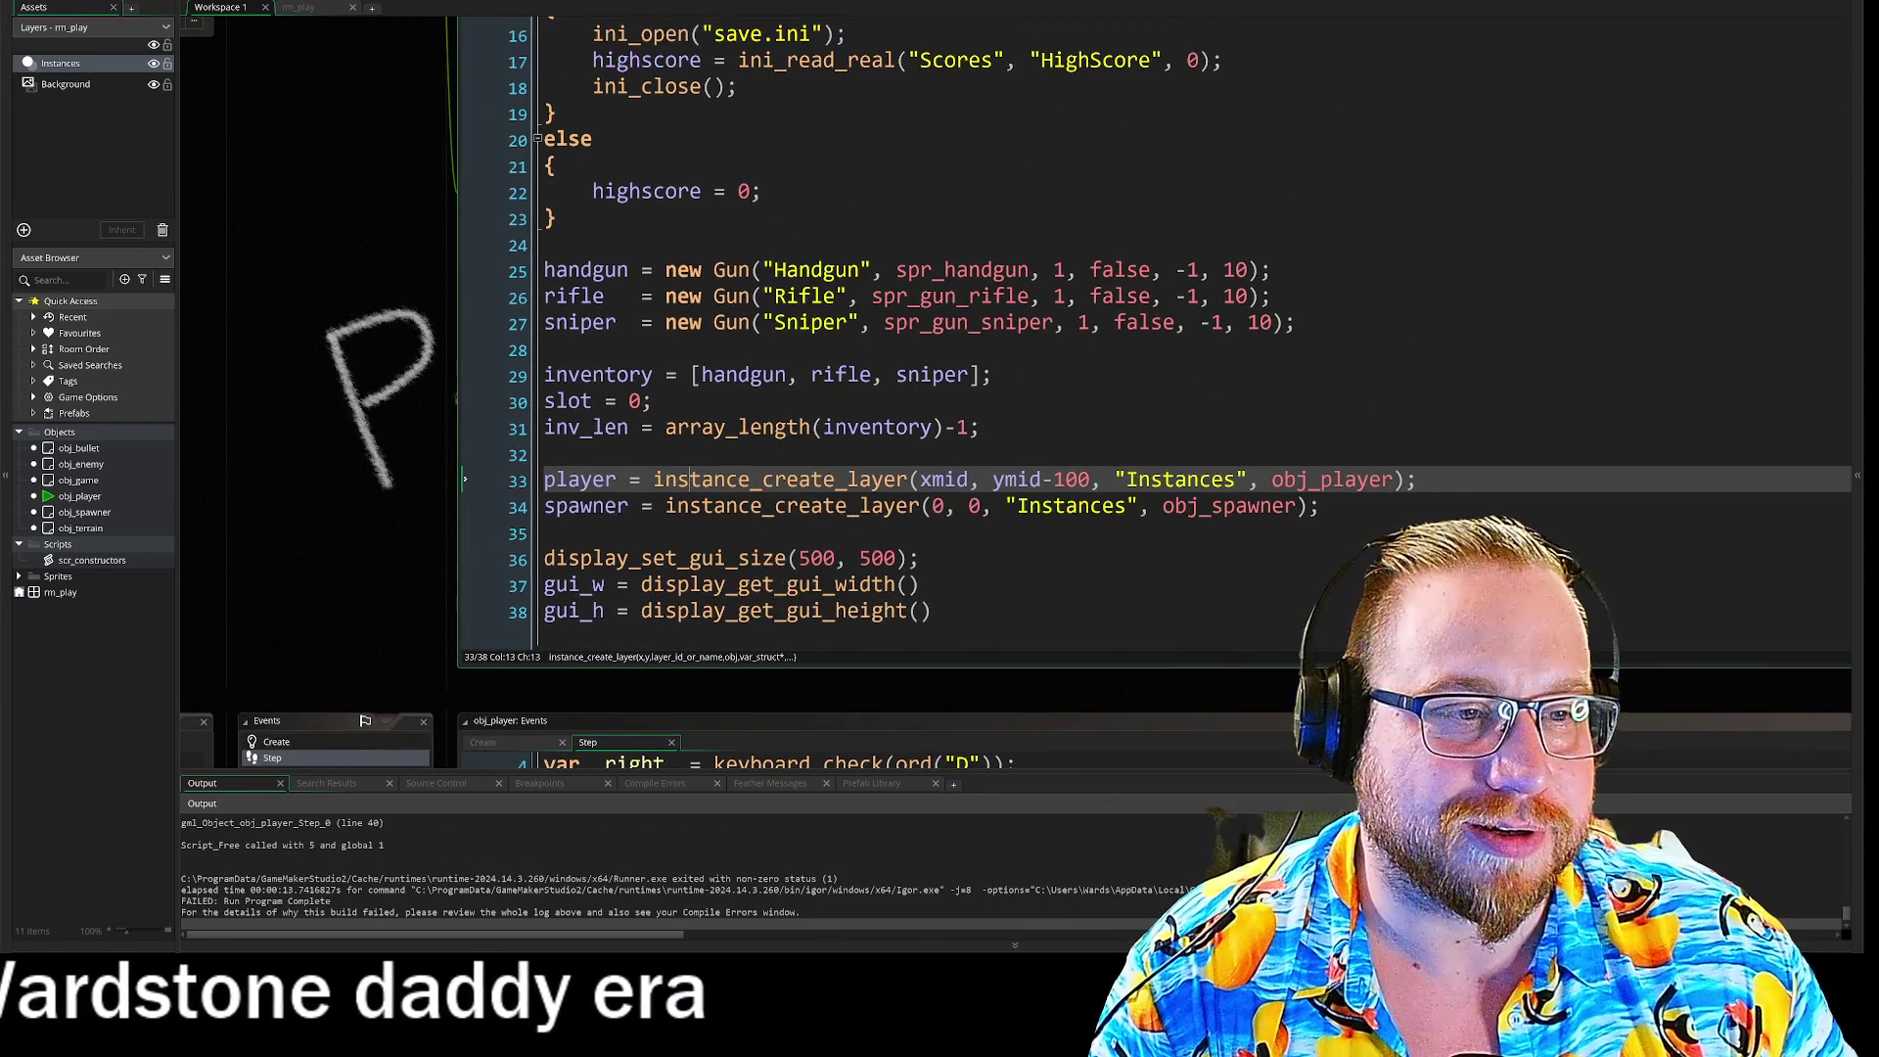
scroll(979, 343, "down", 1)
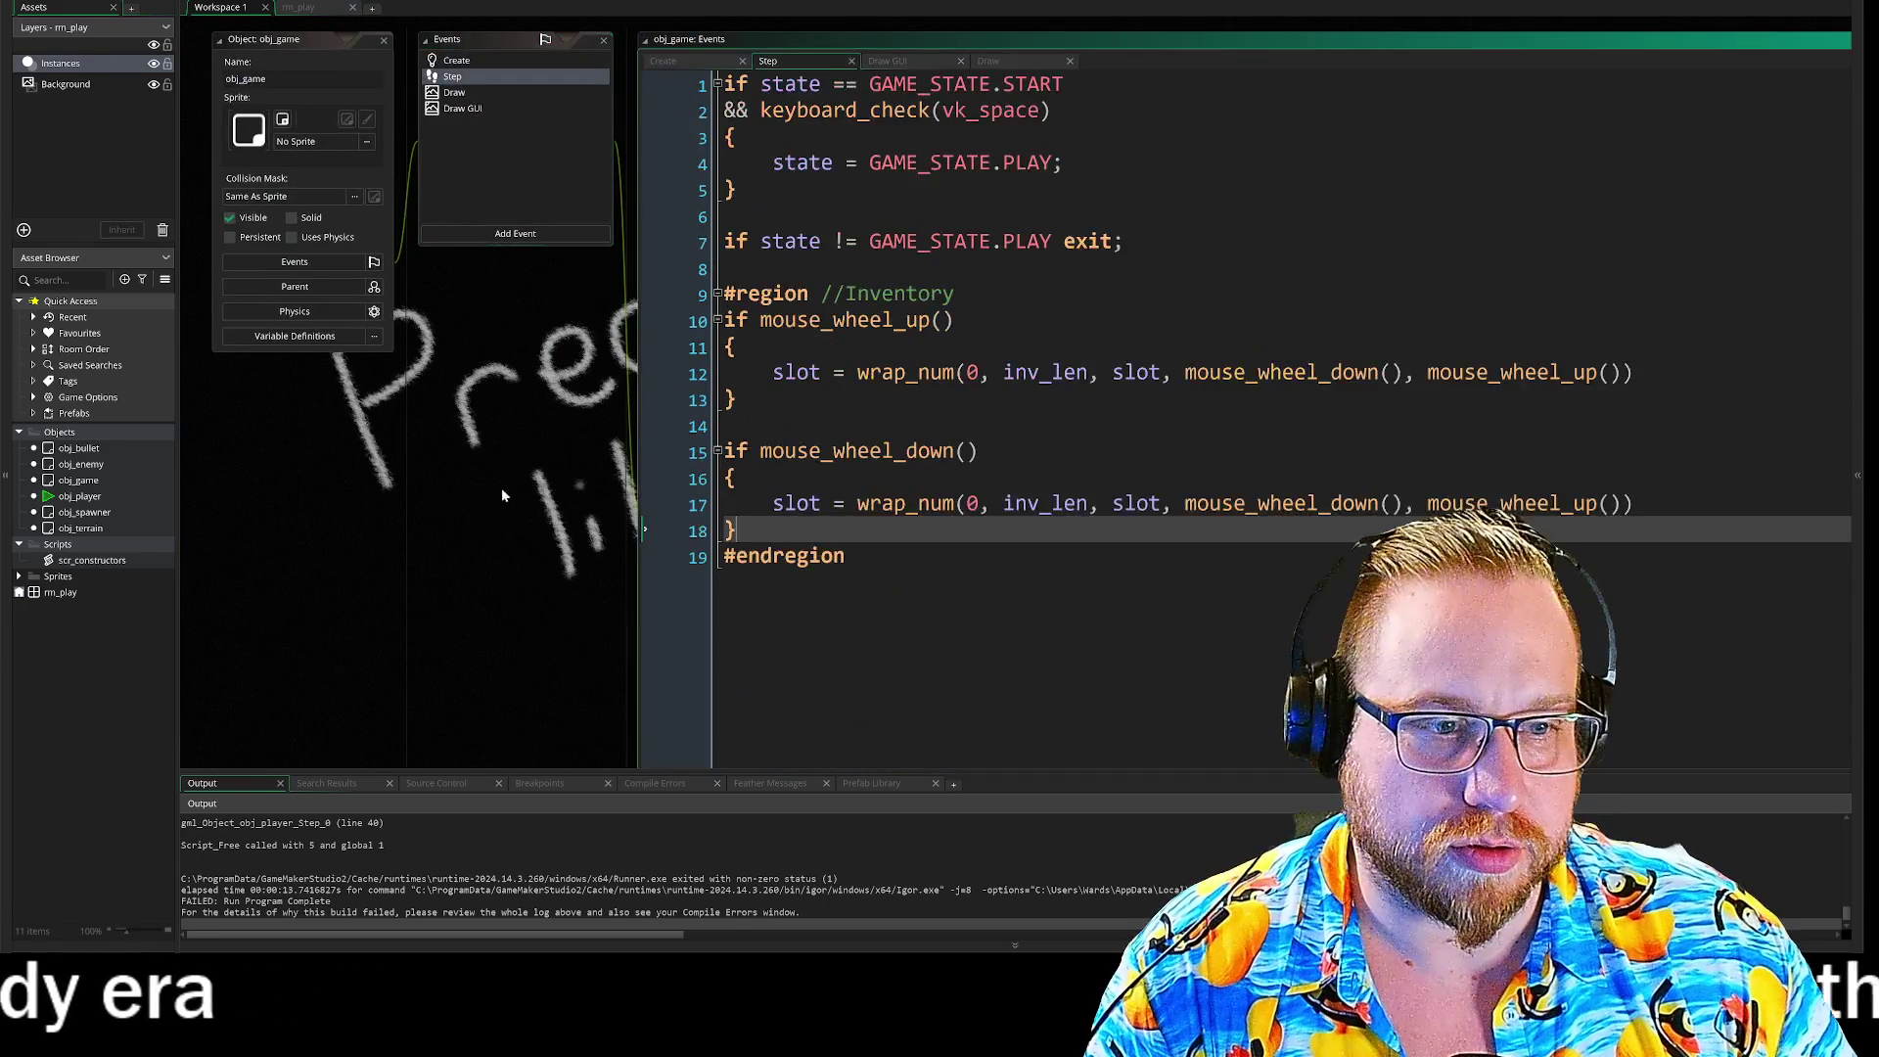
Step: Replace both obj_player references on line 40 with obj_game, giving obj_game.inventory[obj_game.slot].velo
scroll(472, 491, "down", 4)
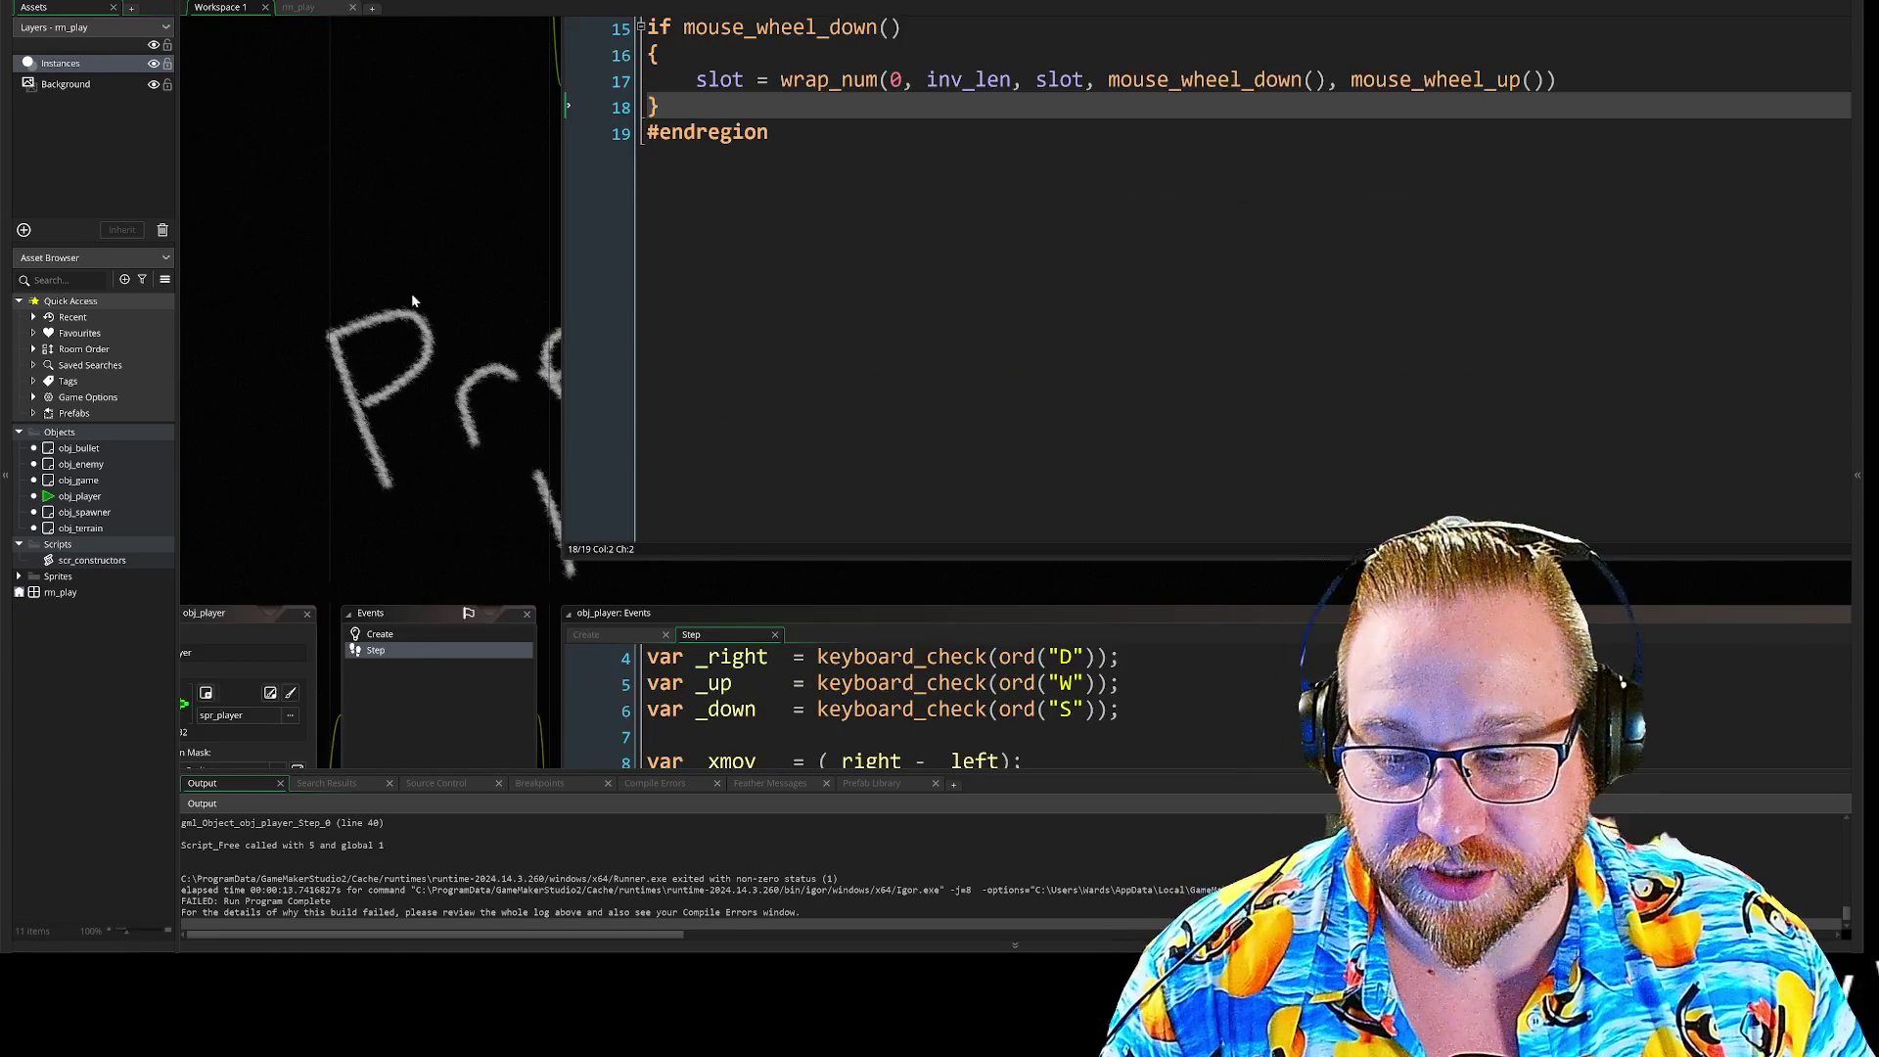
left_click_drag(437, 406, 361, 159)
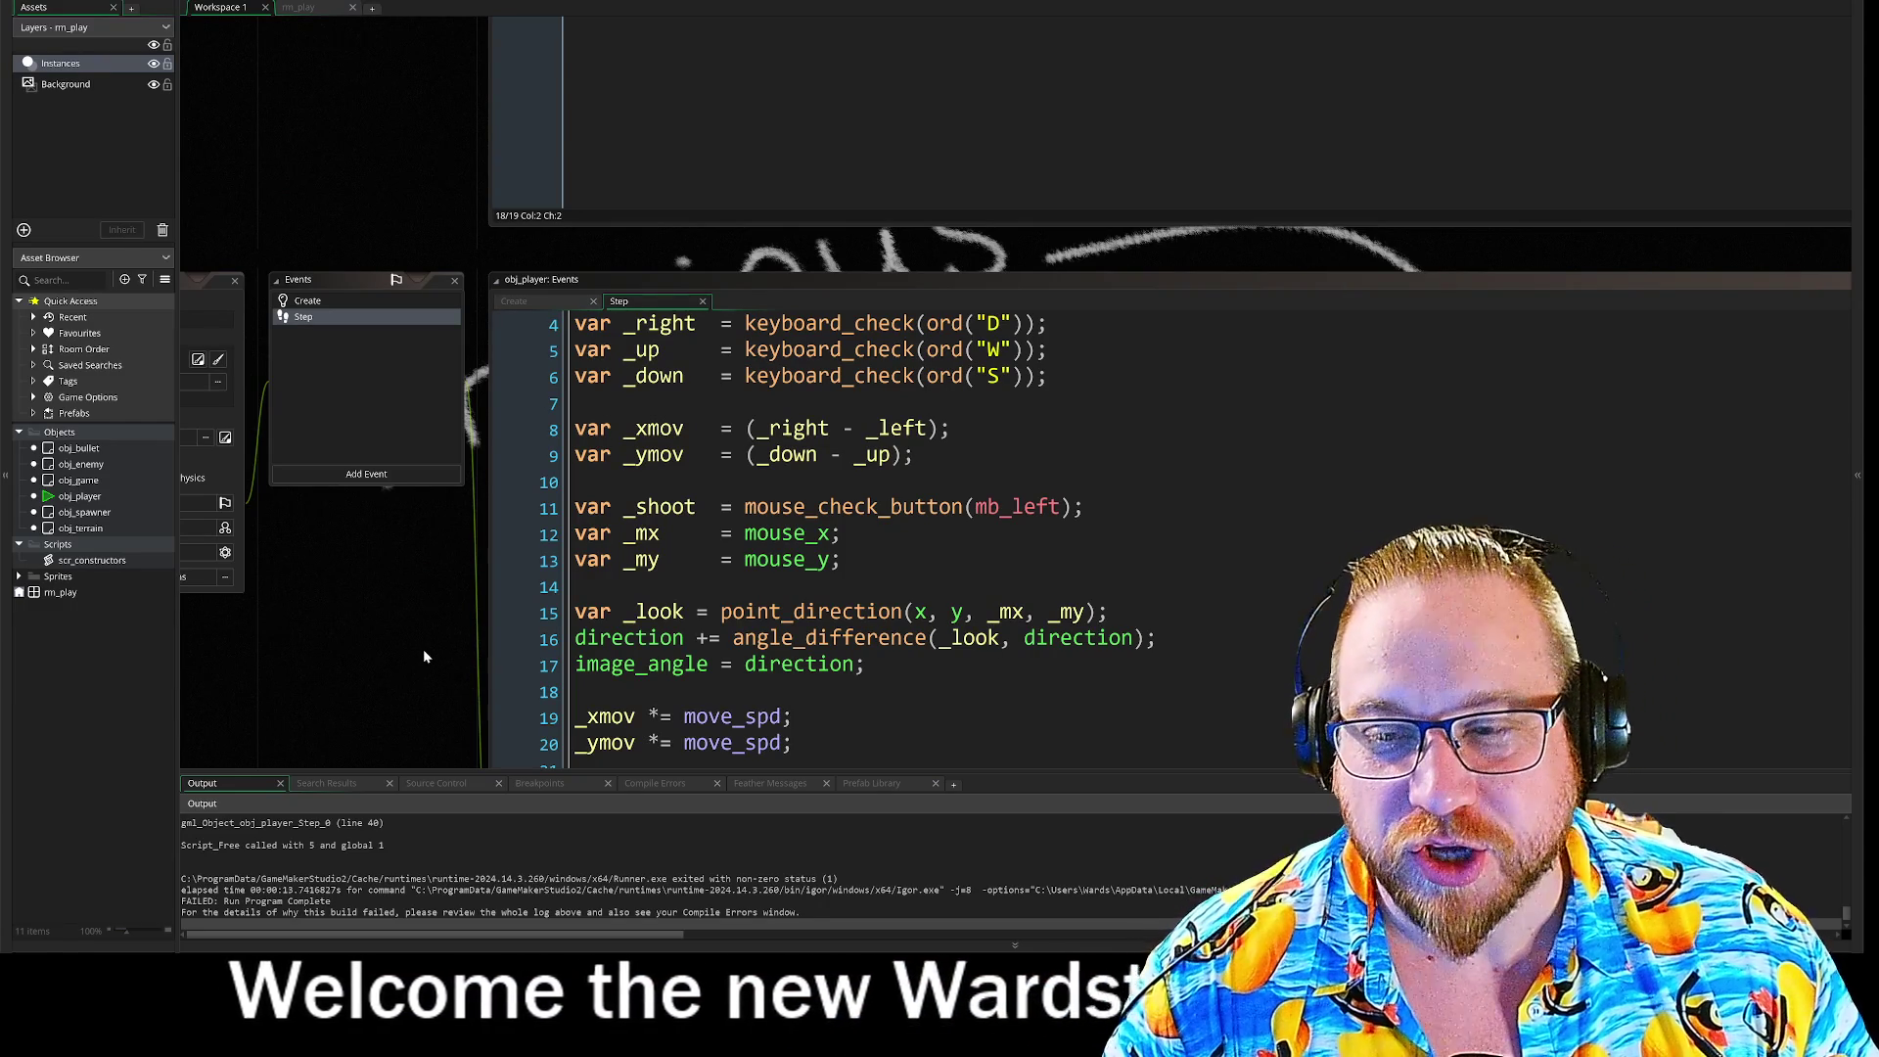
scroll(391, 588, "down", 5)
scroll(404, 597, "down", 4)
scroll(428, 499, "right", 2)
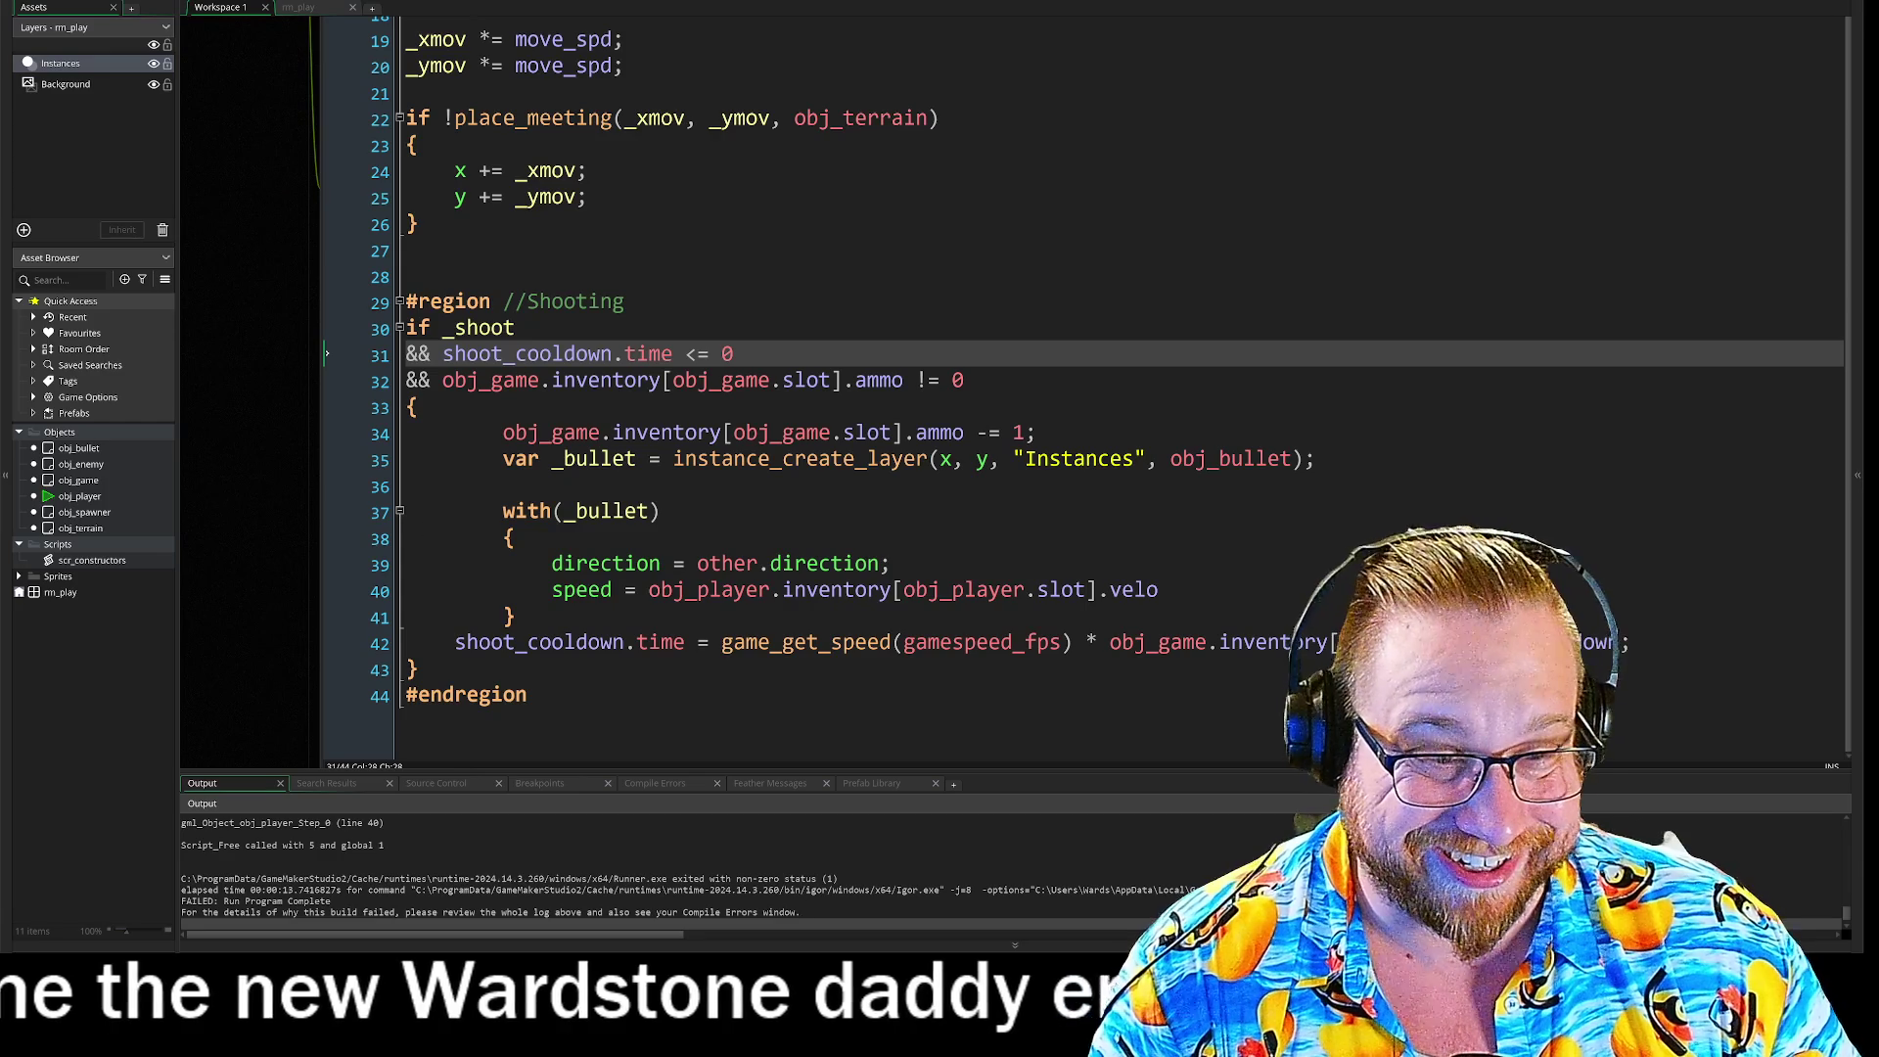
double_click(595, 434)
key("ctrl+c")
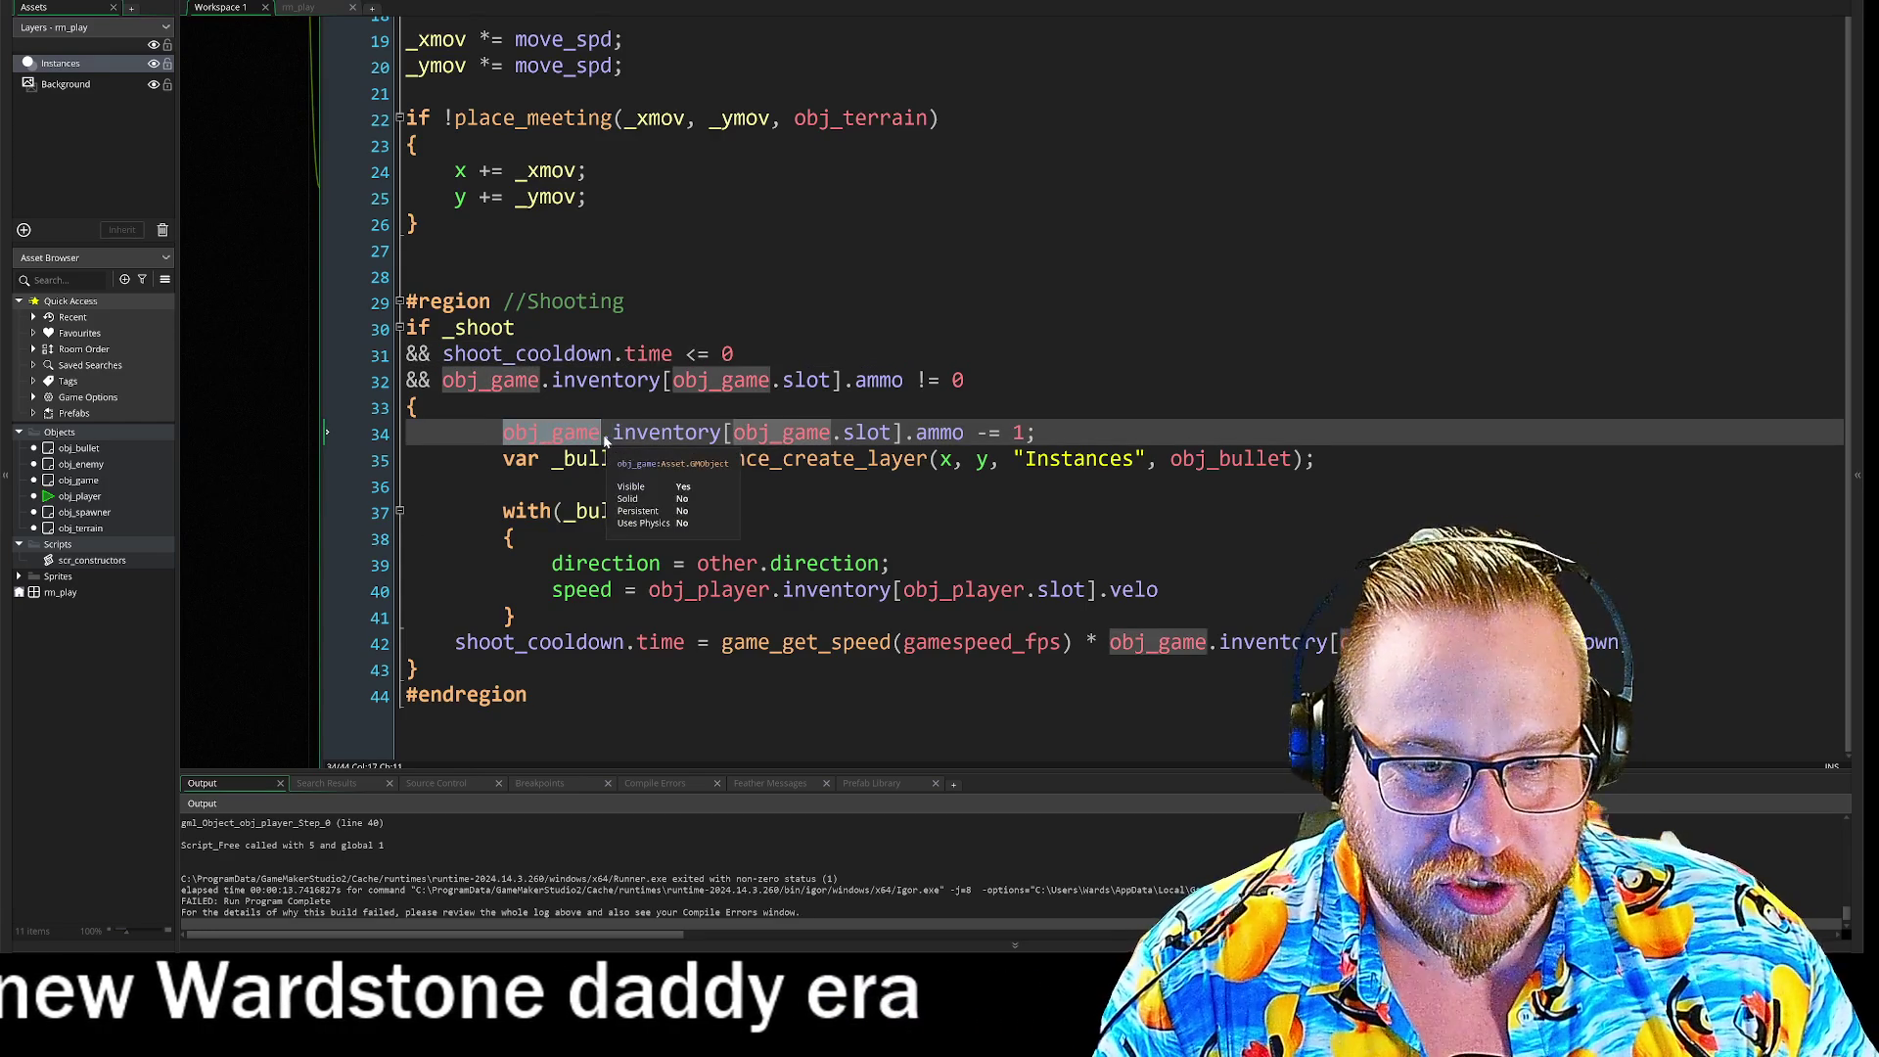
double_click(708, 590)
key("ctrl+v")
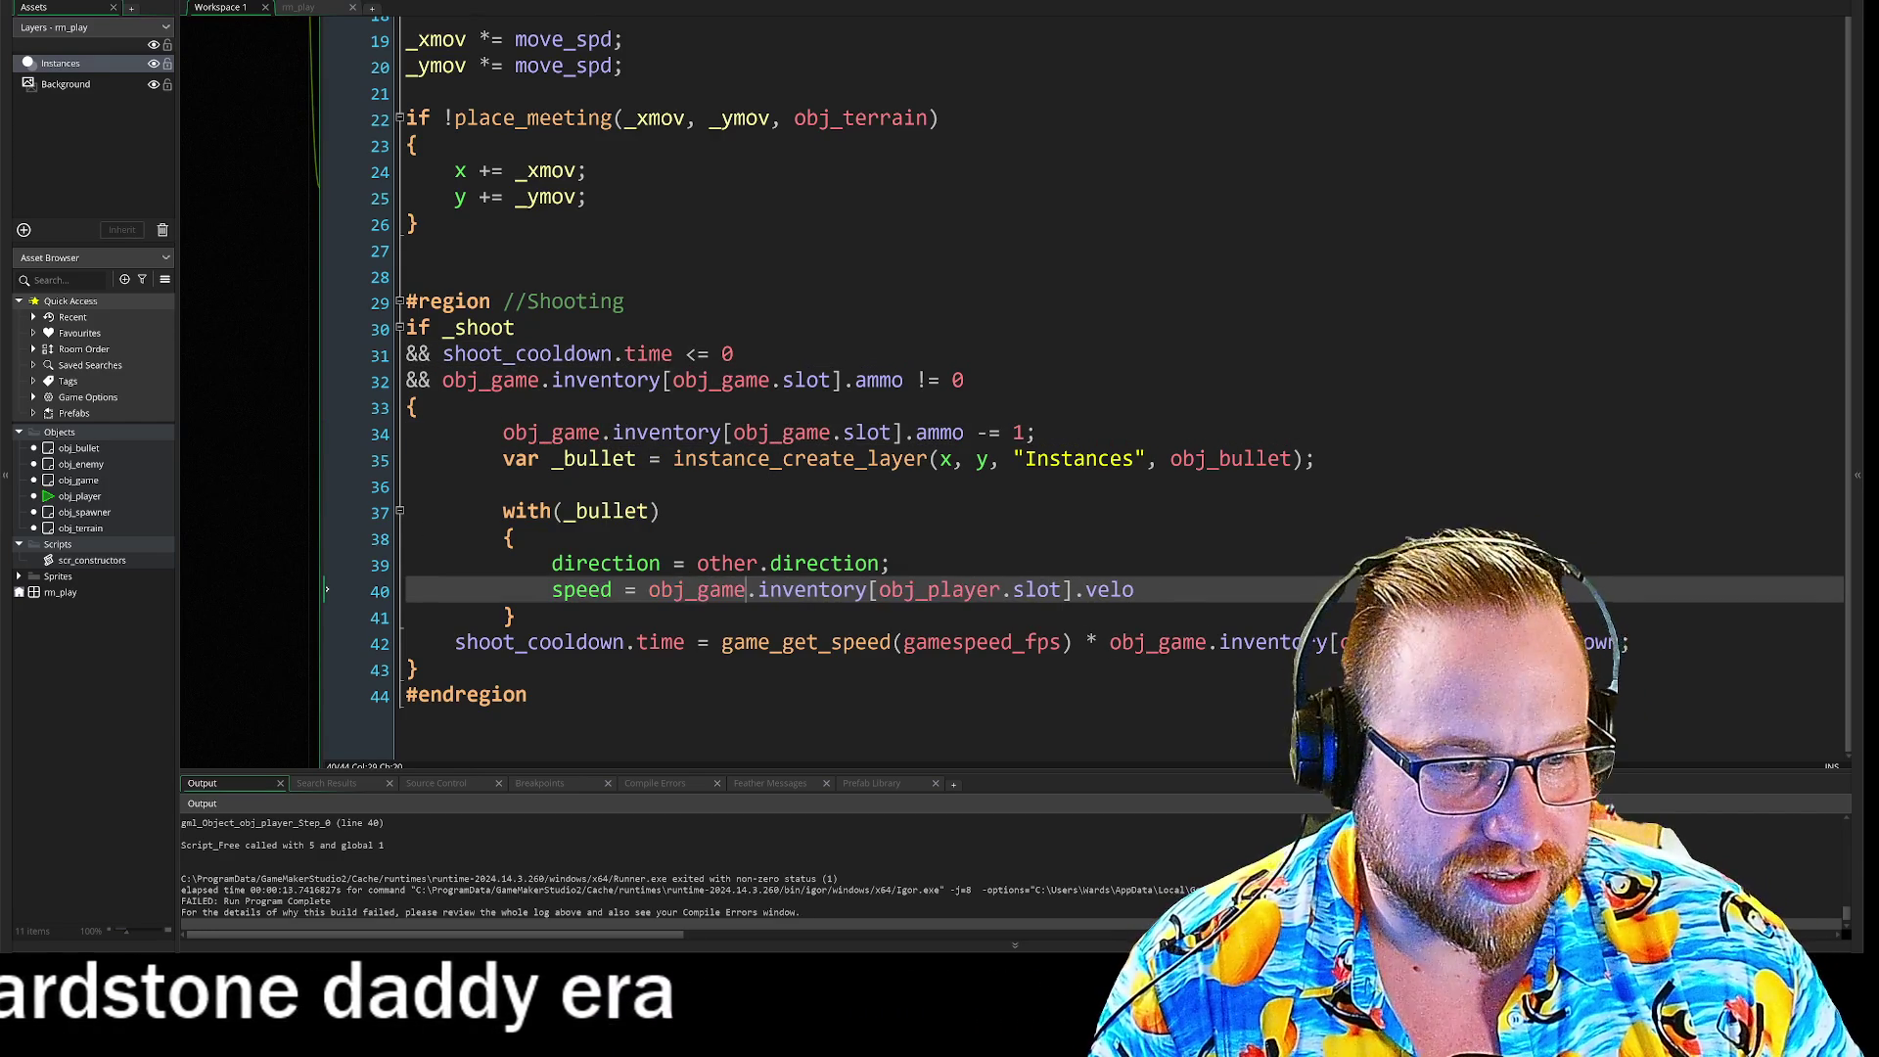
double_click(938, 590)
key("ctrl+v")
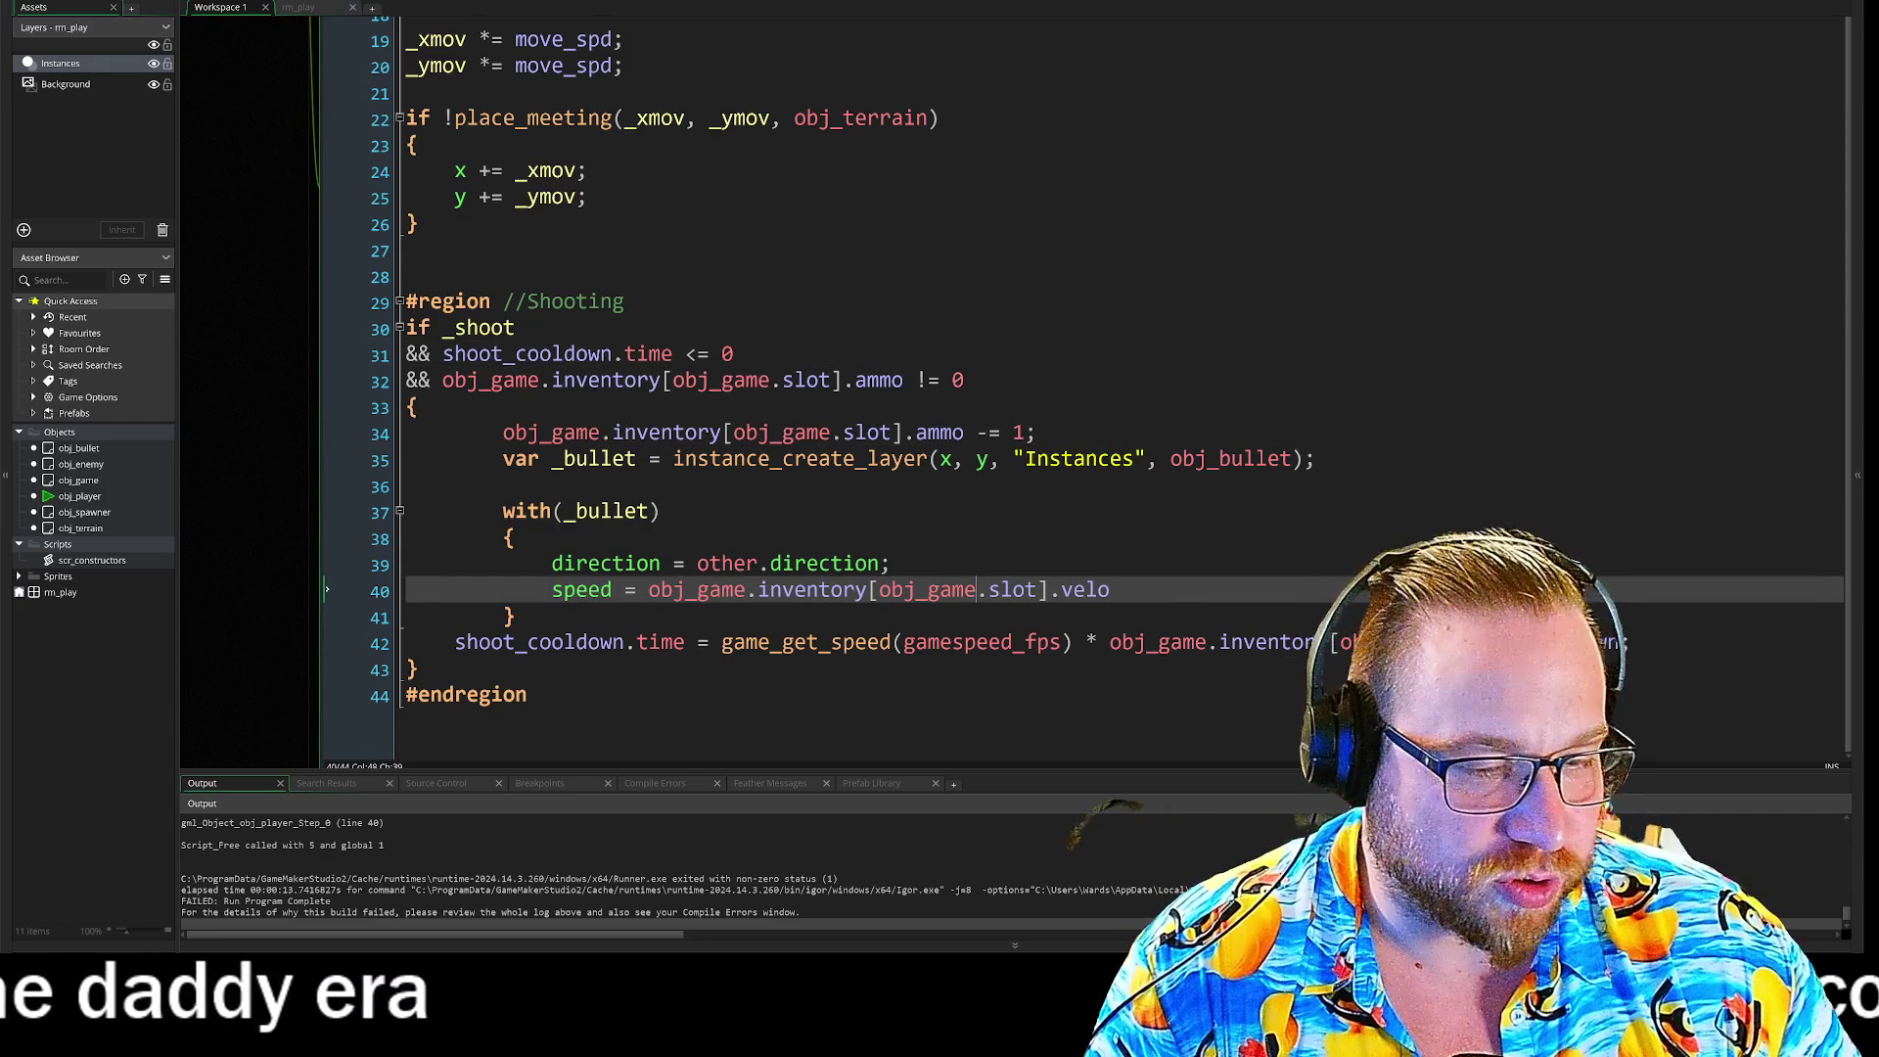
left_click(509, 539)
left_click(1110, 590)
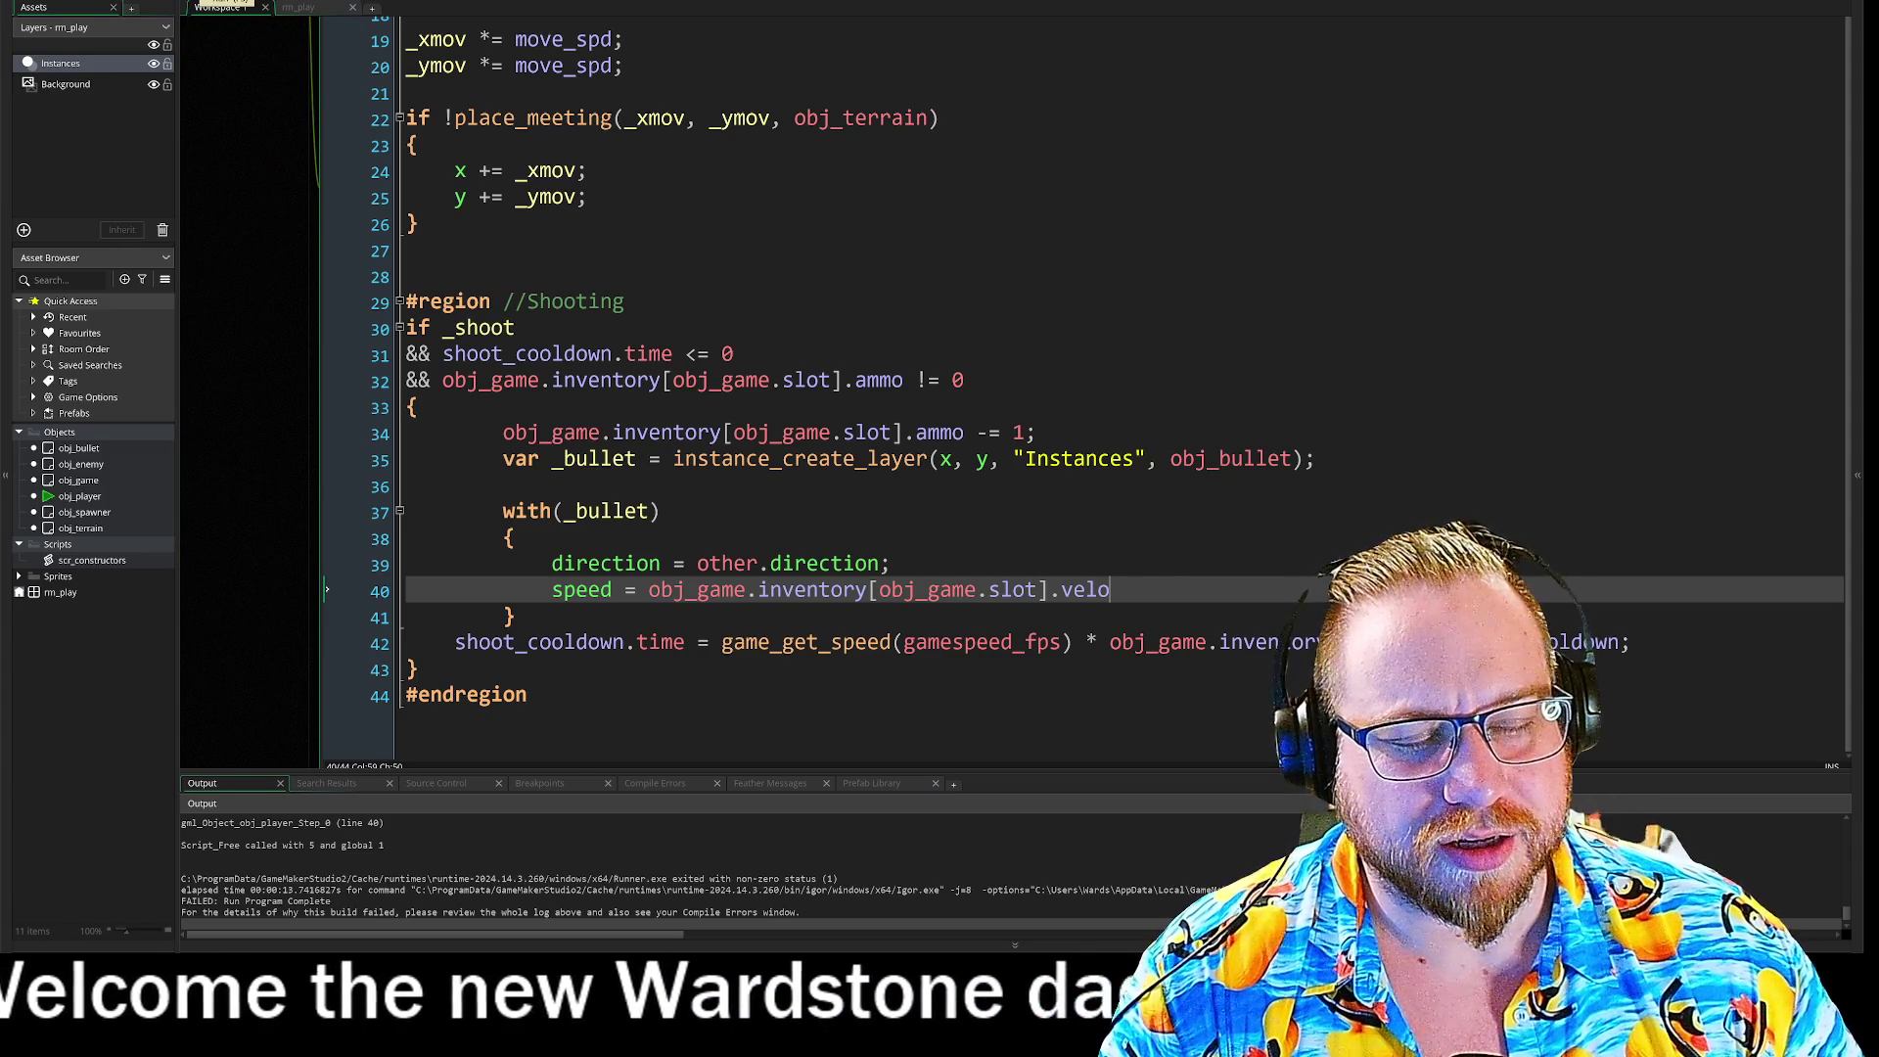
Step: Test-run the game with F5, confirm the ship fires bullets without crashing, then close it
key("F5")
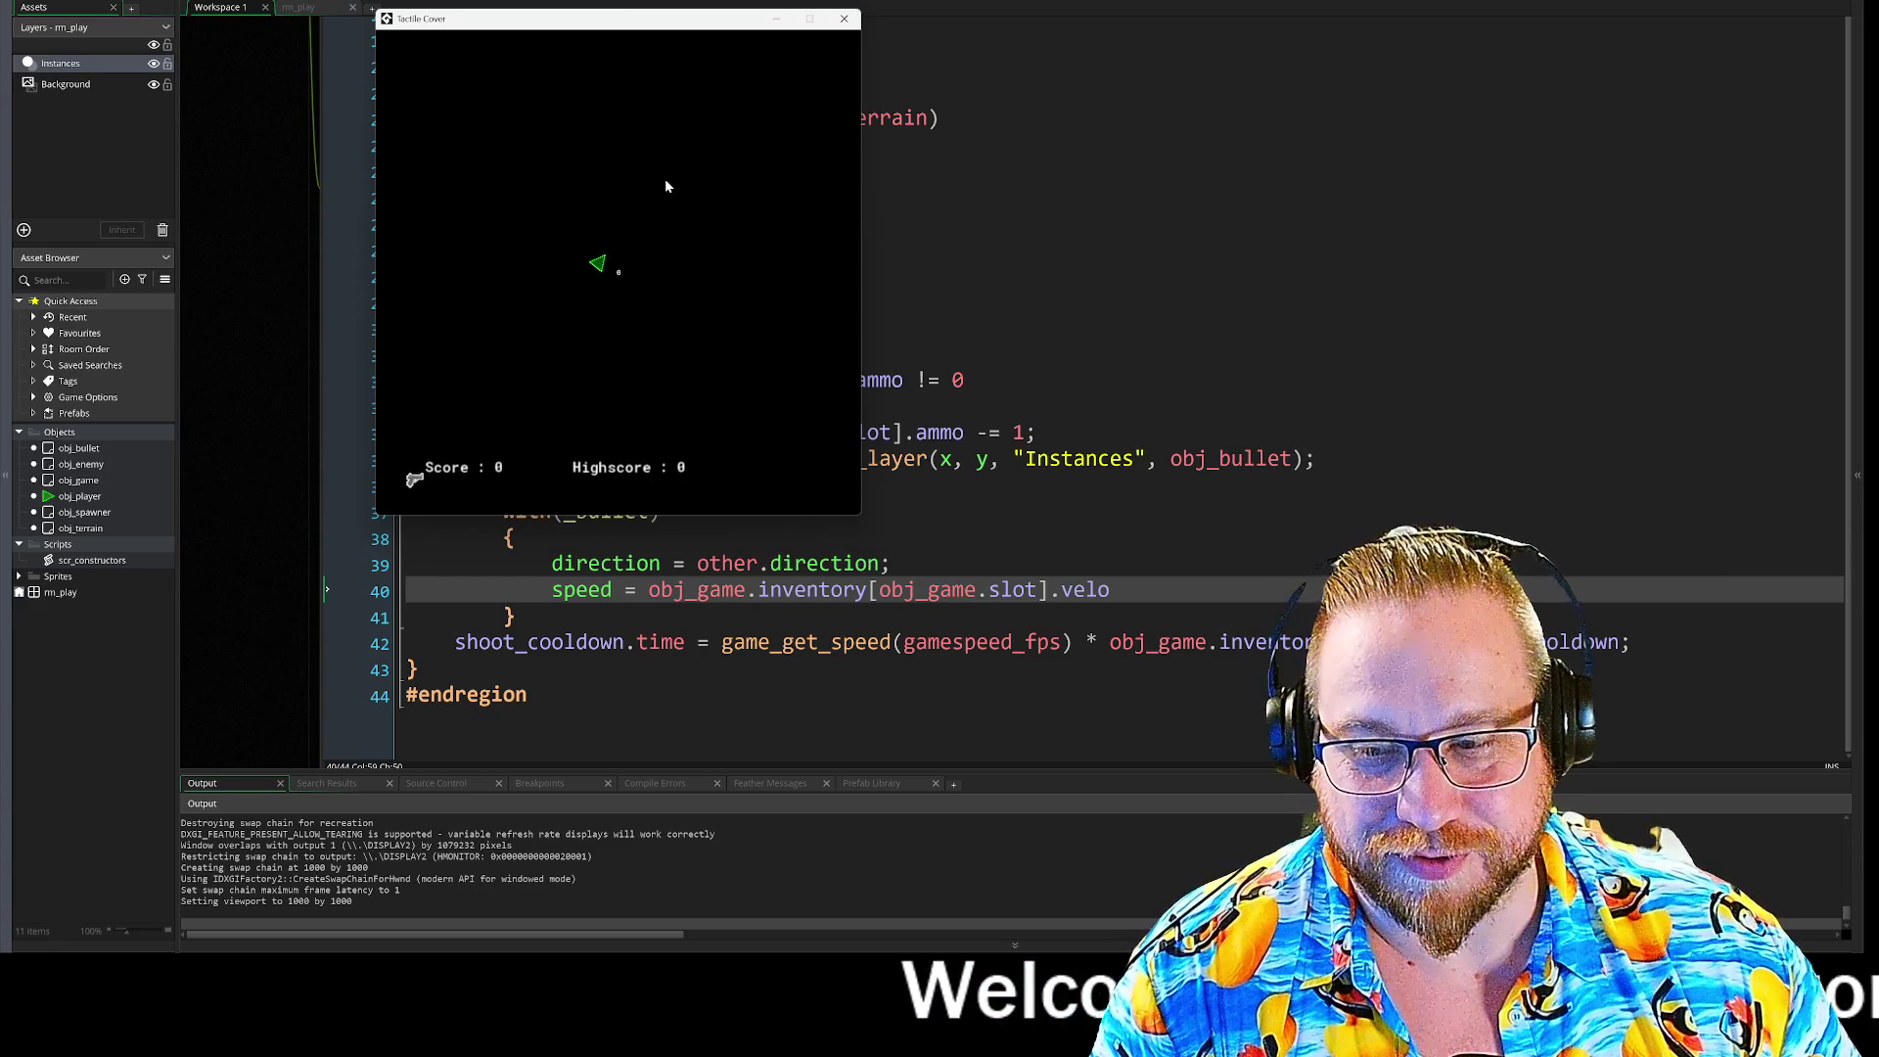
left_click(845, 20)
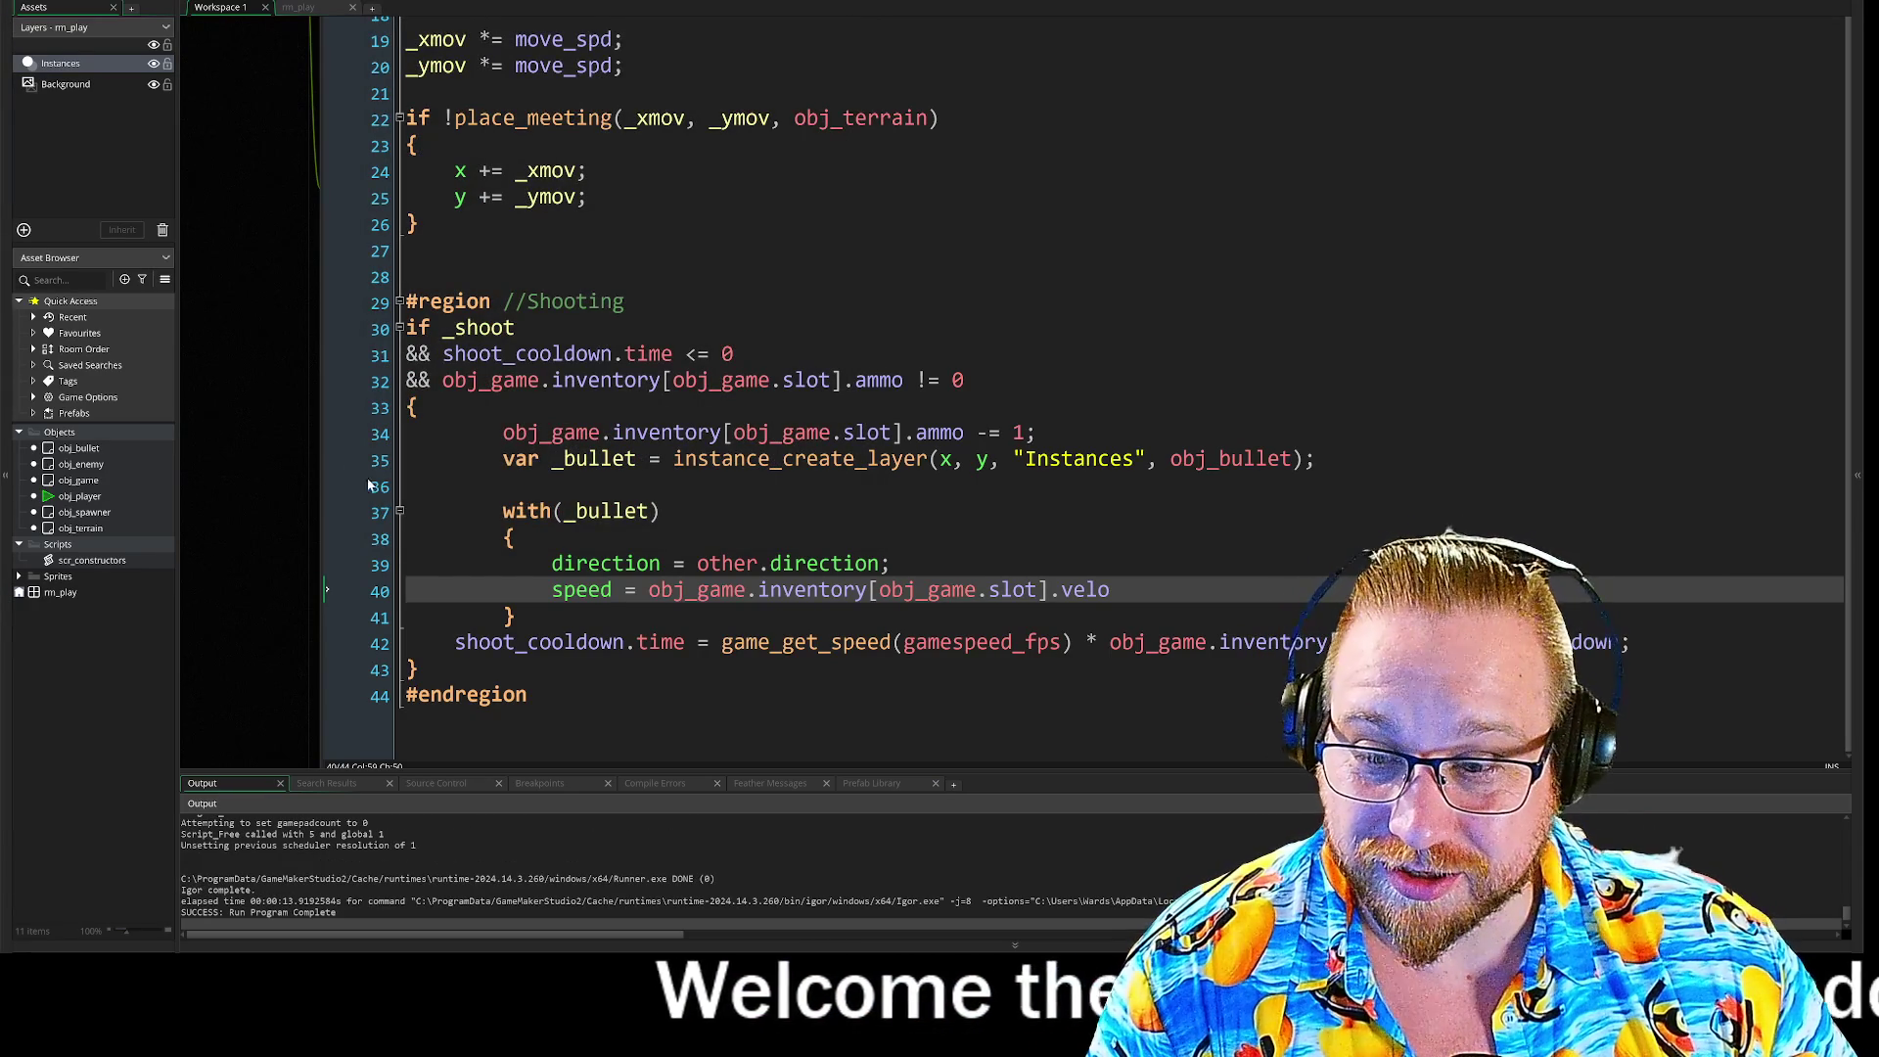
Step: Assign the Guns > spr_bullet sprite to obj_bullet
double_click(74, 449)
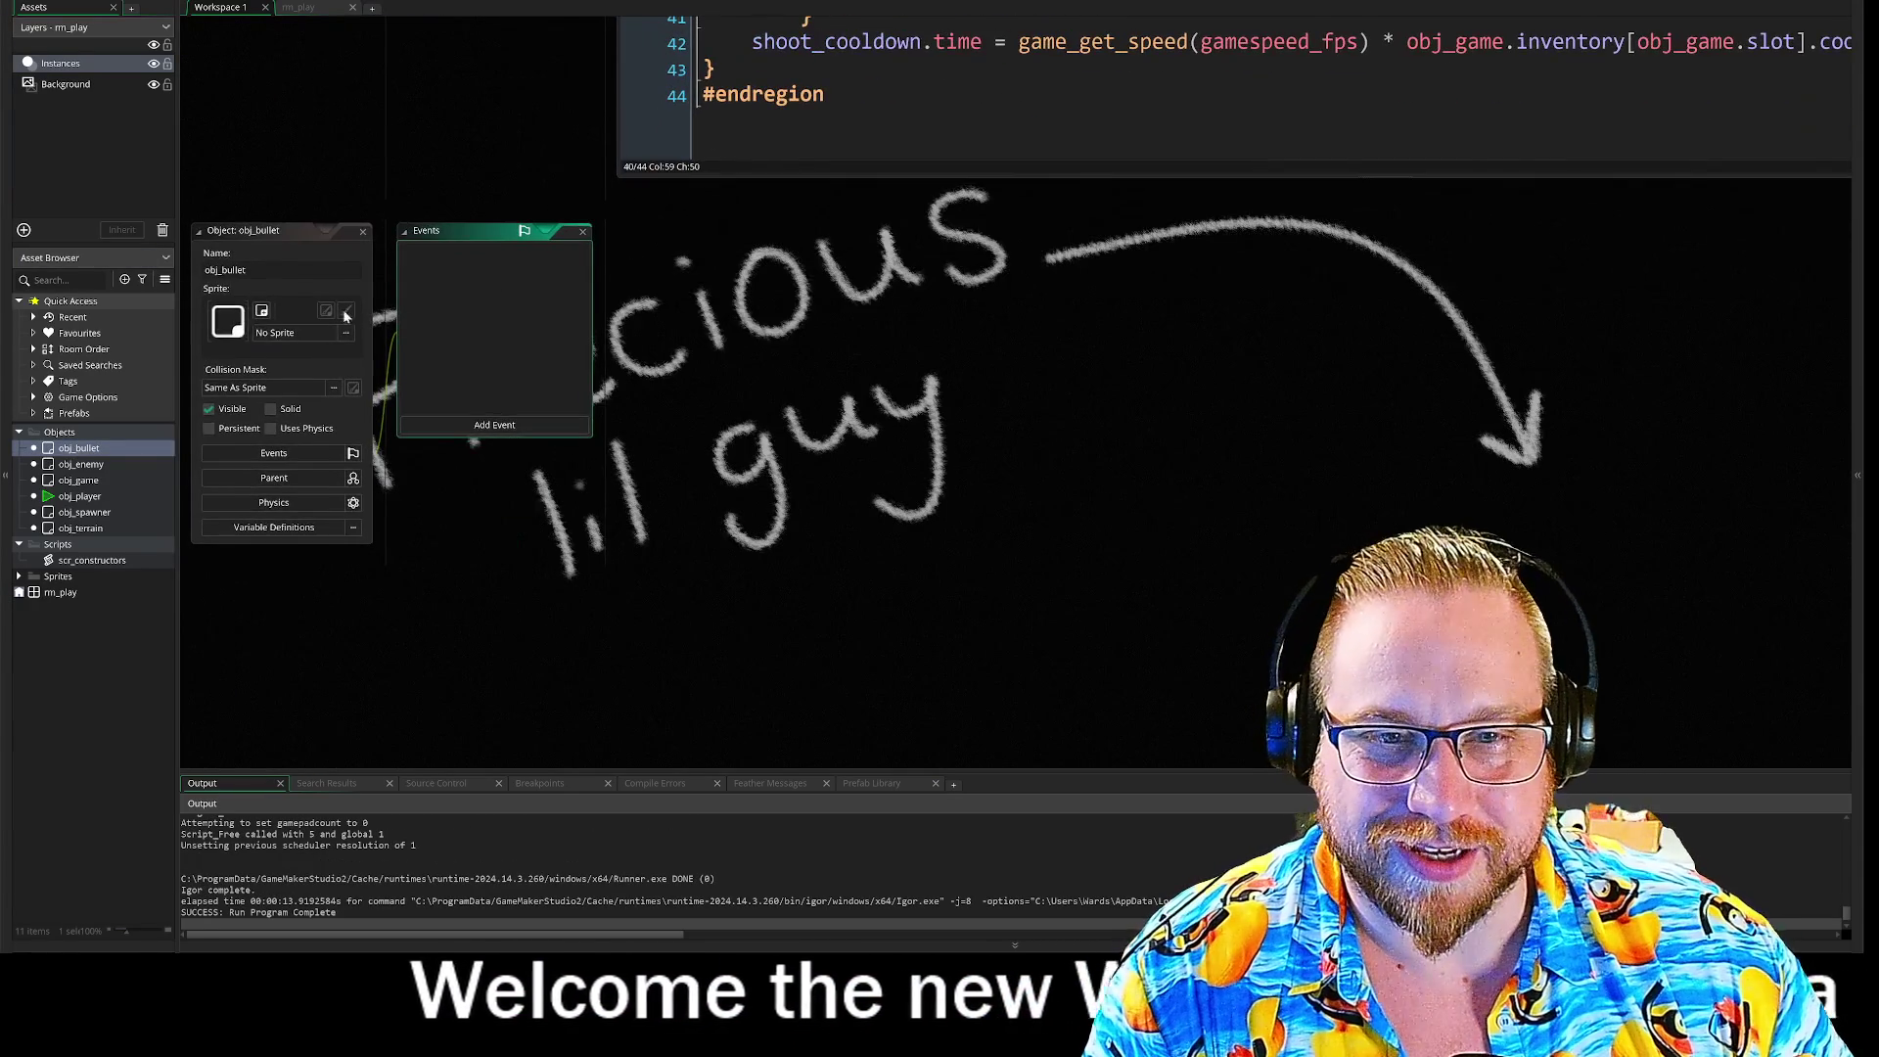
left_click(343, 334)
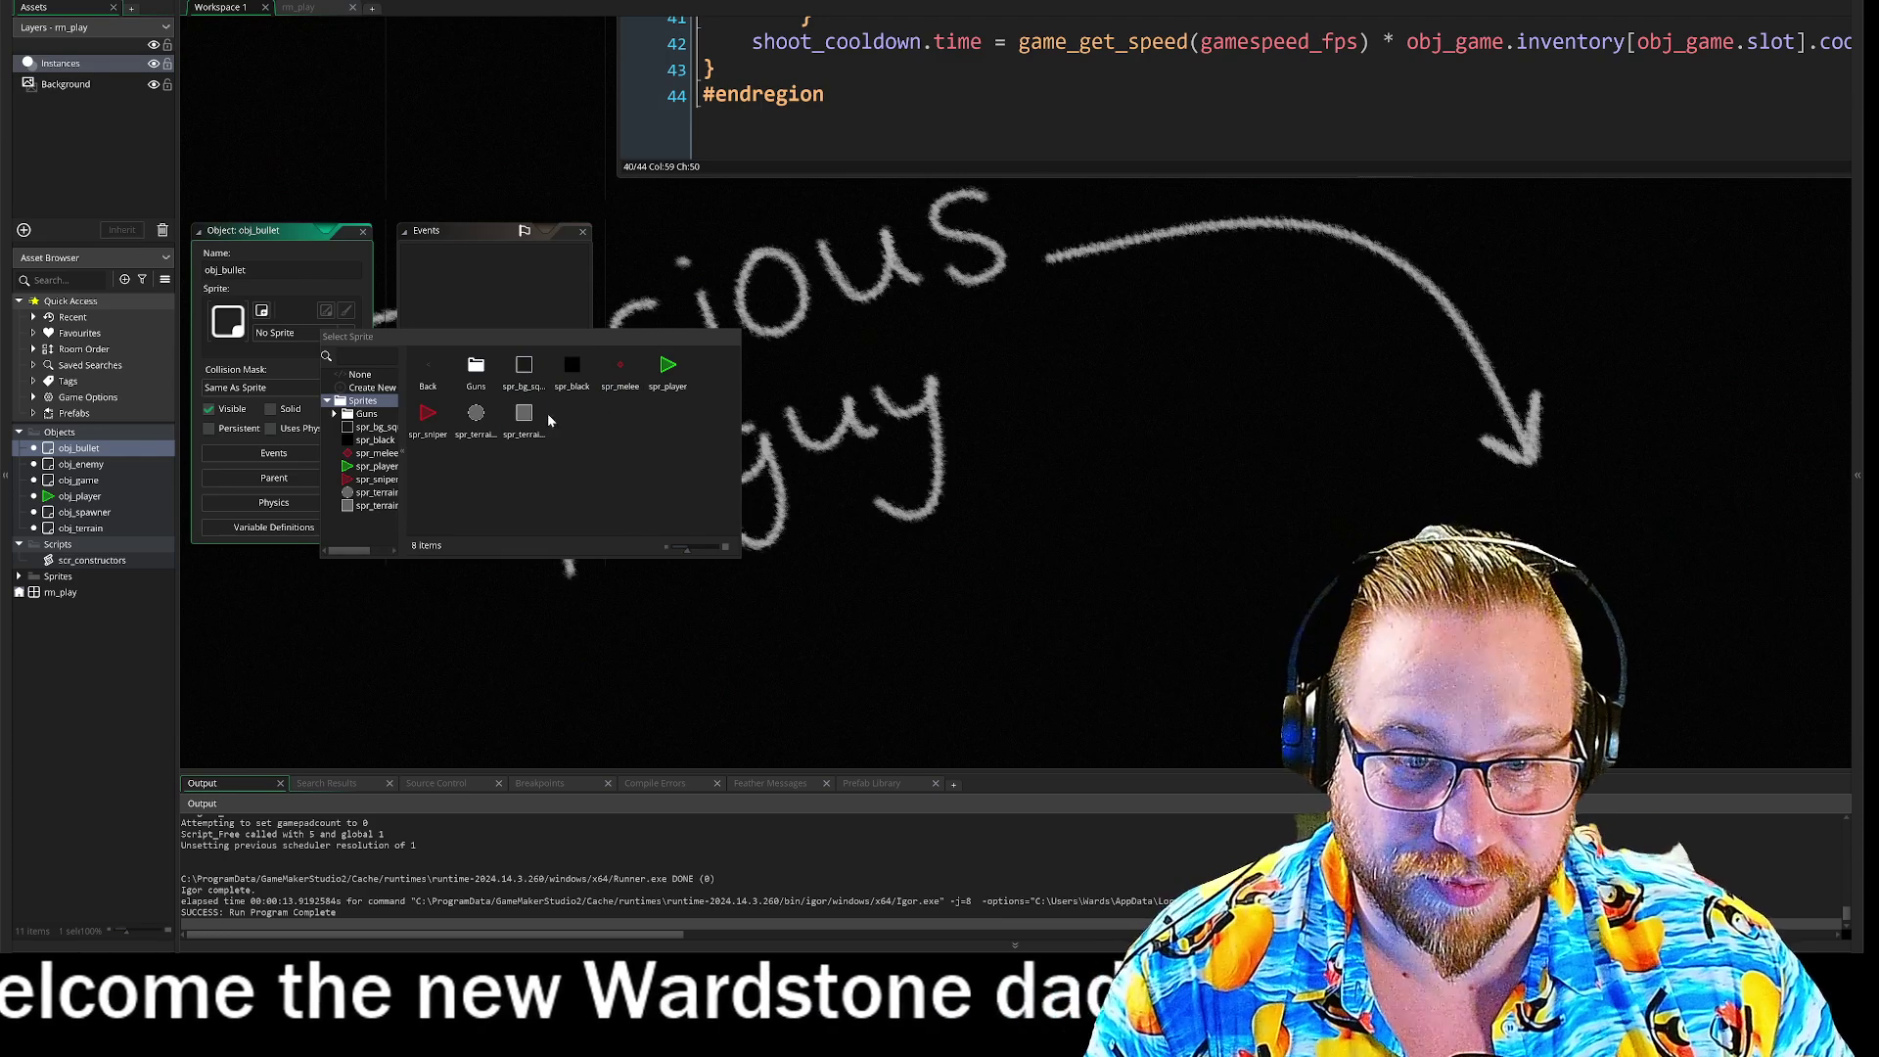
left_click(475, 367)
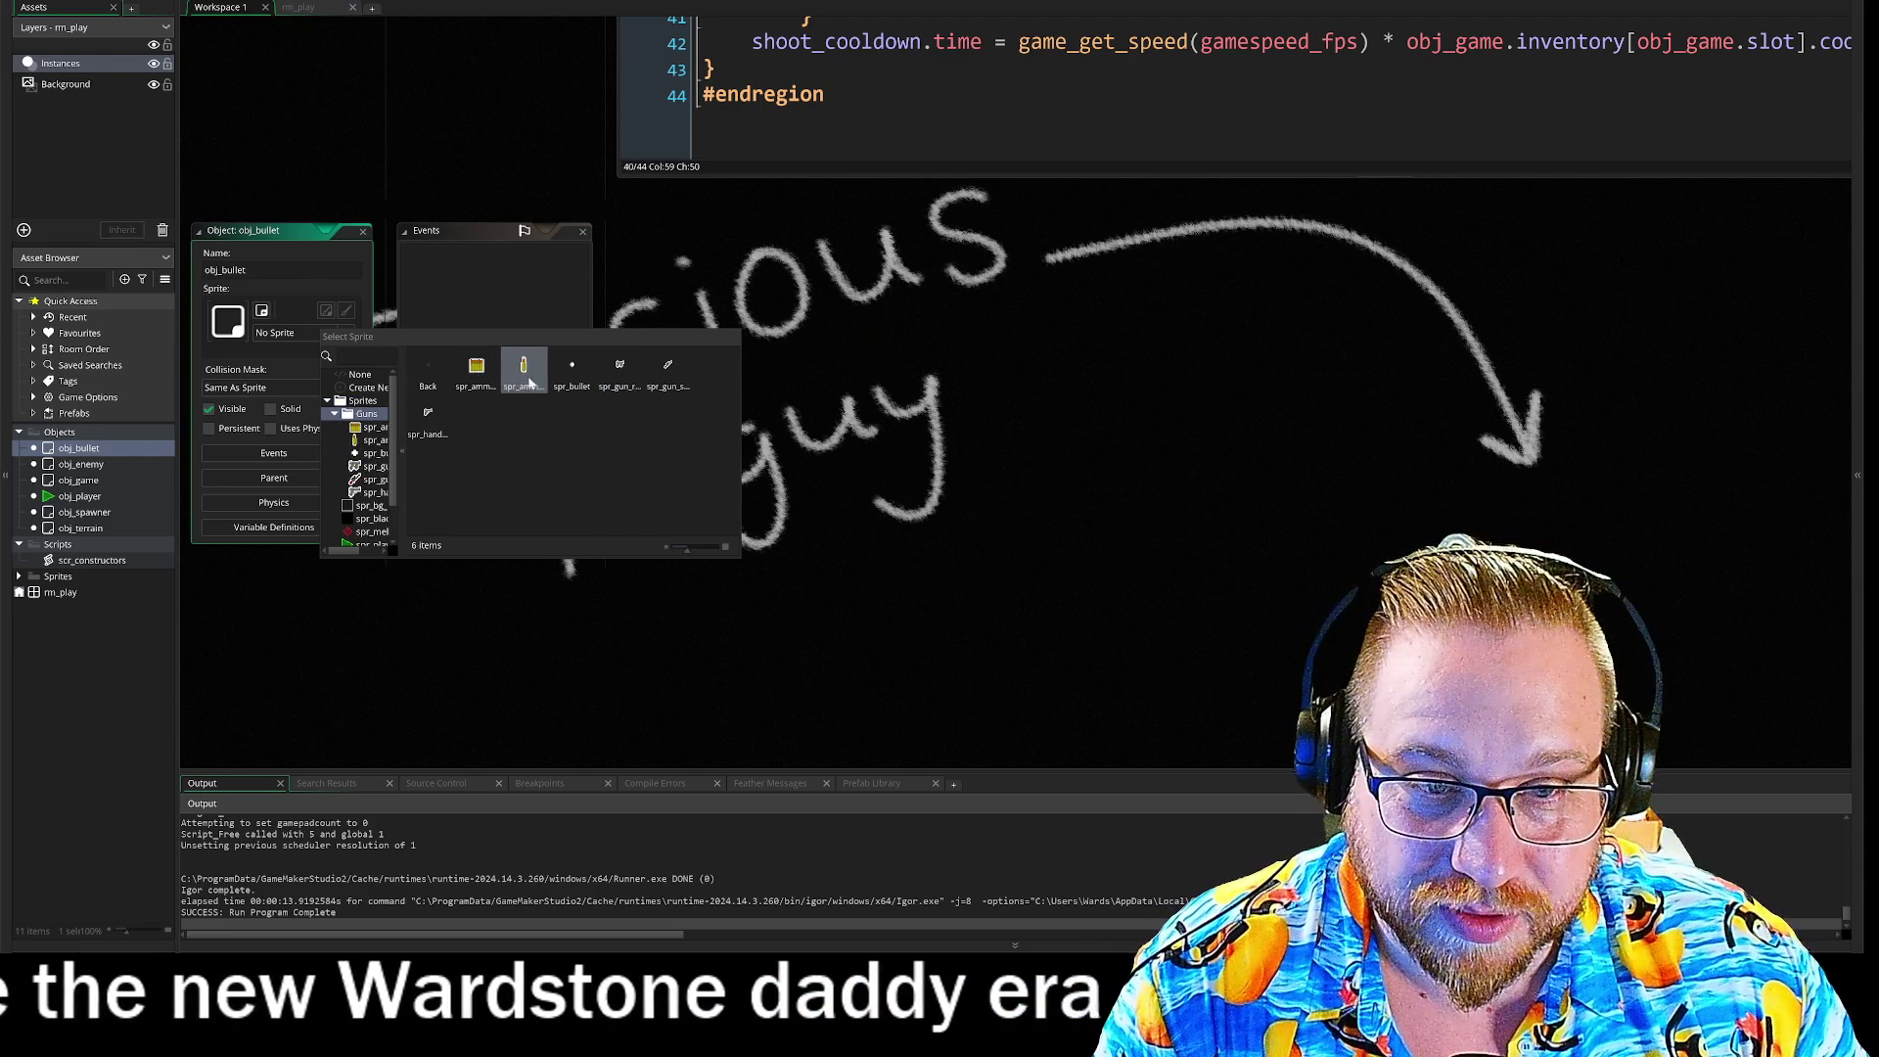
left_click(572, 366)
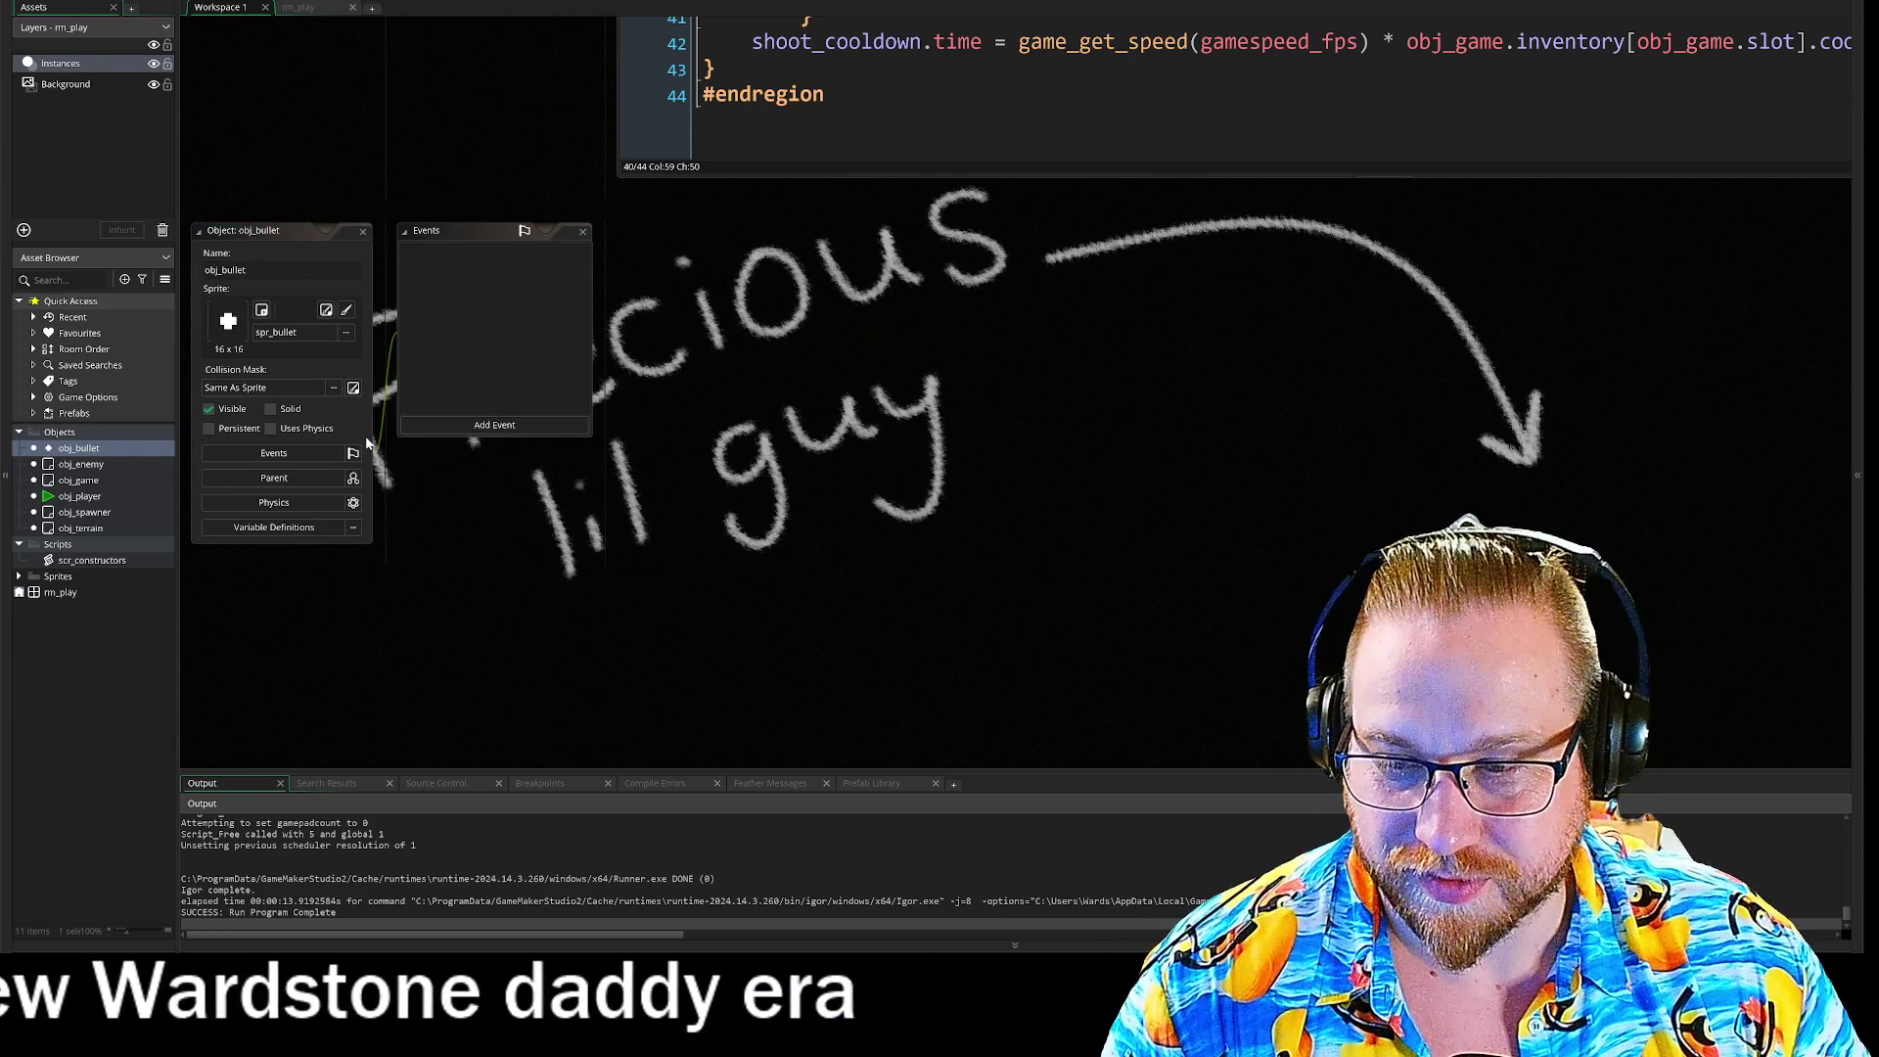
Step: Expand Sprites > Guns in the asset list and open spr_bullet
left_click(19, 576)
left_click(32, 593)
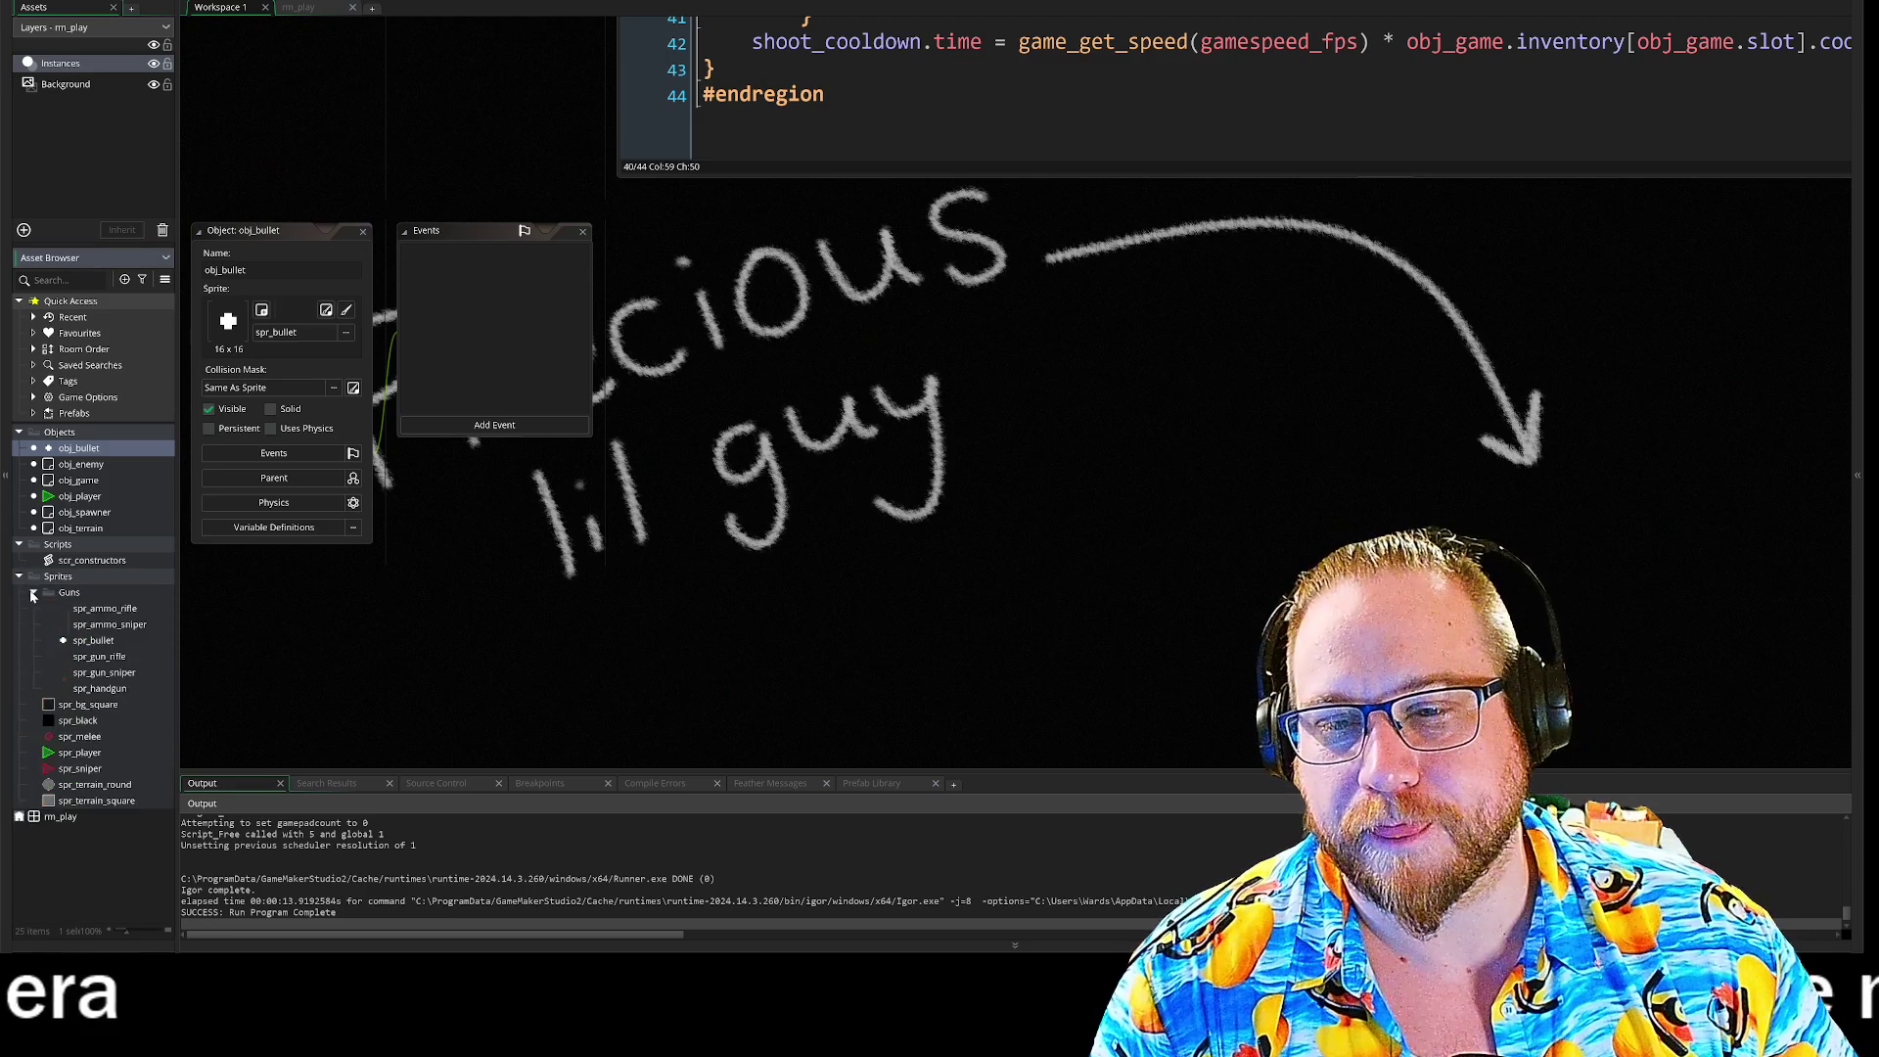
double_click(91, 641)
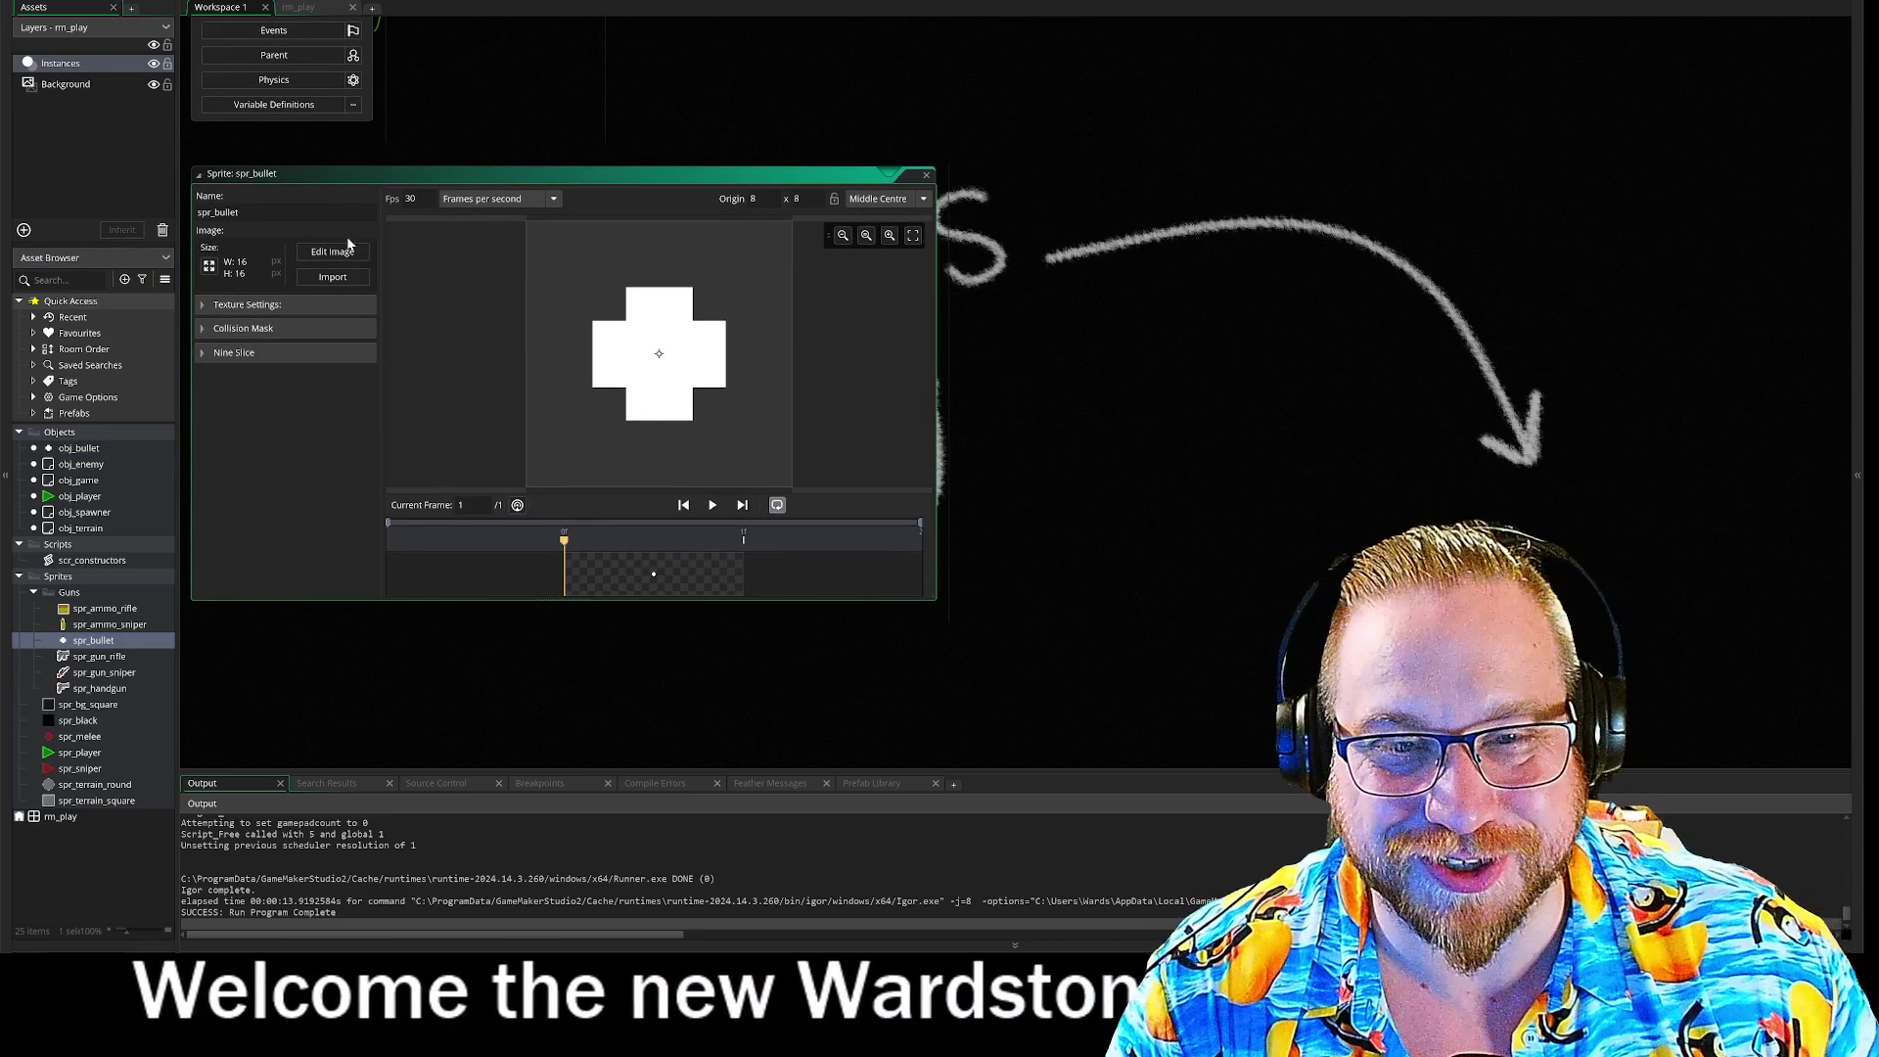
Step: In the image editor, split the cross by moving its right half right and left half left
left_click(333, 251)
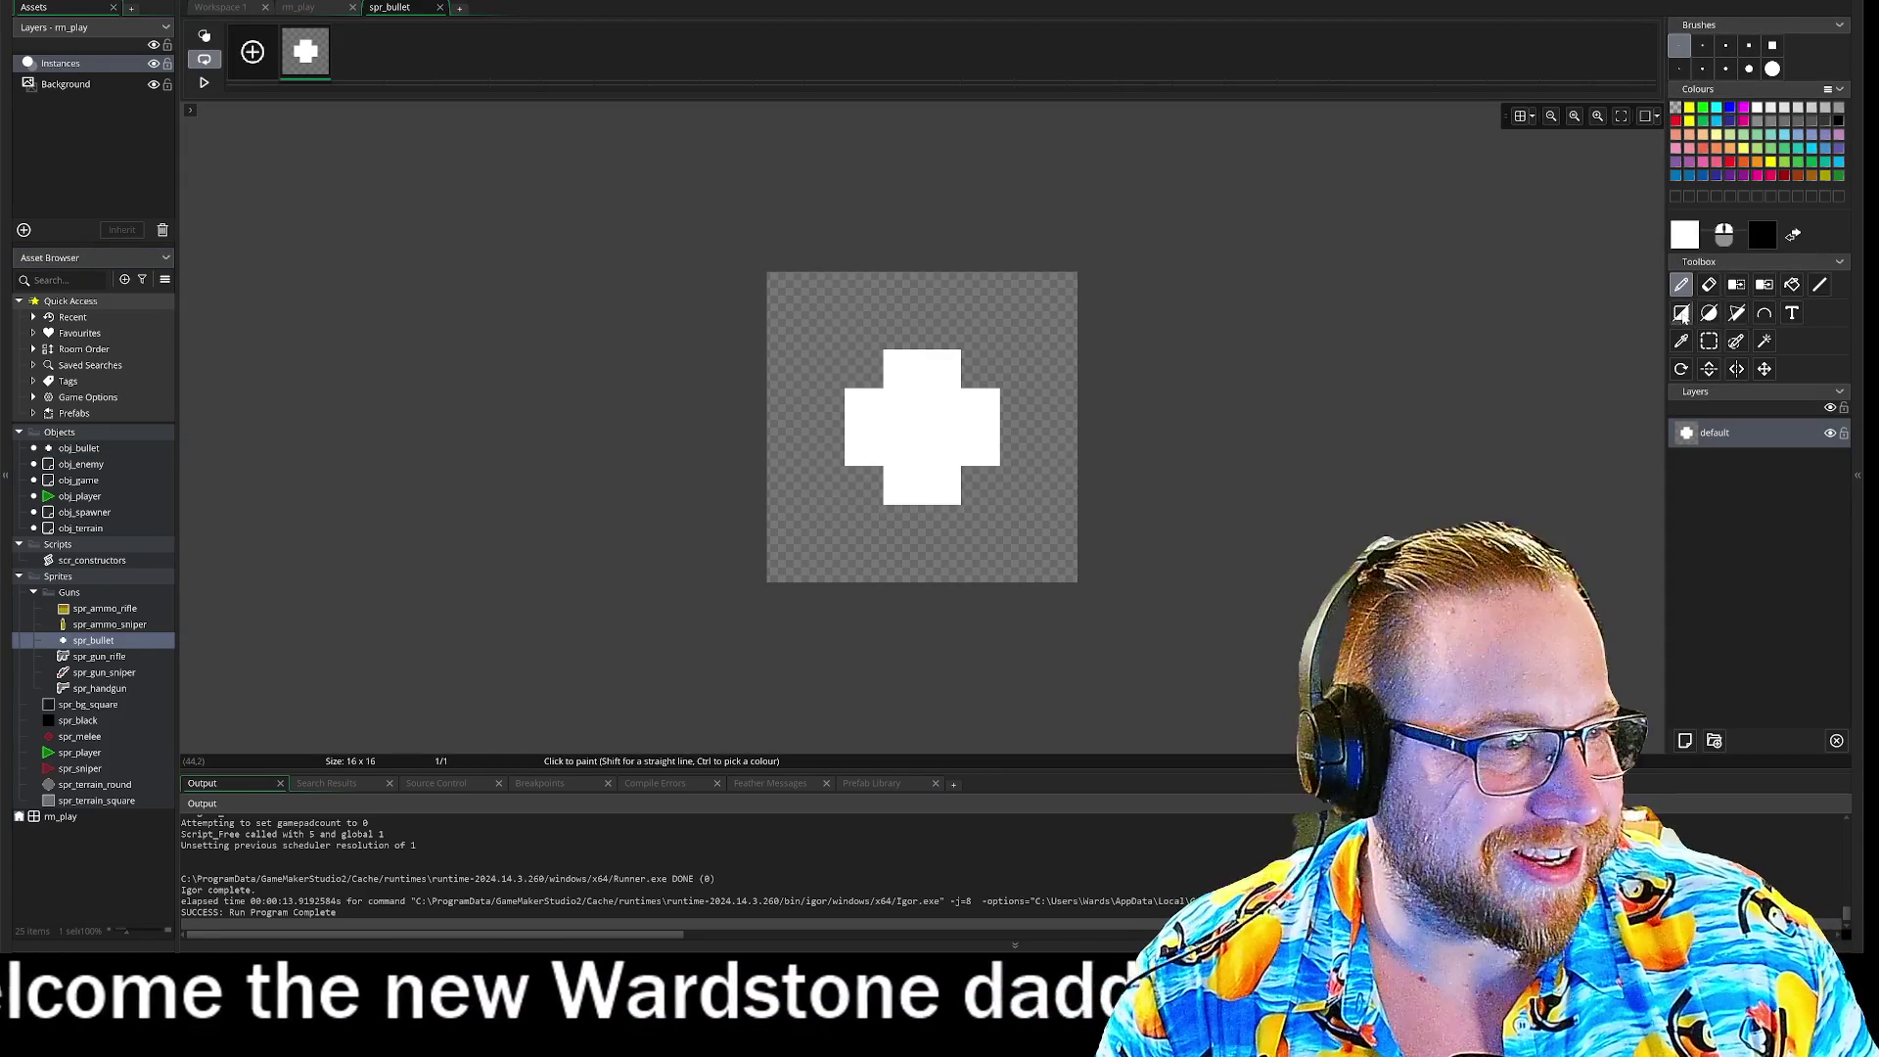
left_click(1708, 340)
left_click_drag(941, 311, 1059, 544)
key("Right")
key("Right")
key("Right")
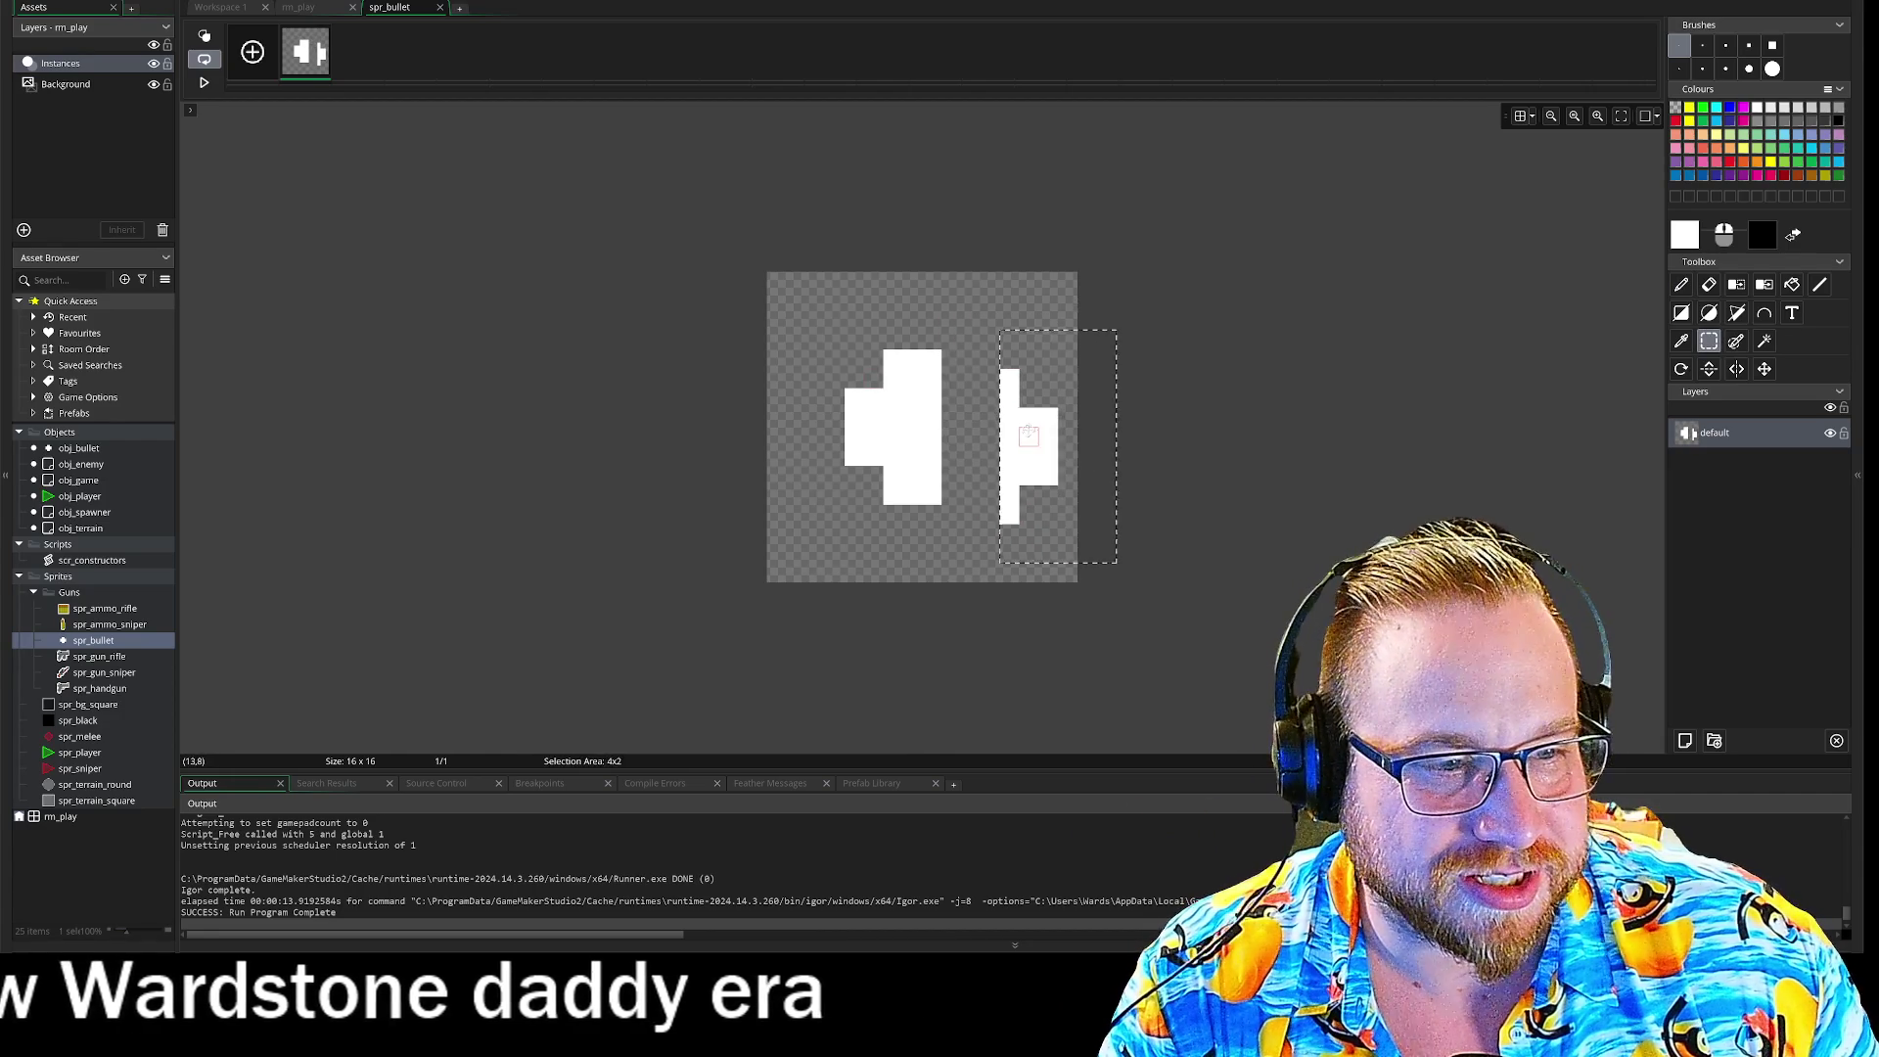
left_click_drag(894, 435, 830, 438)
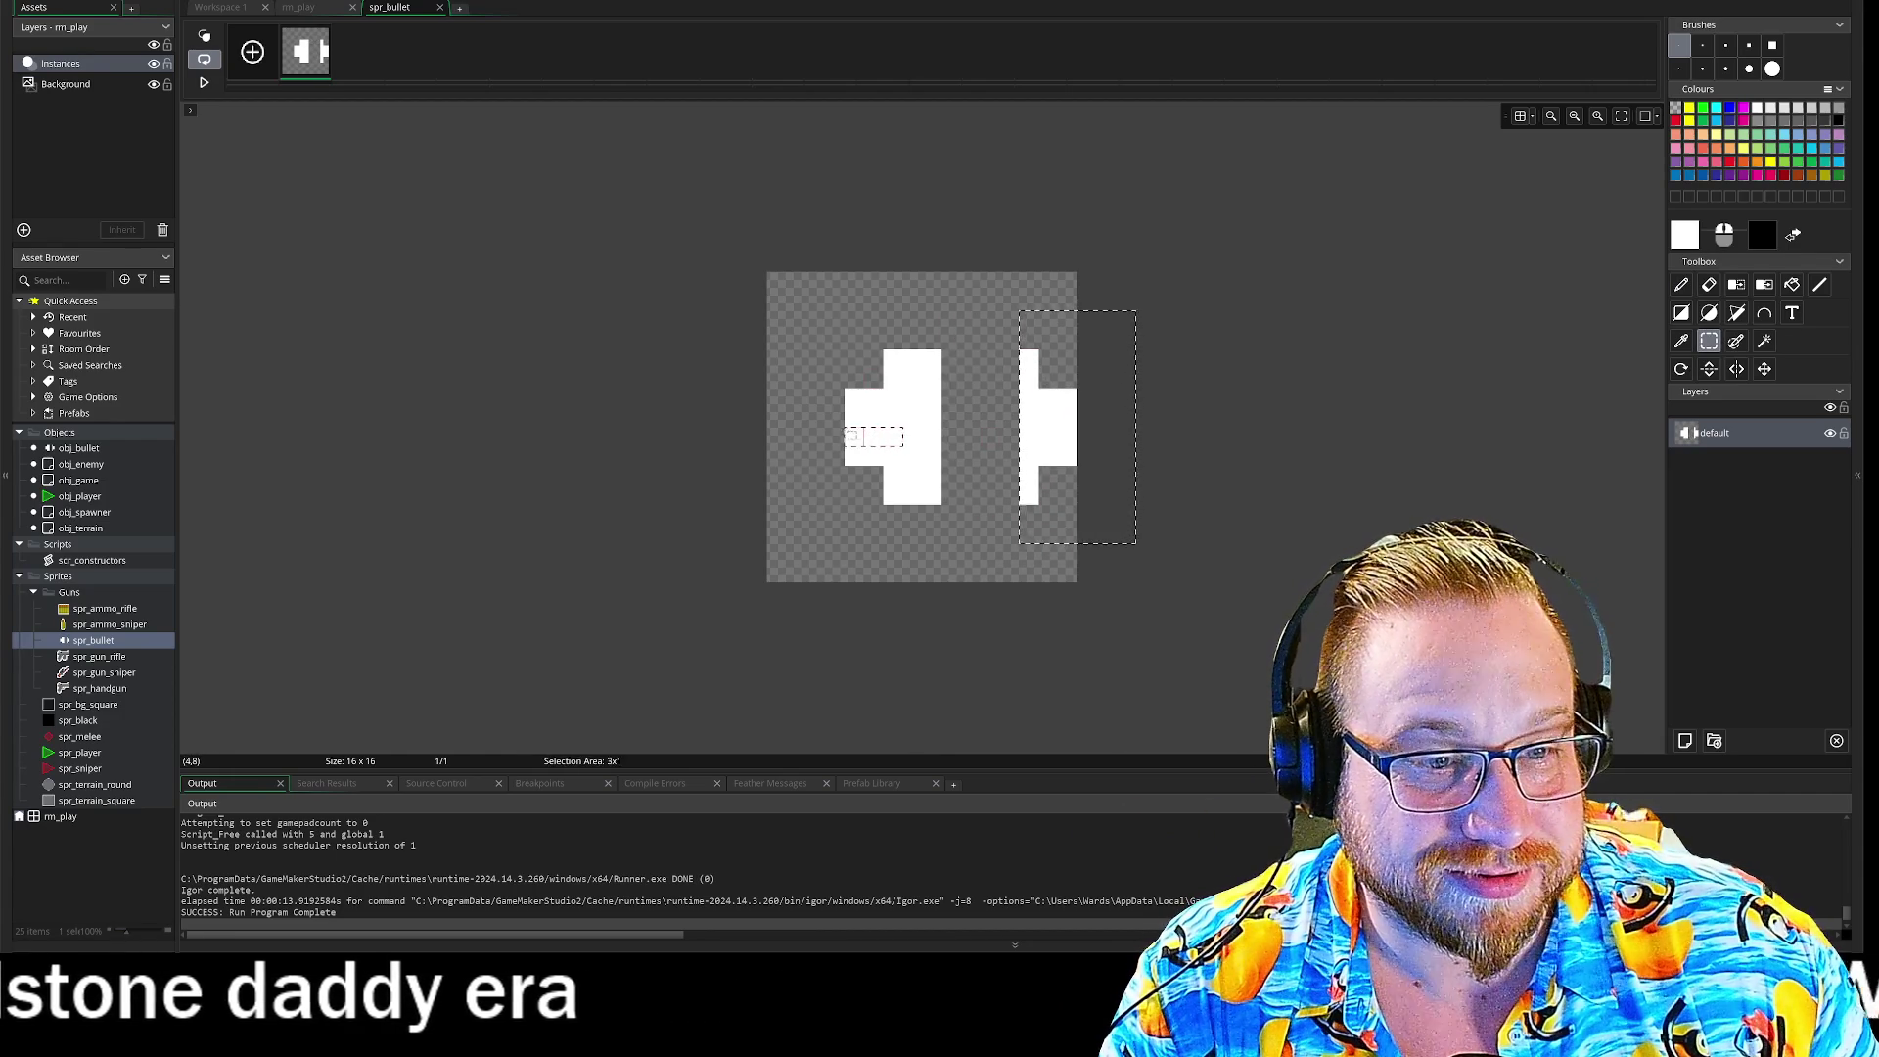
key("Left")
key("Left")
key("Left")
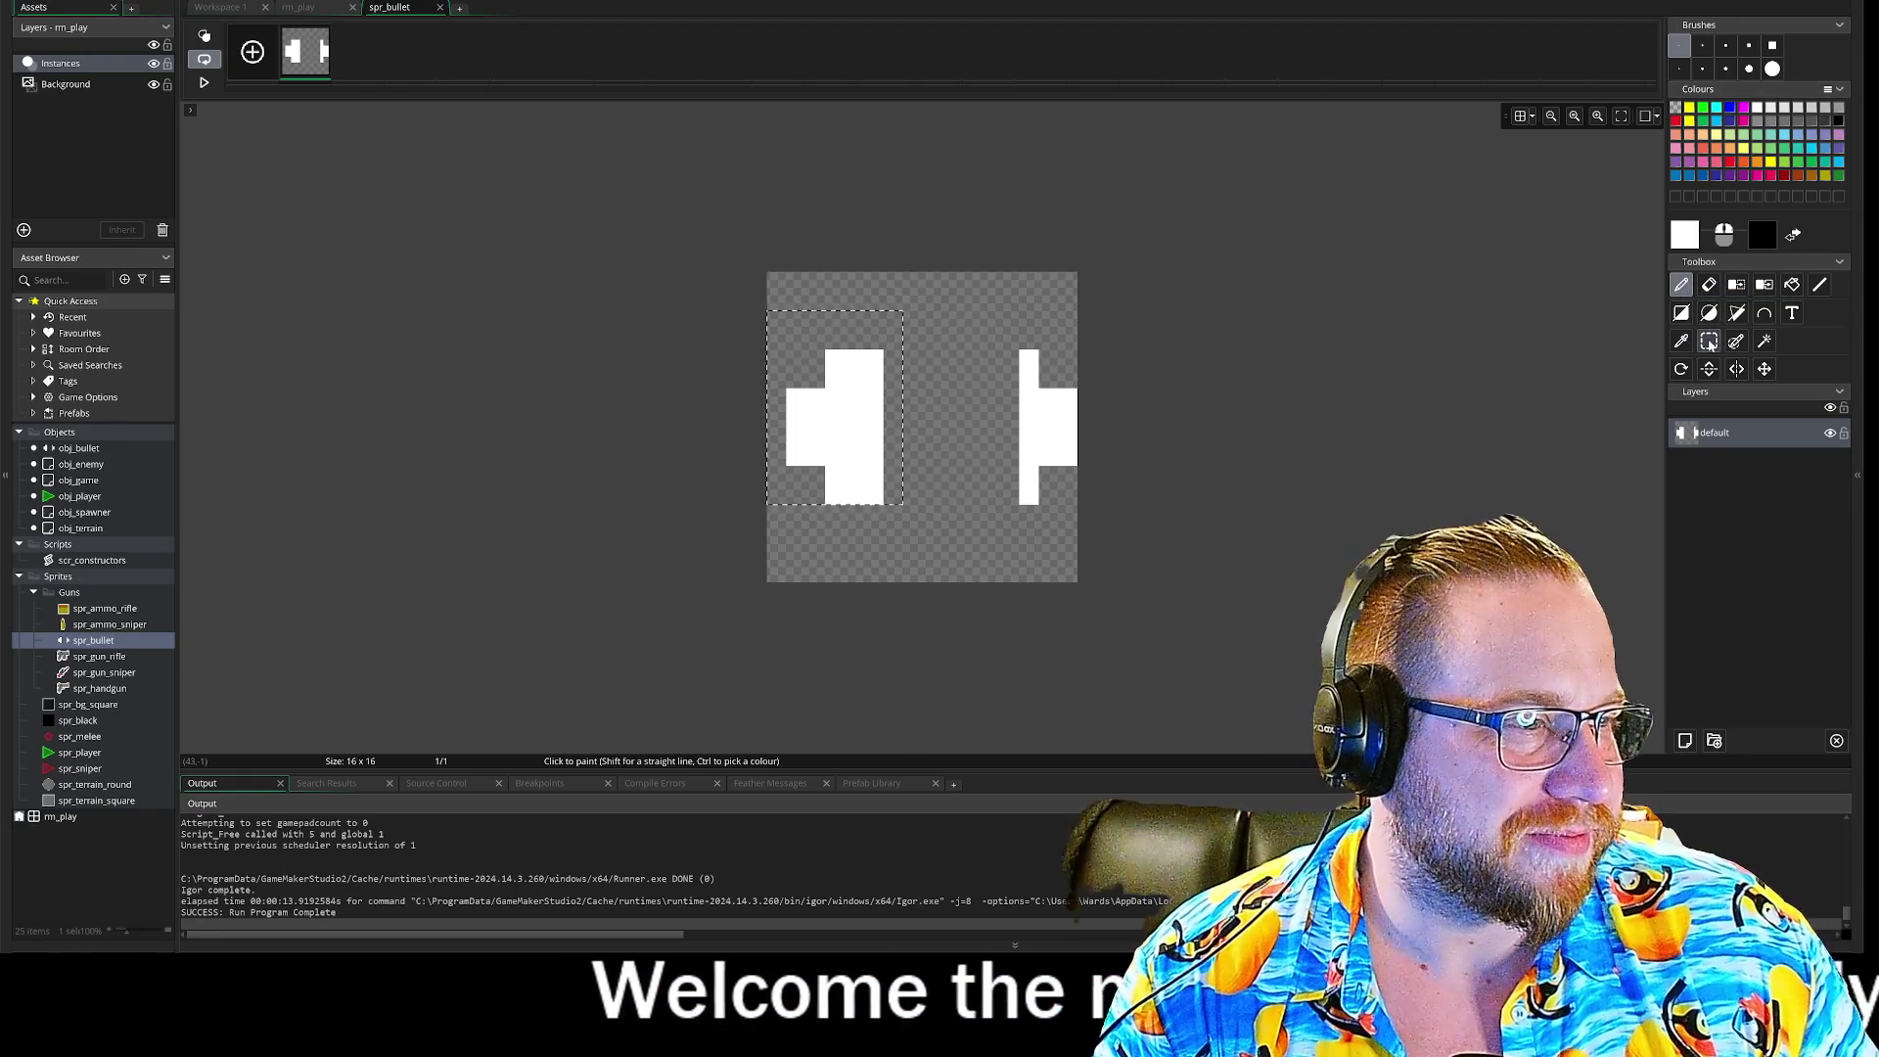
Step: Fill the gap with white pixels to form a solid horizontal bullet
left_click(1682, 284)
left_click(893, 379)
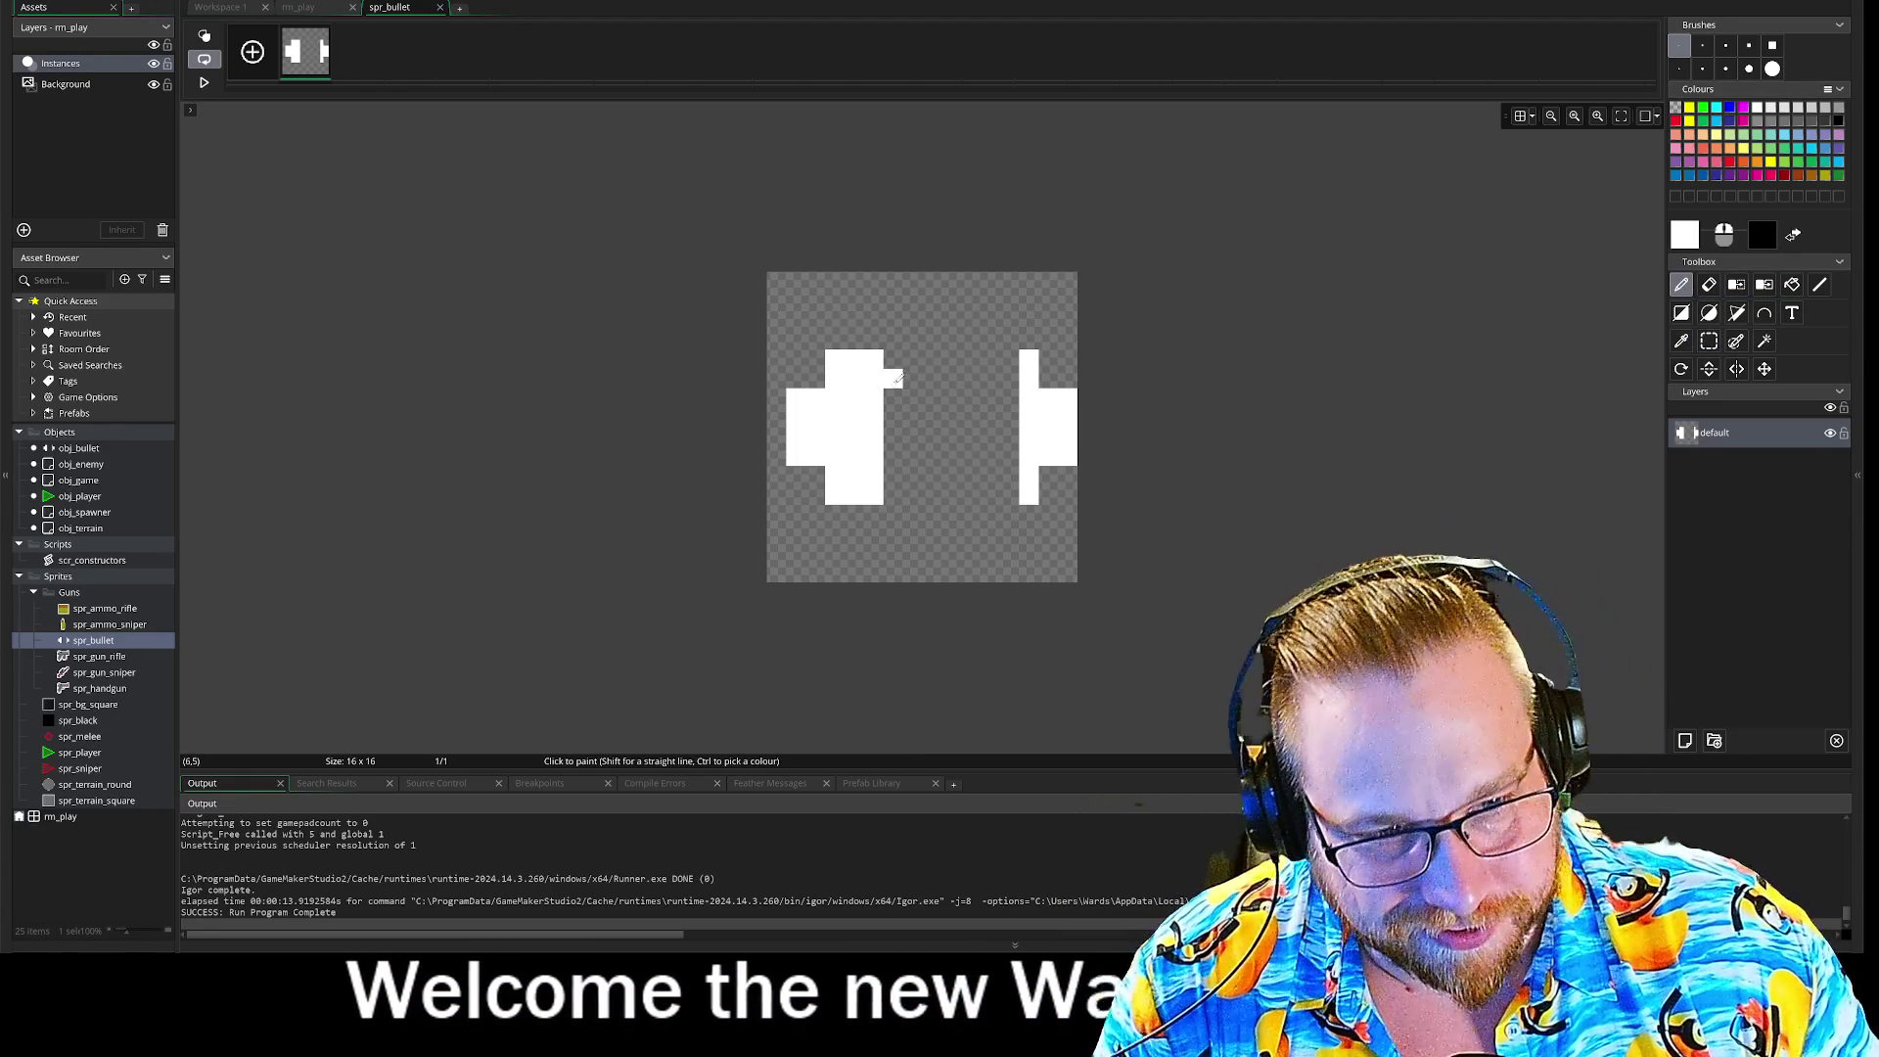
mouse_move(910, 370)
left_mouse_down()
mouse_move(979, 416)
mouse_move(1018, 377)
mouse_move(979, 362)
mouse_move(949, 399)
mouse_move(1008, 396)
left_mouse_up()
left_click_drag(891, 436, 998, 436)
mouse_move(891, 494)
left_mouse_down()
mouse_move(1000, 491)
mouse_move(1013, 460)
mouse_move(891, 416)
mouse_move(1008, 475)
mouse_move(996, 452)
left_mouse_up()
left_click(952, 476)
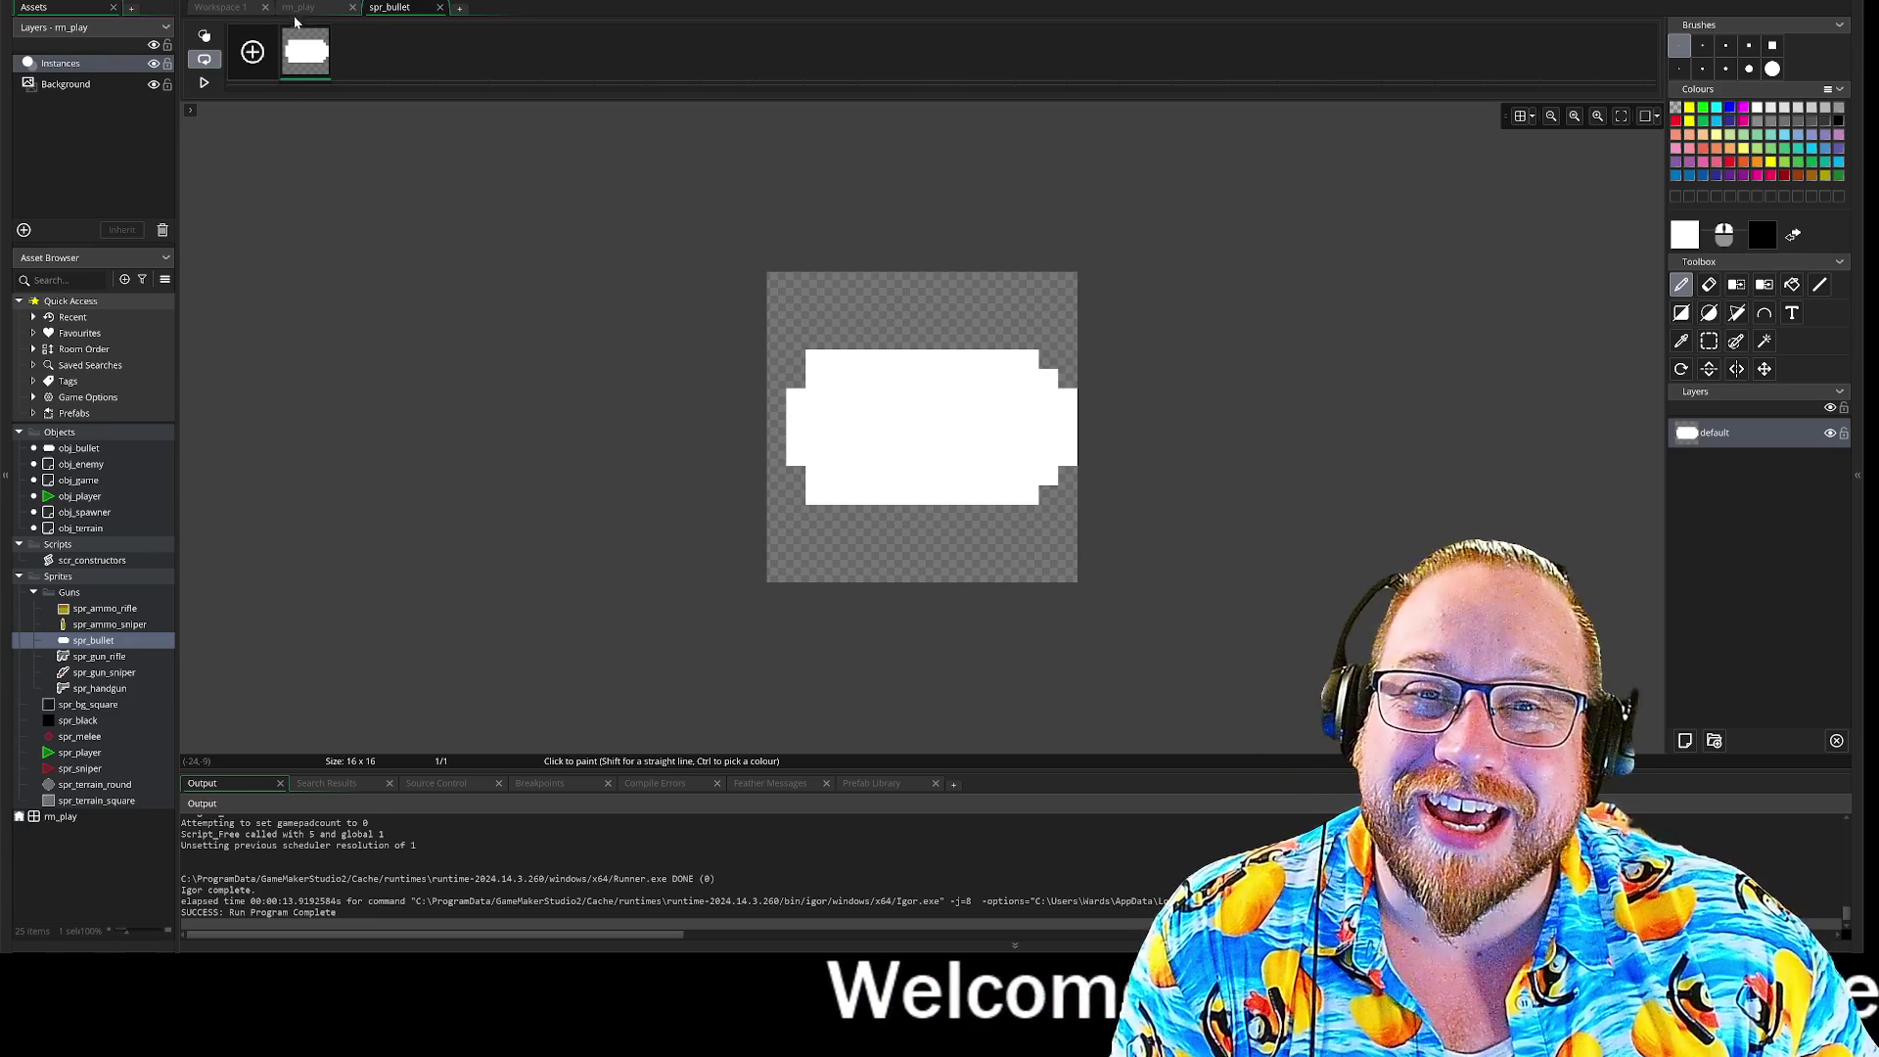
Step: Return to Workspace 1 and open obj_player's Step code
left_click(298, 6)
left_click(225, 8)
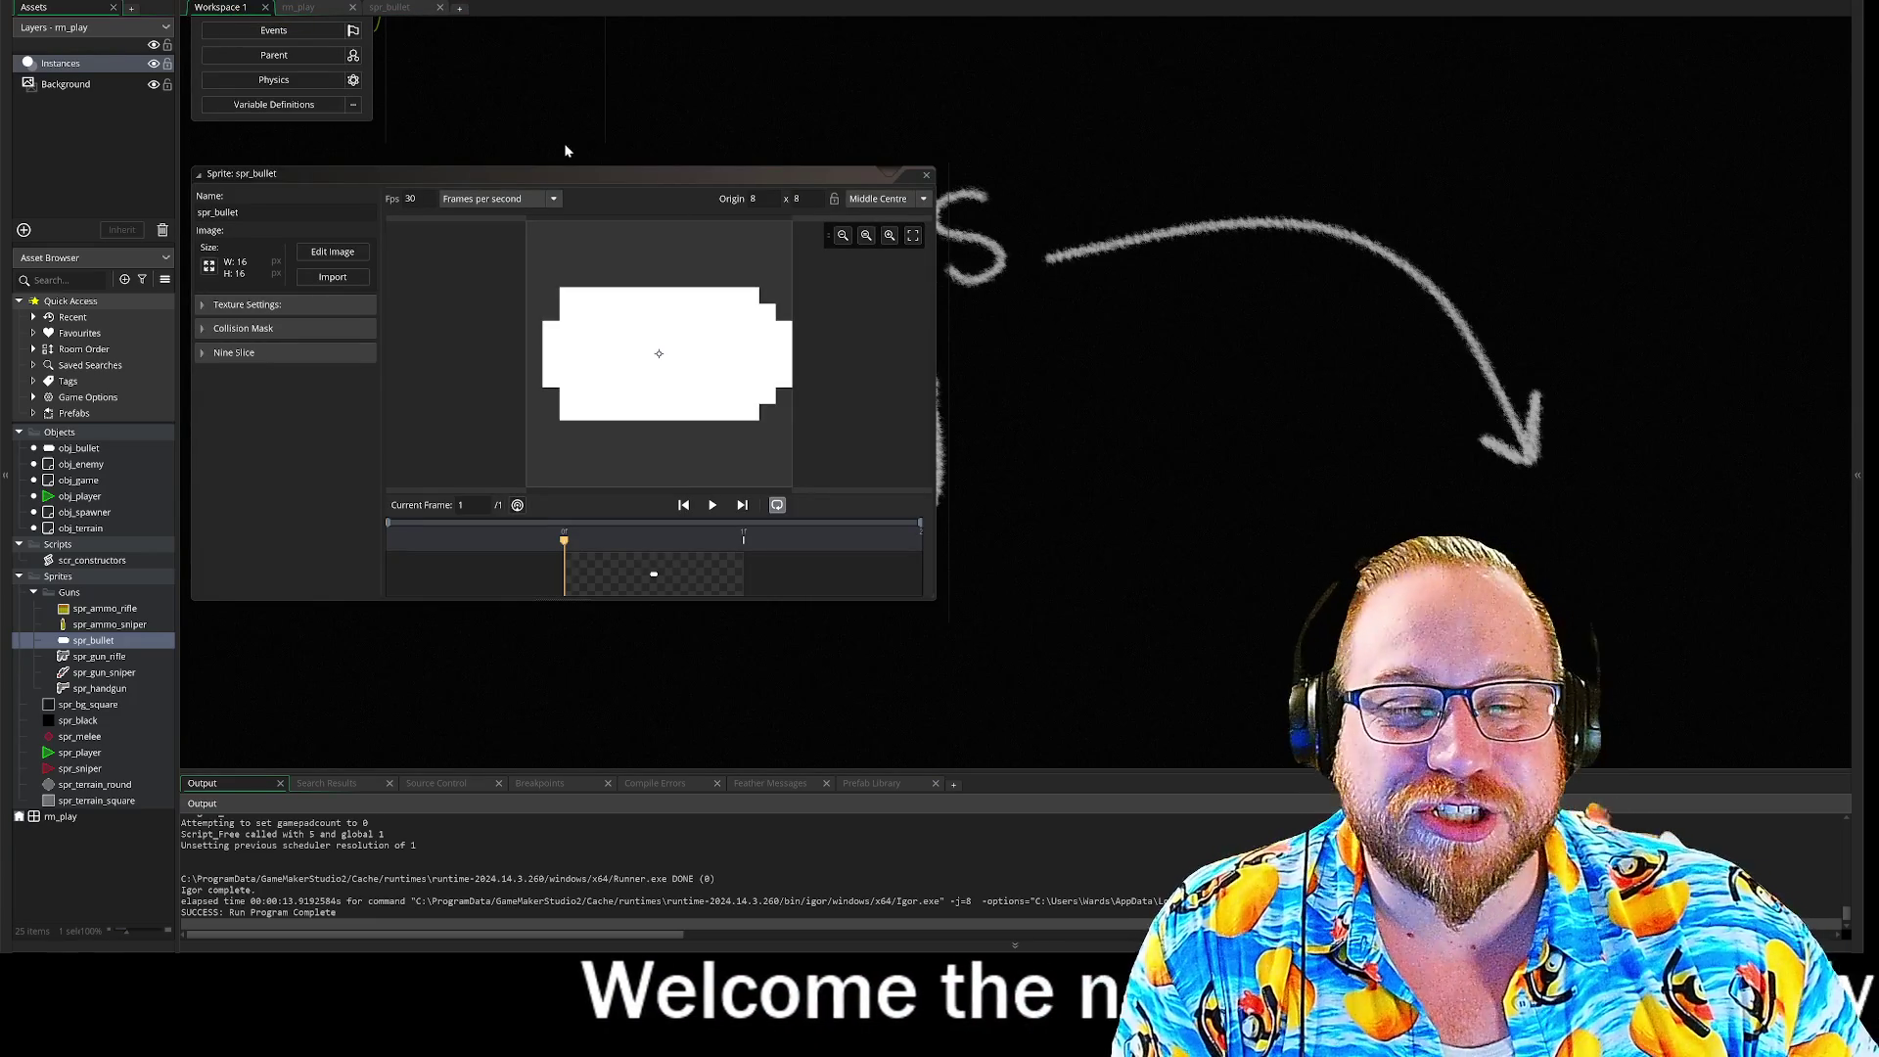
left_click(75, 450)
double_click(75, 450)
left_click(80, 500)
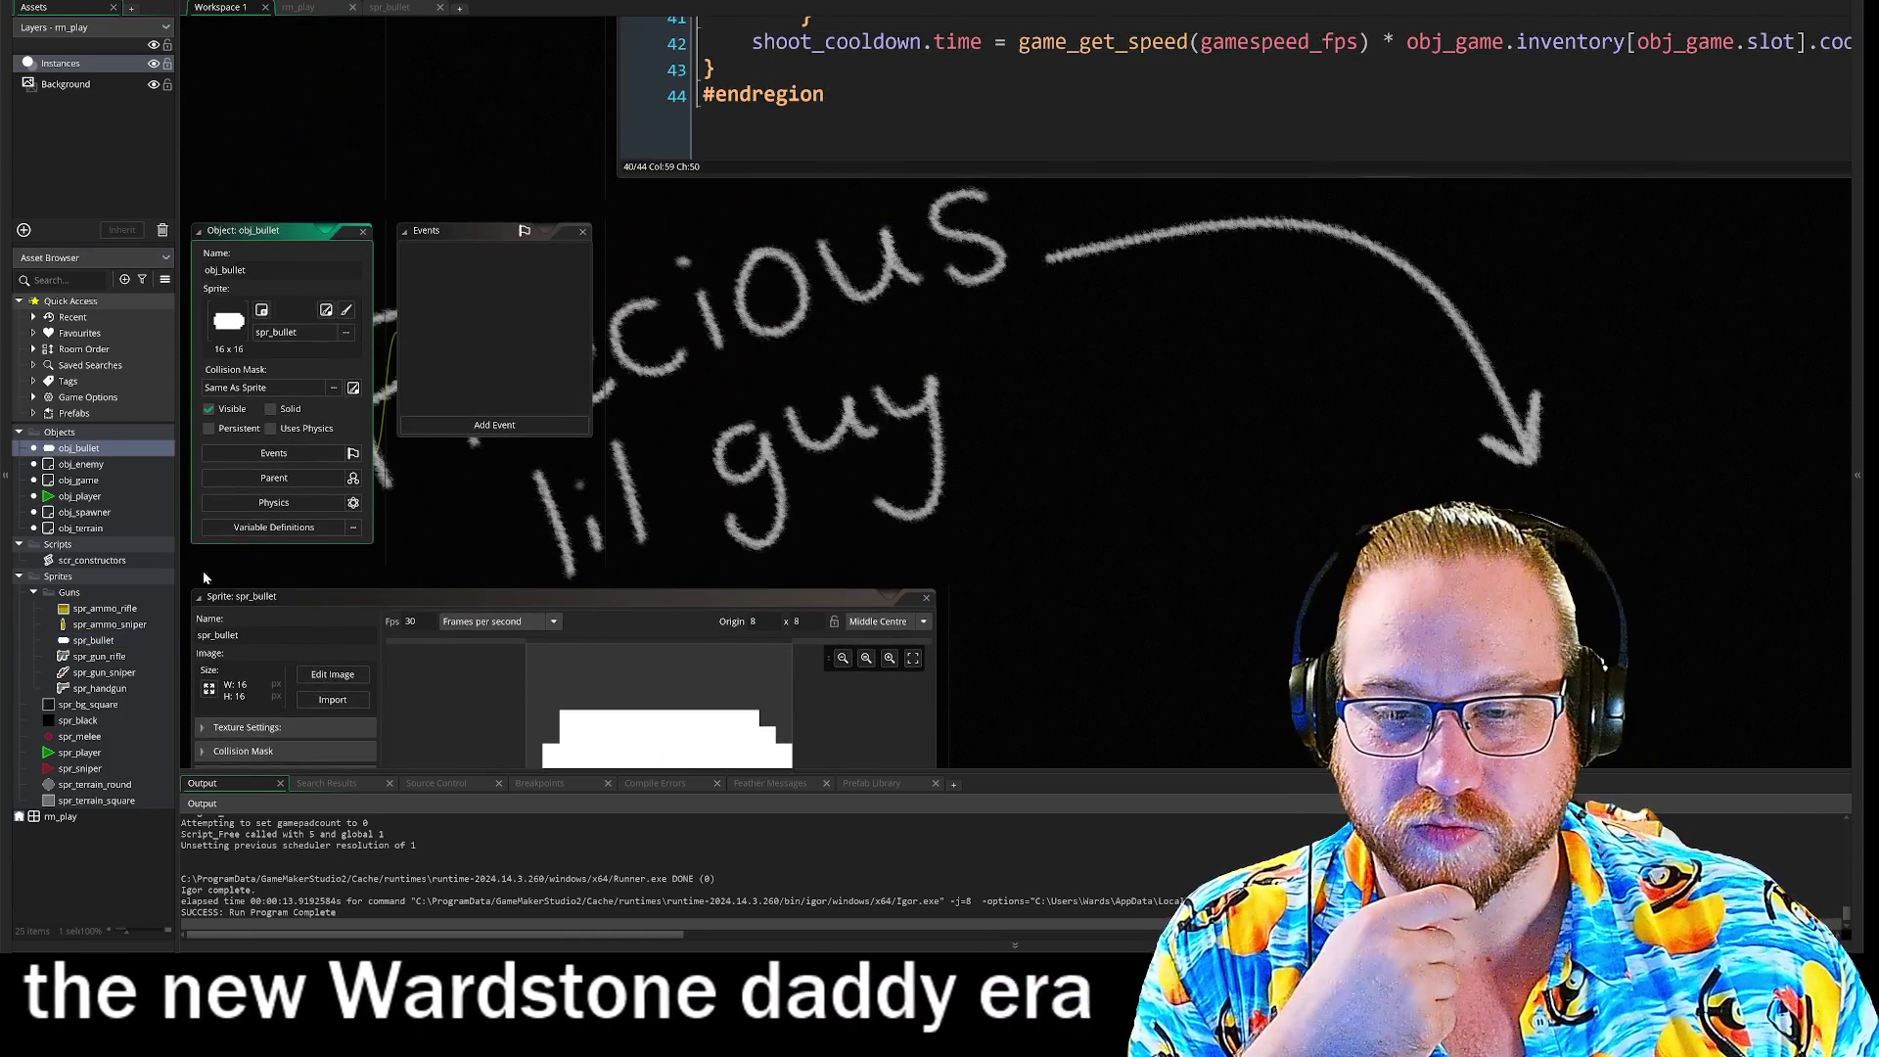
double_click(80, 498)
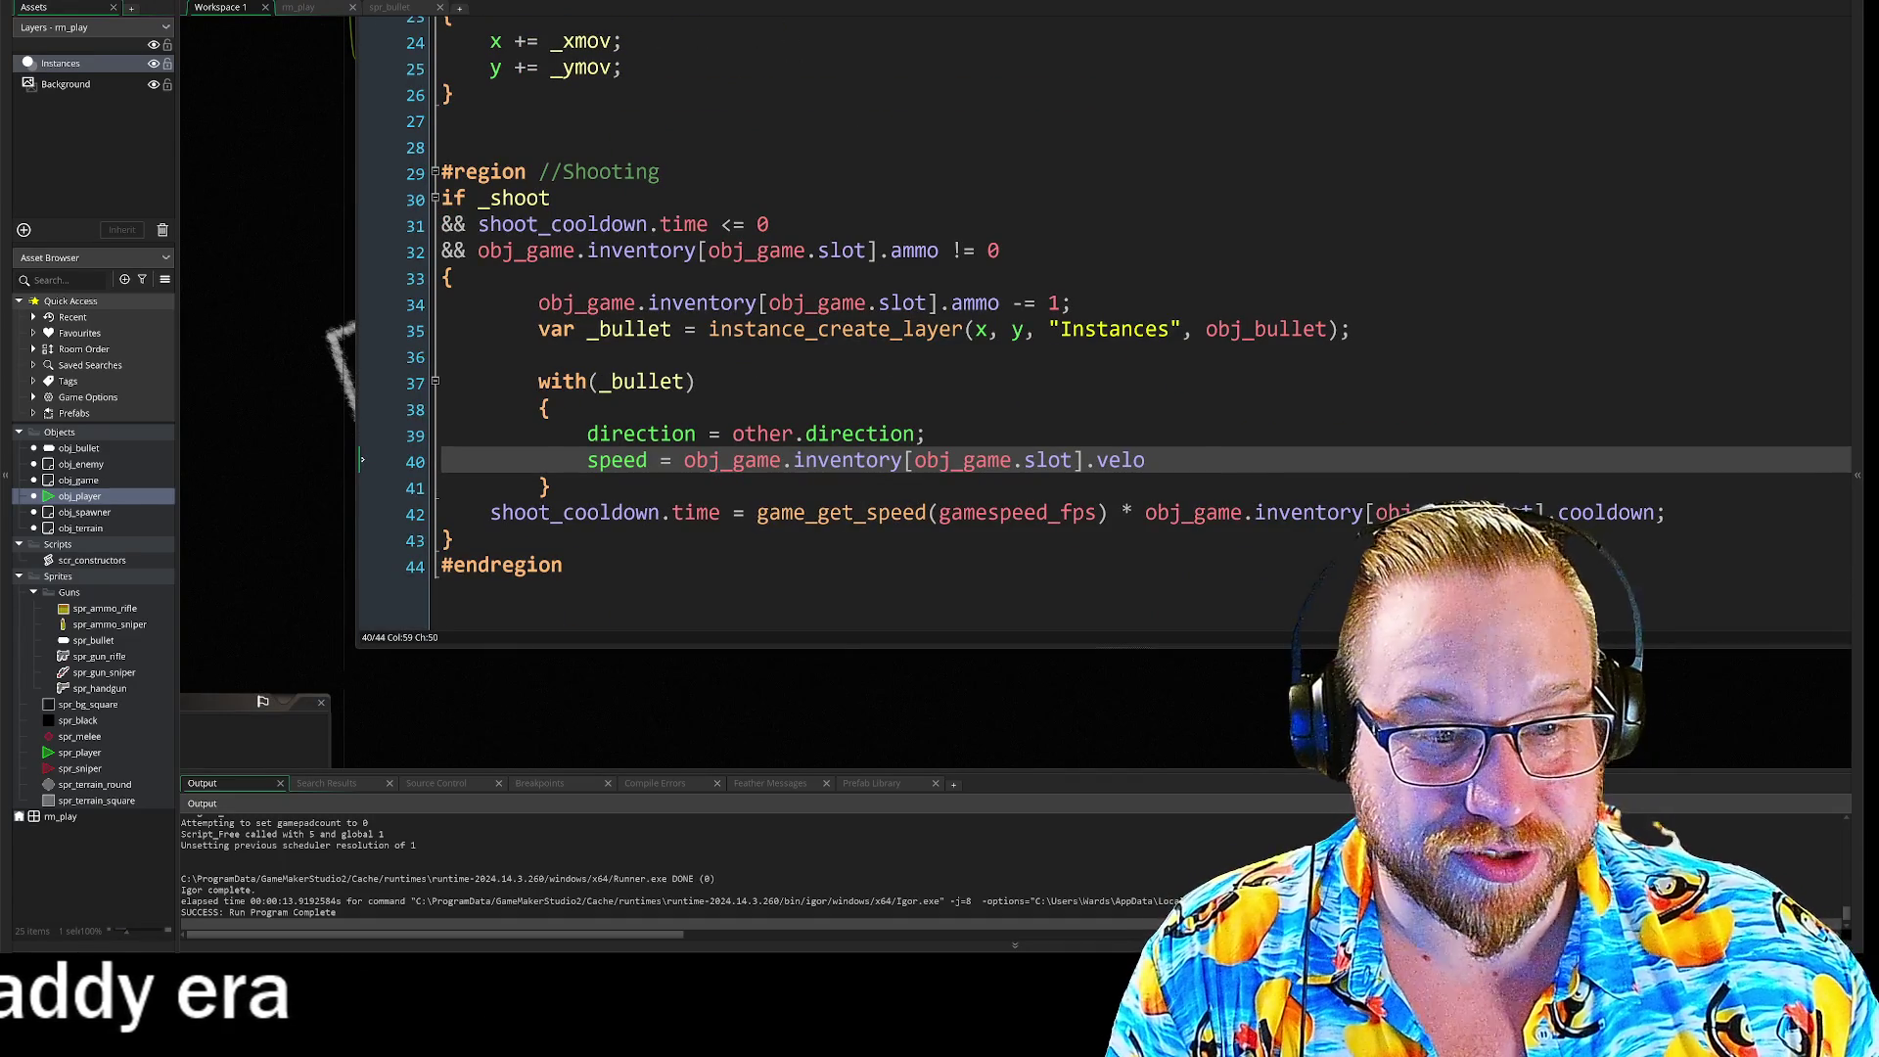
Step: Add 'image_angle = direction;' after the direction line and end the speed line with ';'
left_click(926, 434)
key("Return")
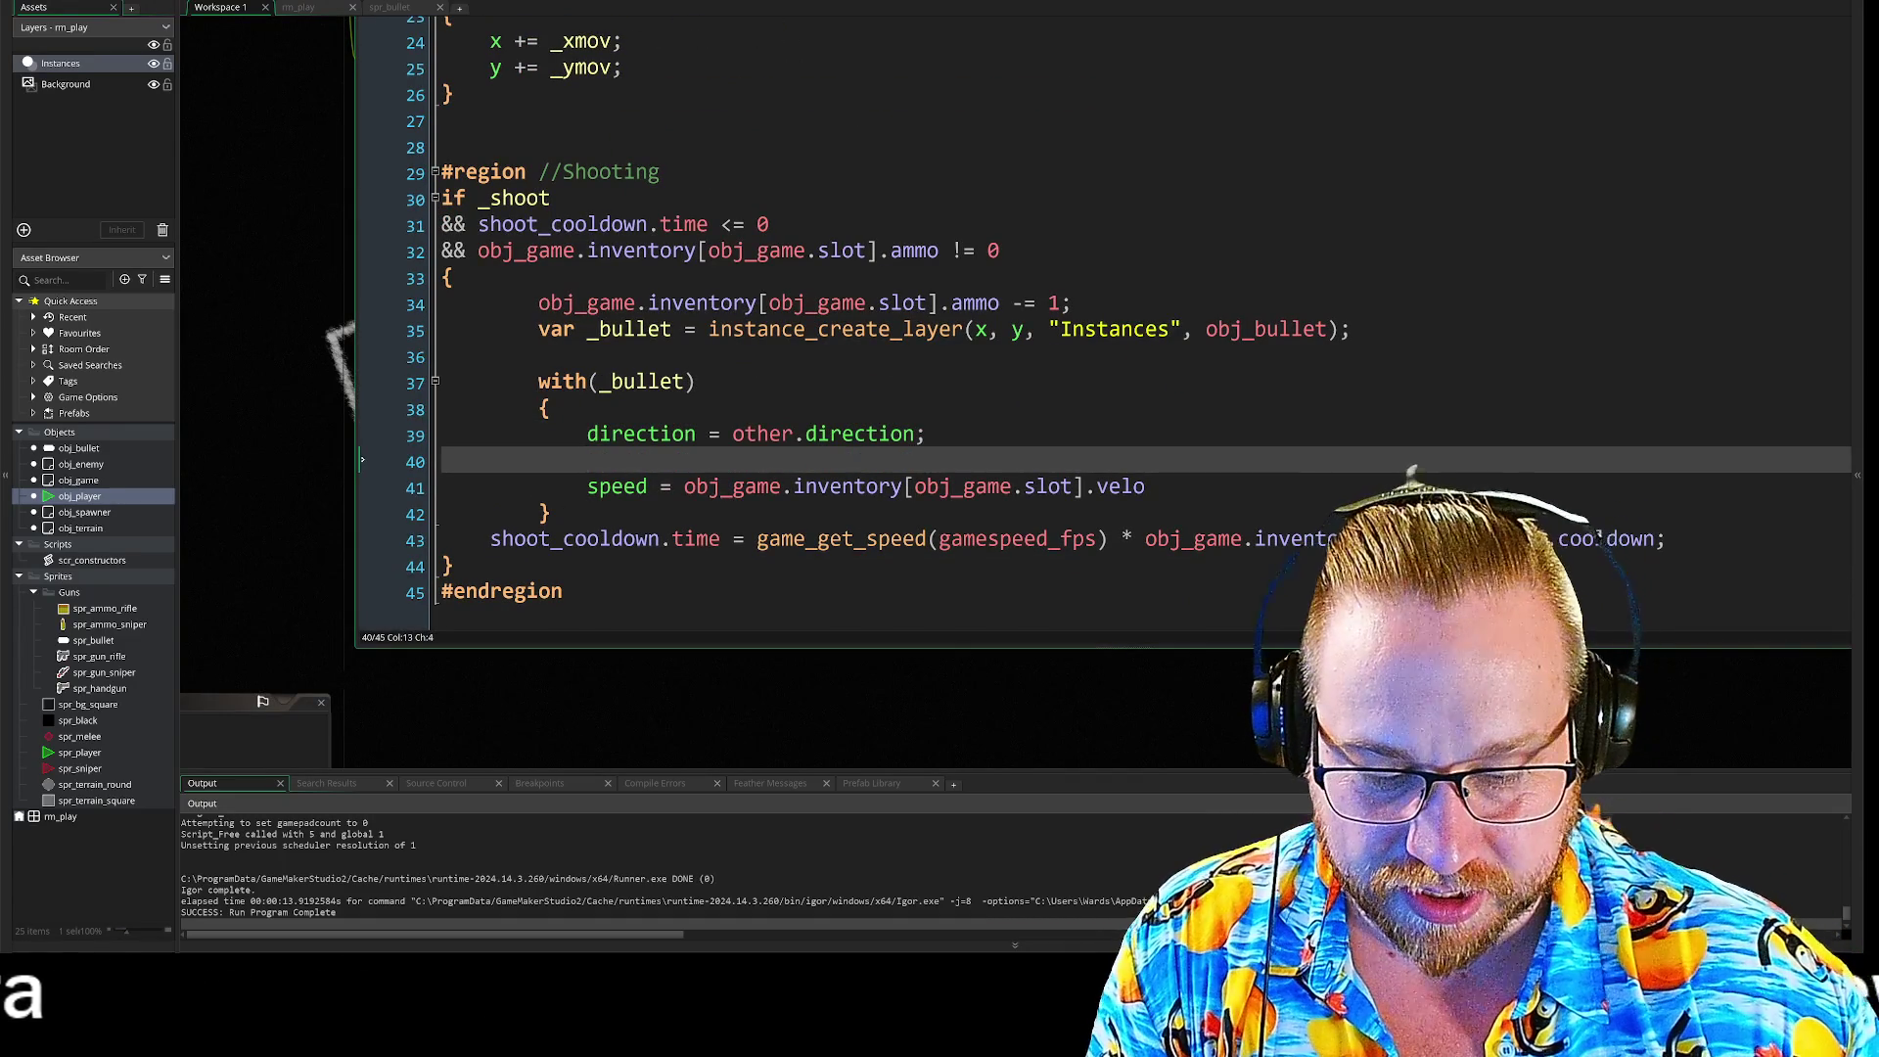
type("image")
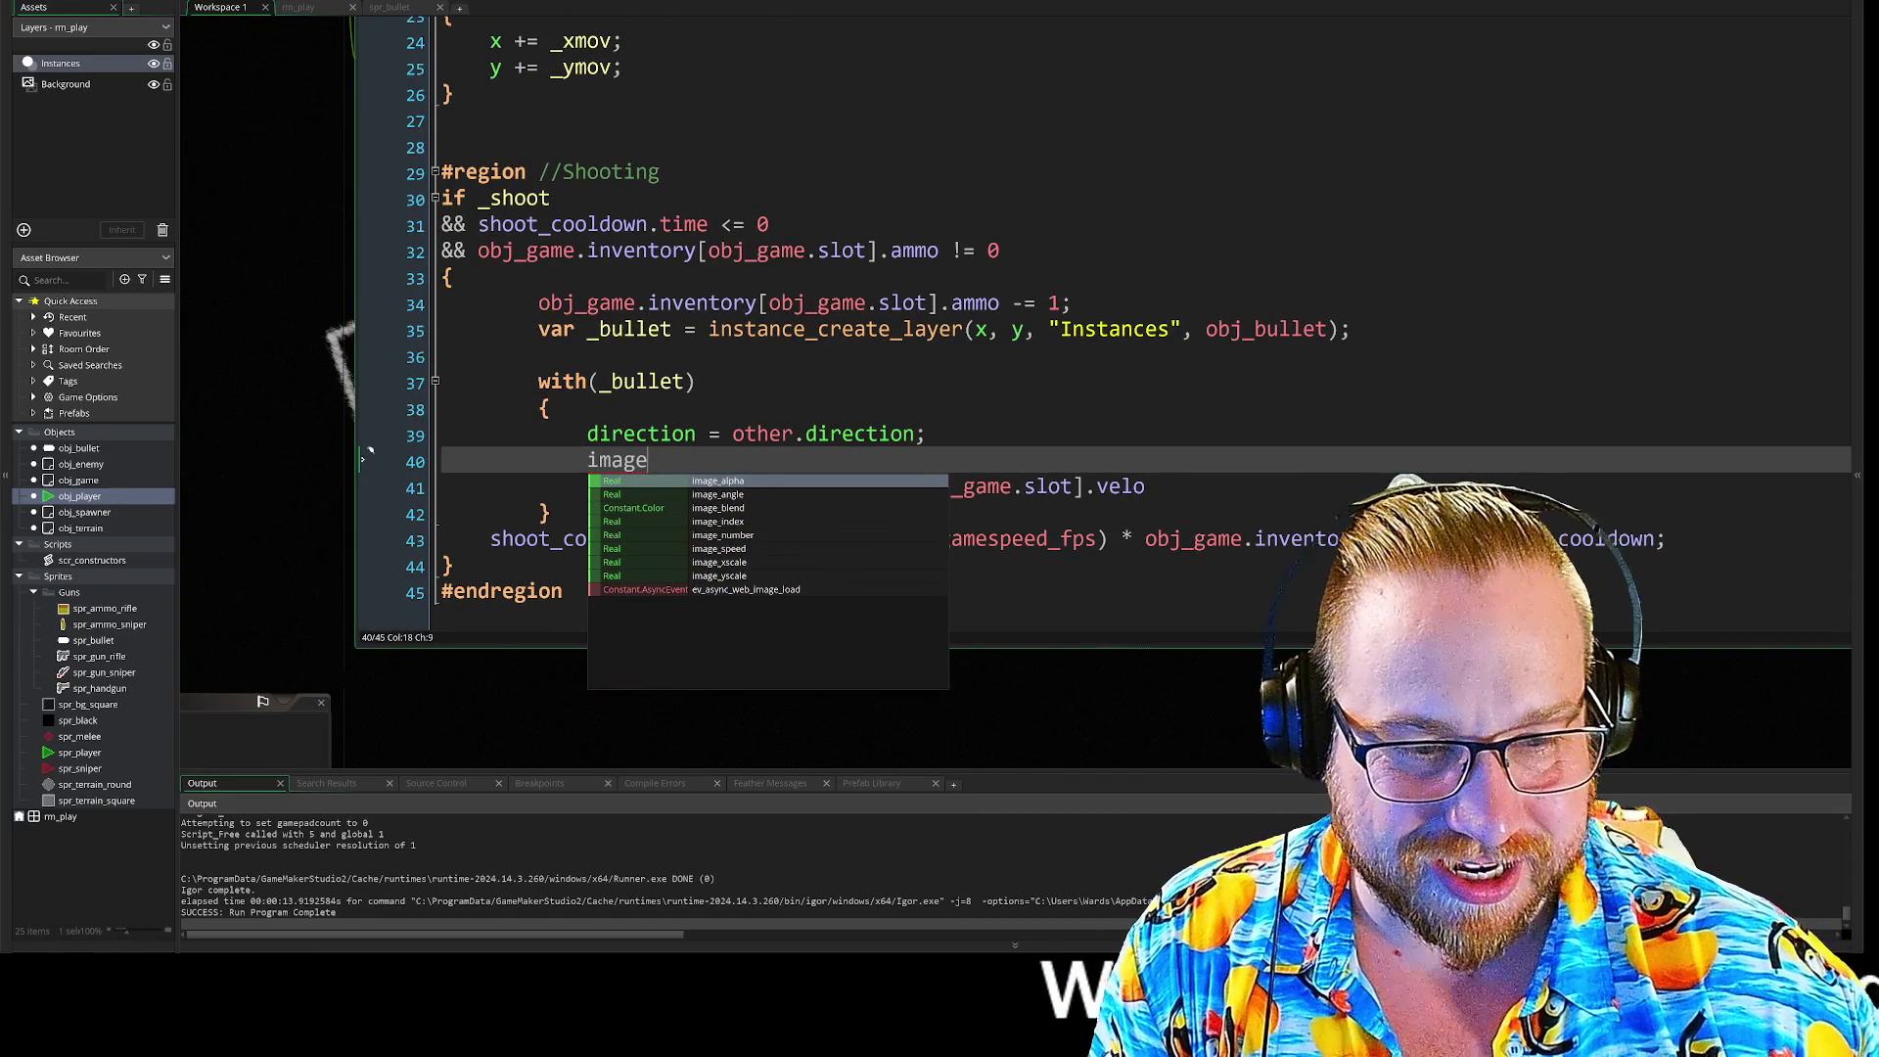
type("_angle")
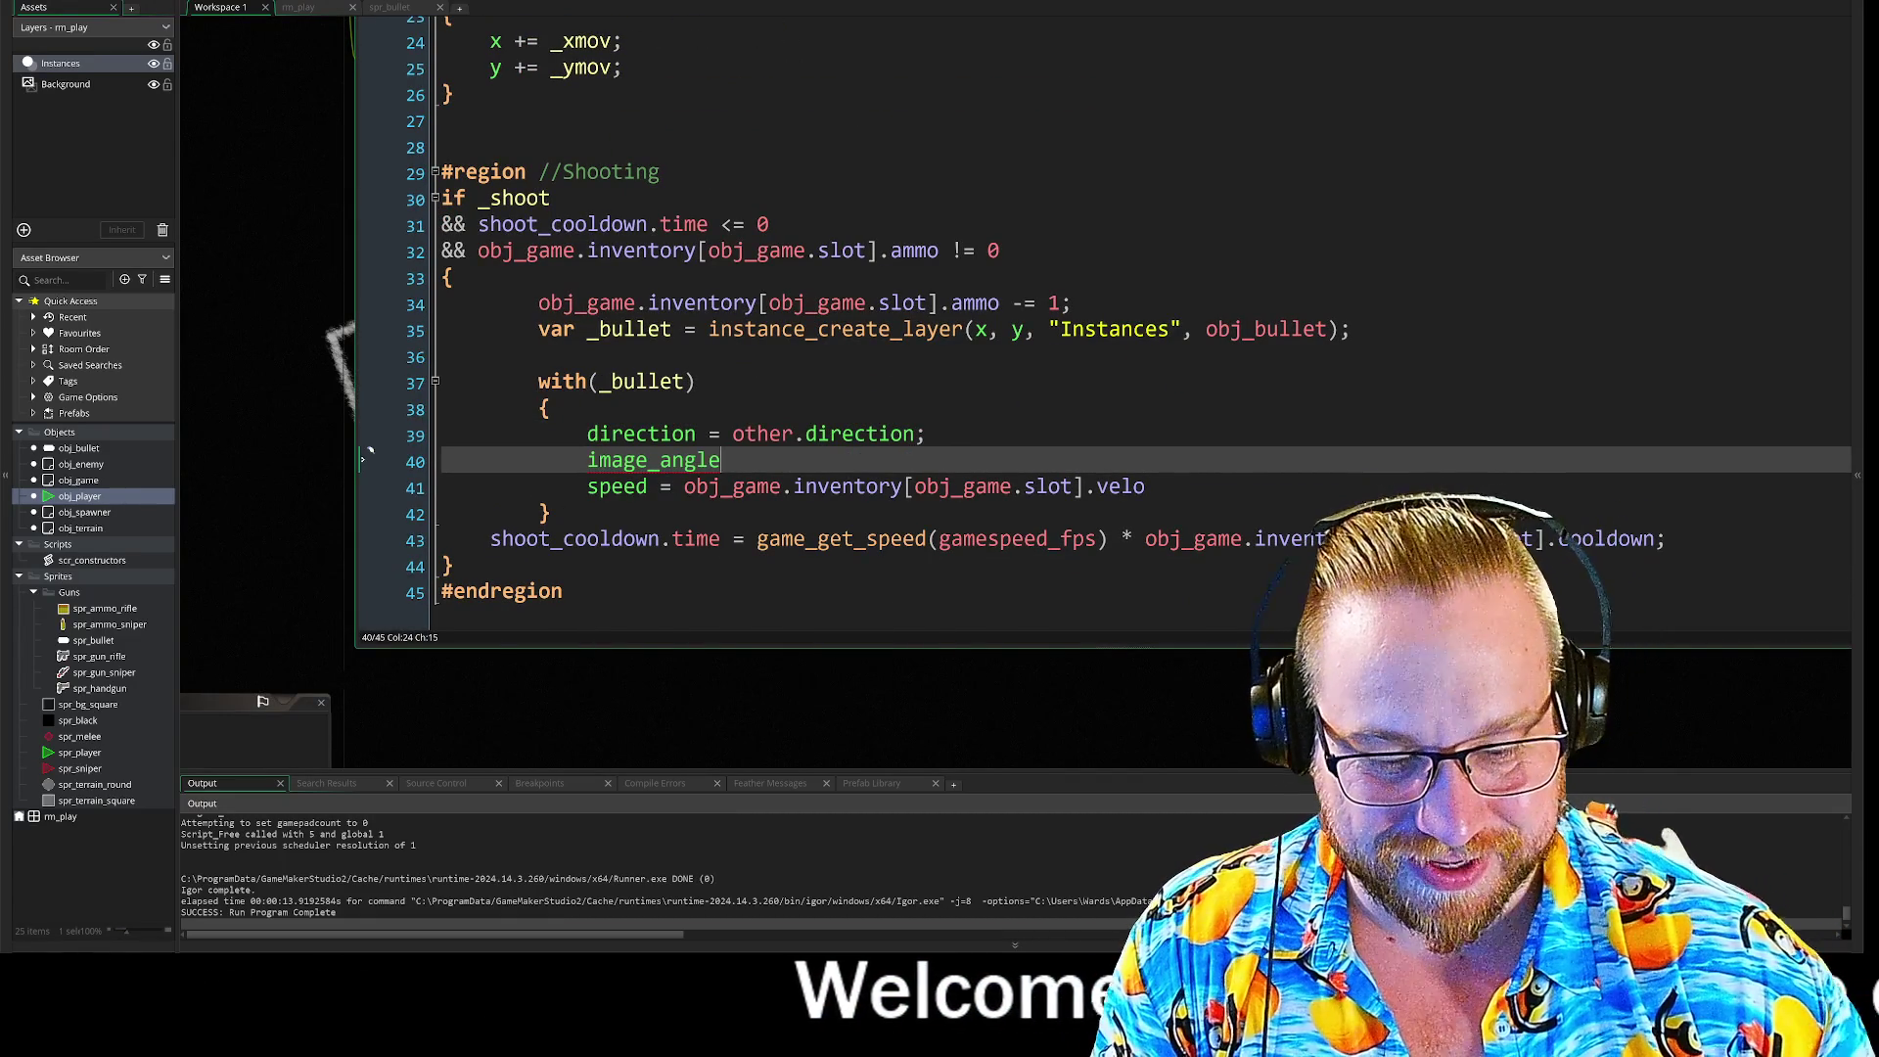
type("= direction")
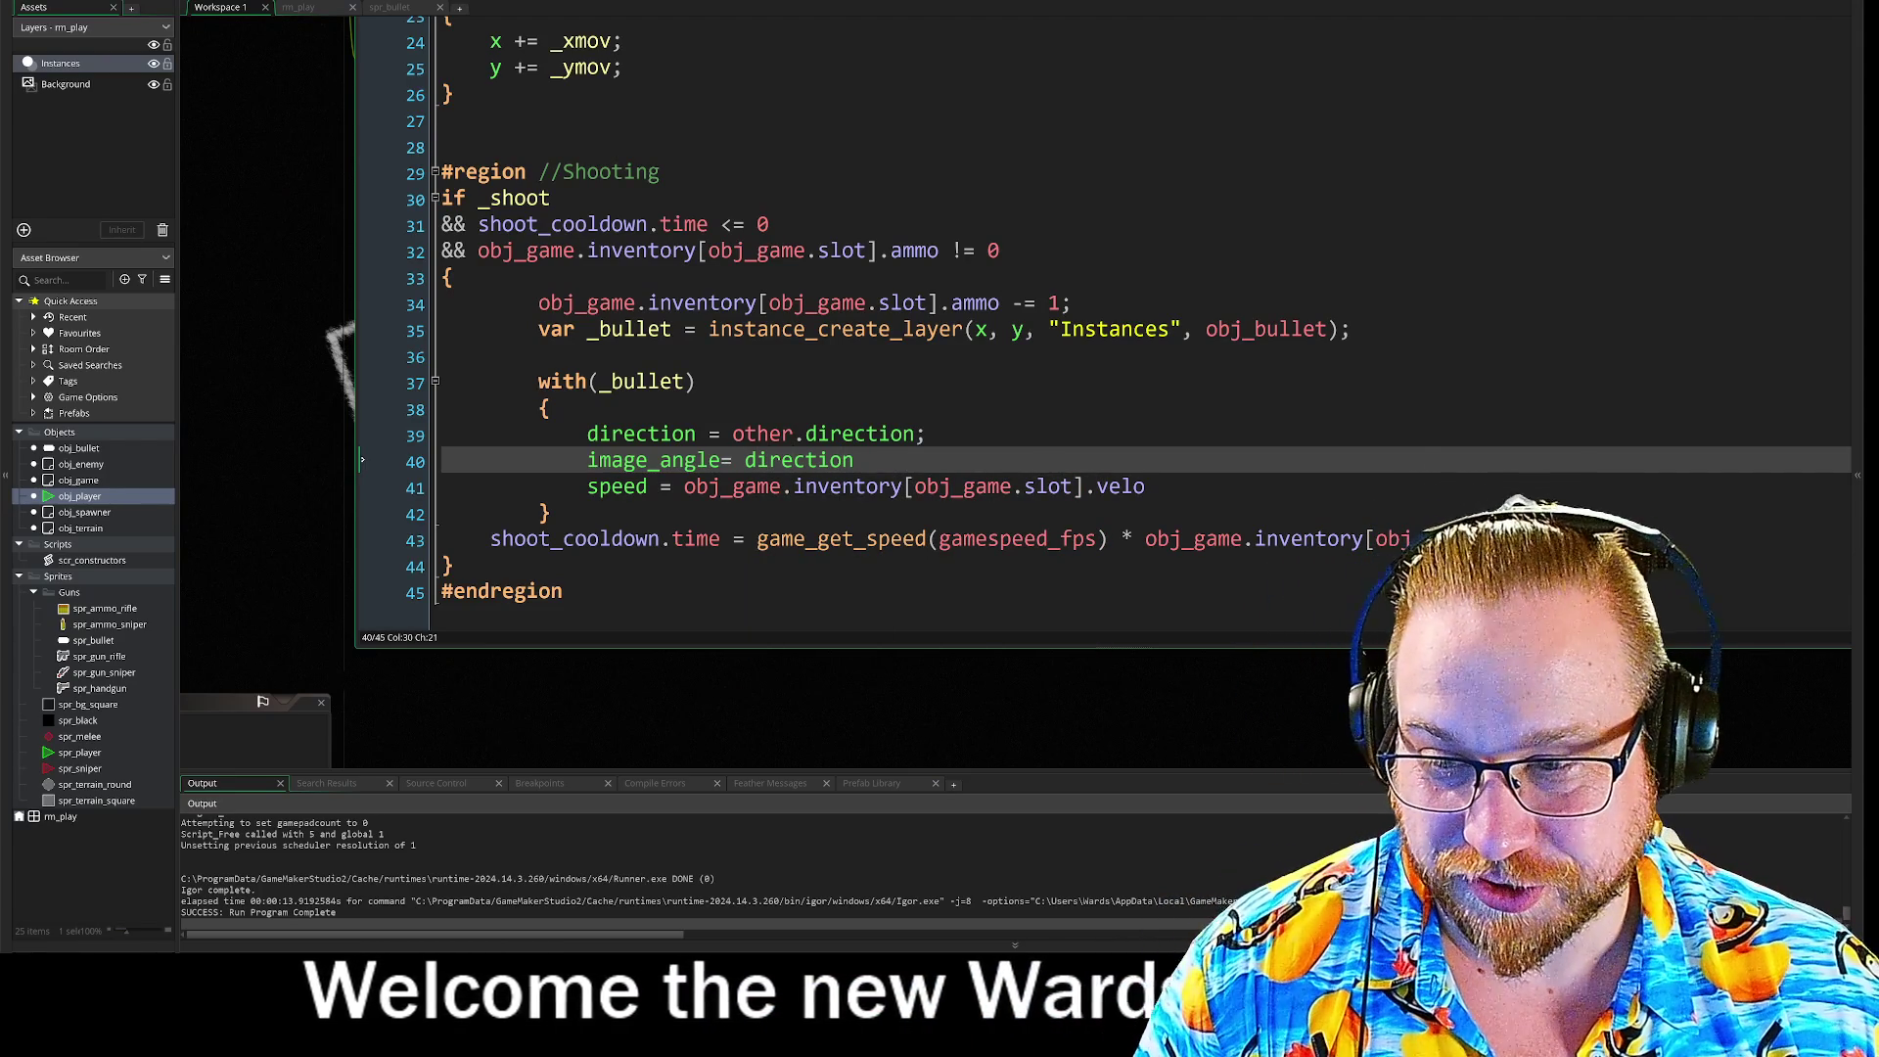
left_click(721, 460)
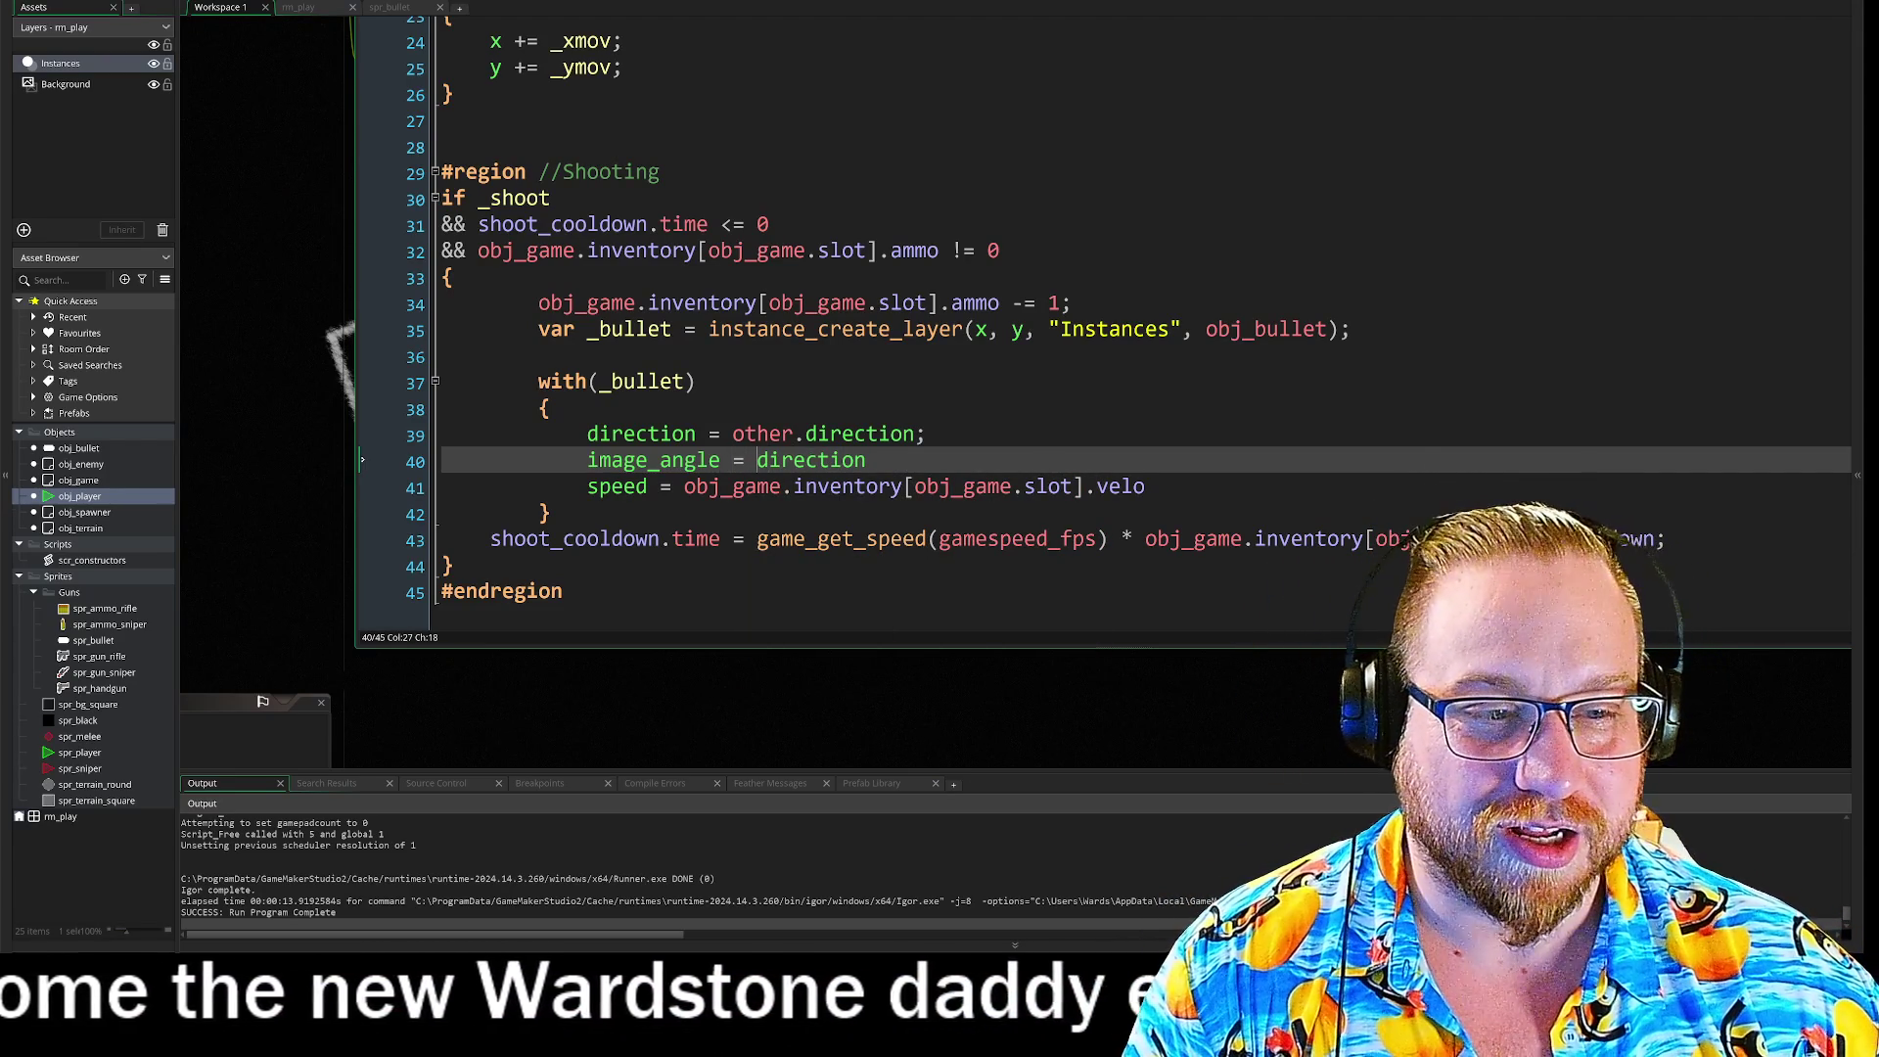
left_click(865, 460)
type(";")
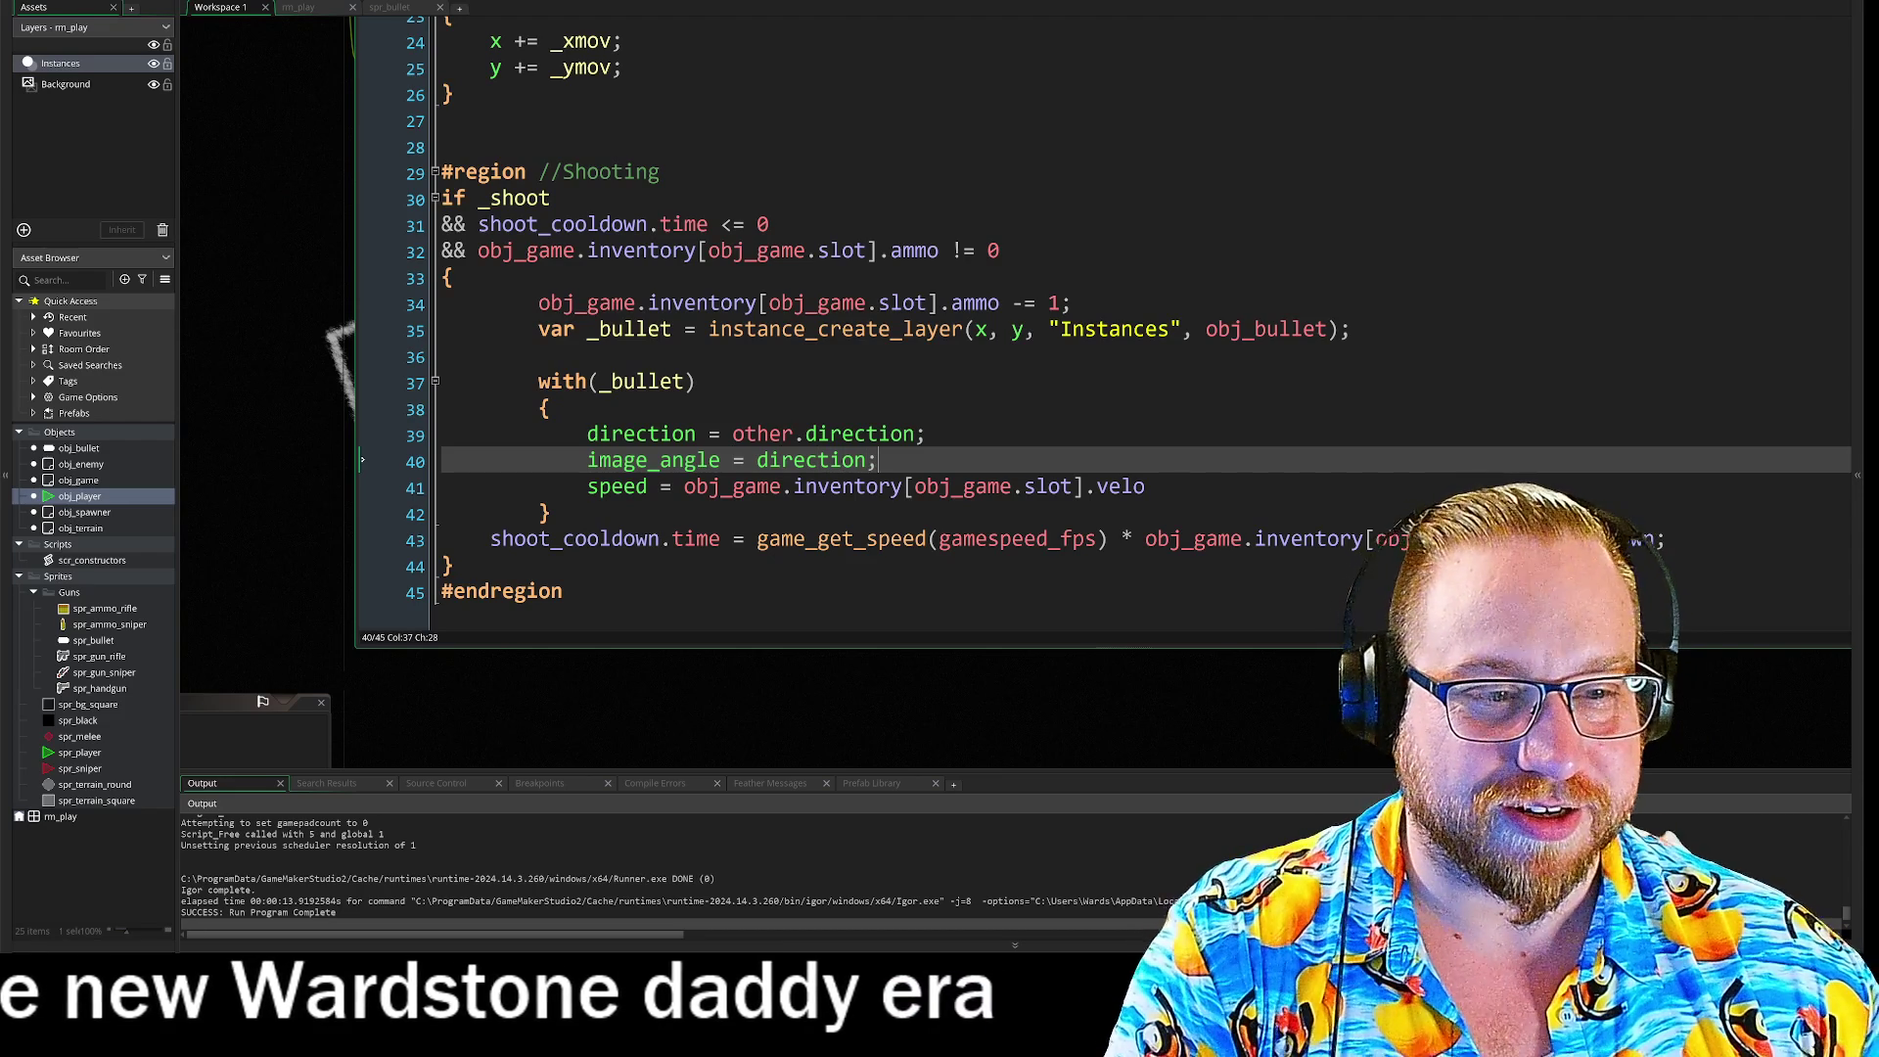
key("End")
type(";")
left_click(1146, 486)
type(";")
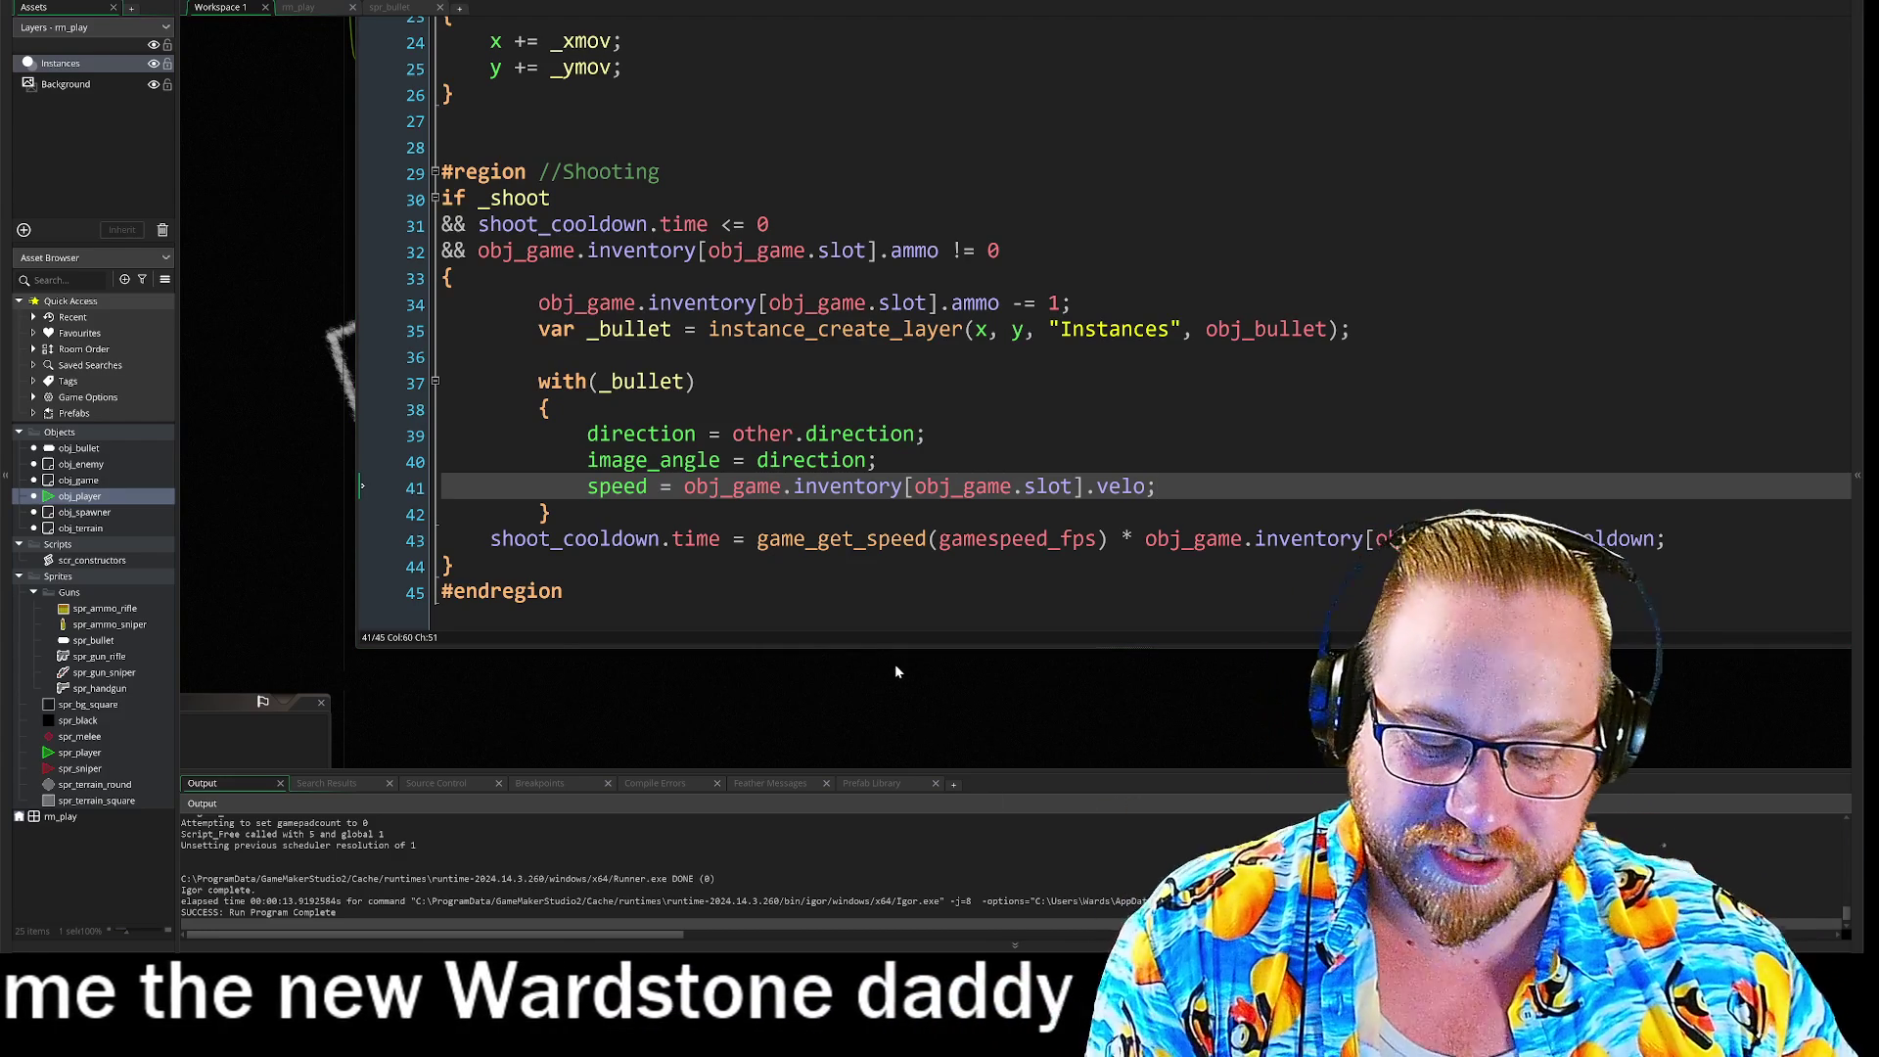
Step: Run the game, fire a few shots, switch to the rifle with key 2, then close it
key("F5")
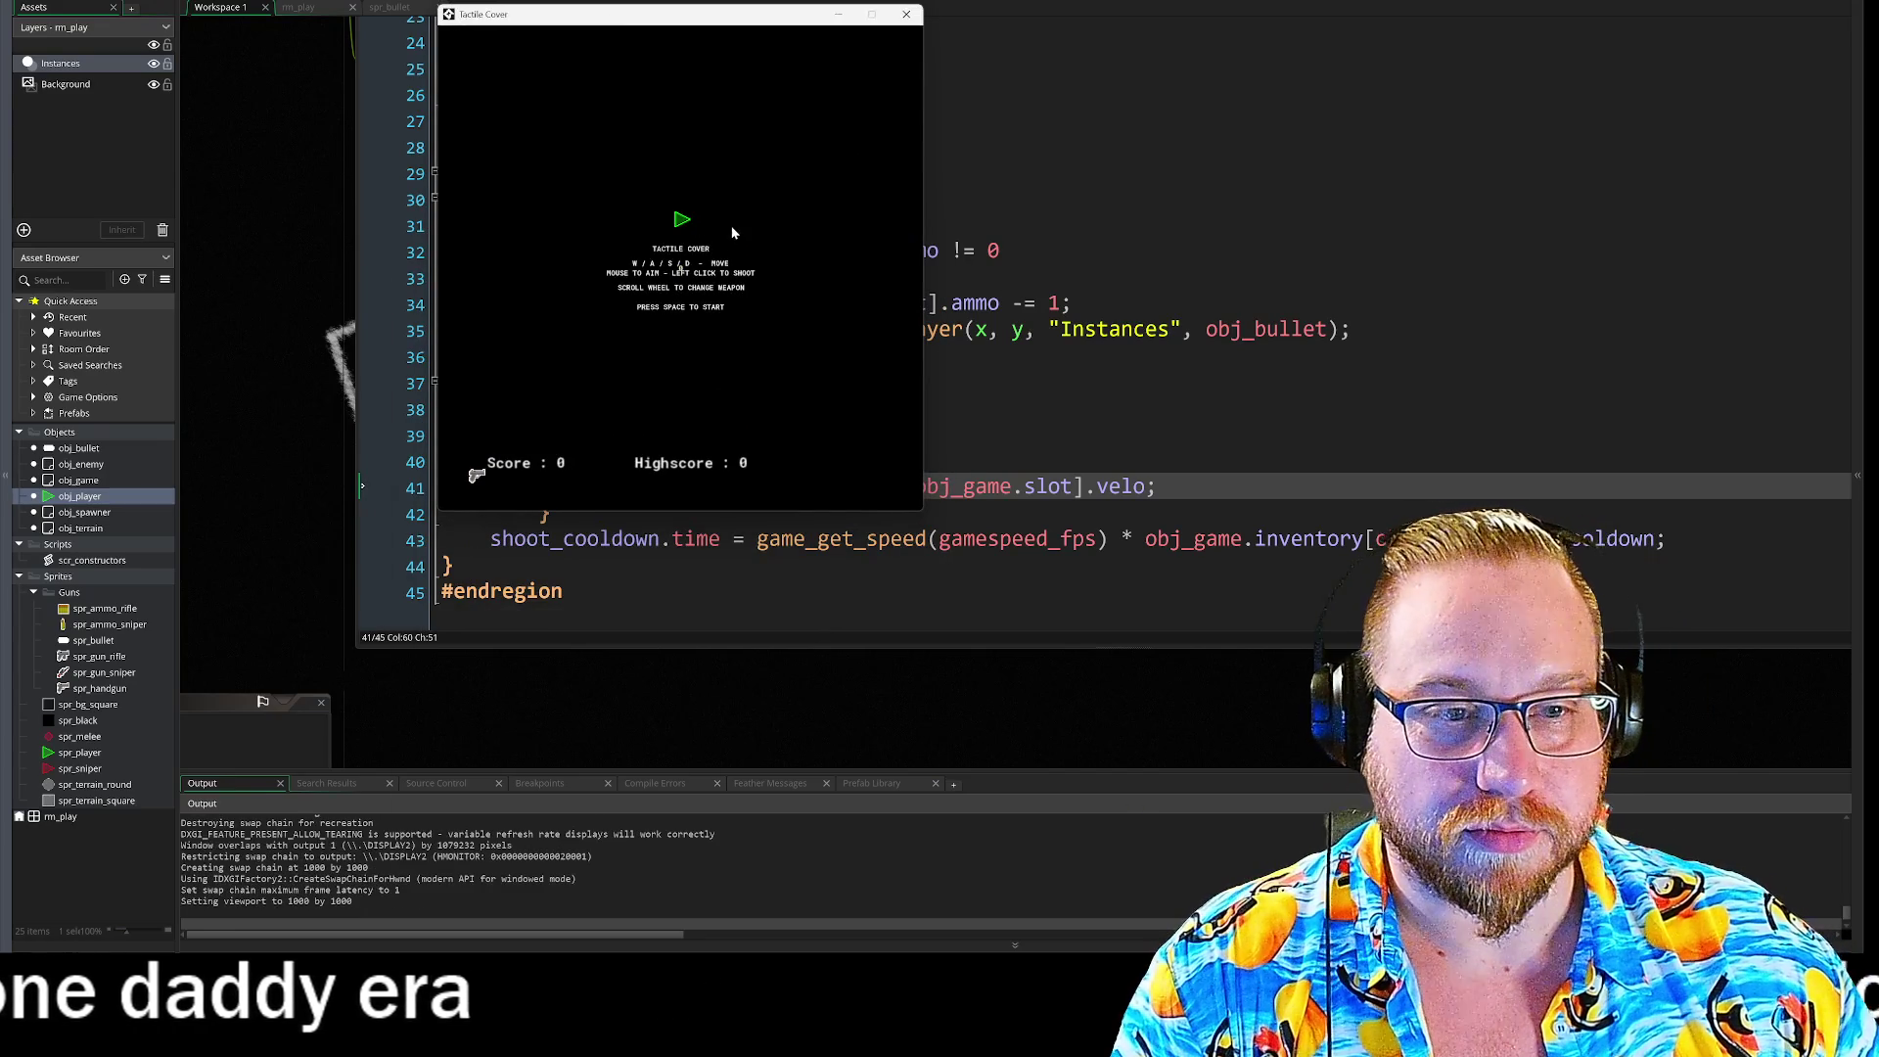
left_click(759, 293)
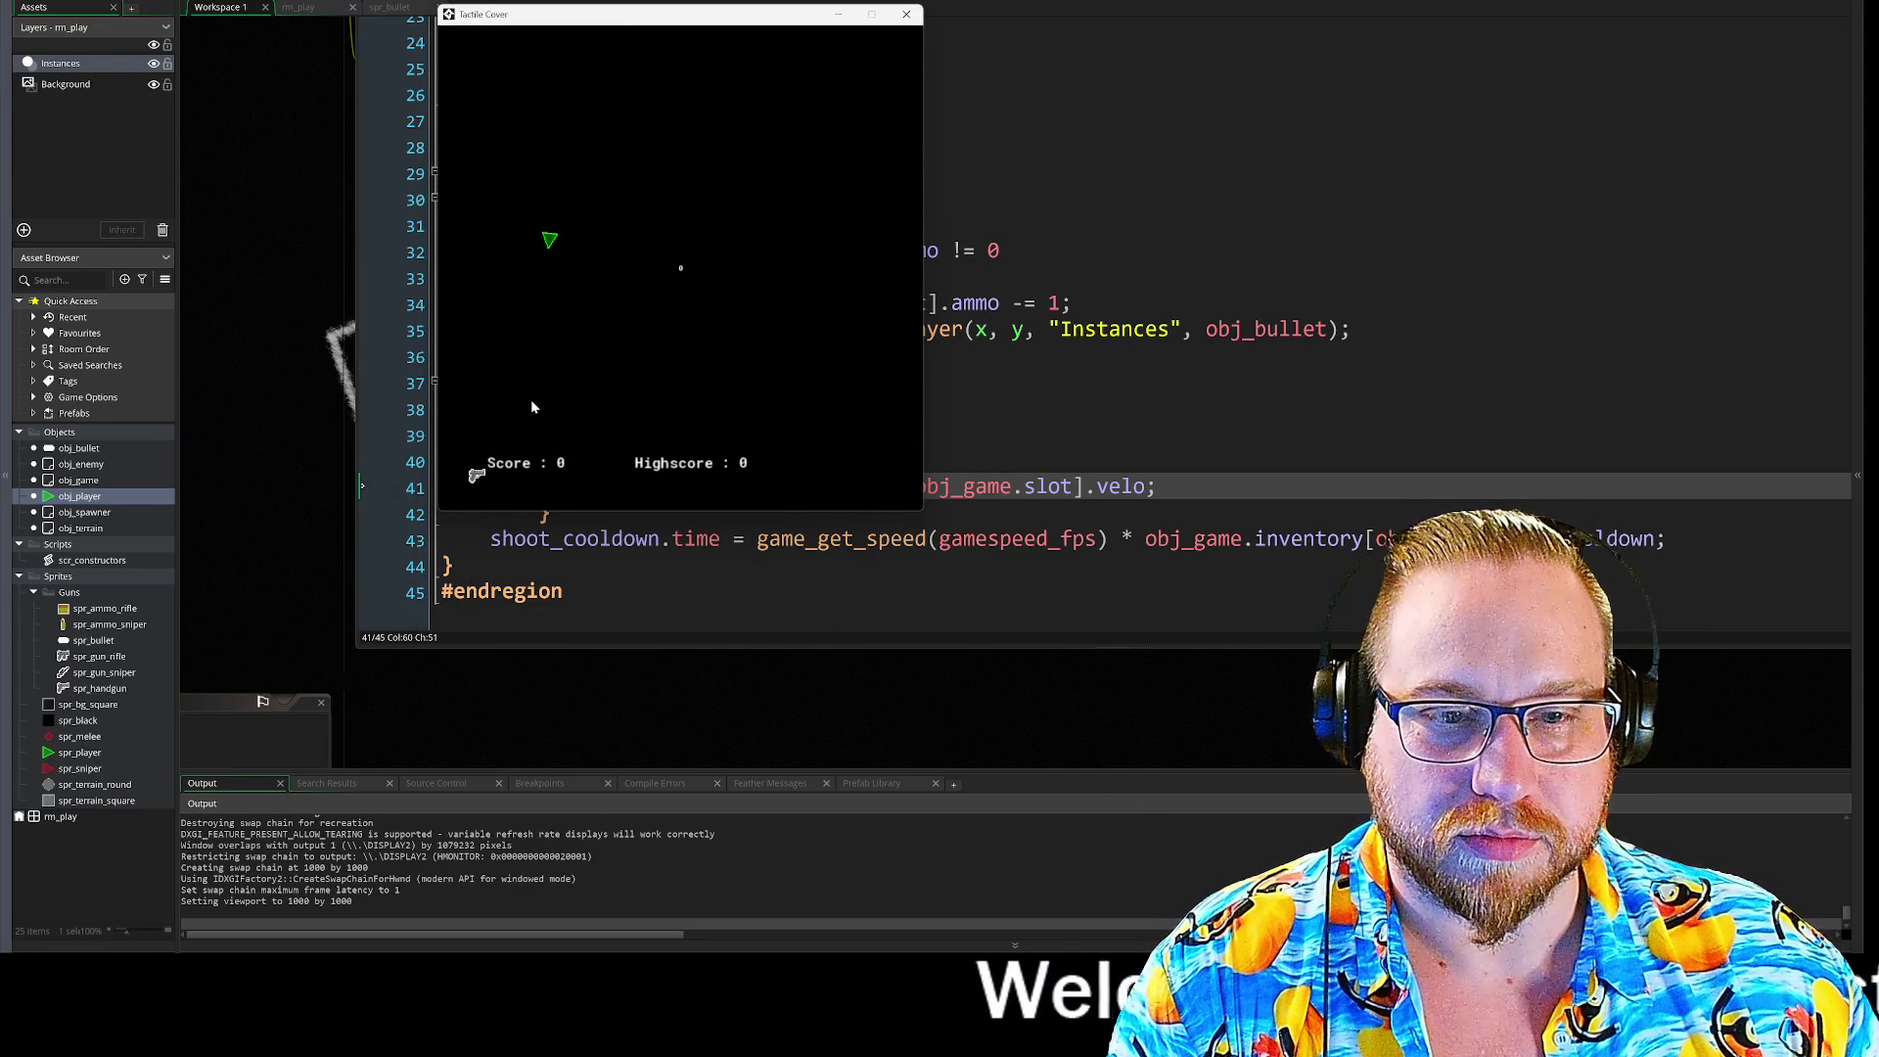
left_click(536, 402)
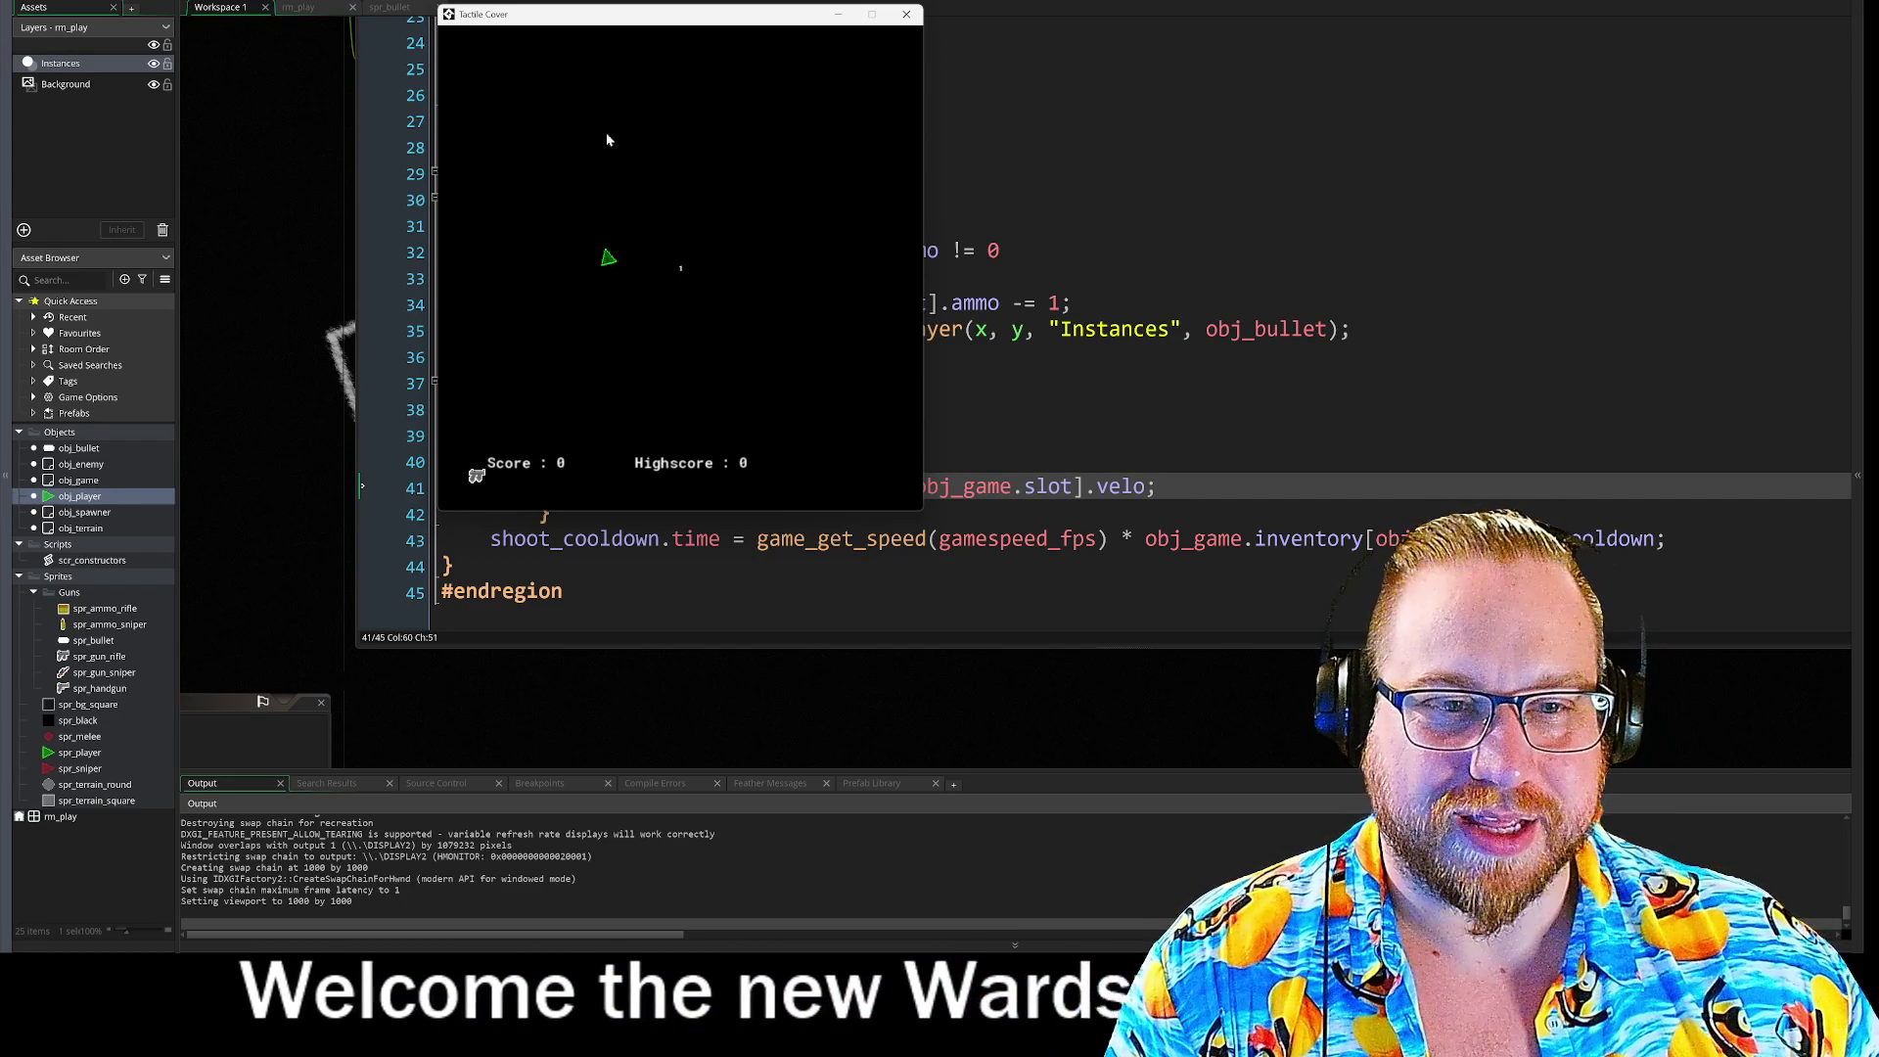
key("2")
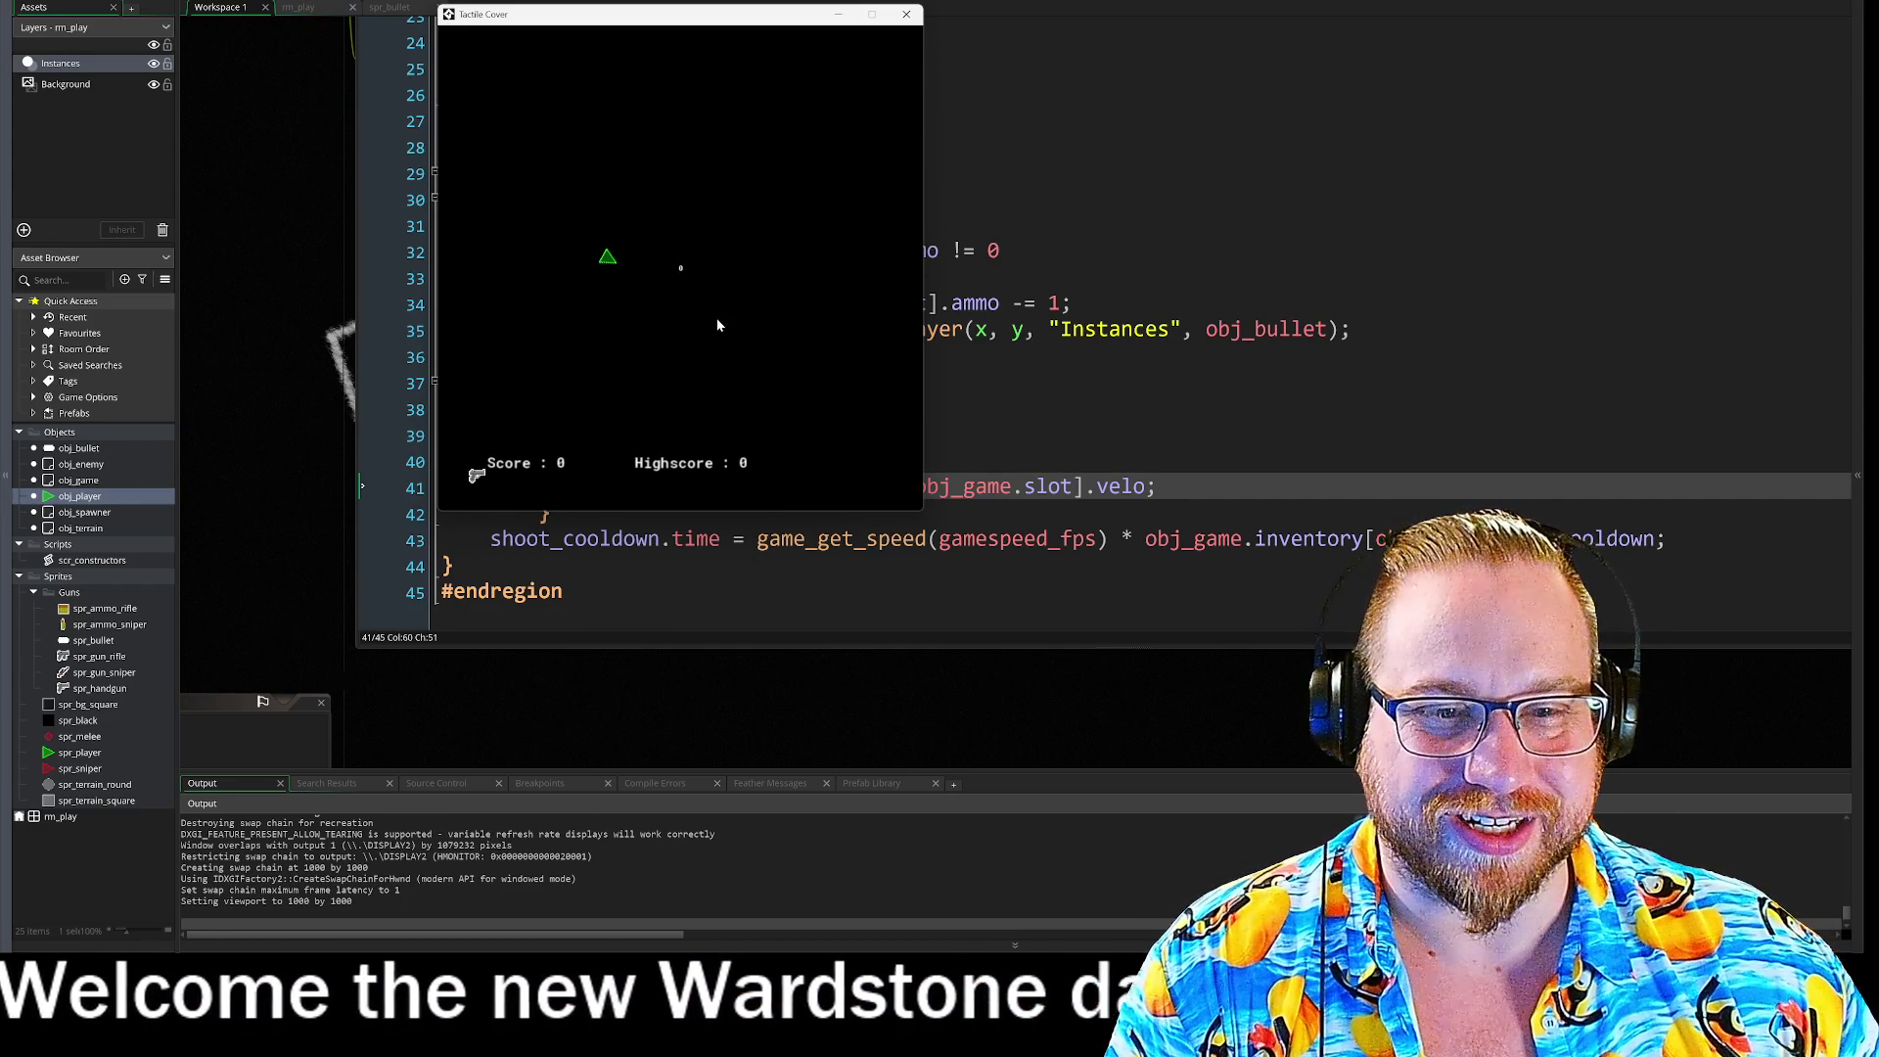
left_click(903, 17)
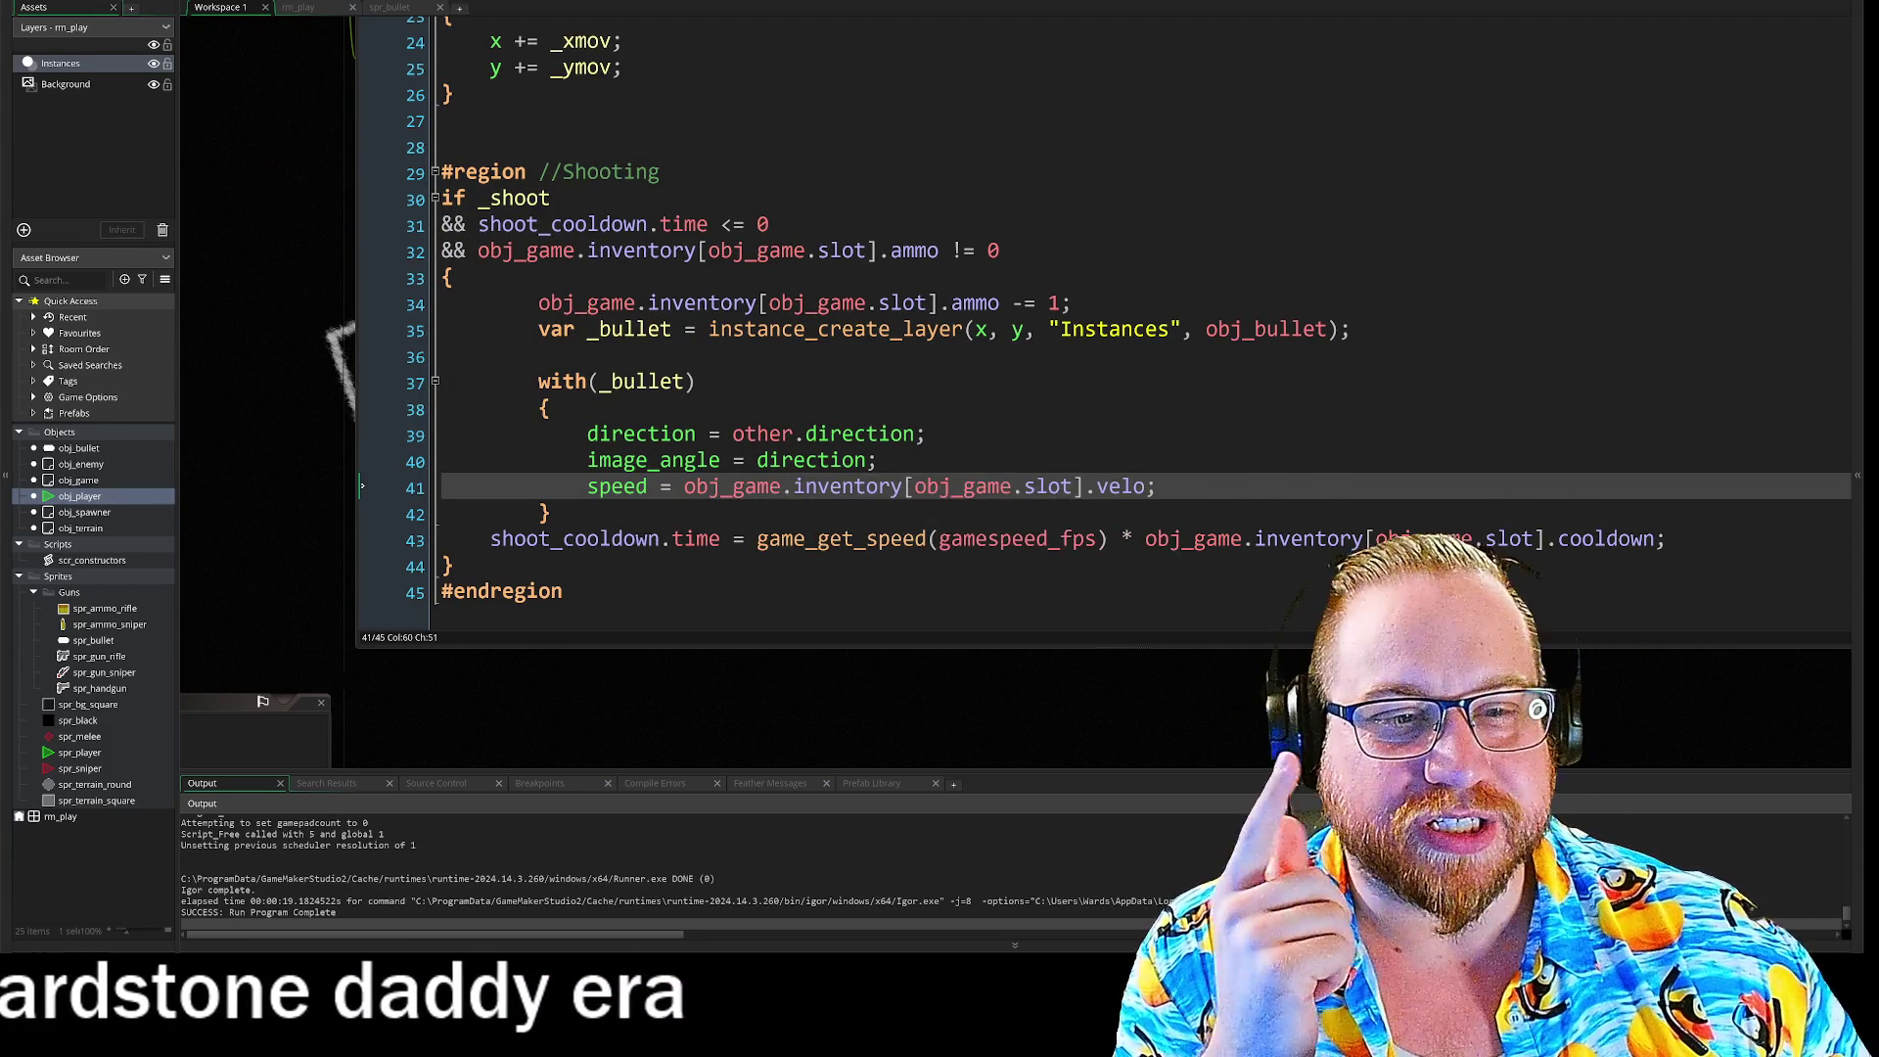
left_click(550, 513)
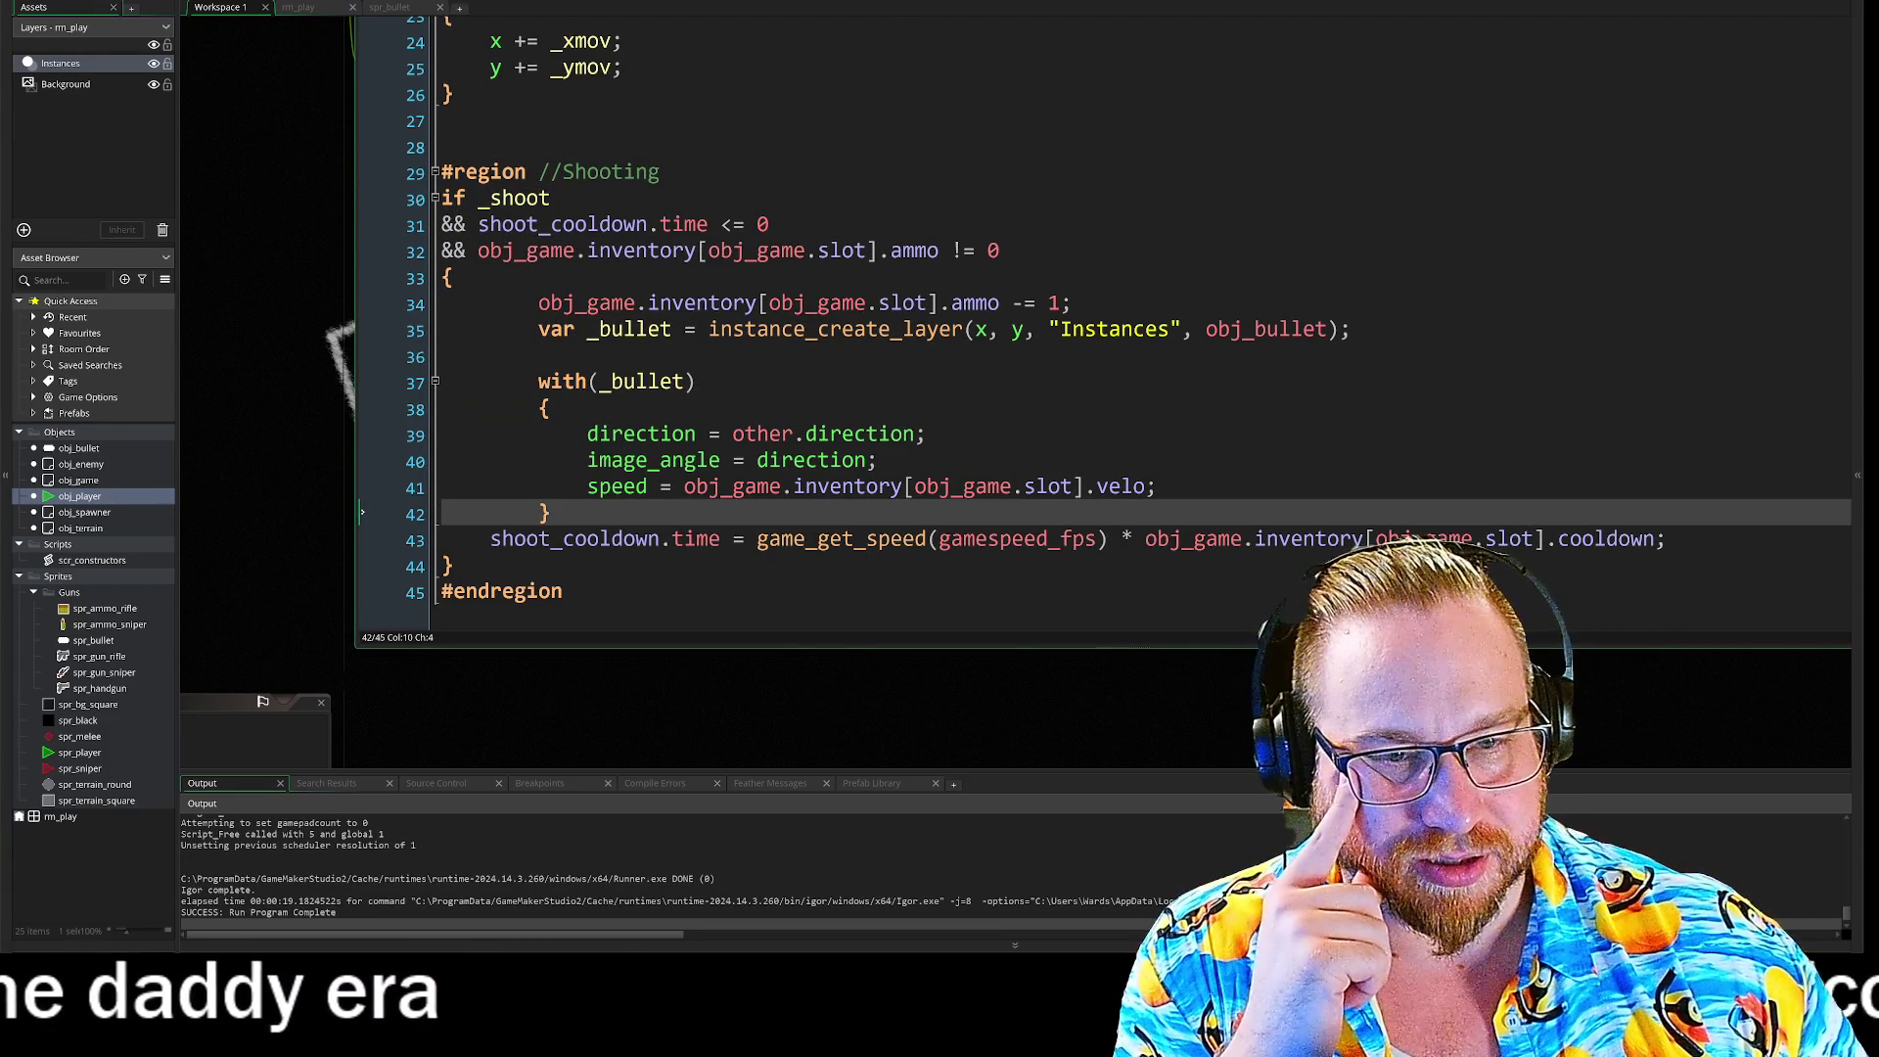
left_click_drag(478, 198, 709, 224)
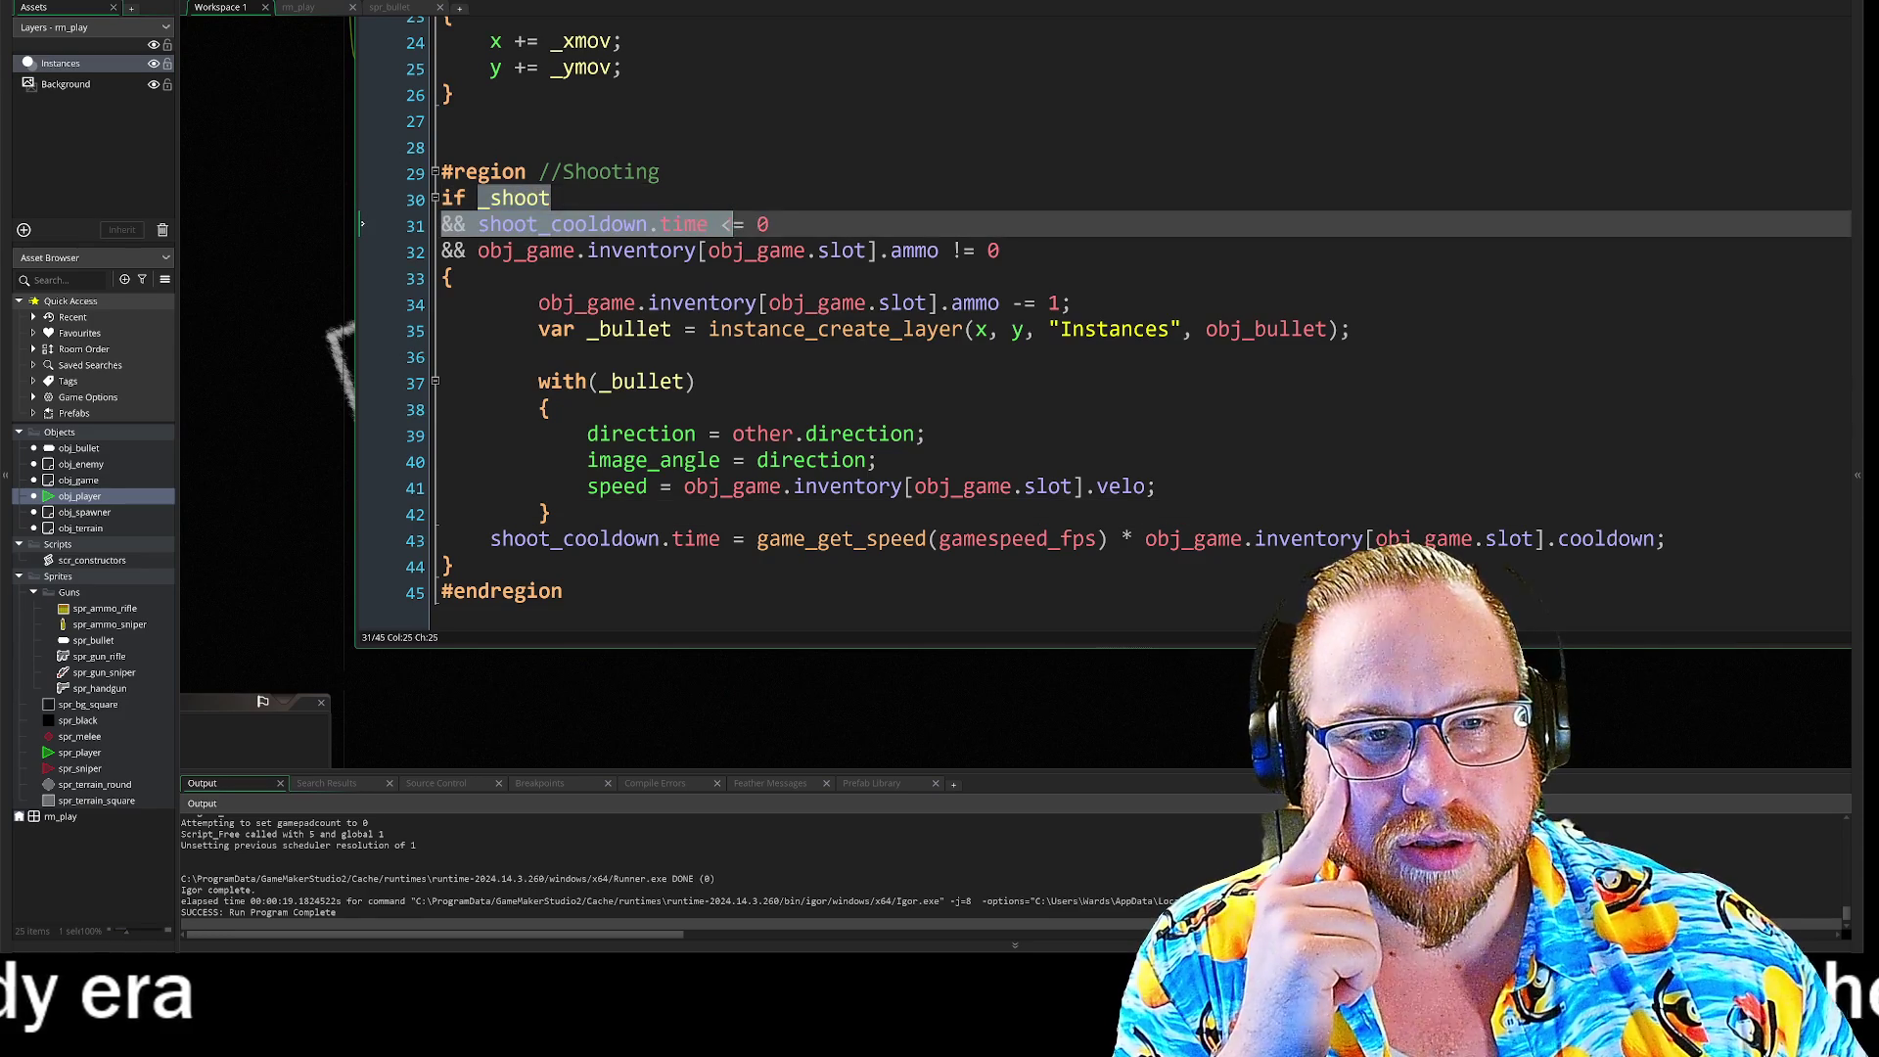
left_click(769, 225)
left_click(999, 251)
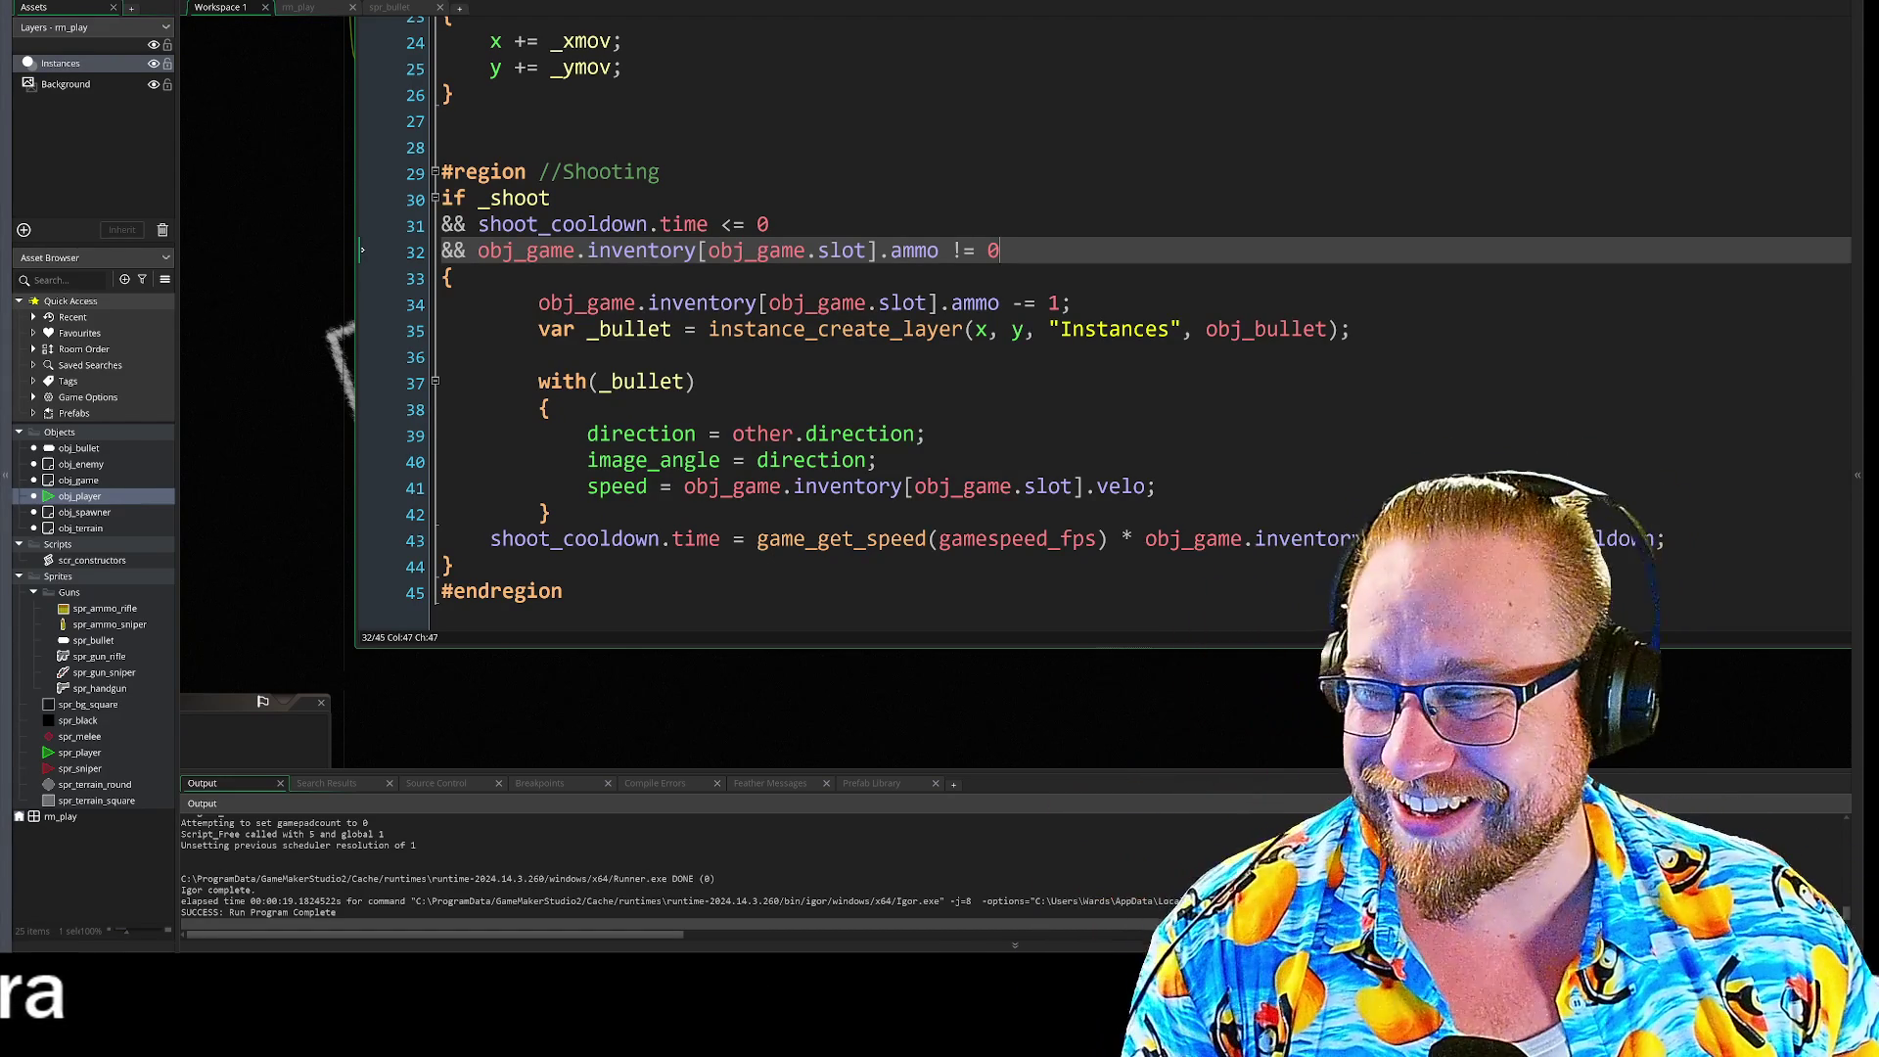
left_click(770, 224)
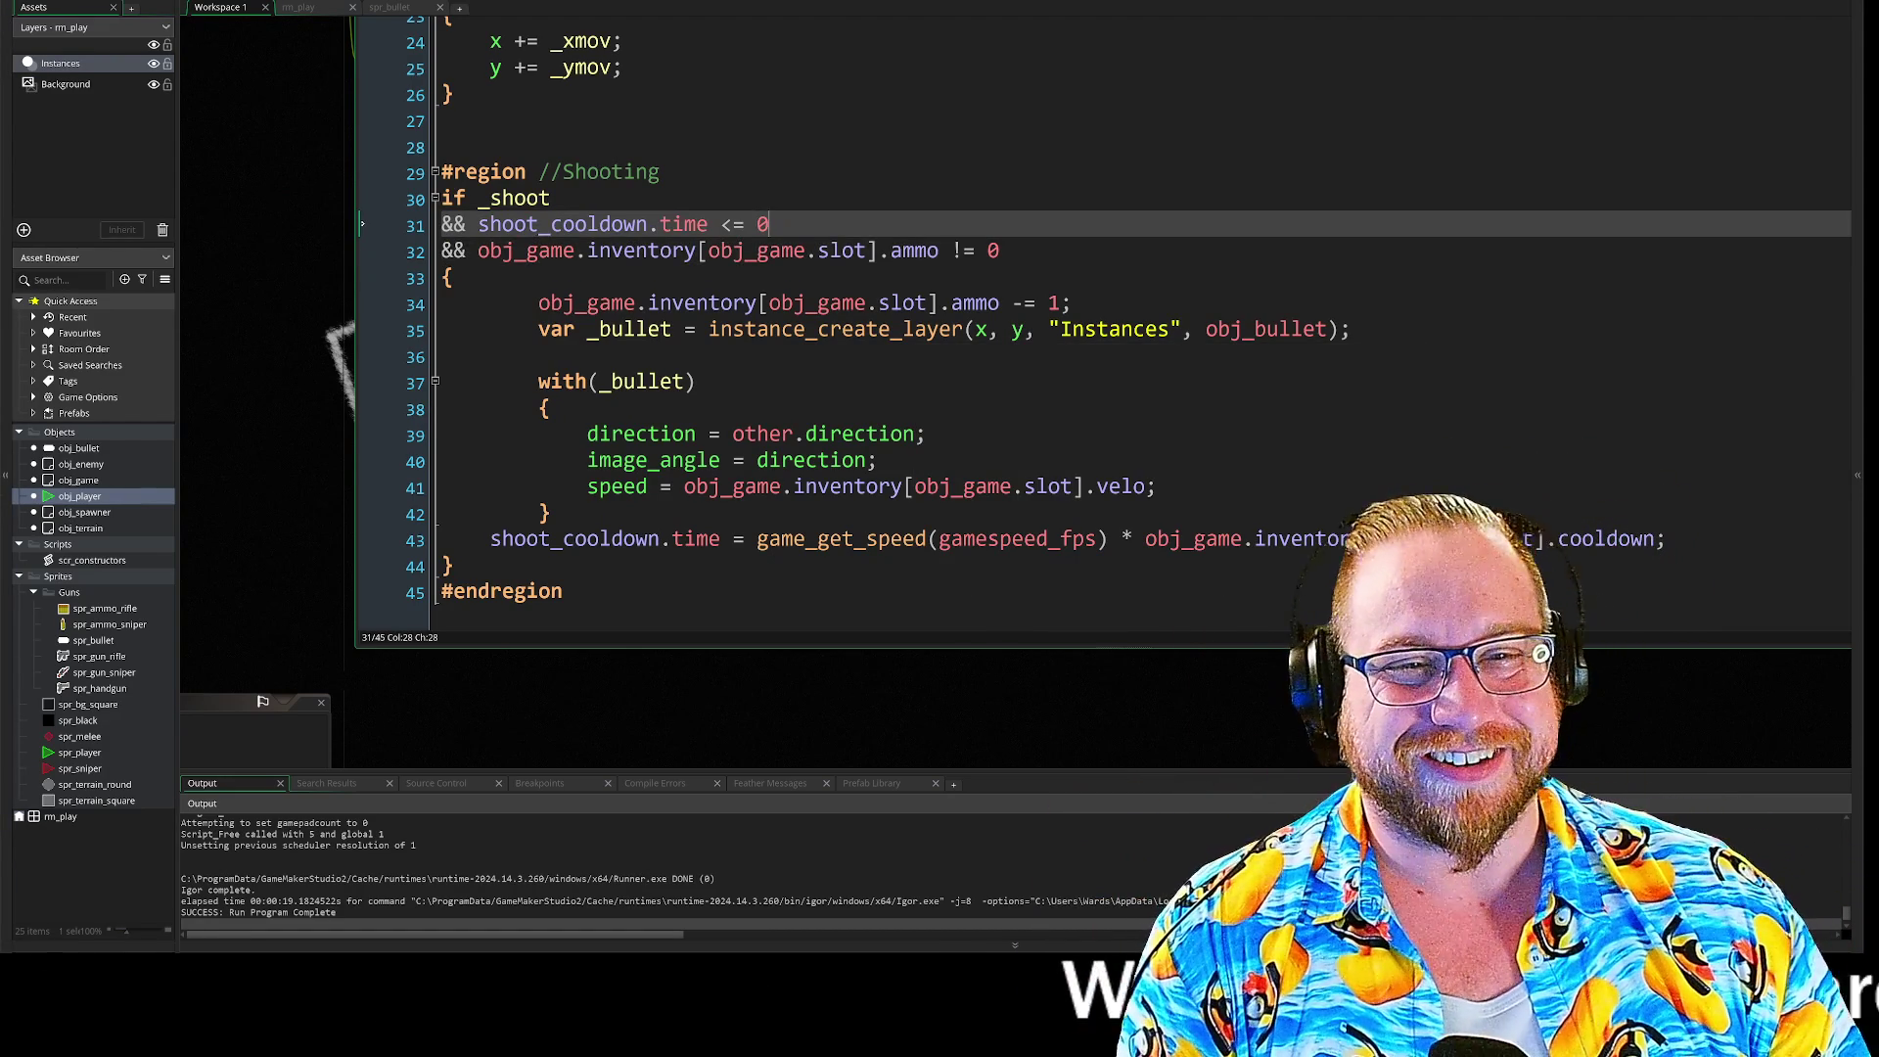
left_click_drag(599, 224, 661, 224)
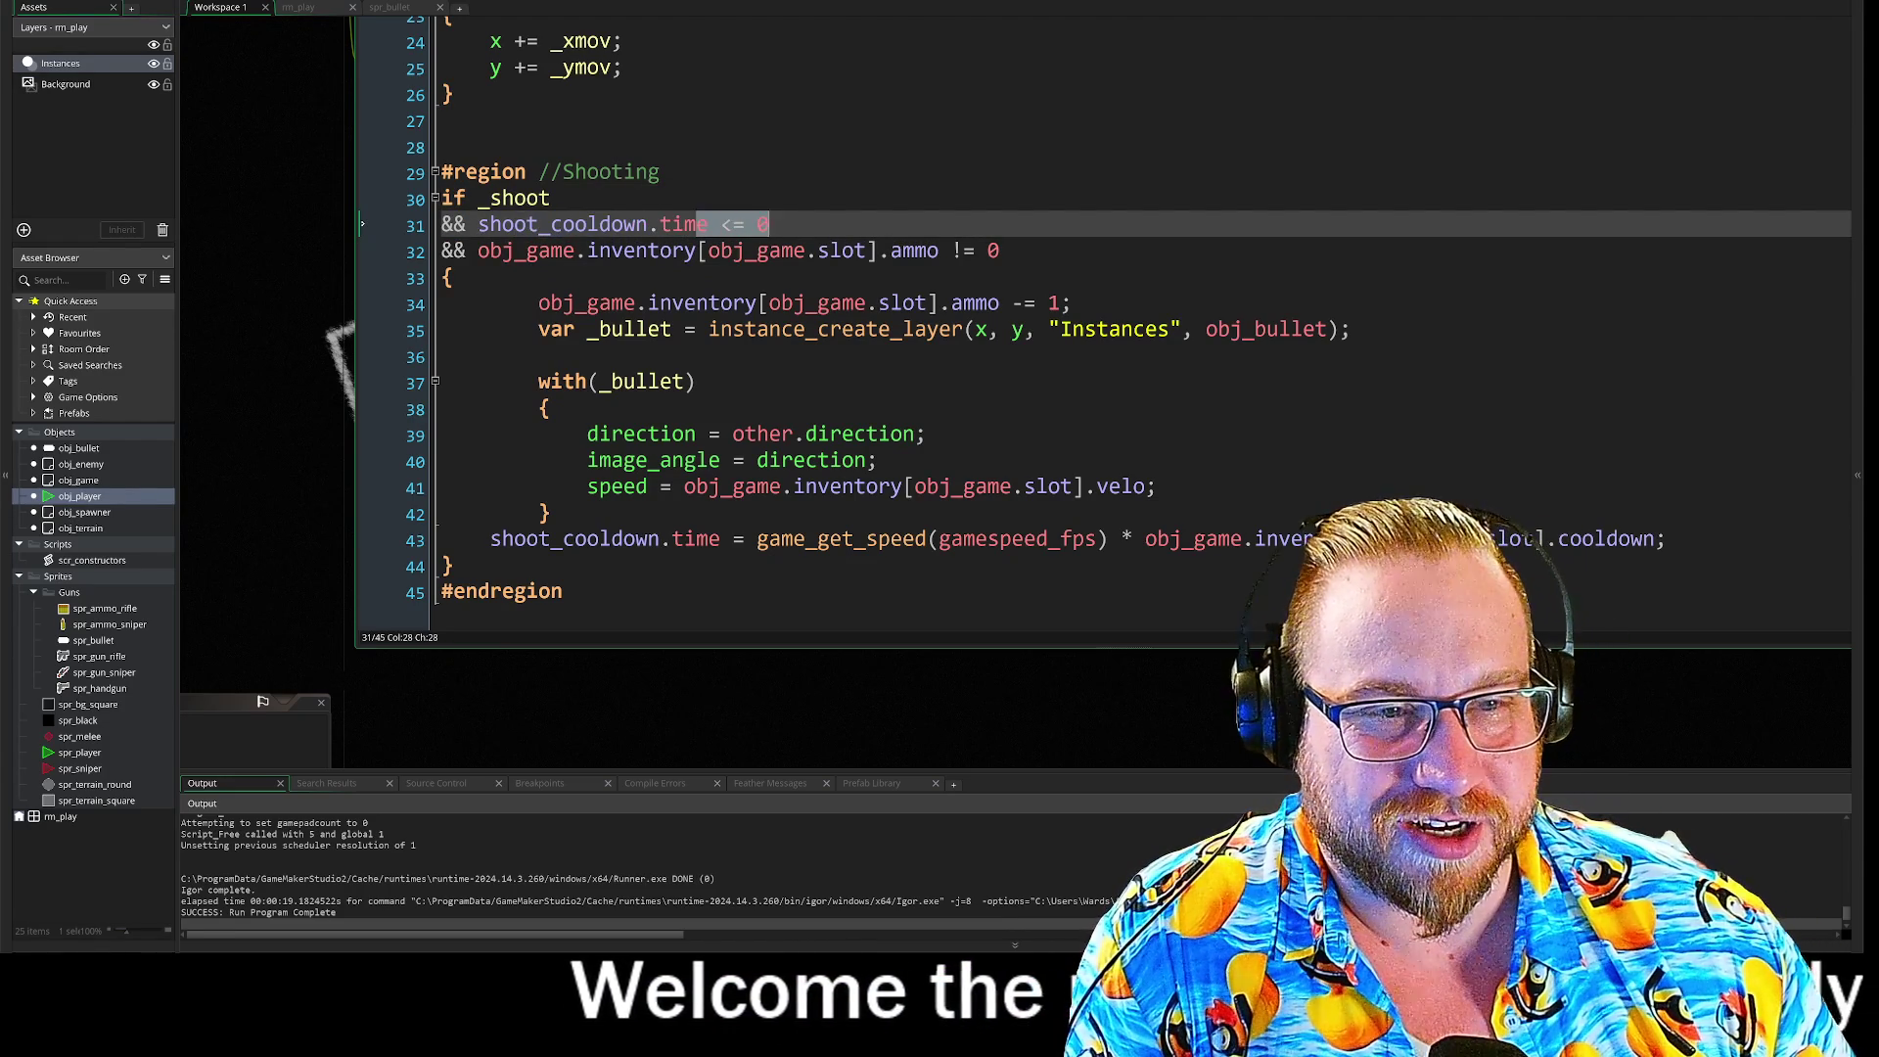
left_click_drag(683, 487, 745, 487)
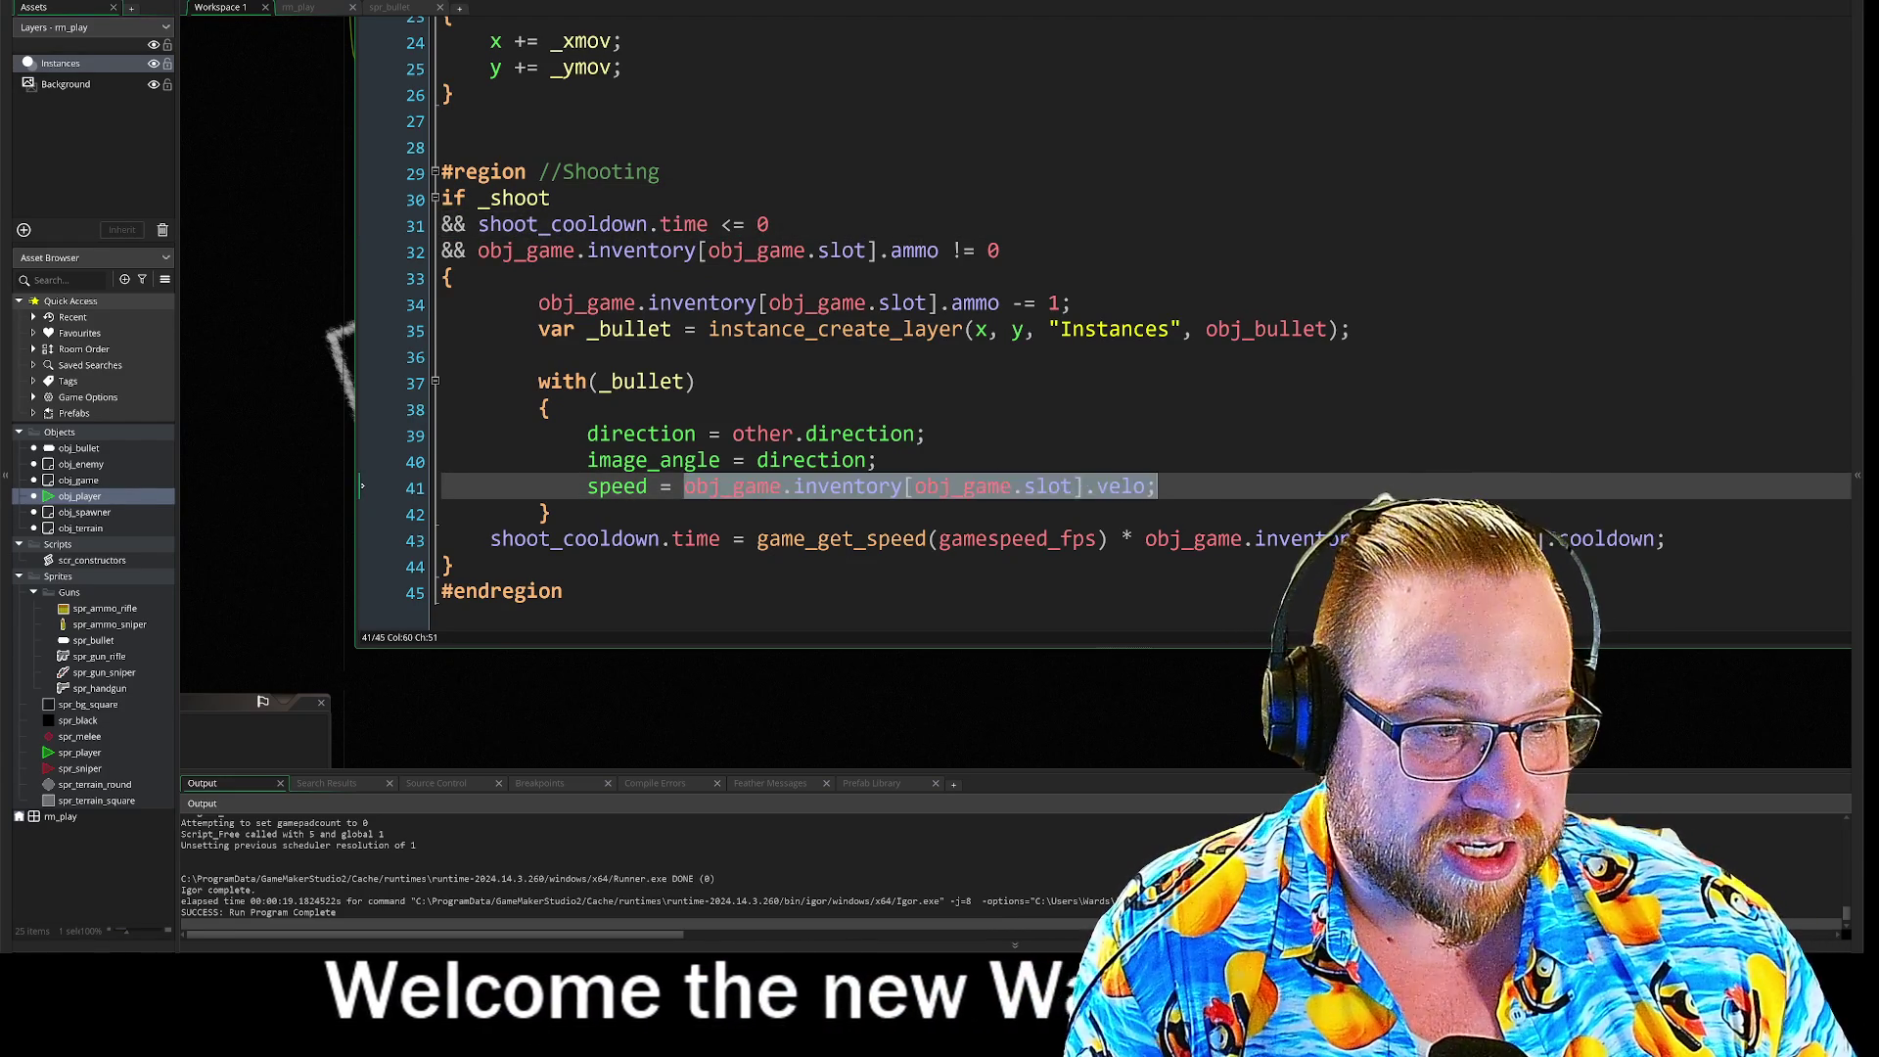
left_click(1158, 486)
left_click_drag(490, 538, 525, 539)
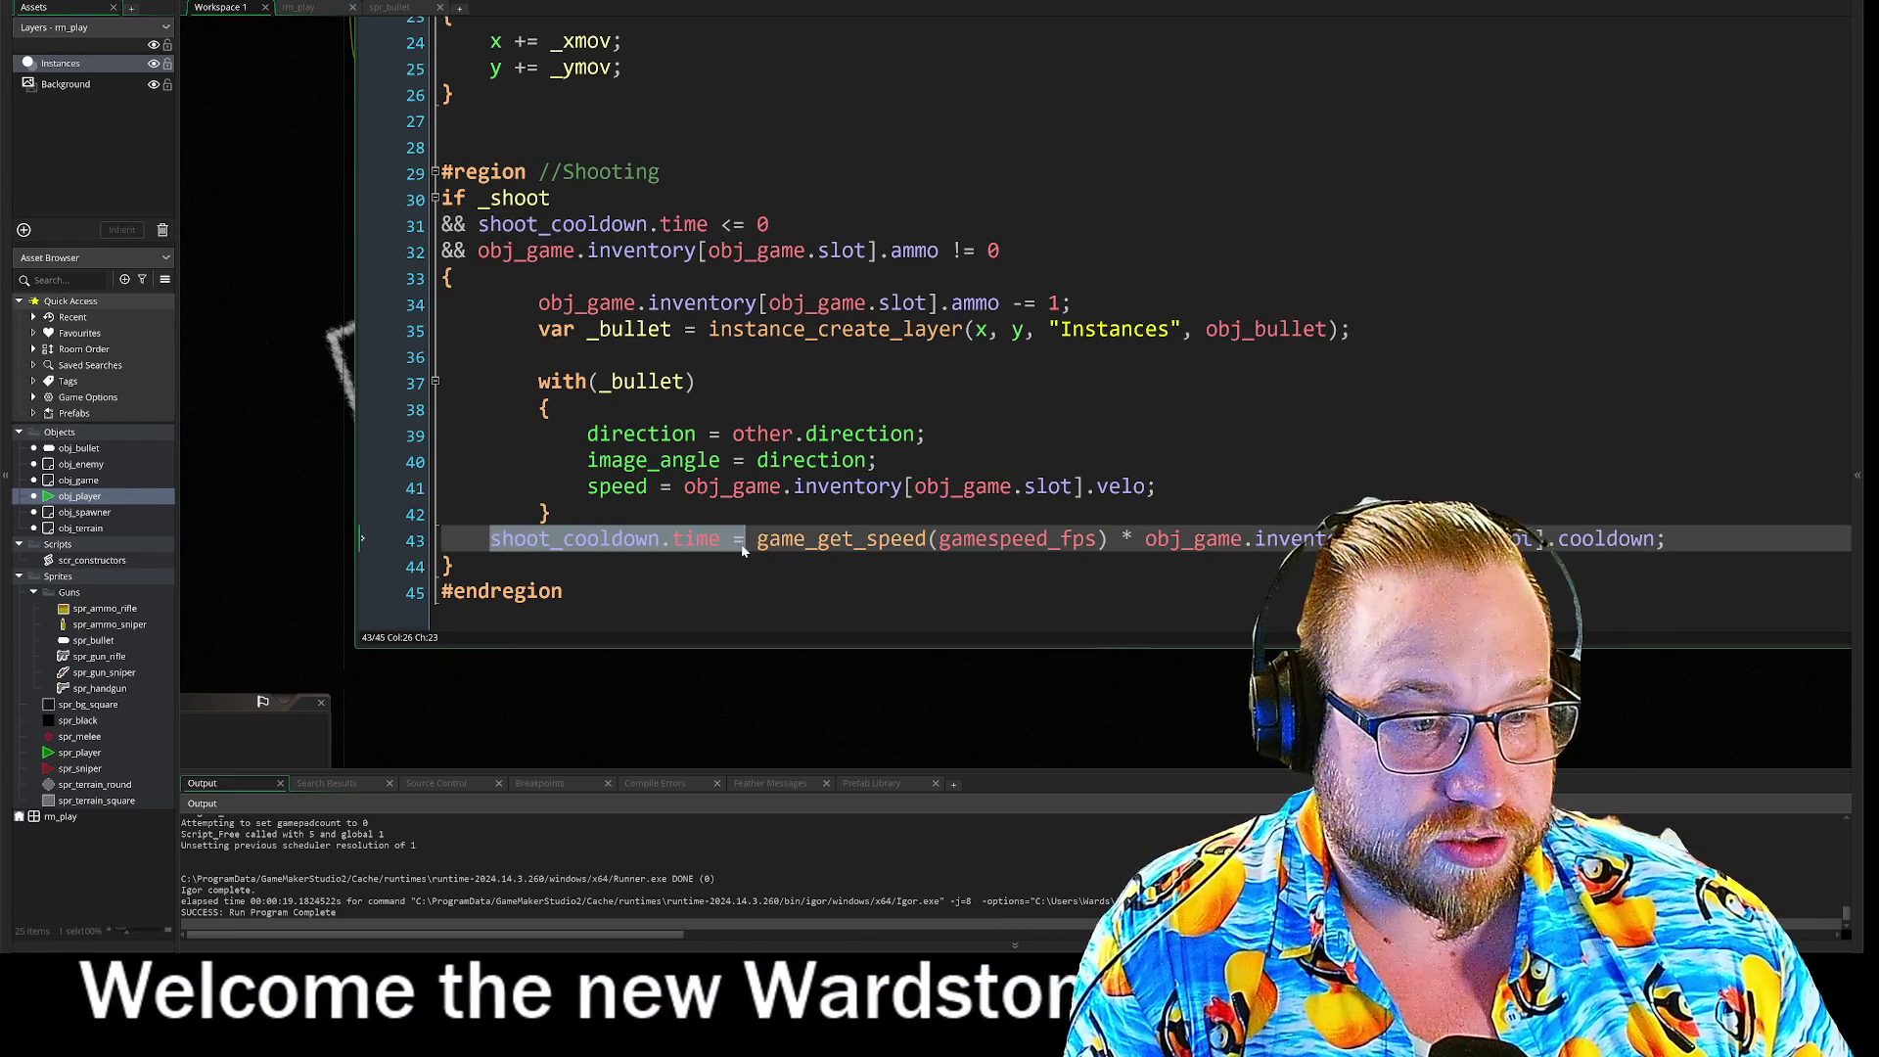
left_click_drag(780, 538, 1665, 538)
left_click(1667, 538)
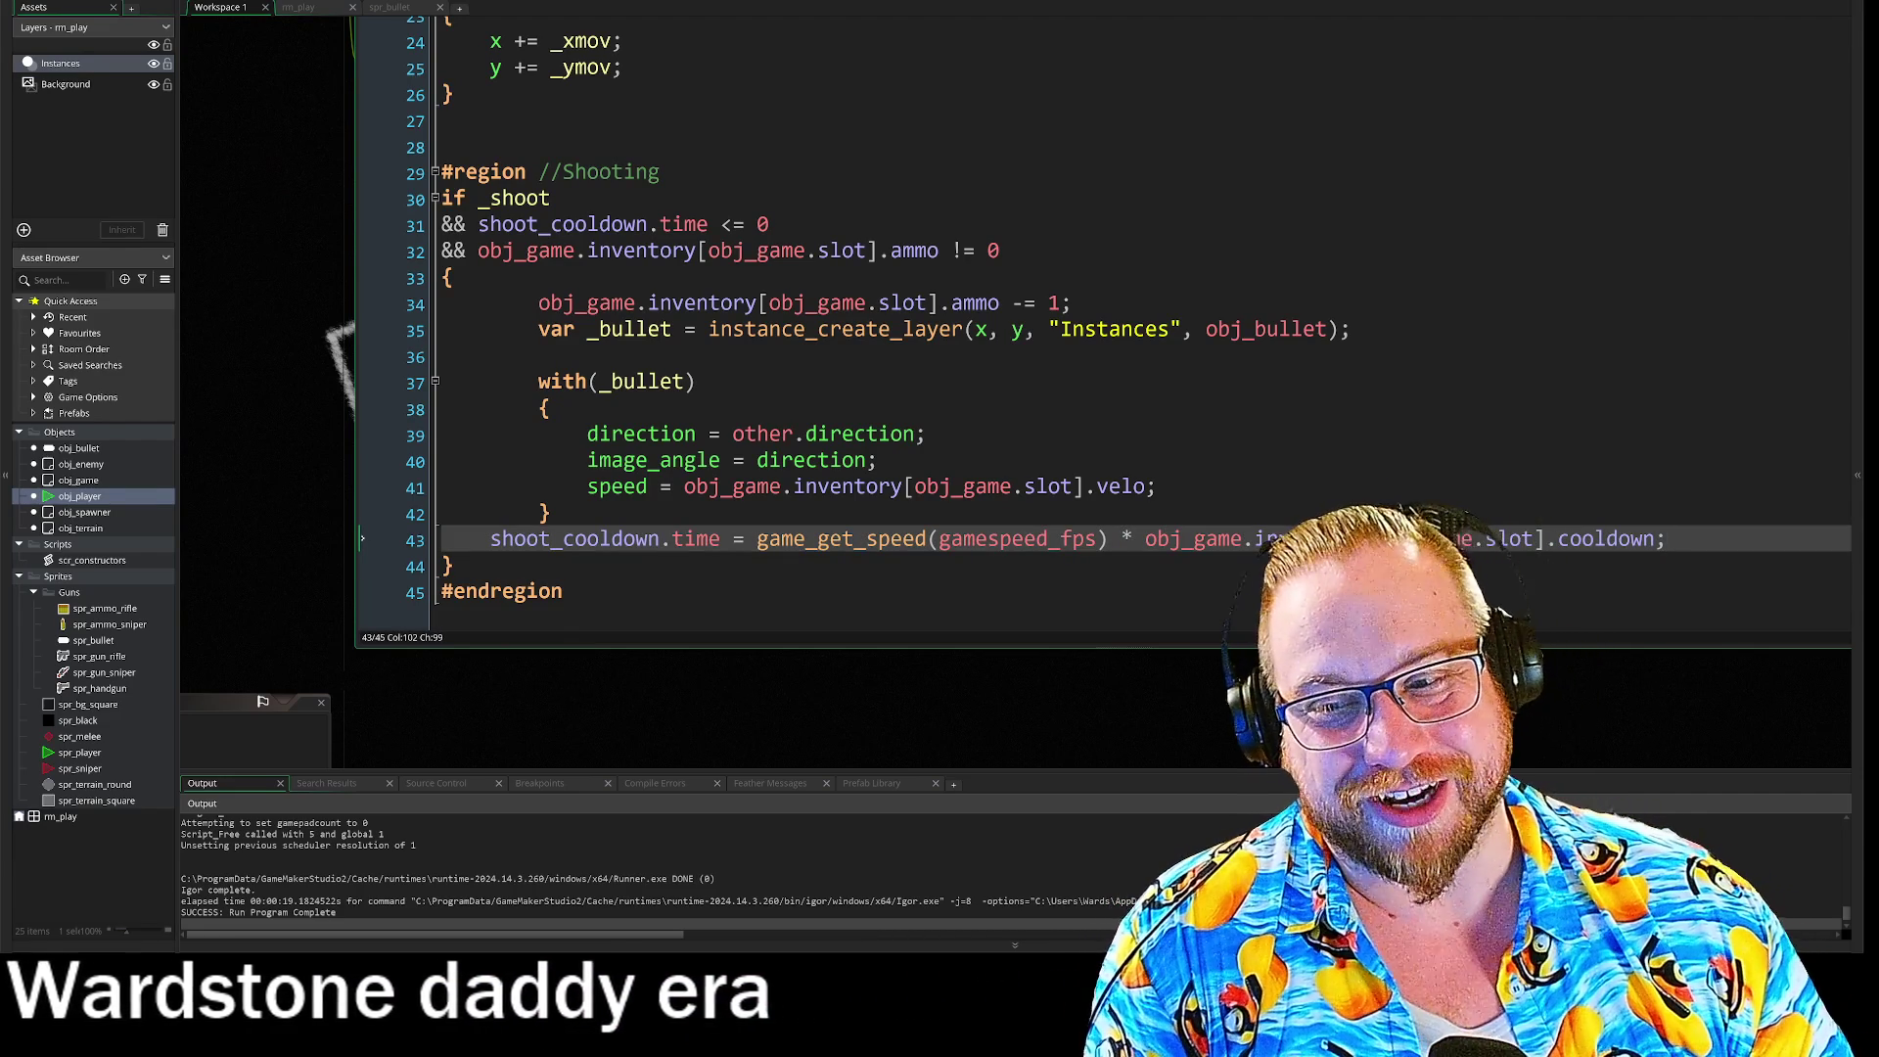
left_click(550, 513)
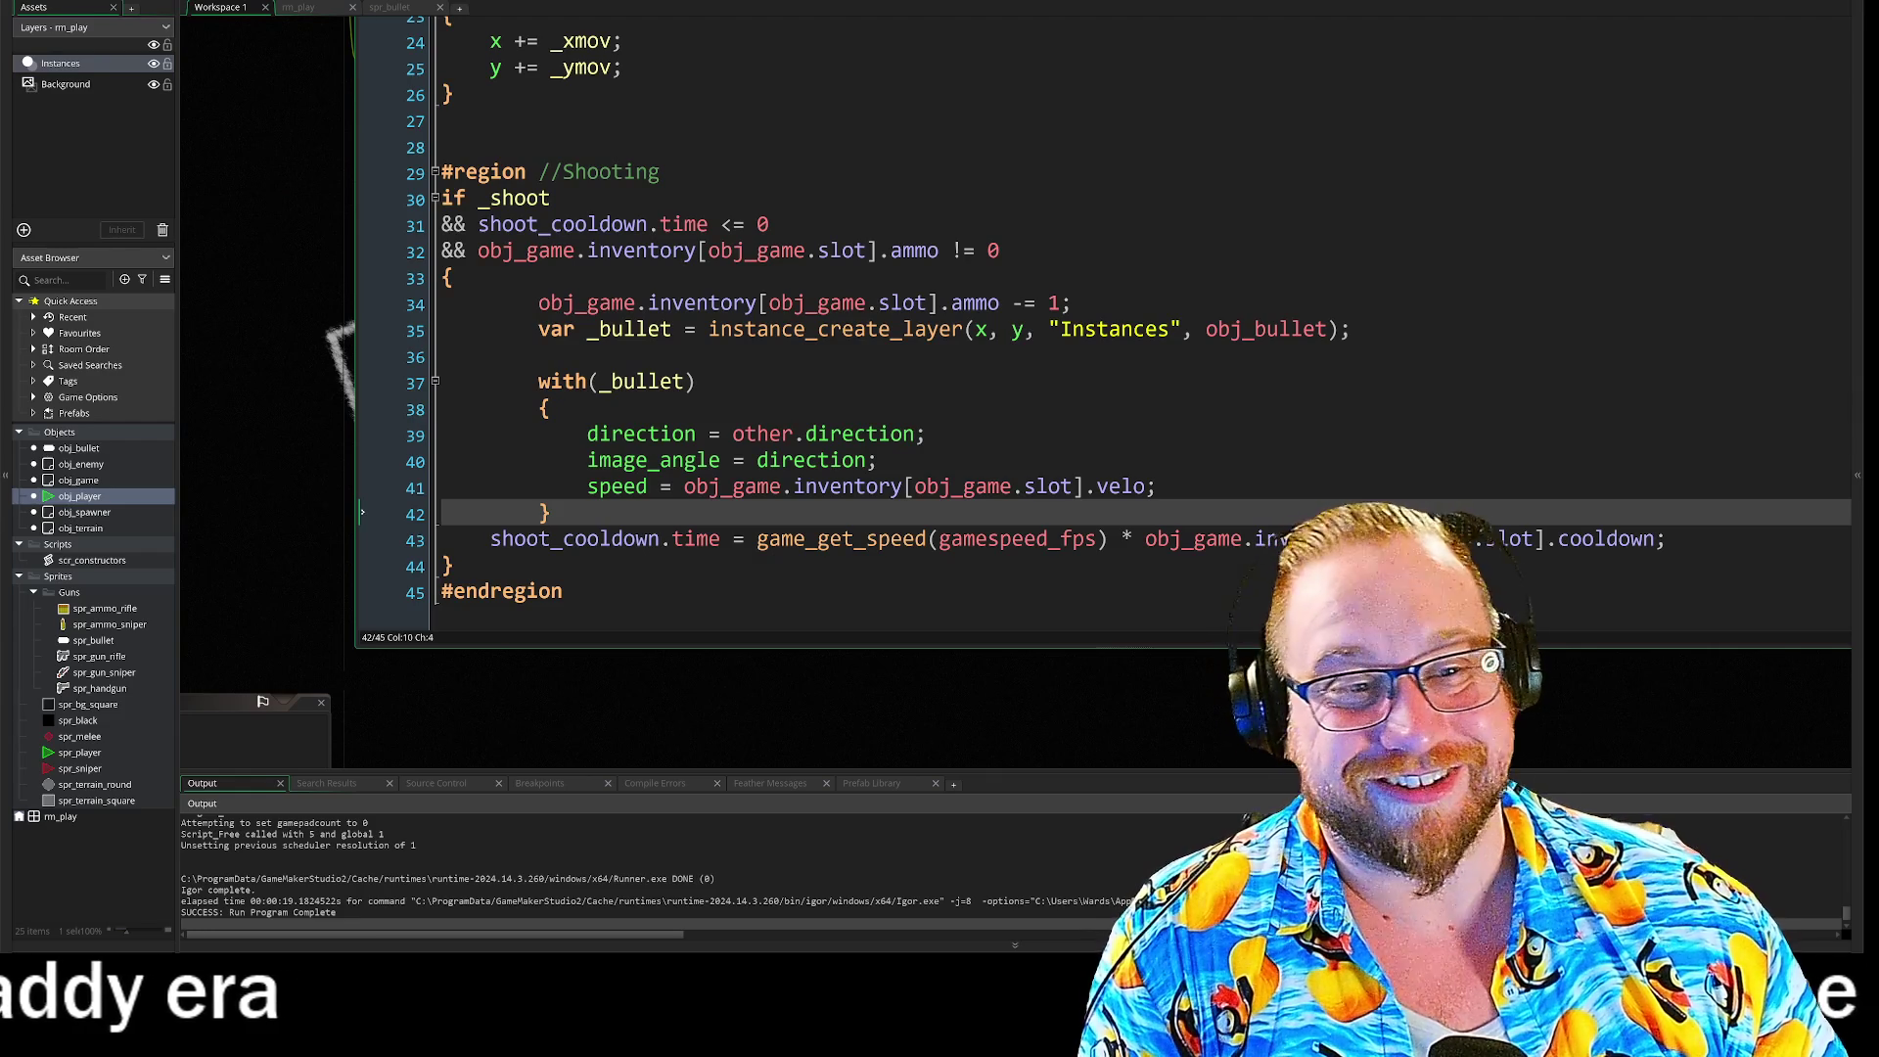
scroll(978, 313, "down", 1)
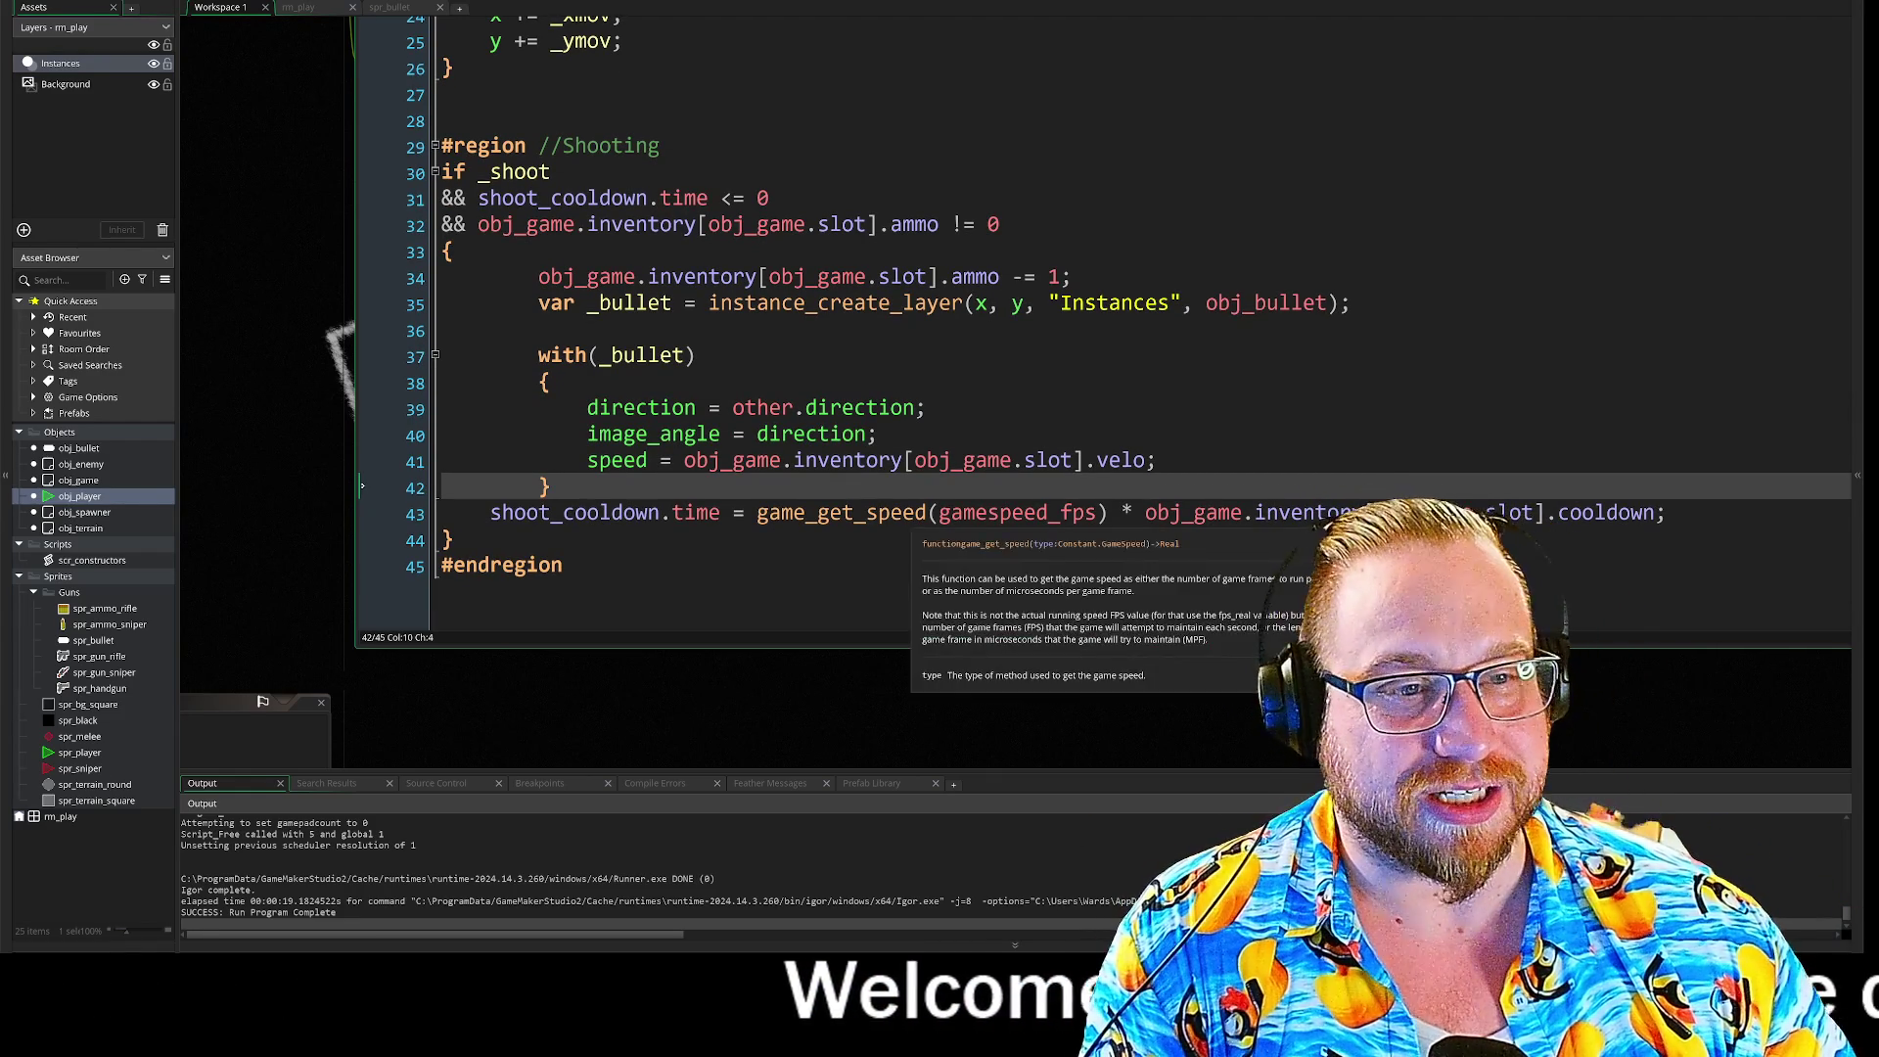
scroll(979, 314, "up", 2)
key("ctrl+z")
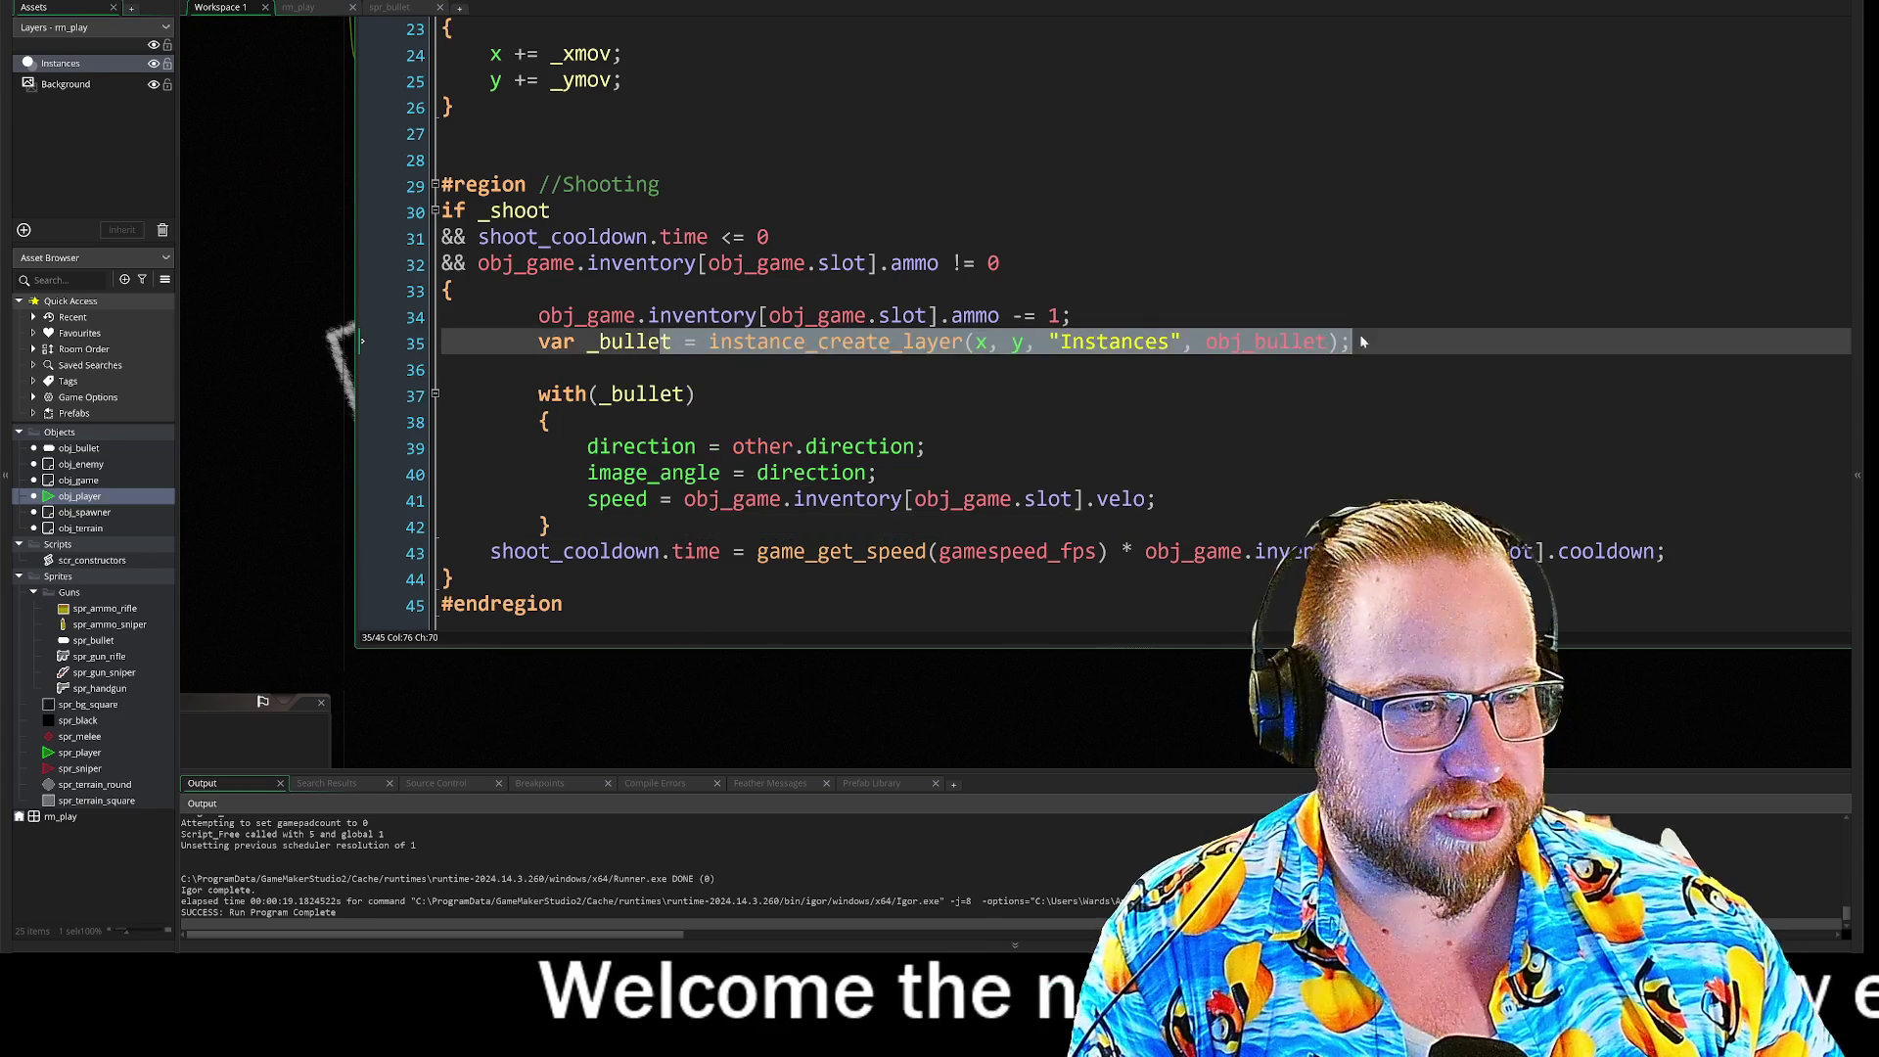
scroll(979, 314, "down", 1)
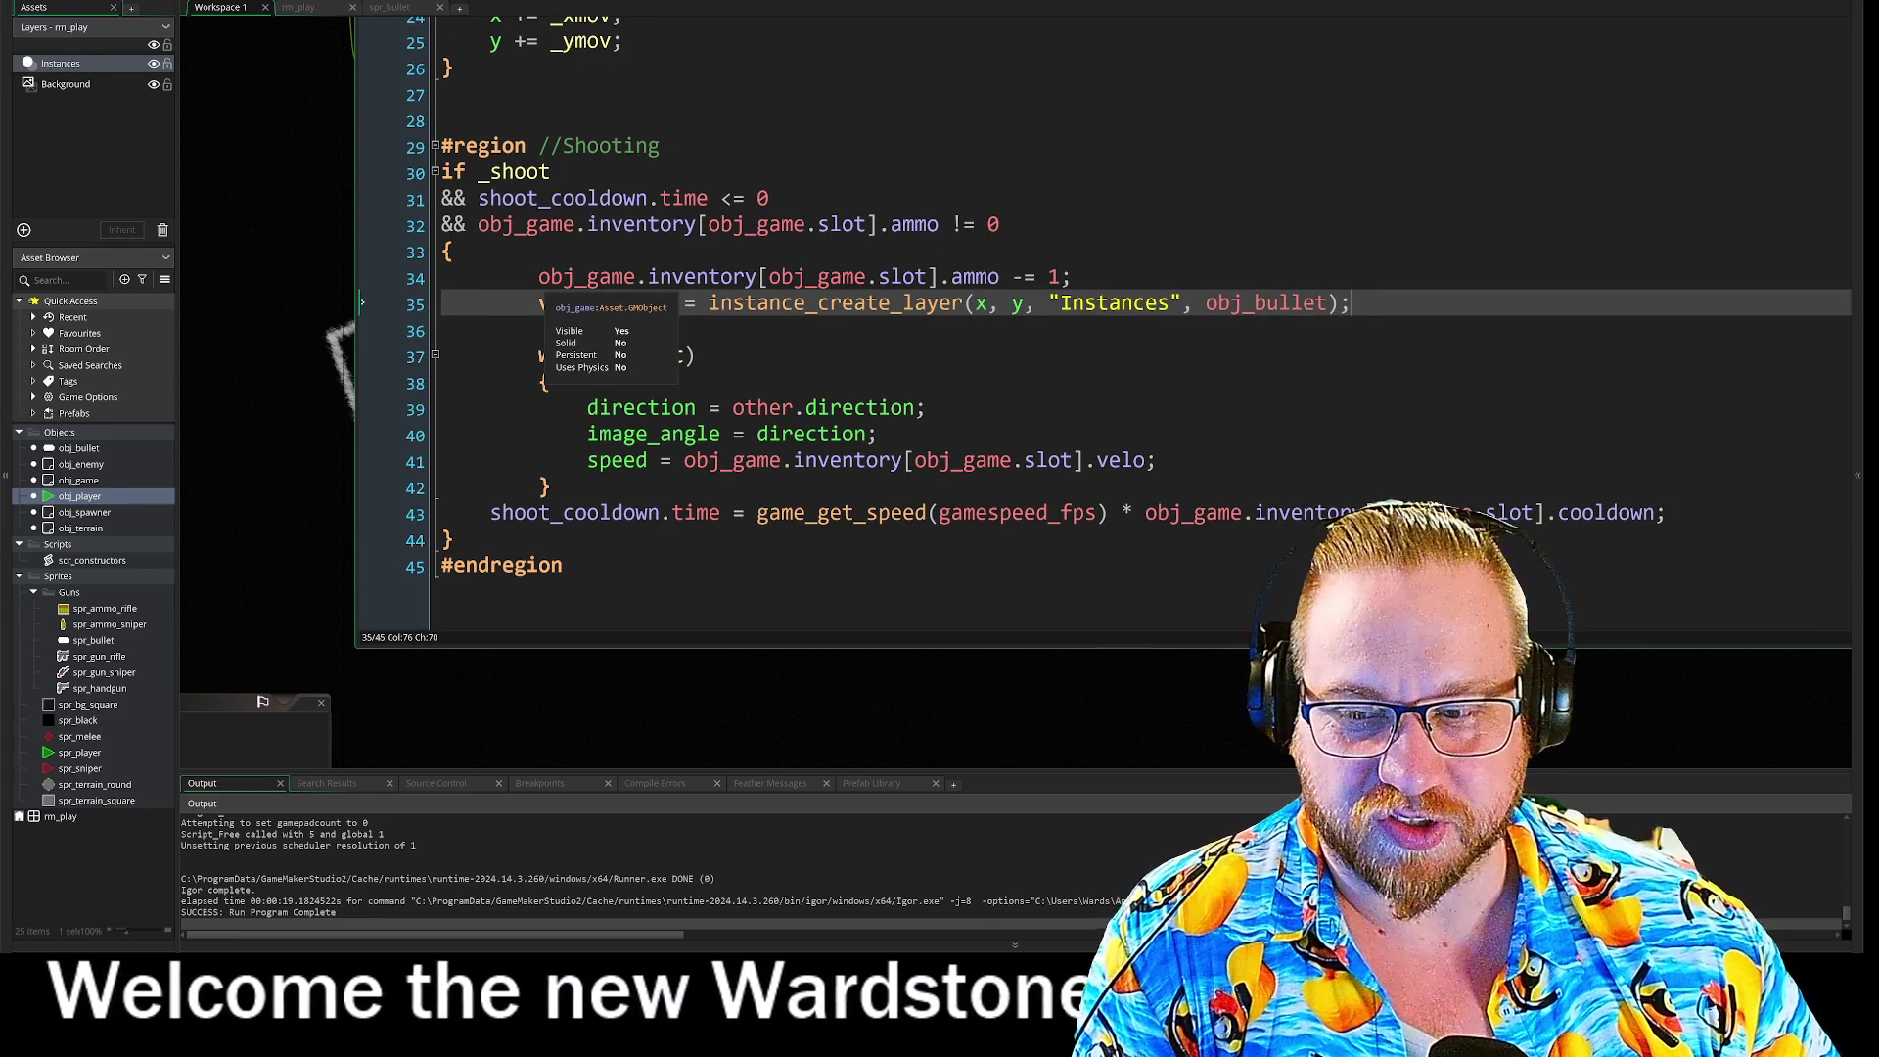
left_click(550, 383)
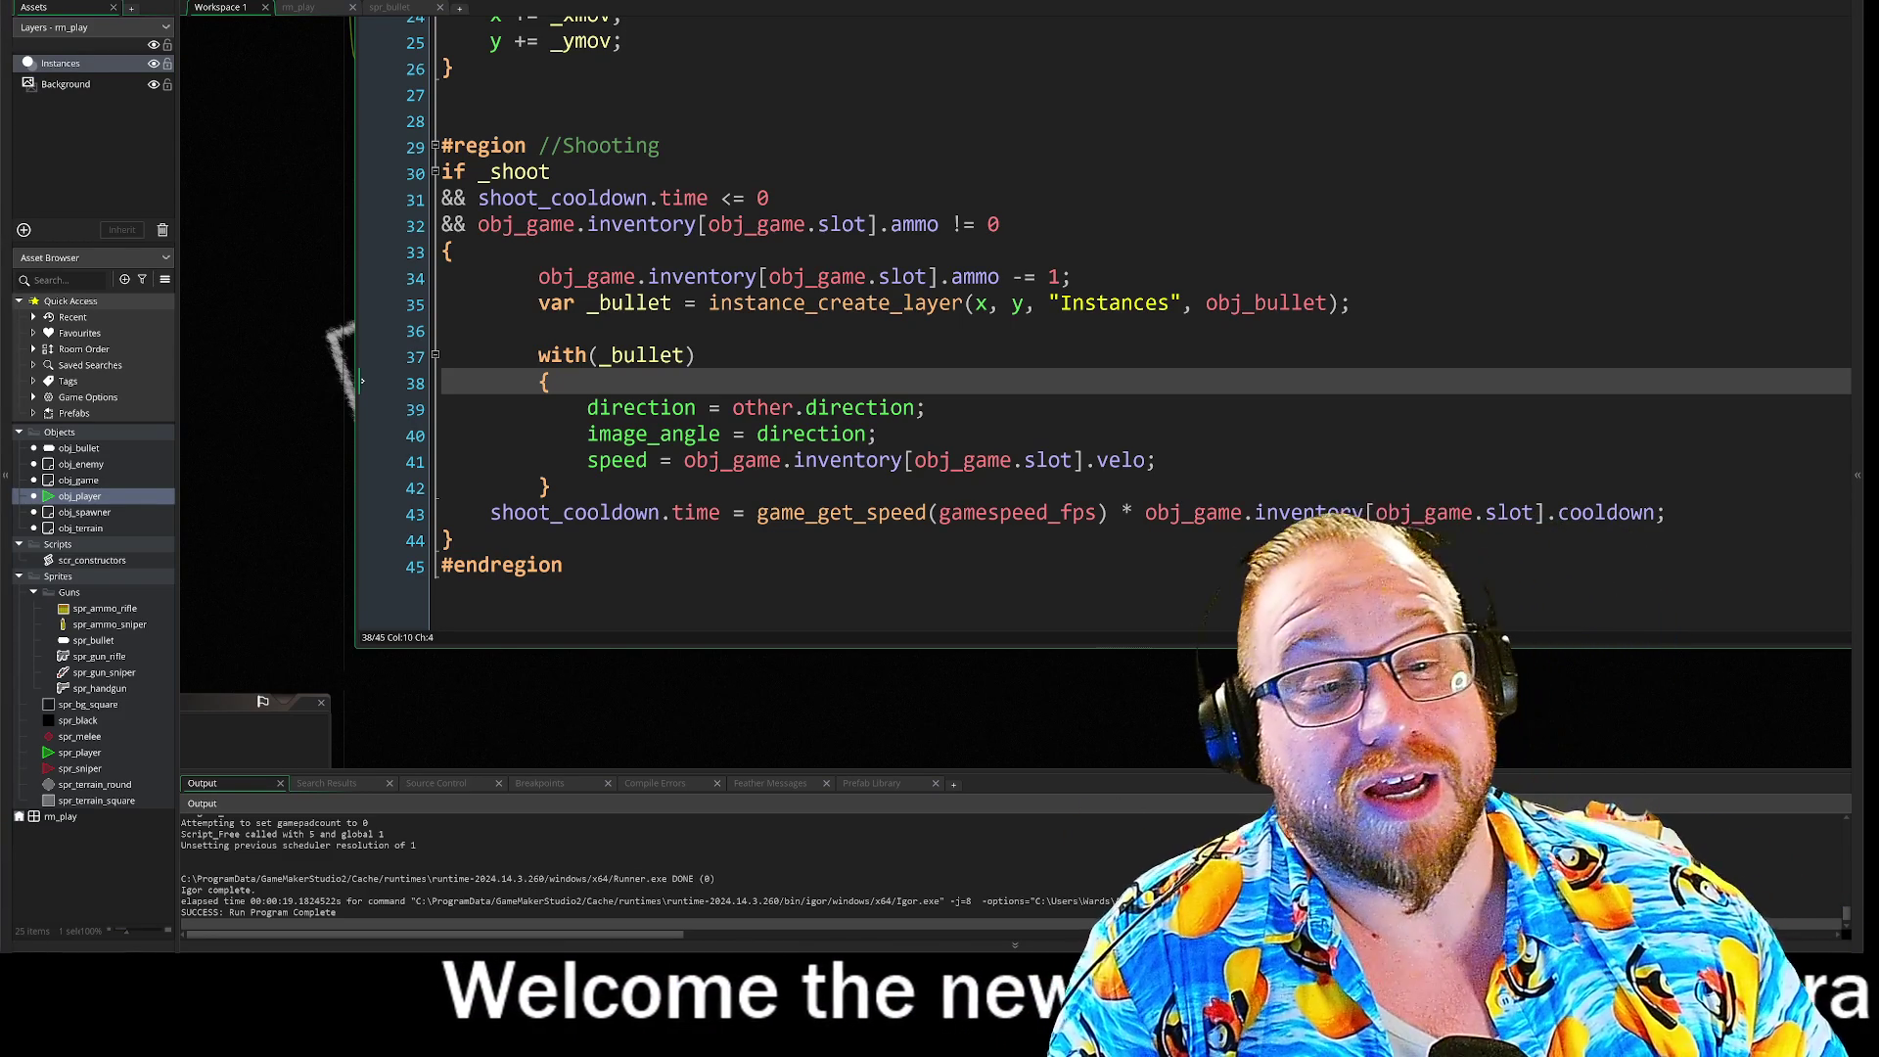
Step: Copy obj_bullet's Step code from the reference GameMaker project
left_click(563, 564)
left_click(694, 355)
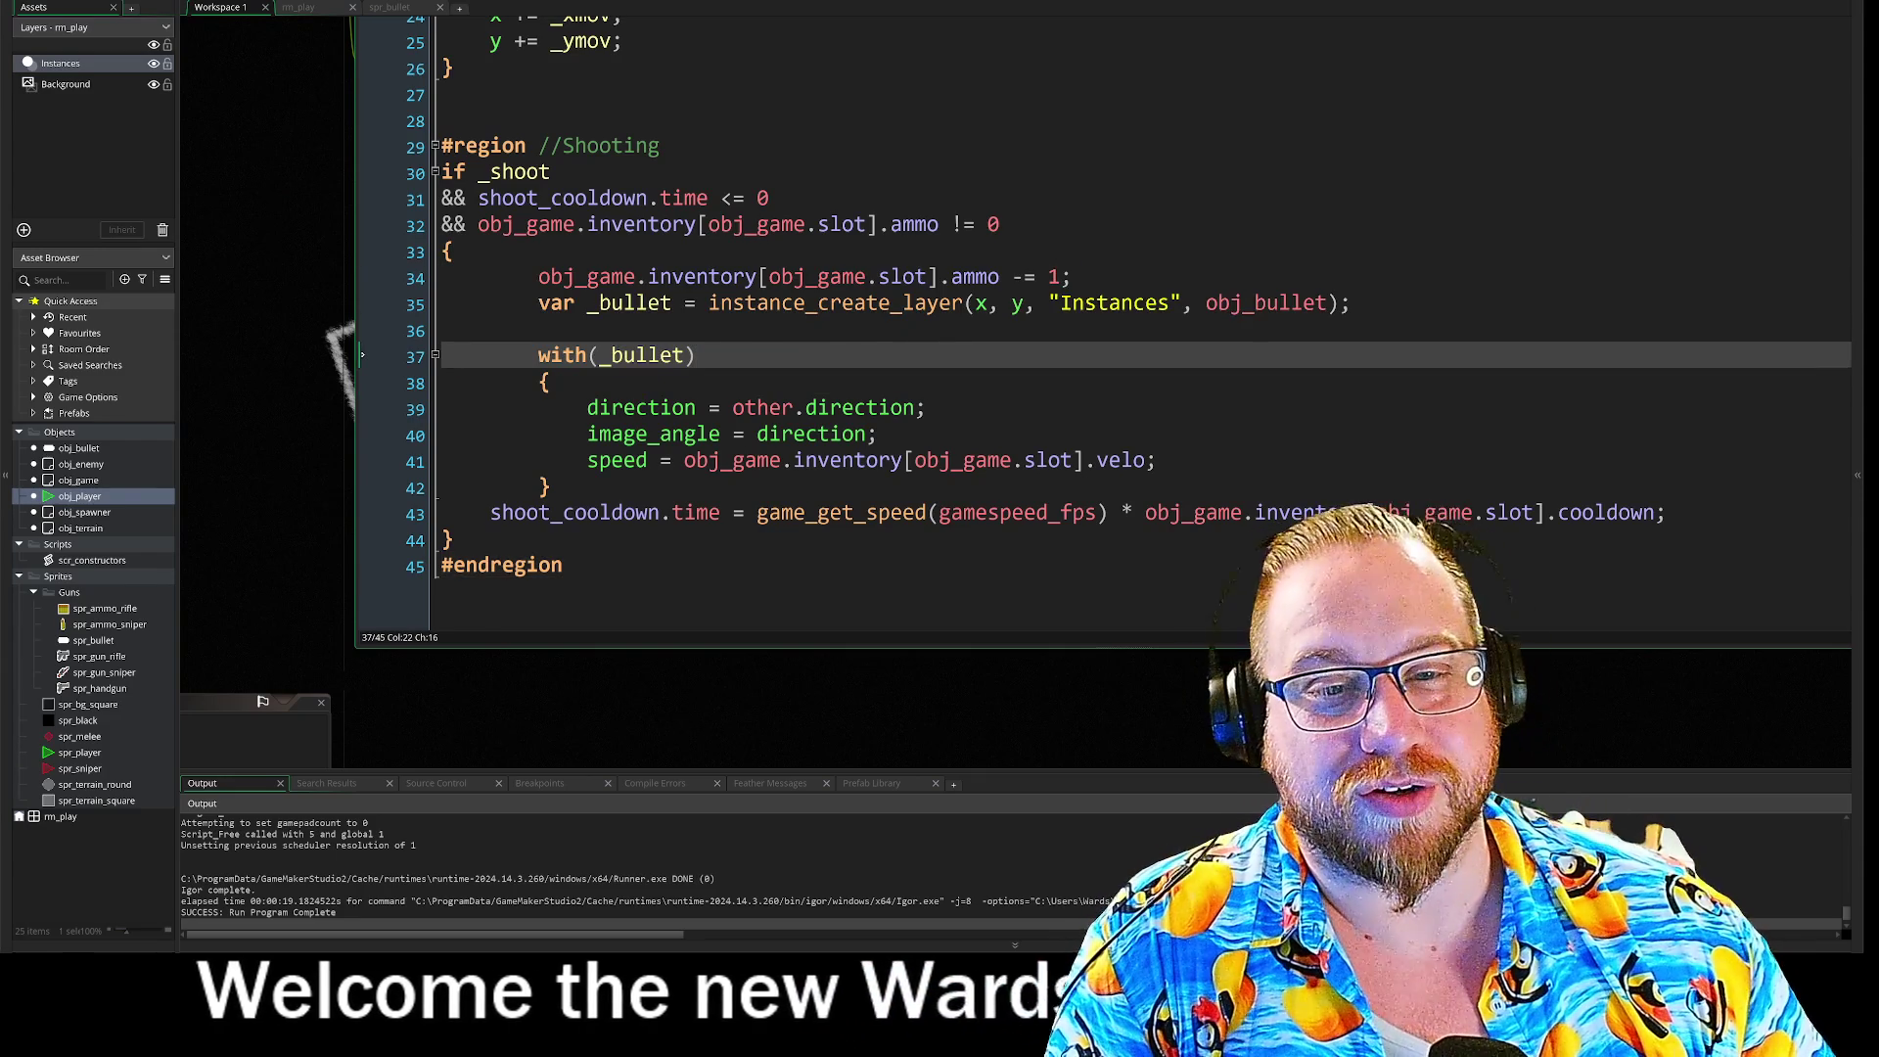
left_click(225, 701)
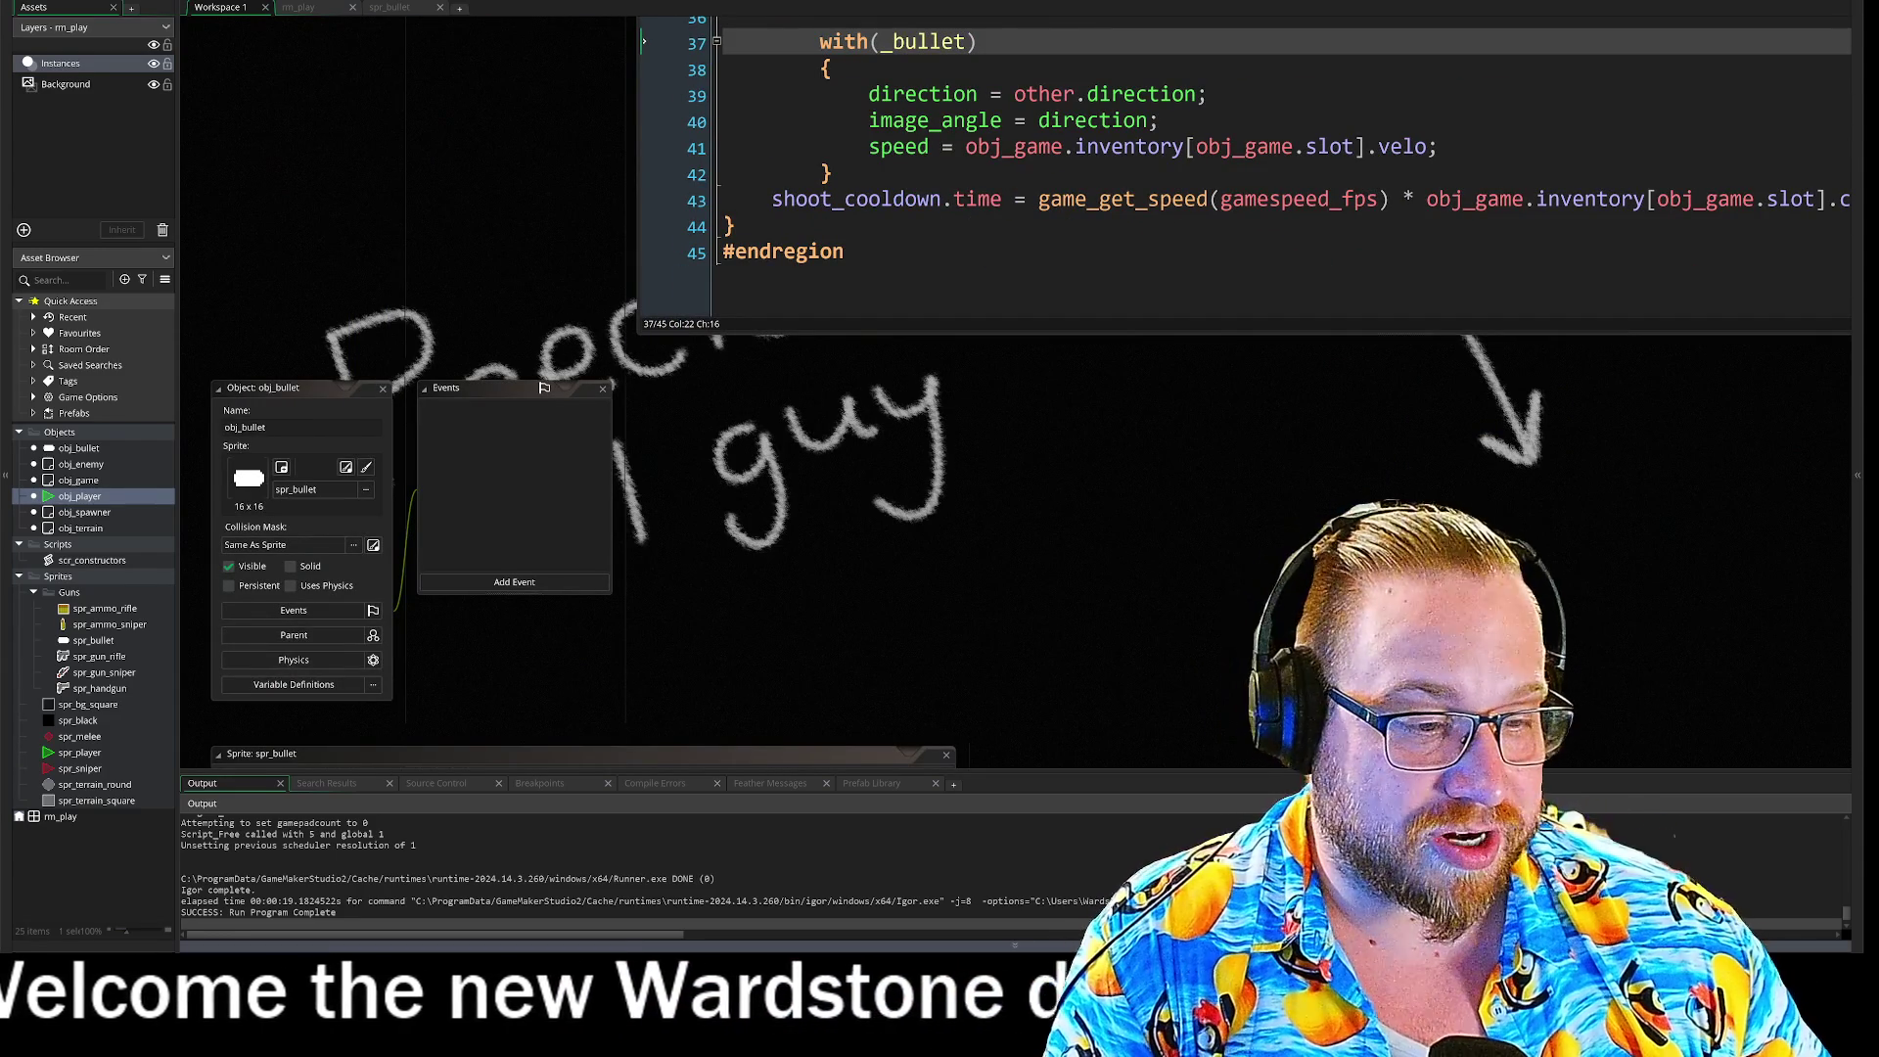
mouse_move(1106, 1047)
left_click(1272, 890)
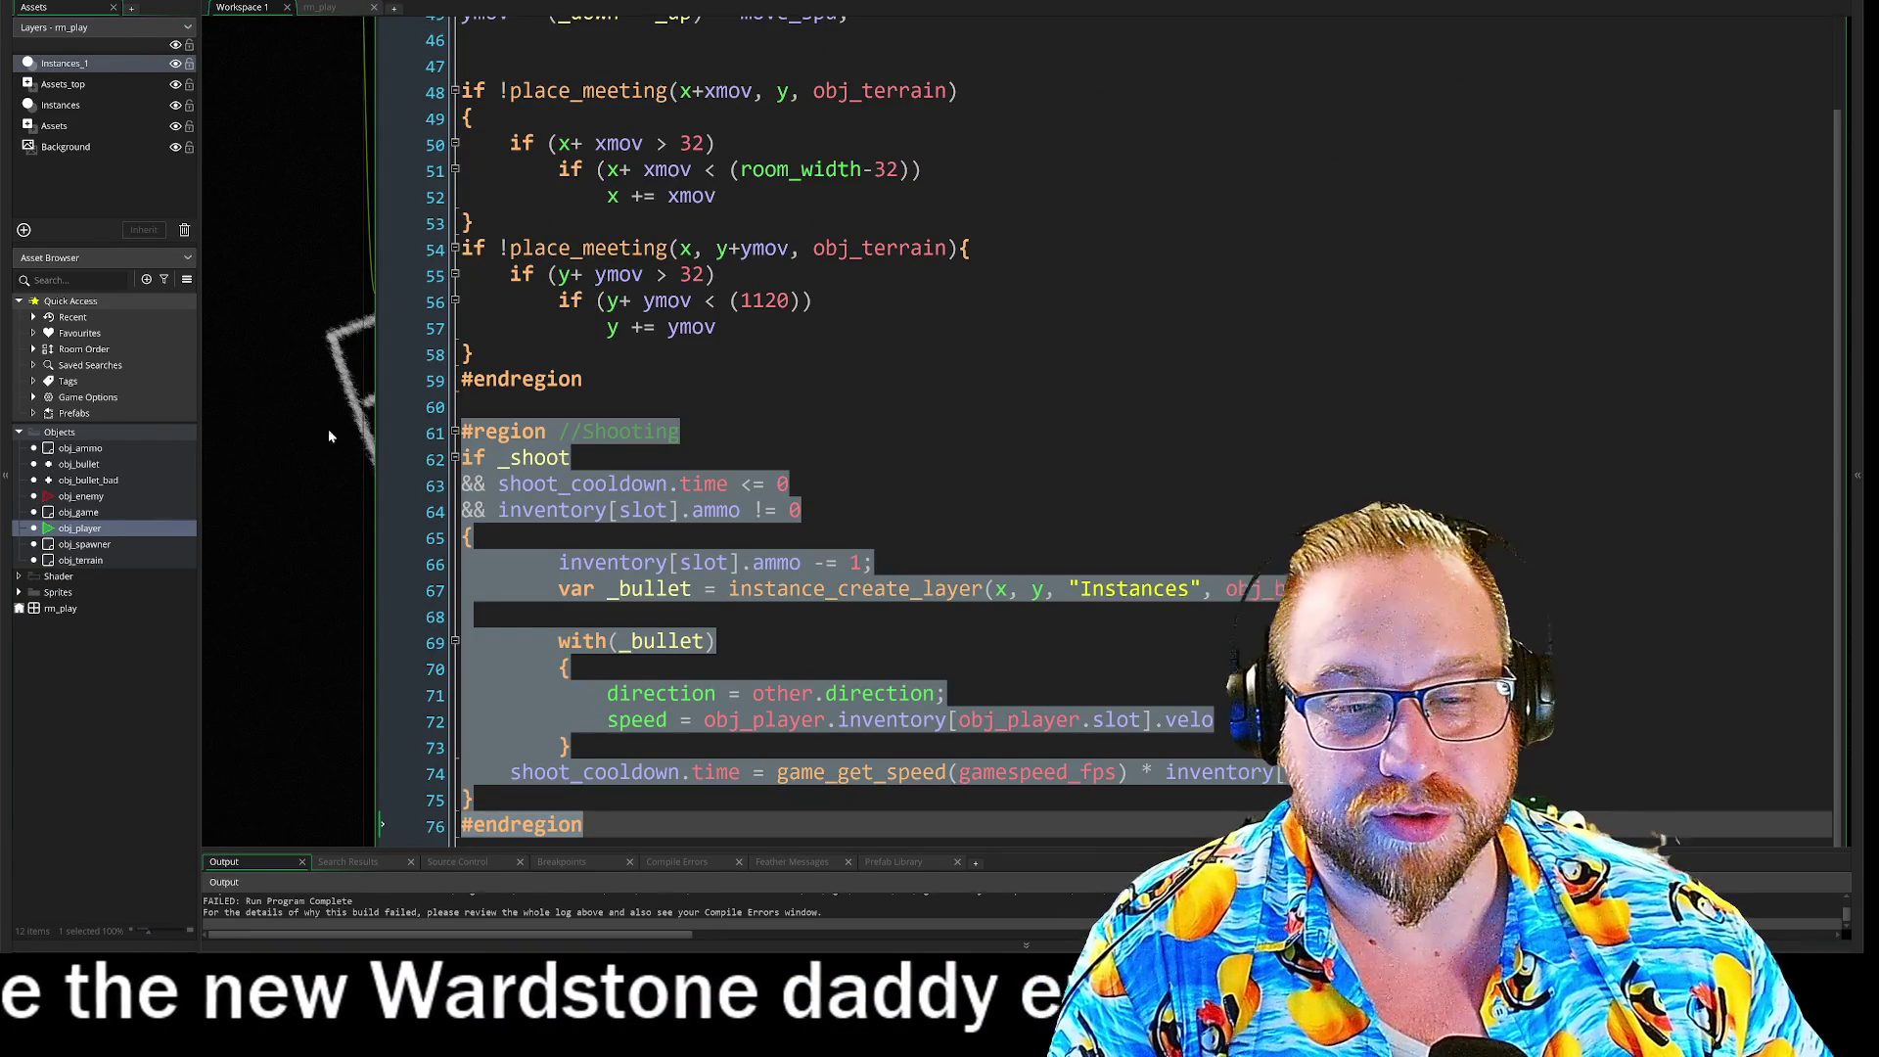
double_click(74, 466)
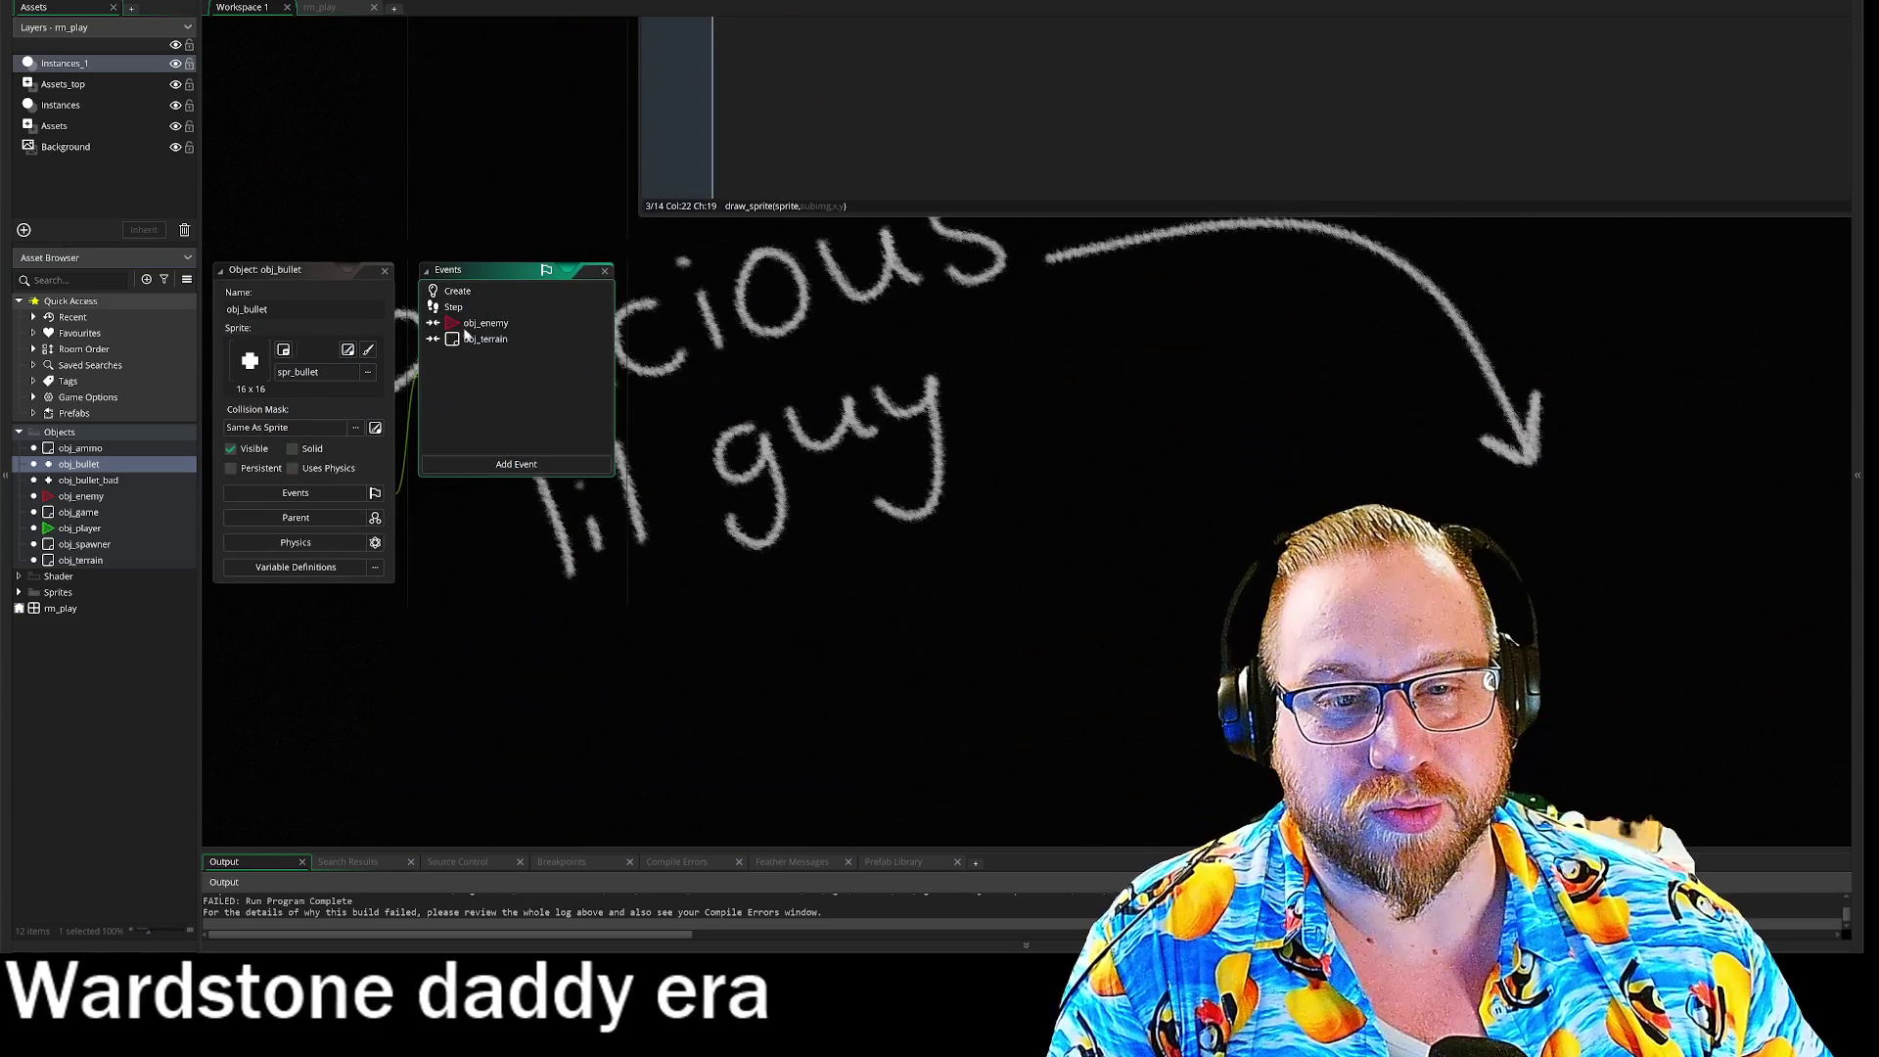
double_click(453, 307)
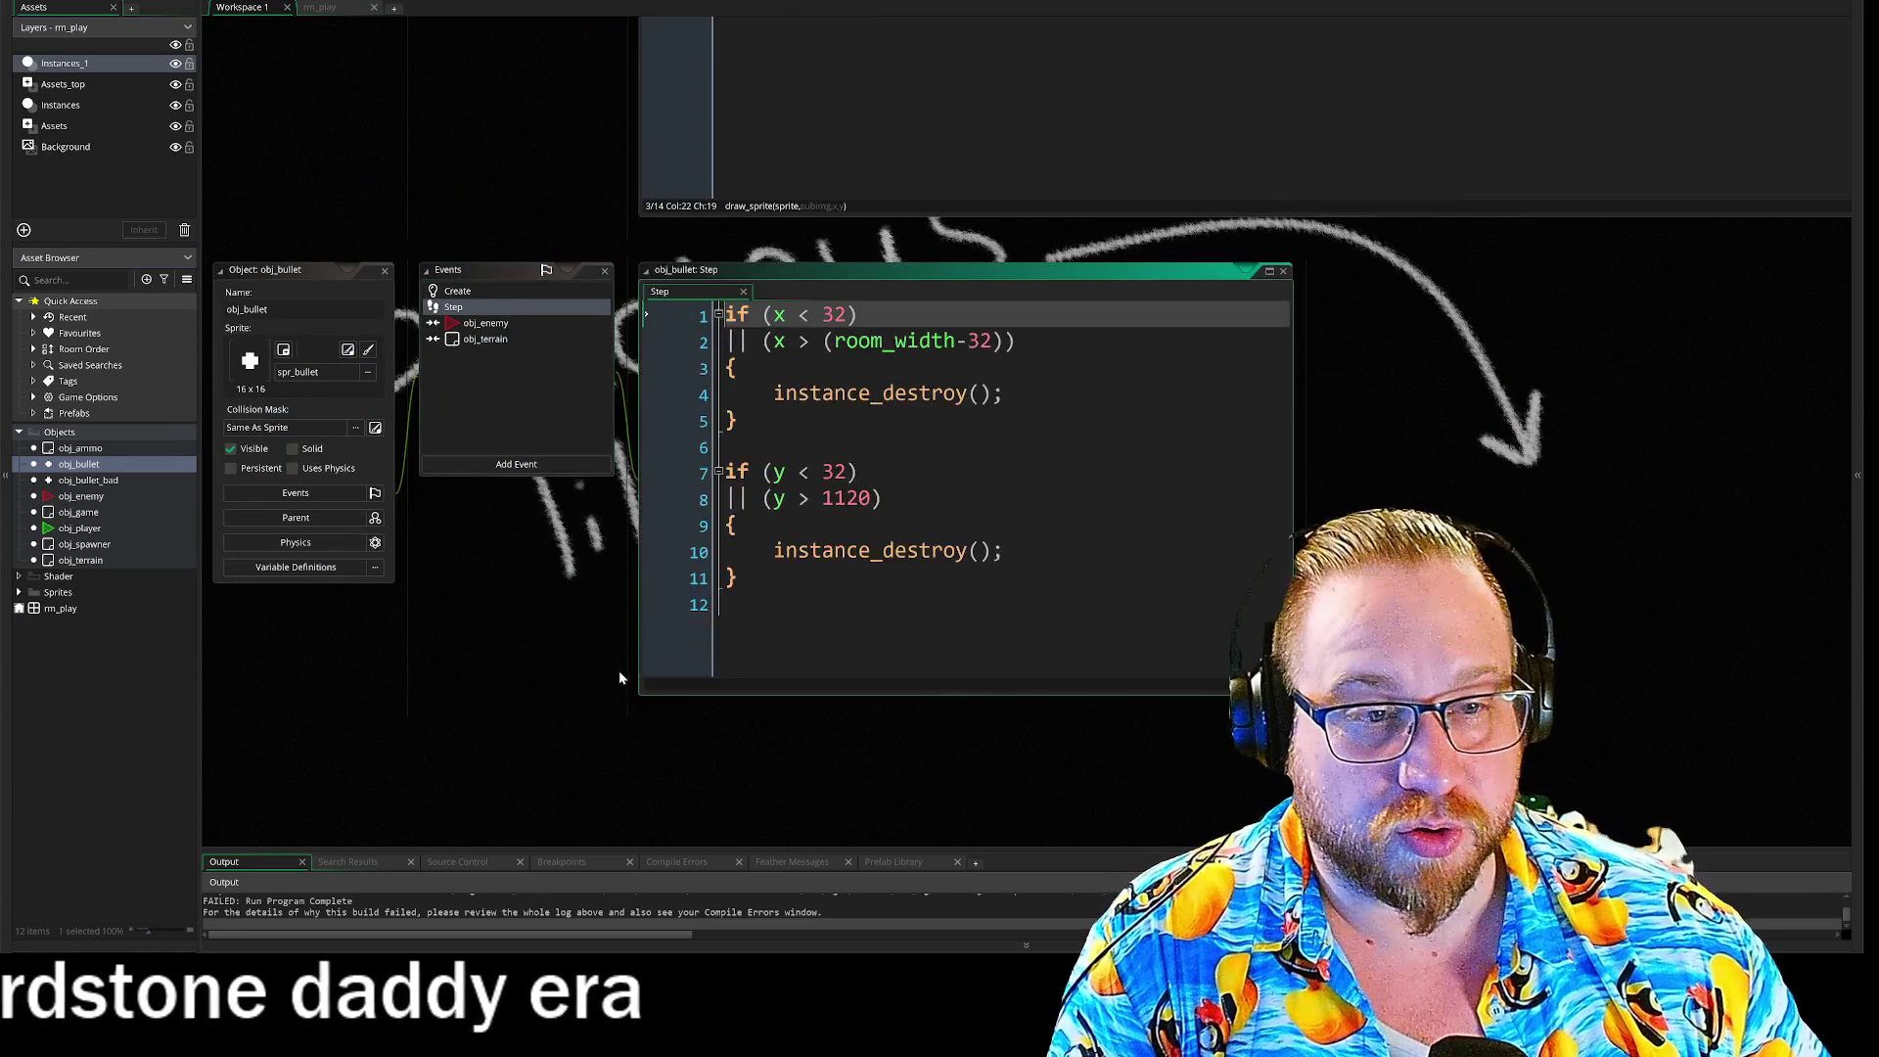
key("ctrl+a")
key("ctrl+c")
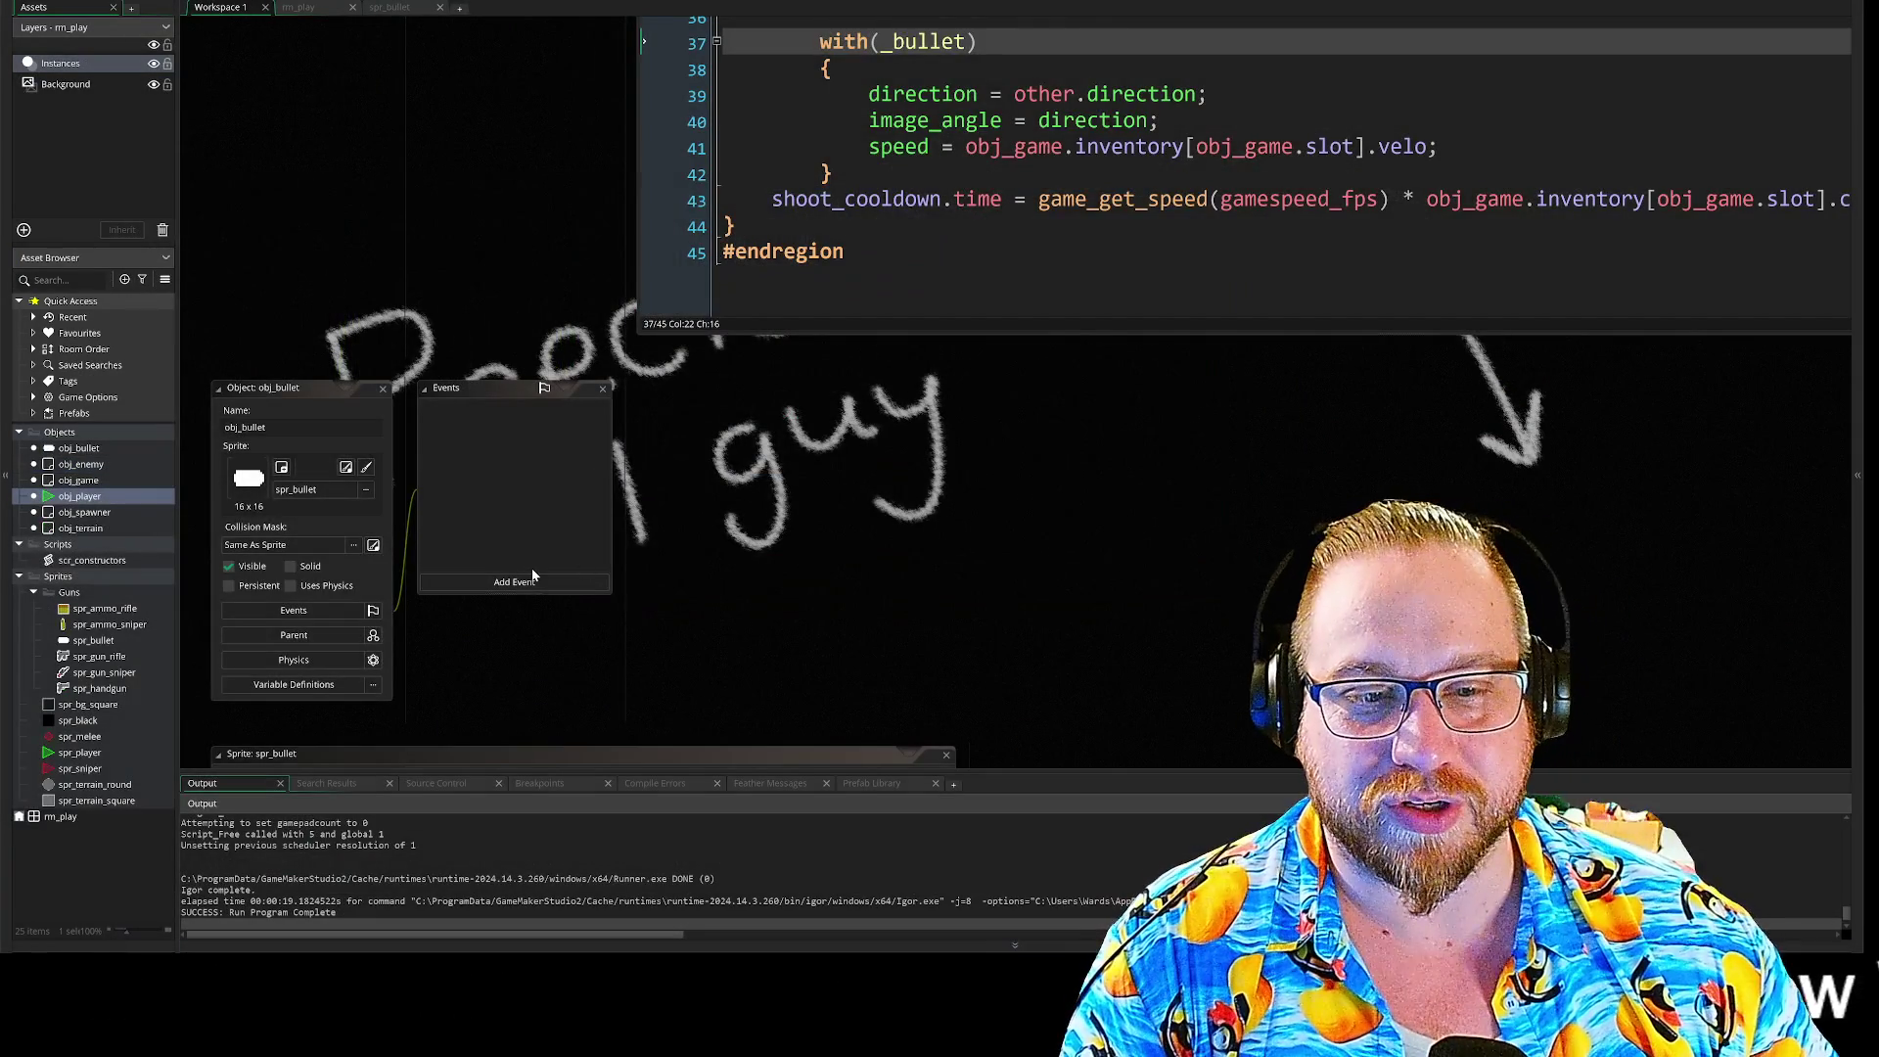
Step: Add a Step event to this project's obj_bullet and paste the off-room bounds-check code
left_click(532, 582)
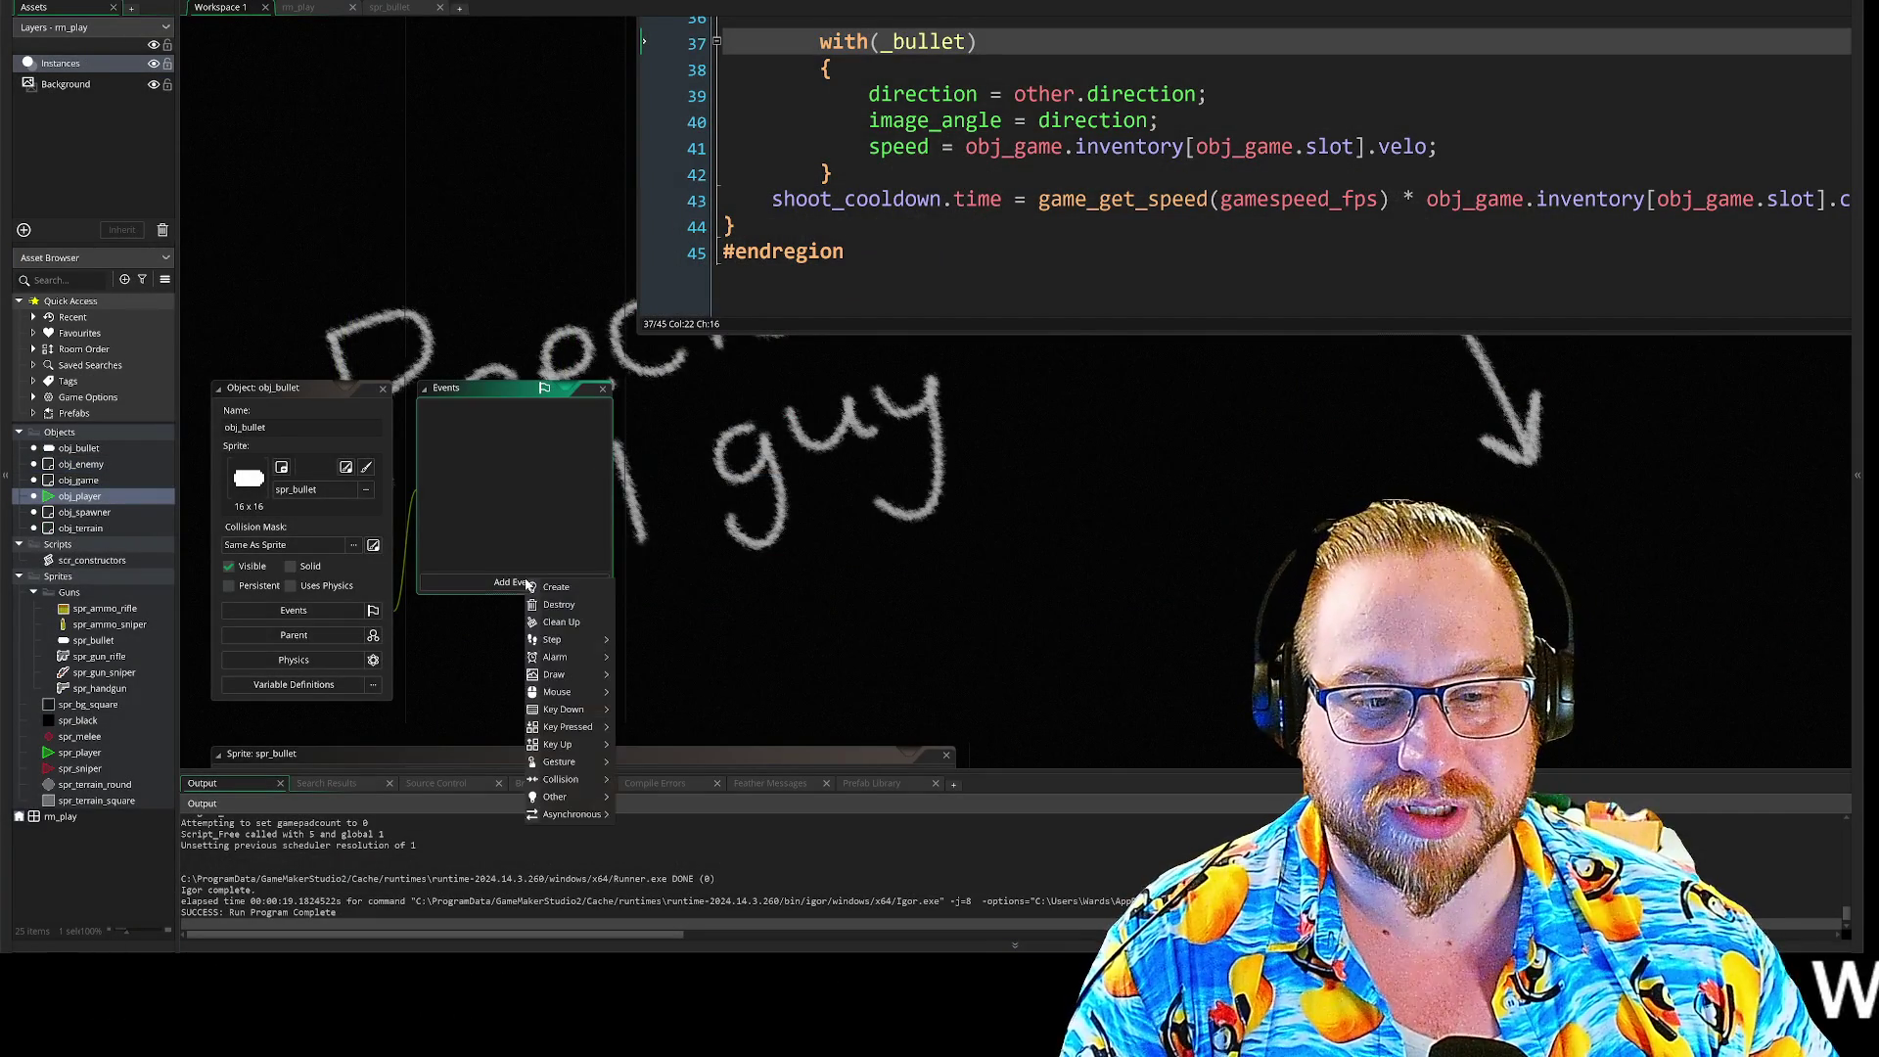
left_click(624, 641)
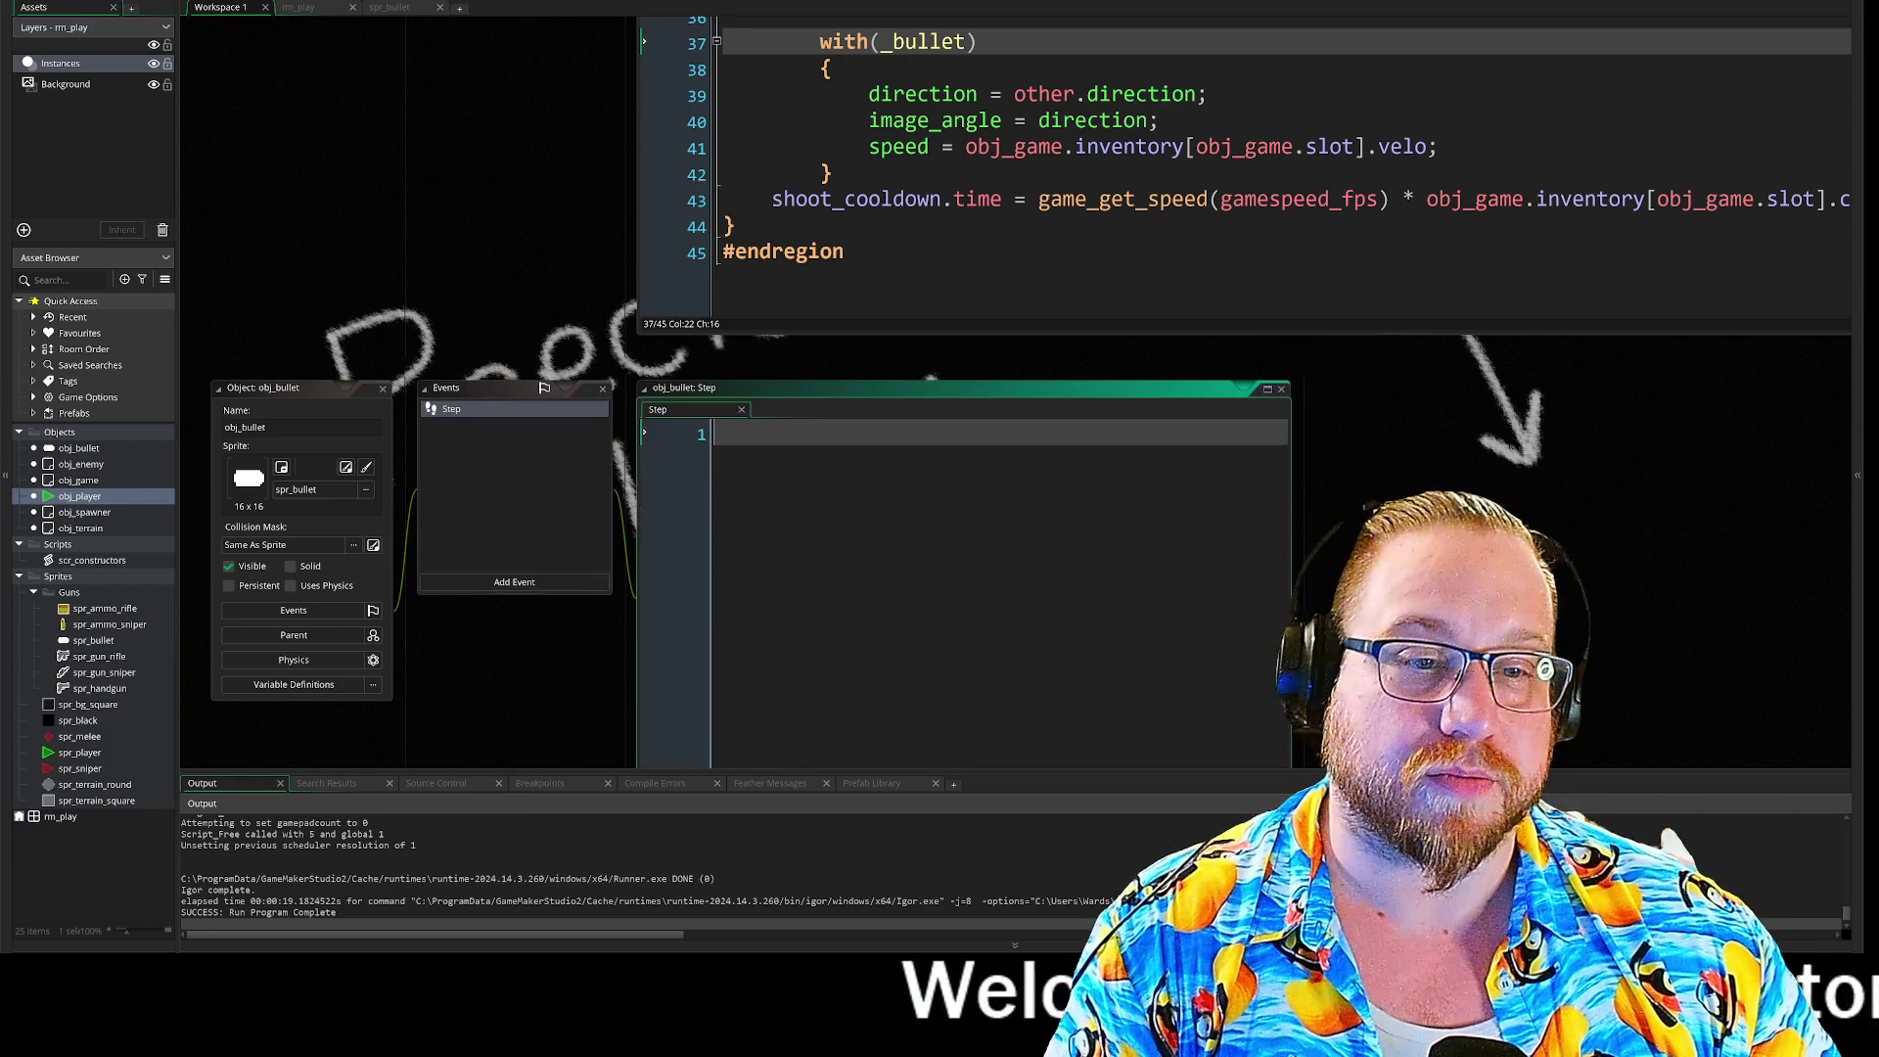
key("ctrl+v")
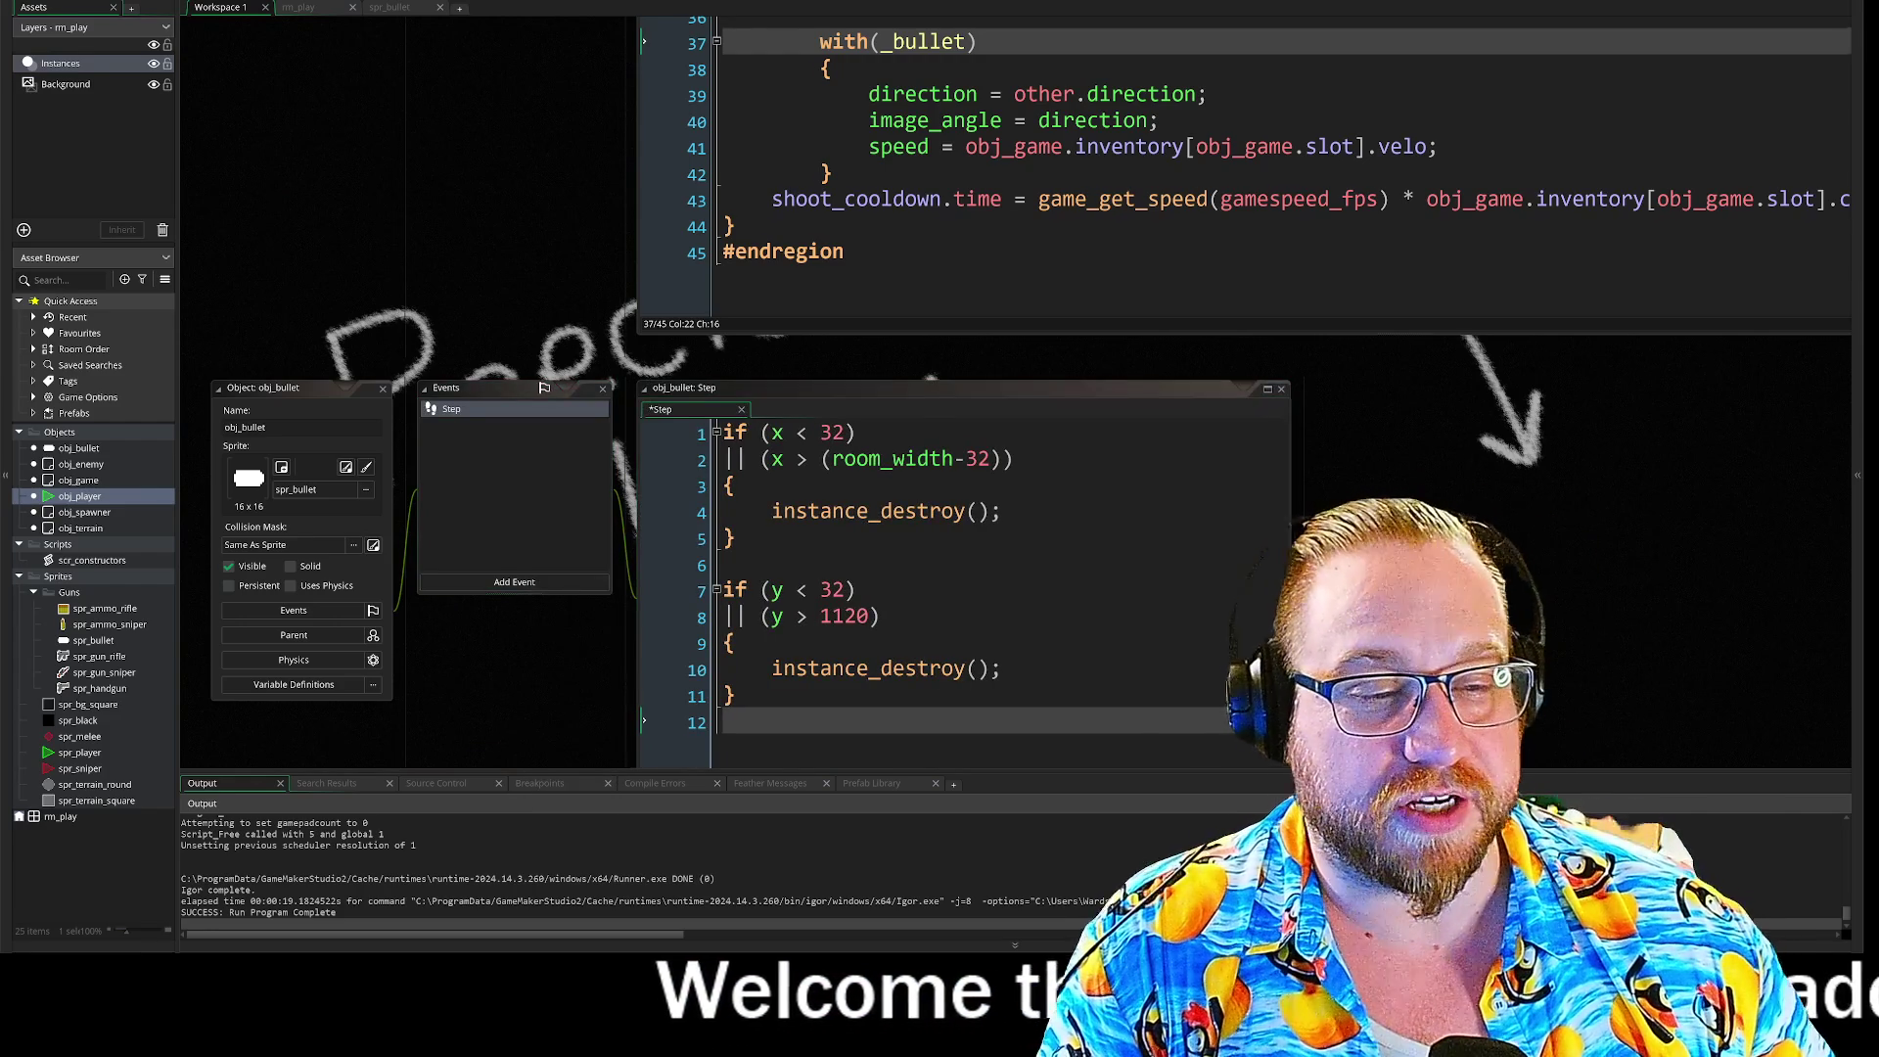
left_click_drag(1459, 646, 1383, 405)
left_click_drag(469, 75, 653, 221)
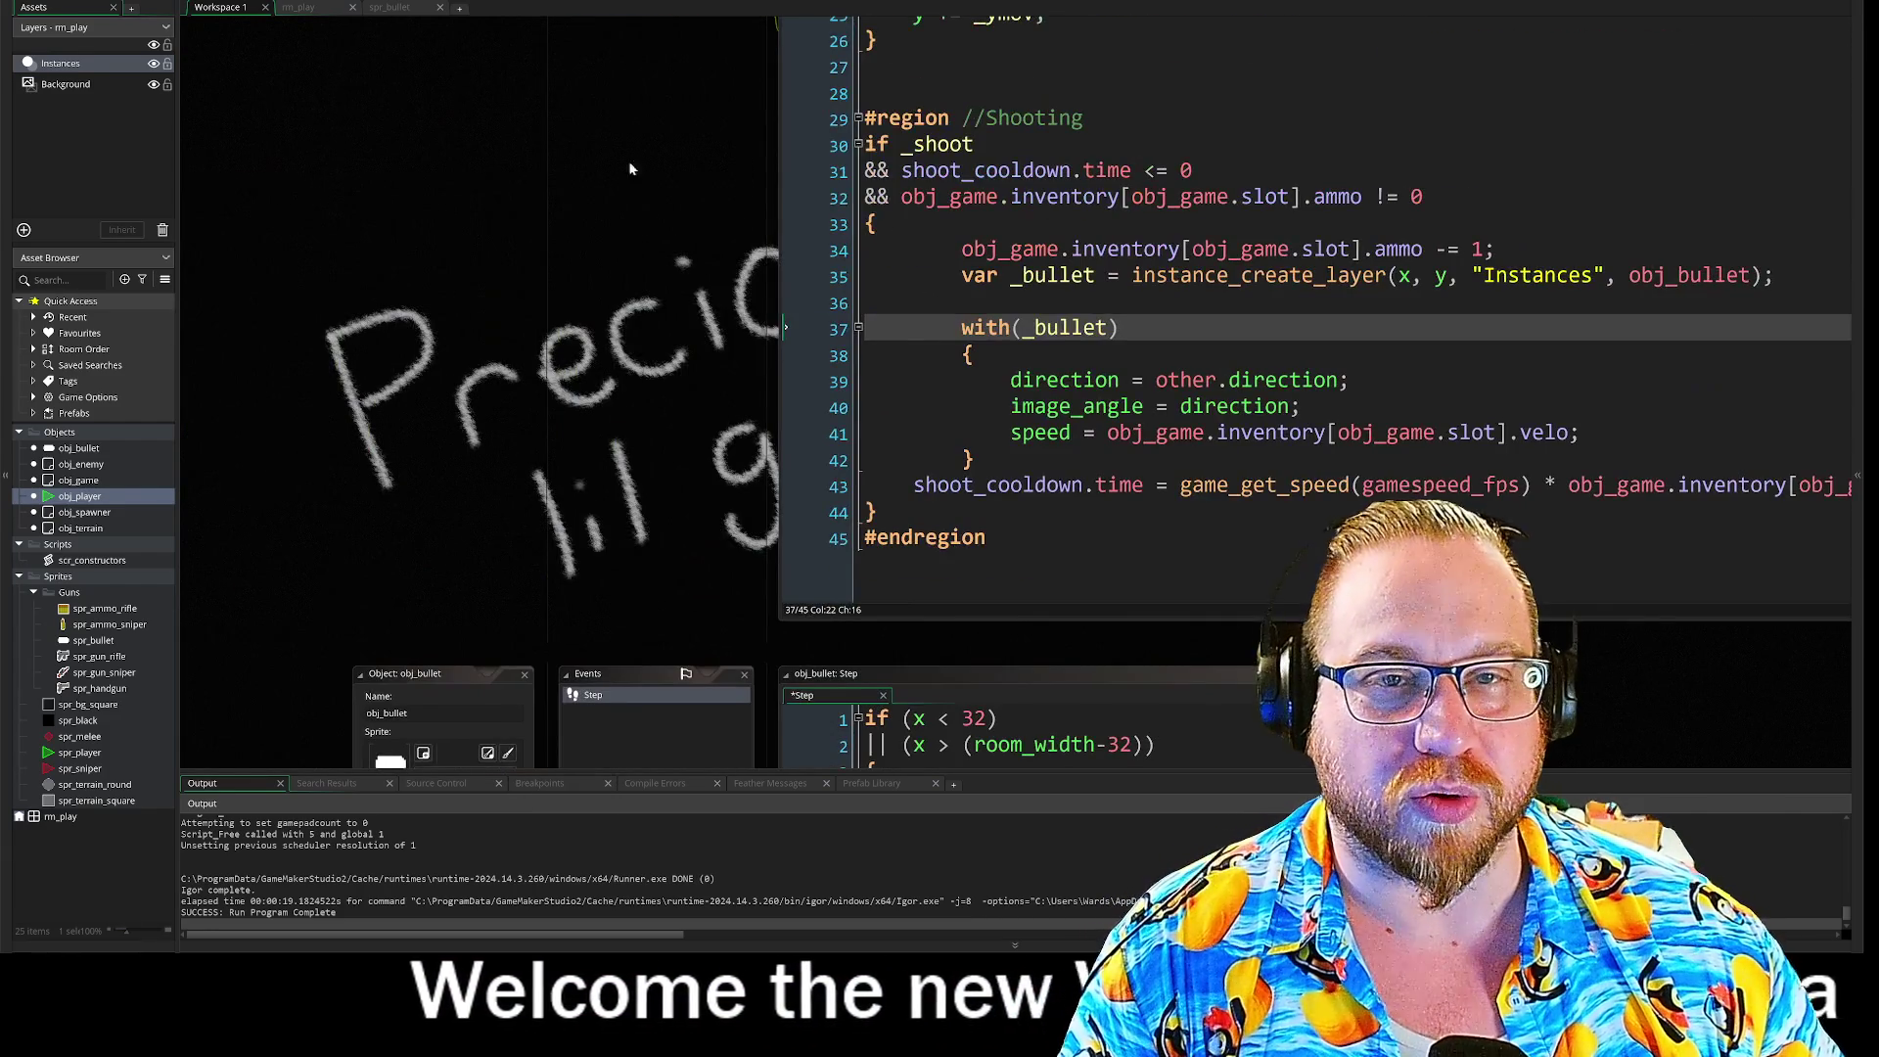
Step: Save and run the game, then open obj_game's Create code with the gun definitions
key("F5")
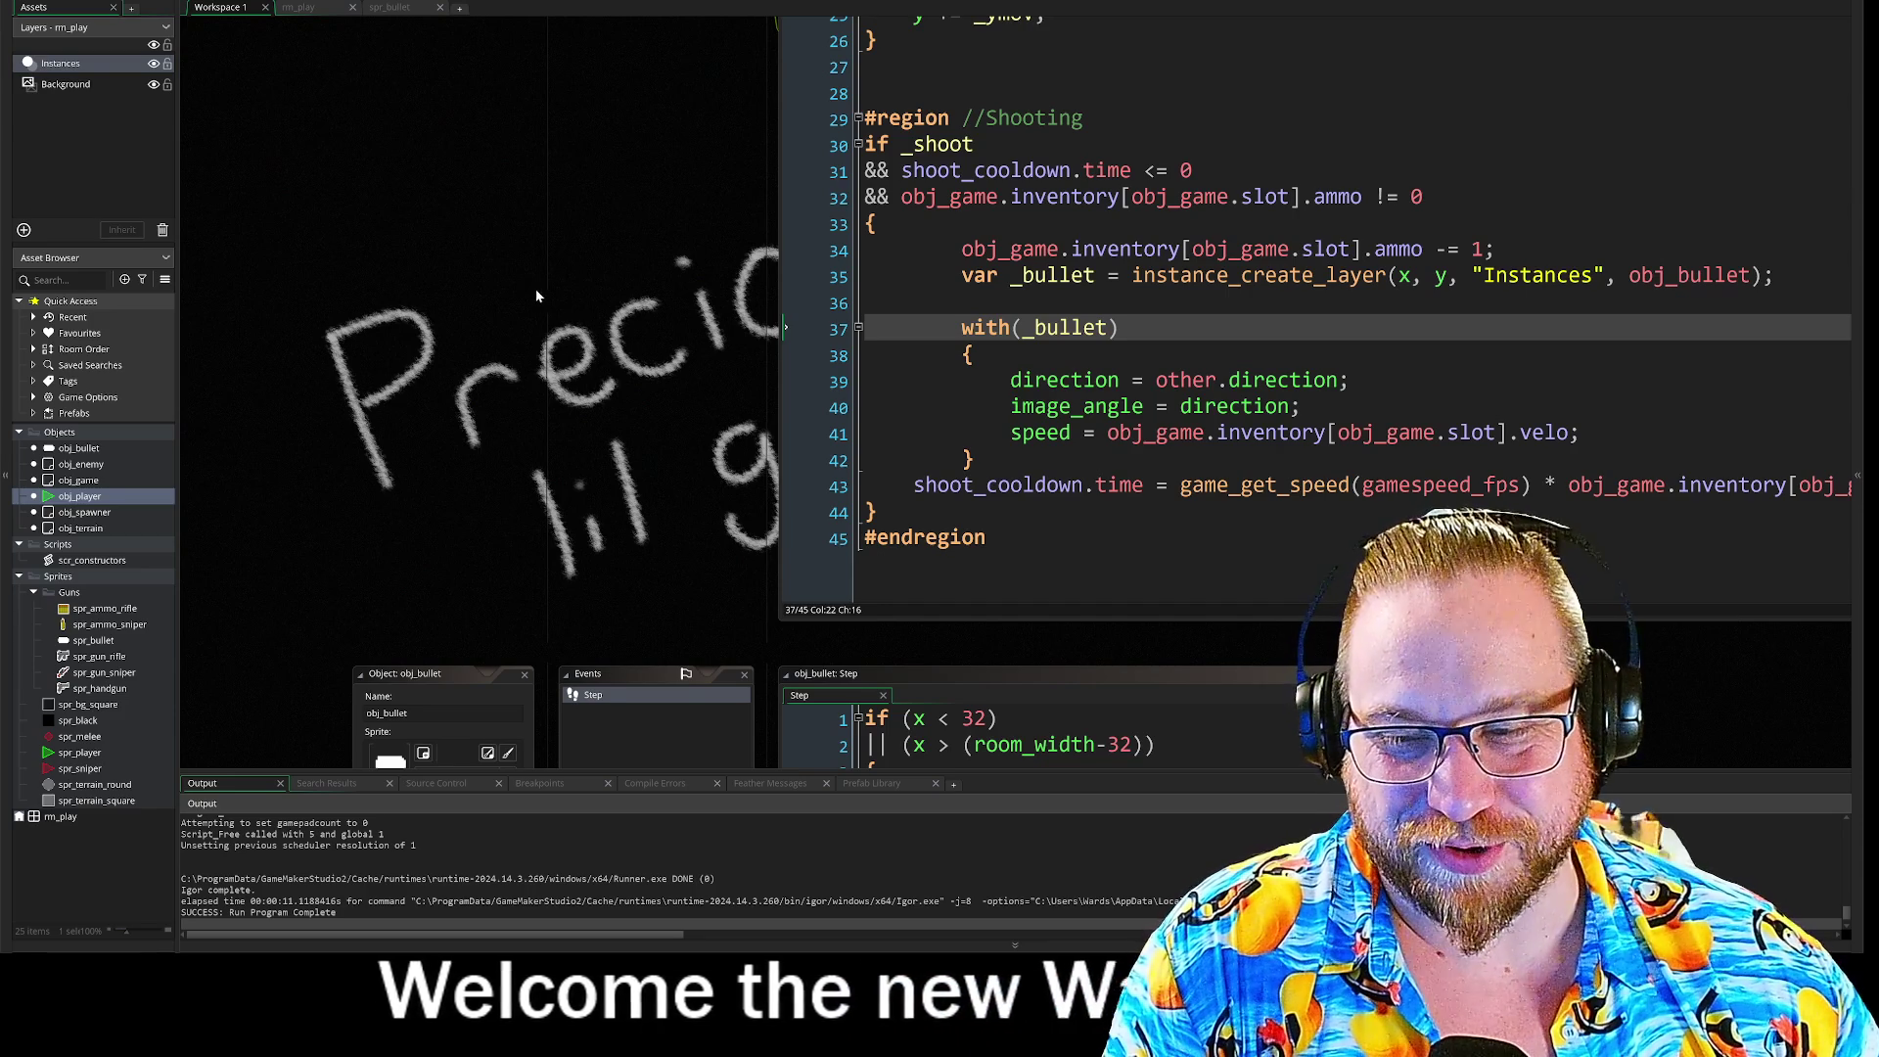
scroll(563, 294, "up", 3)
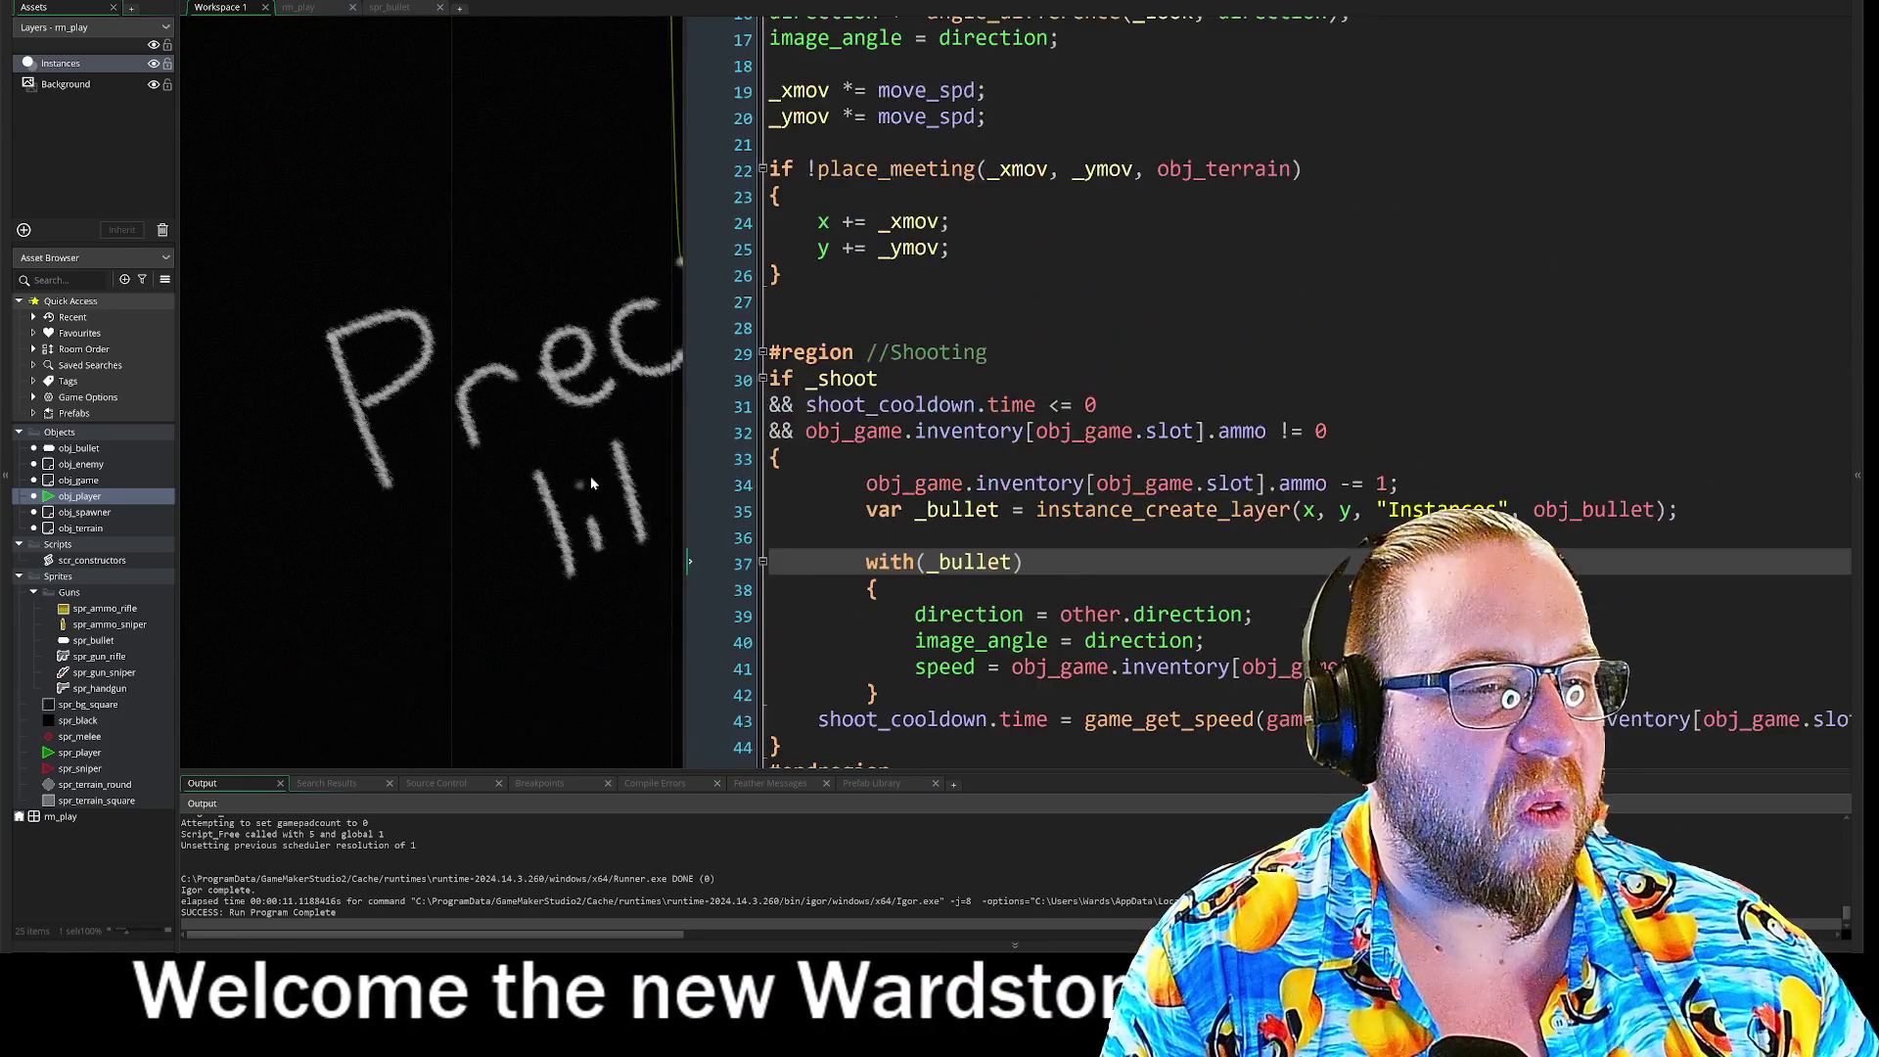
scroll(501, 473, "up", 3)
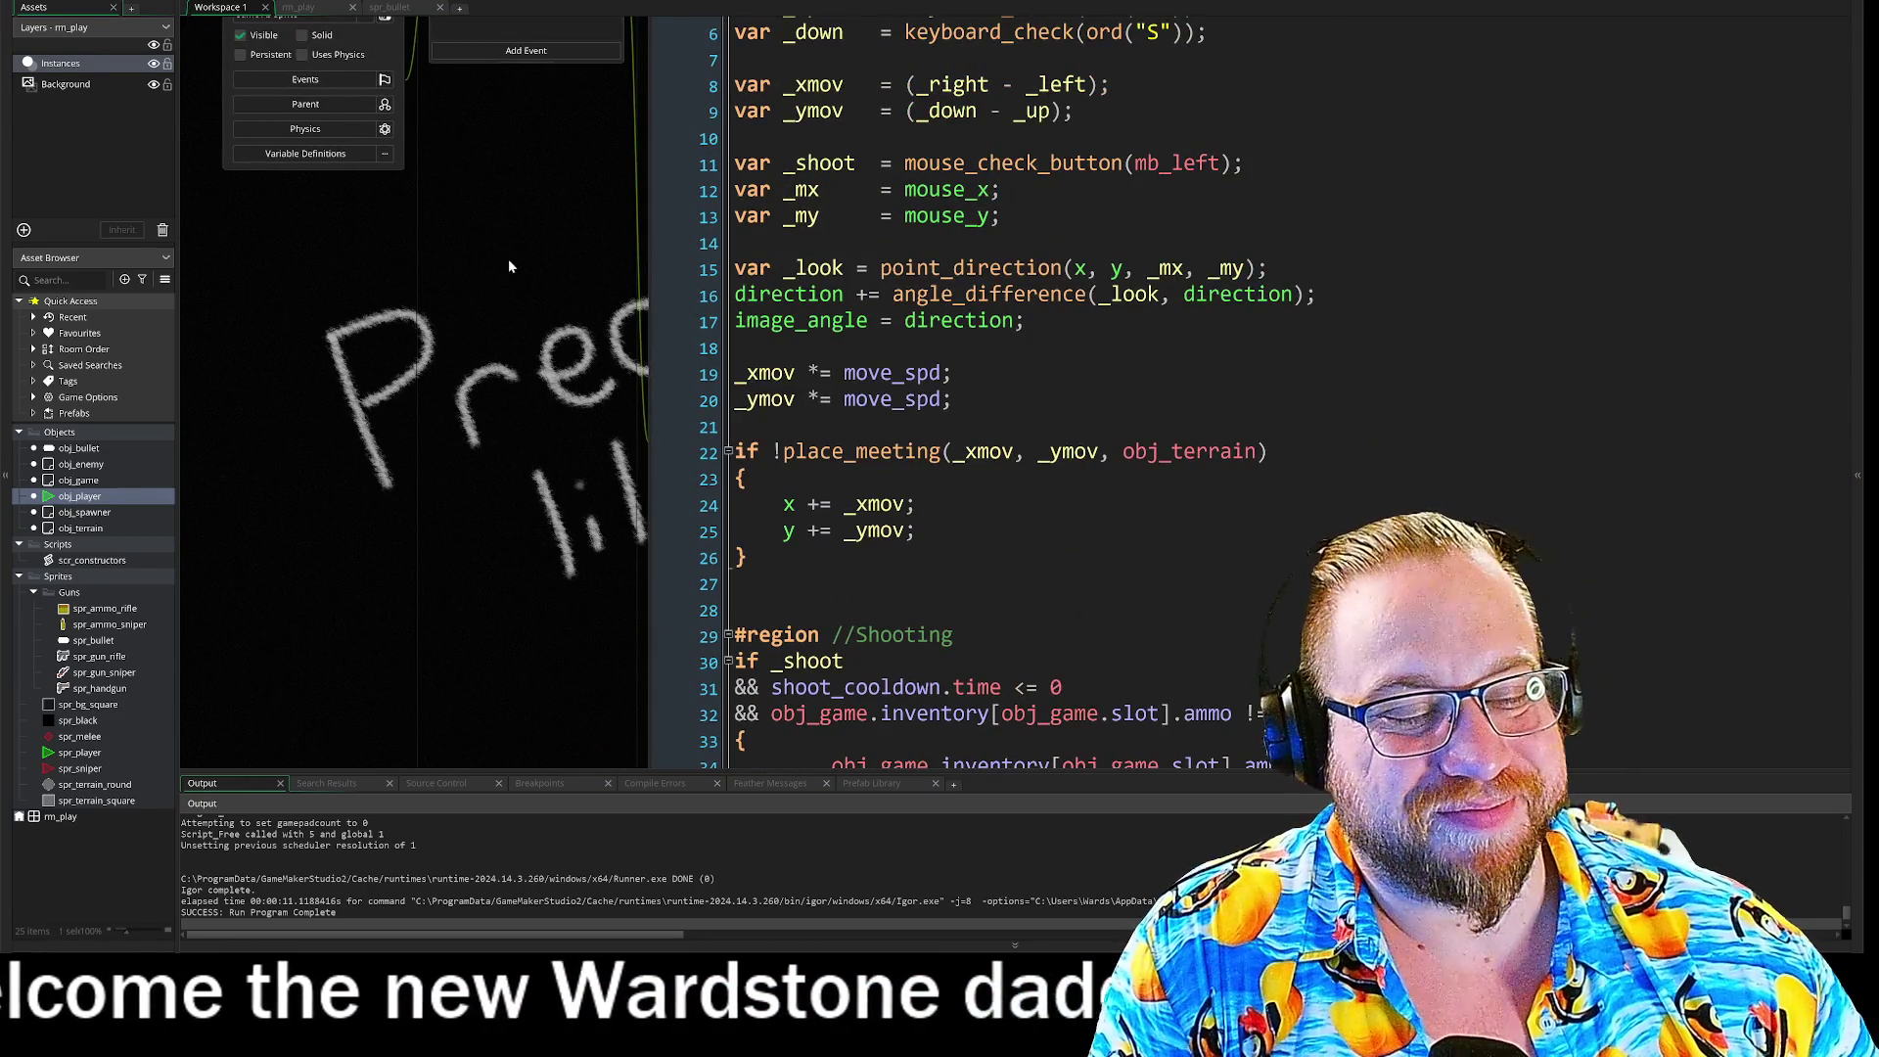
left_click_drag(509, 261, 462, 108)
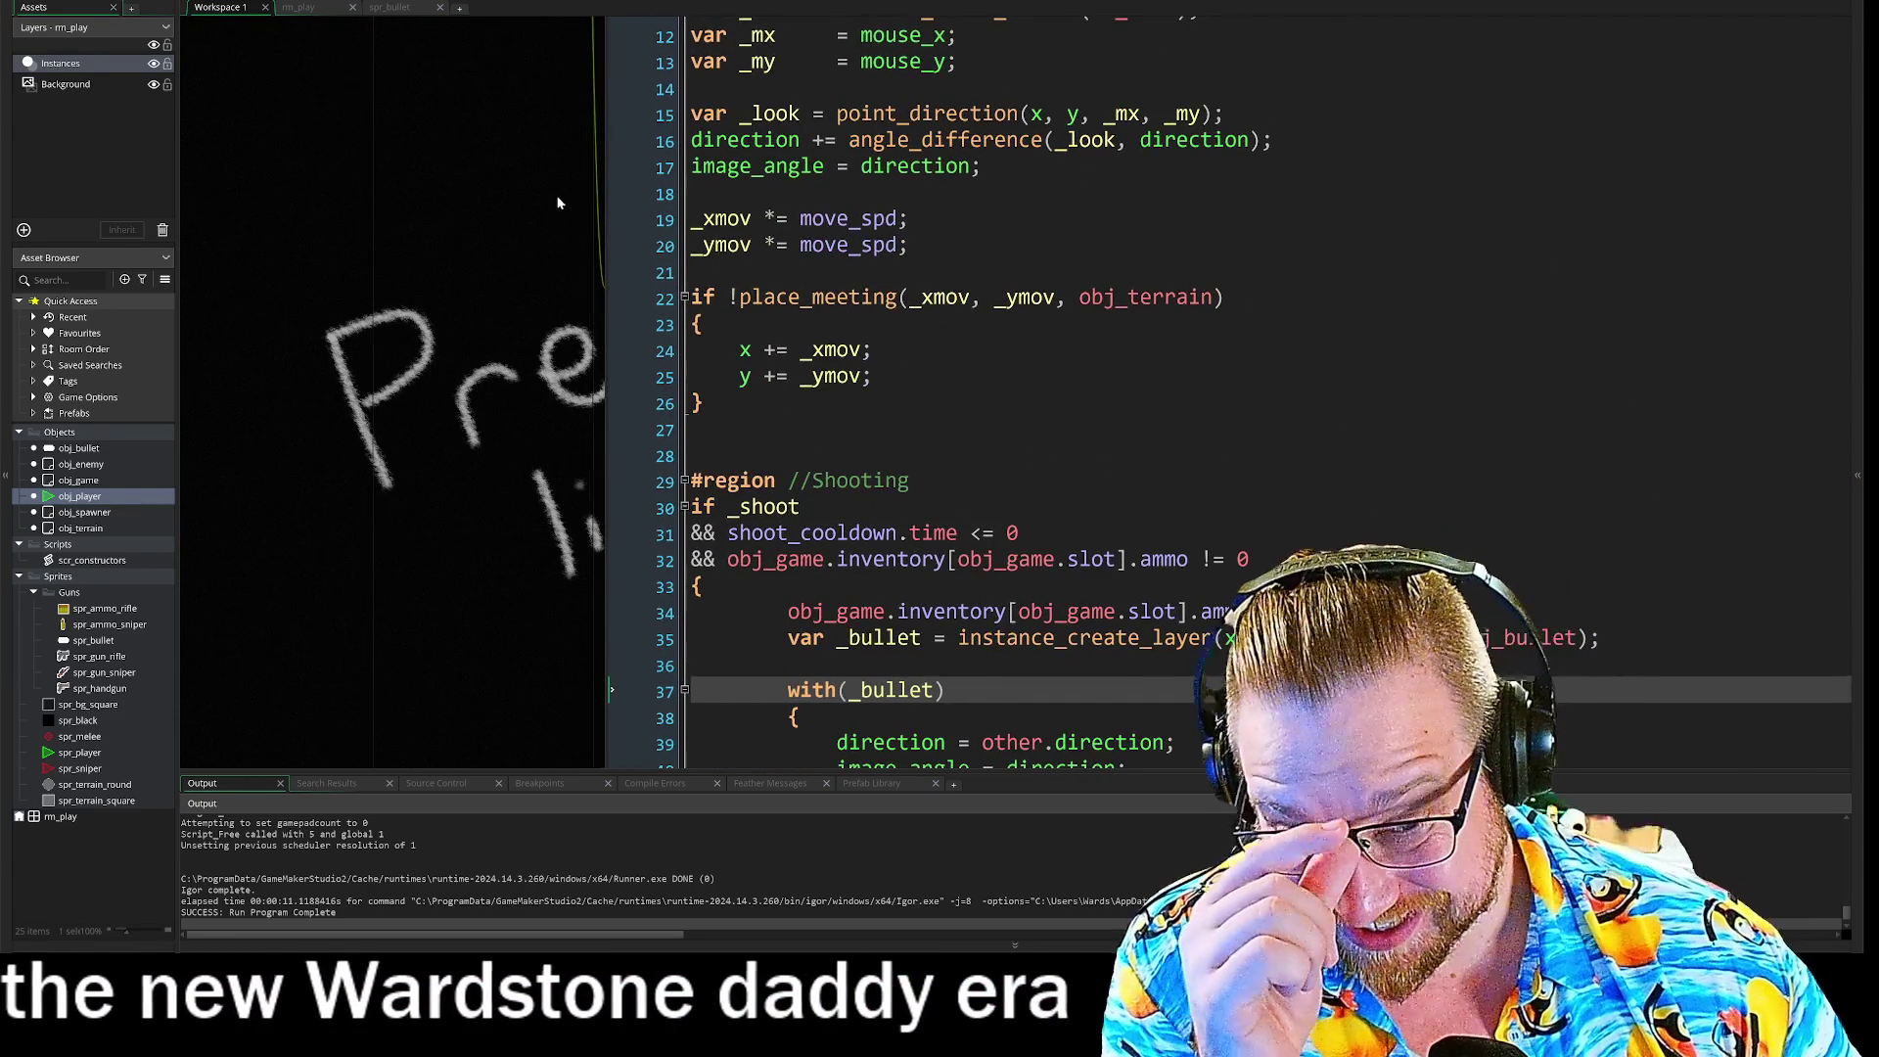
left_click_drag(558, 204, 477, 116)
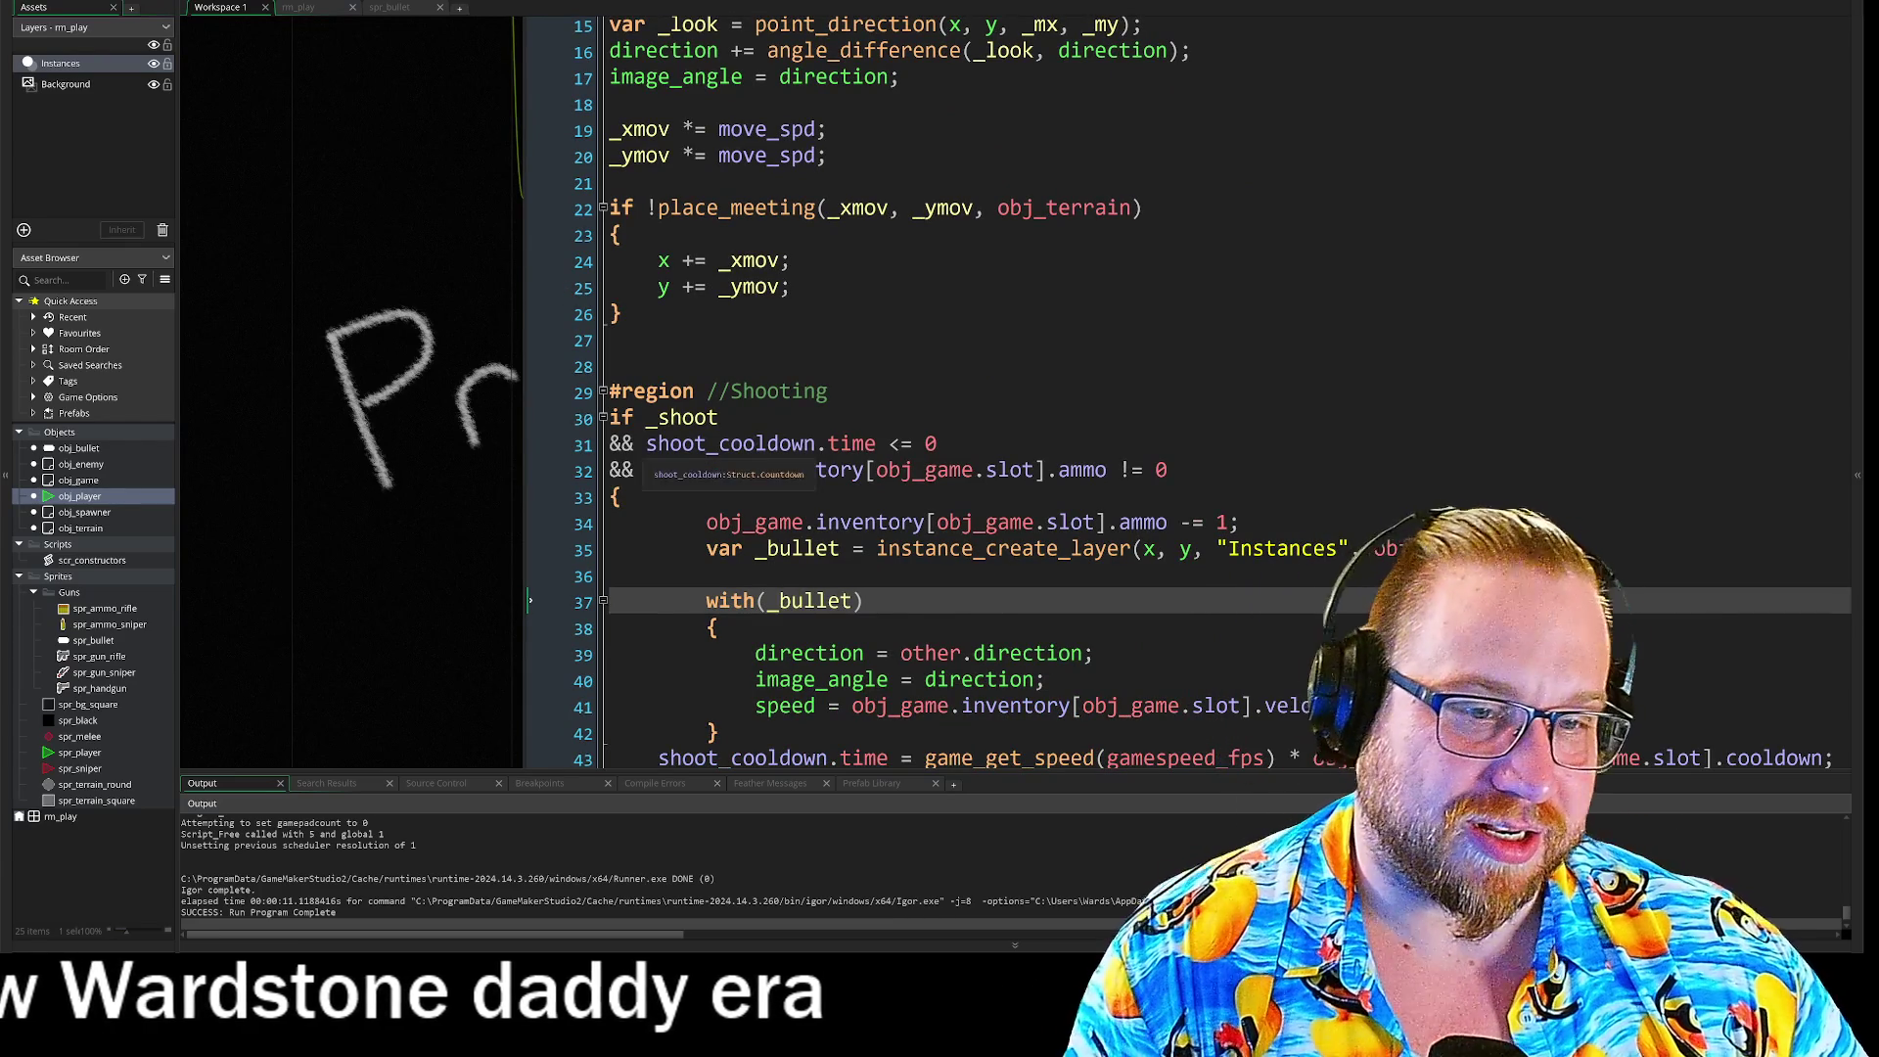
scroll(460, 237, "up", 3)
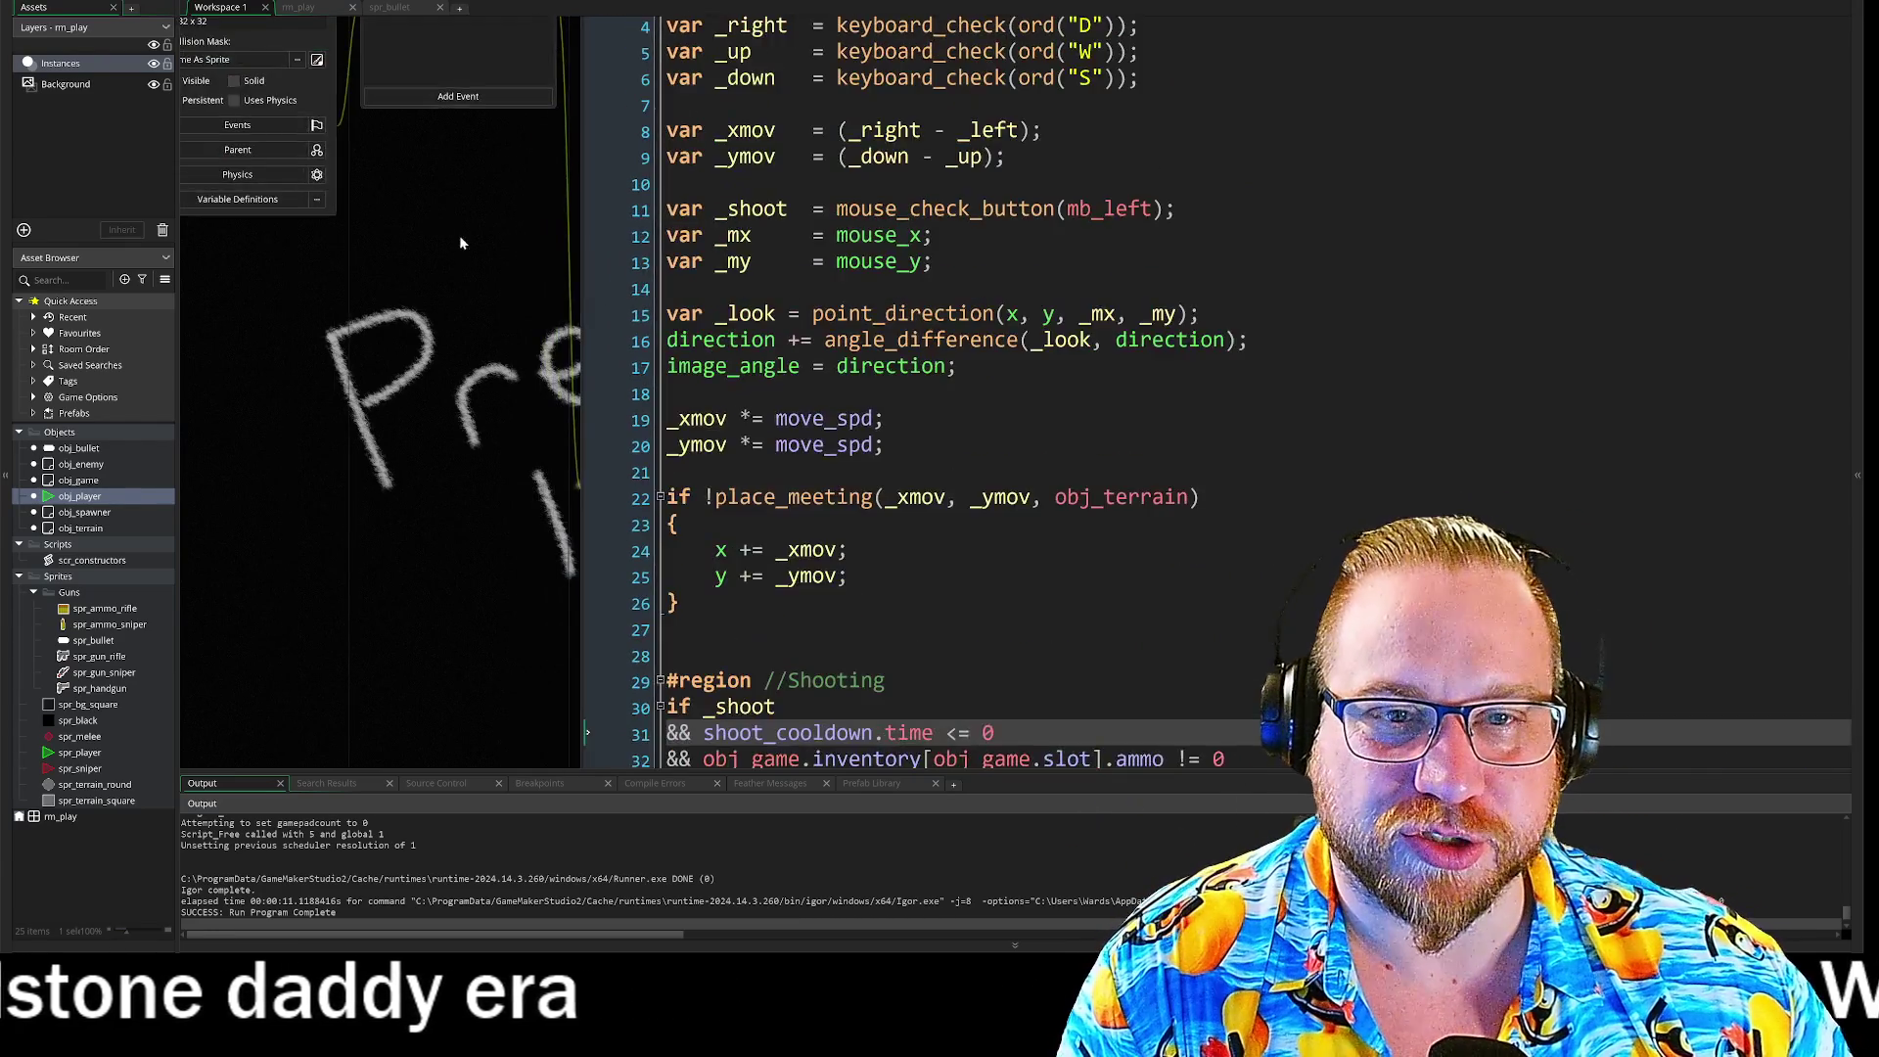
scroll(461, 238, "up", 3)
scroll(454, 274, "up", 5)
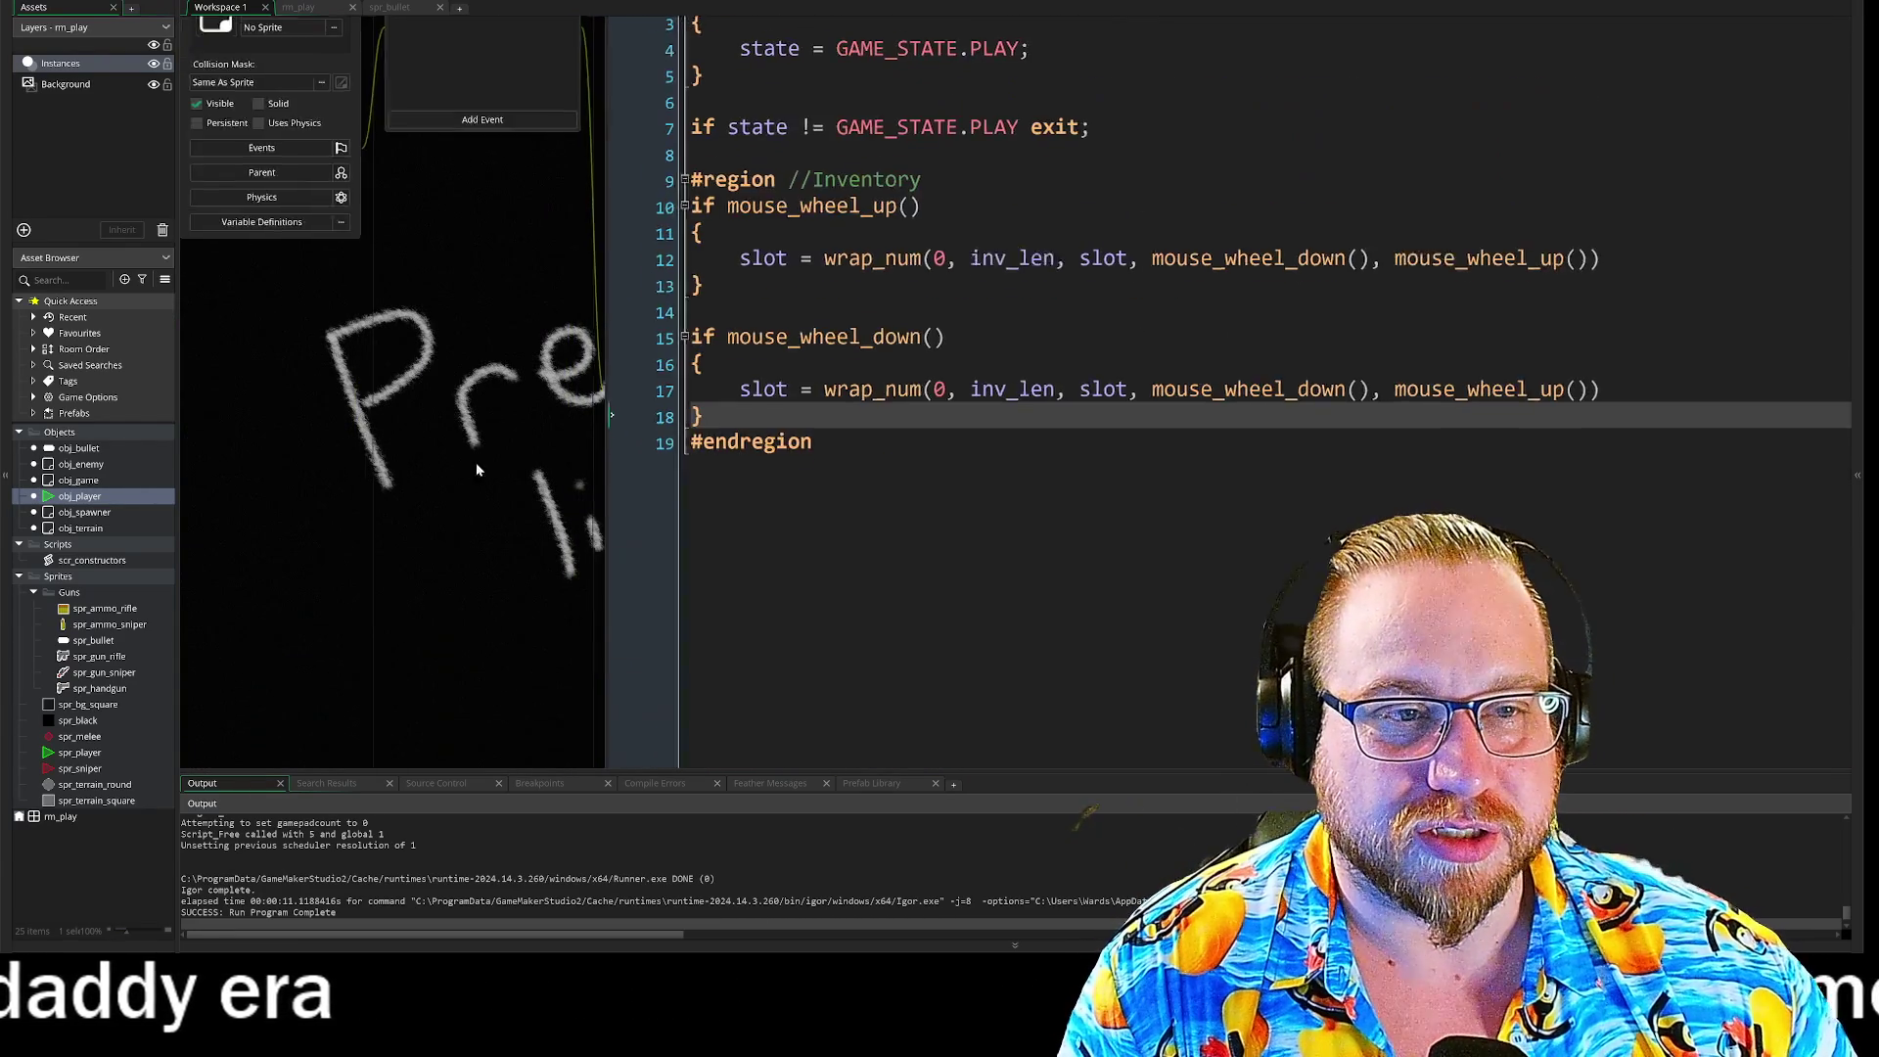
left_click(444, 98)
scroll(446, 99, "down", 3)
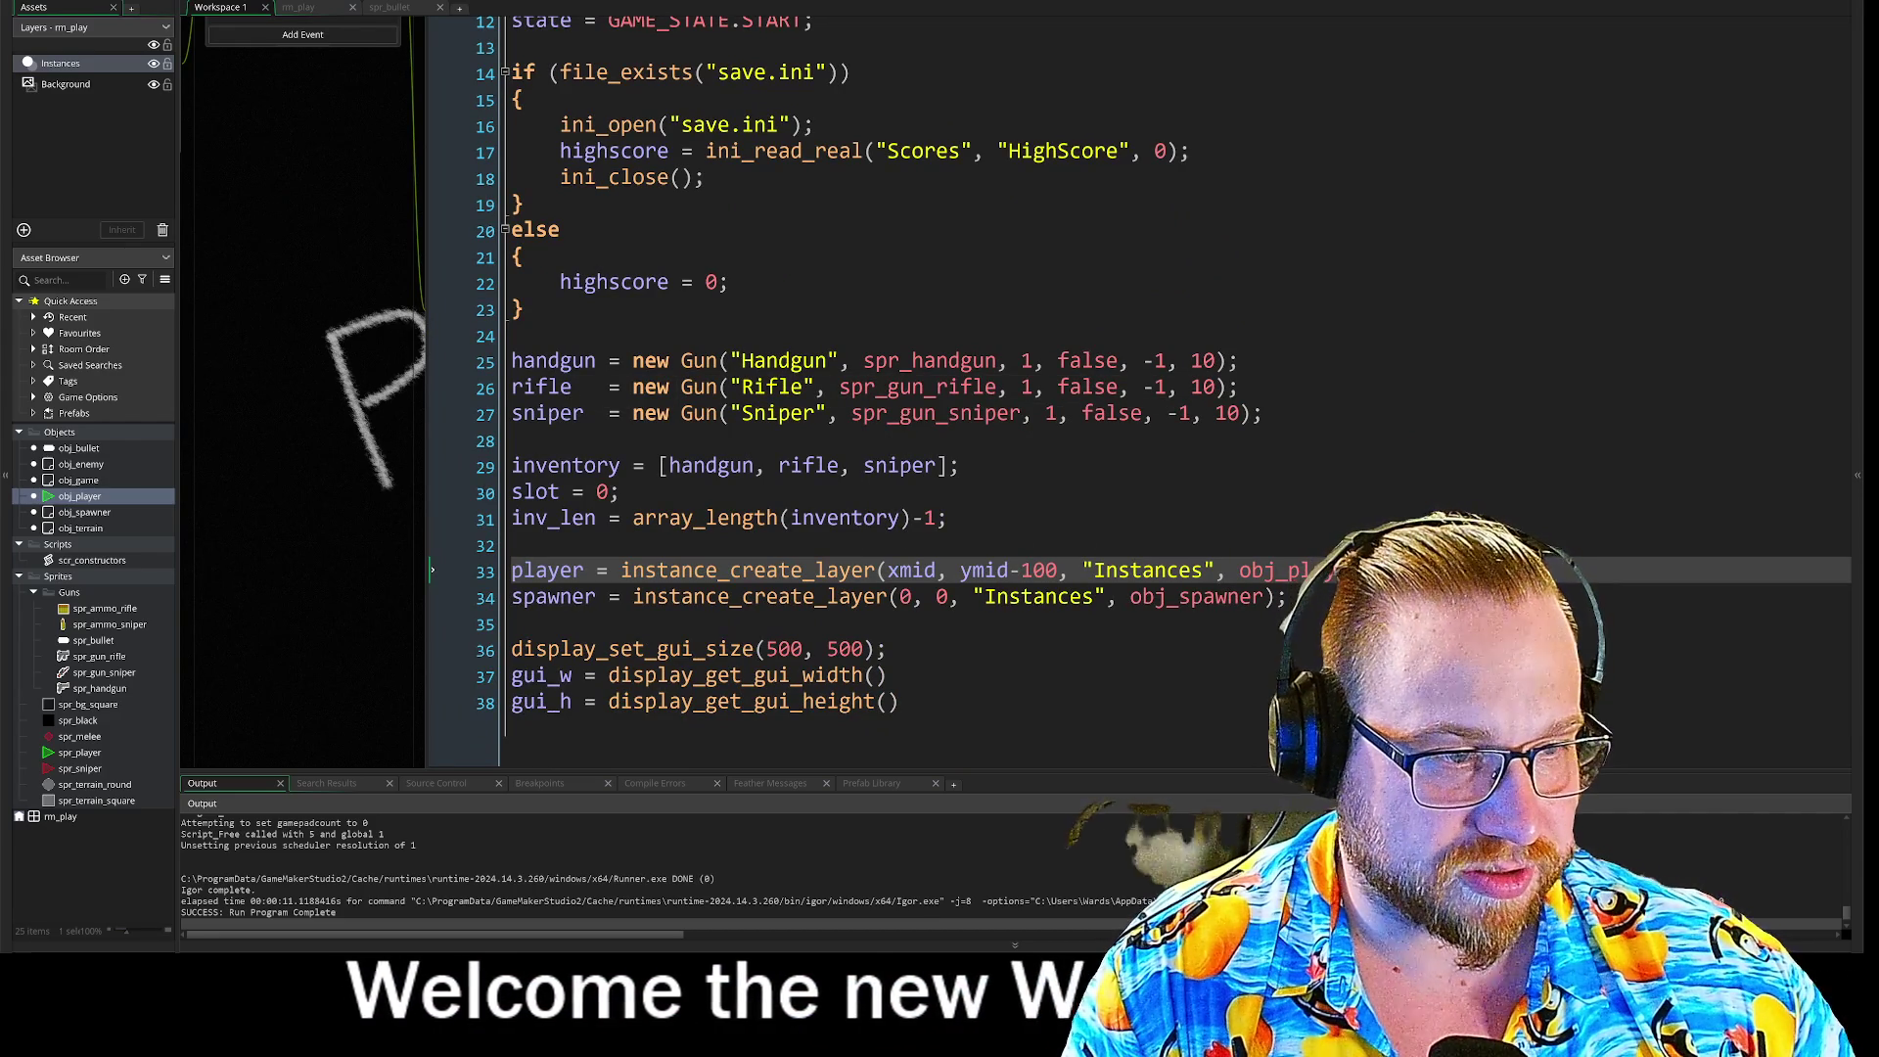
Step: Change the sniper's cooldown from 10 to 80 and the rifle's from 10 to 20
double_click(1228, 415)
type("80")
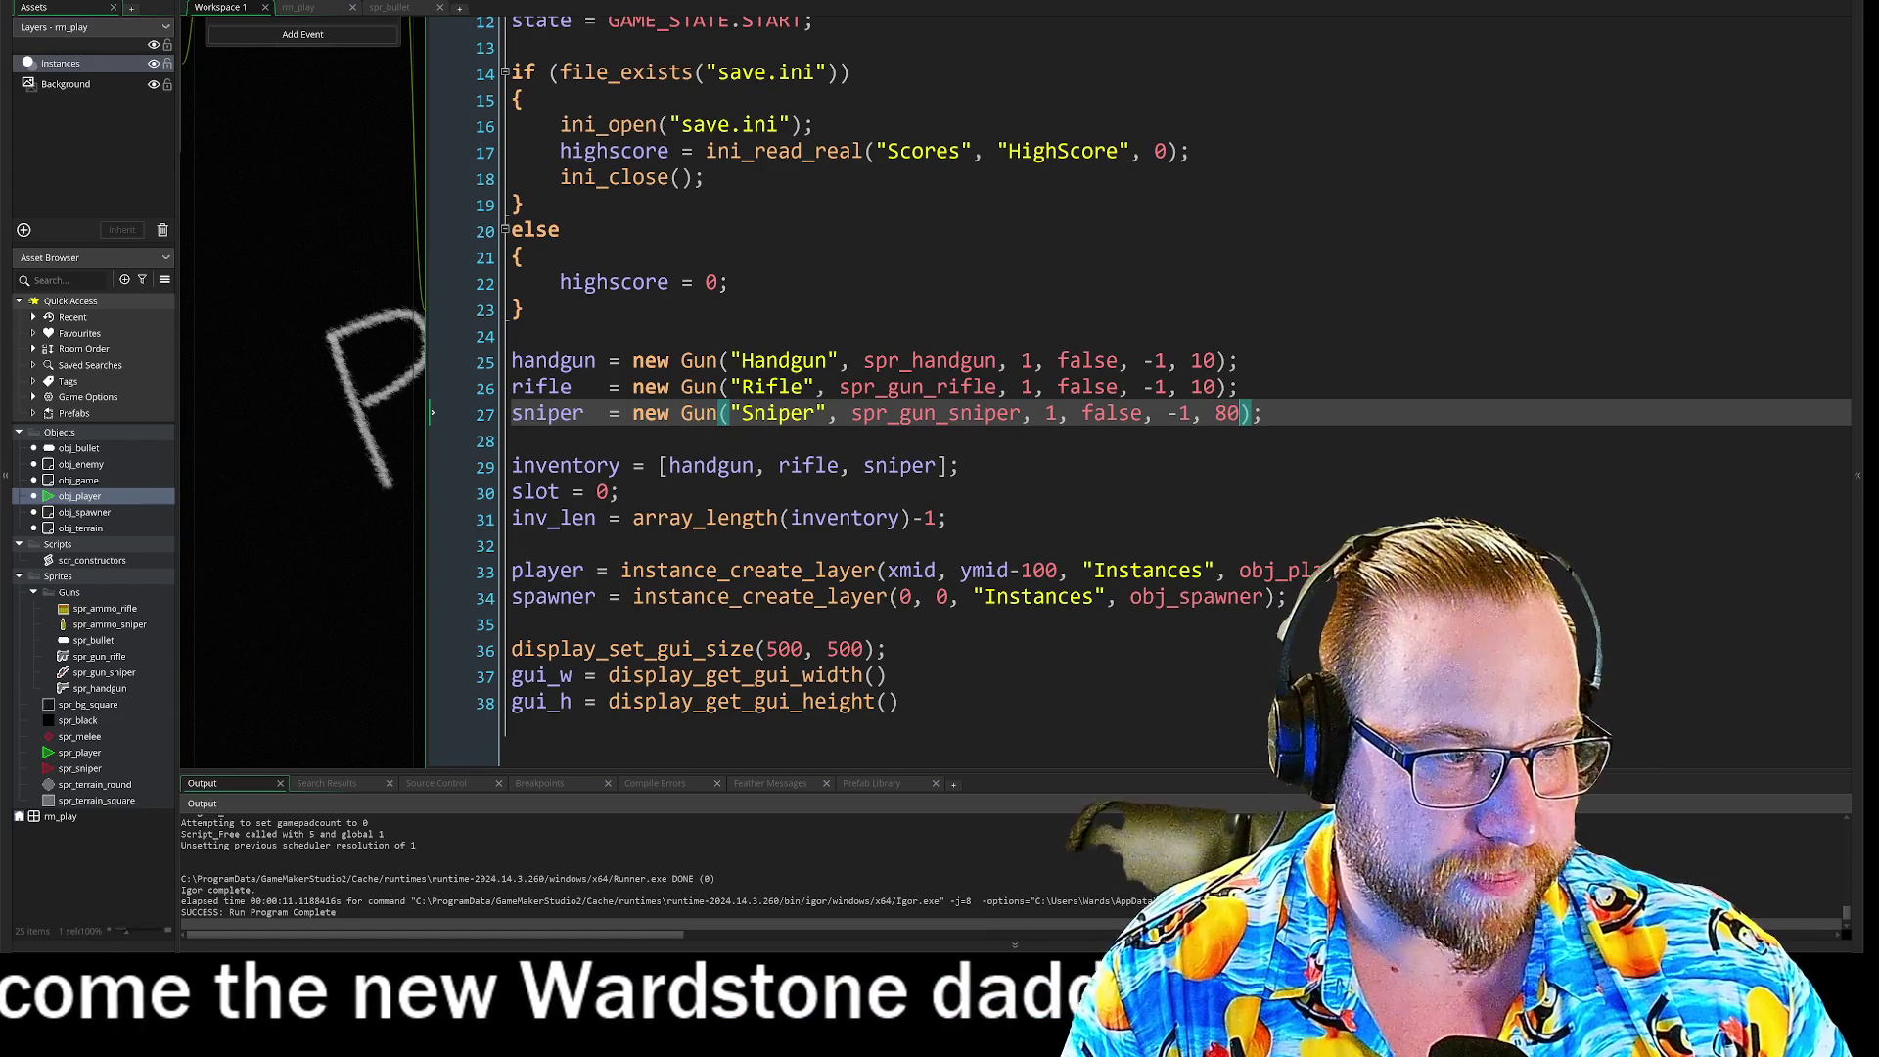
double_click(1211, 389)
type("20")
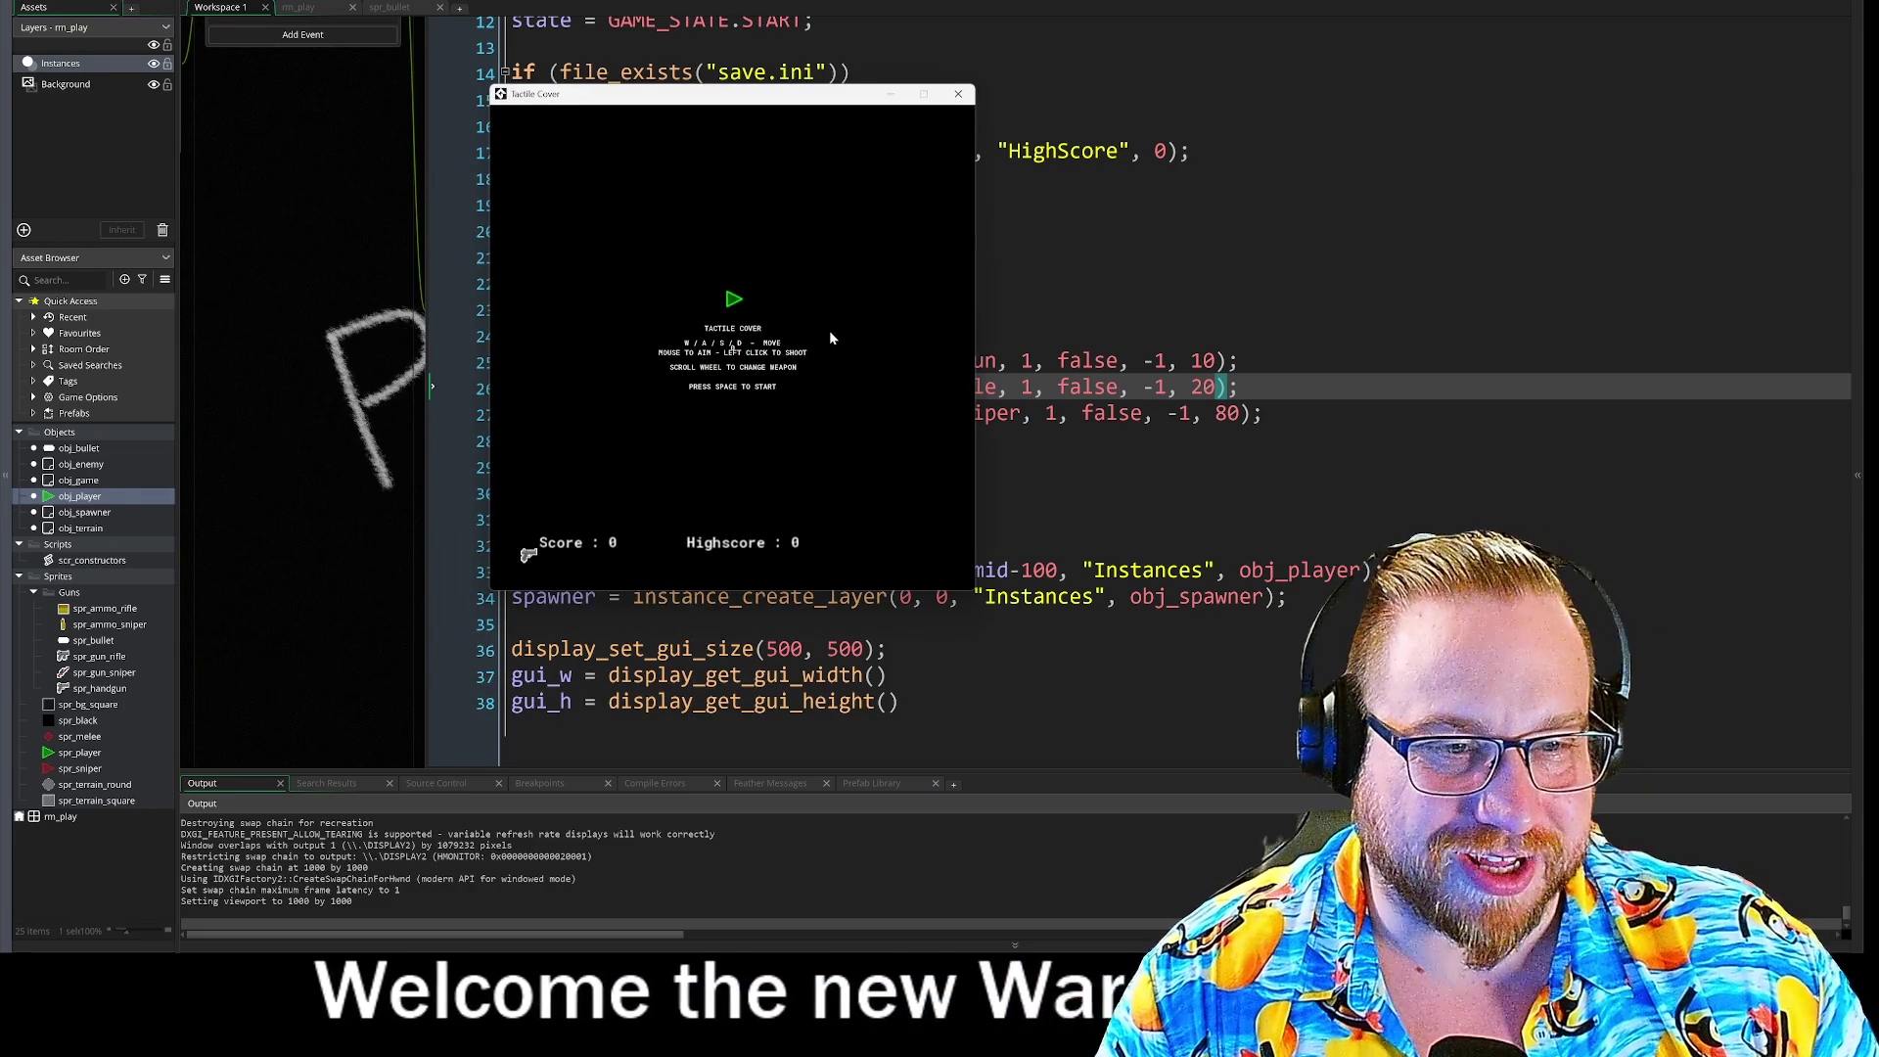
Step: Start the game from the title screen, switch weapons with the mouse wheel, and close the game window
key("2")
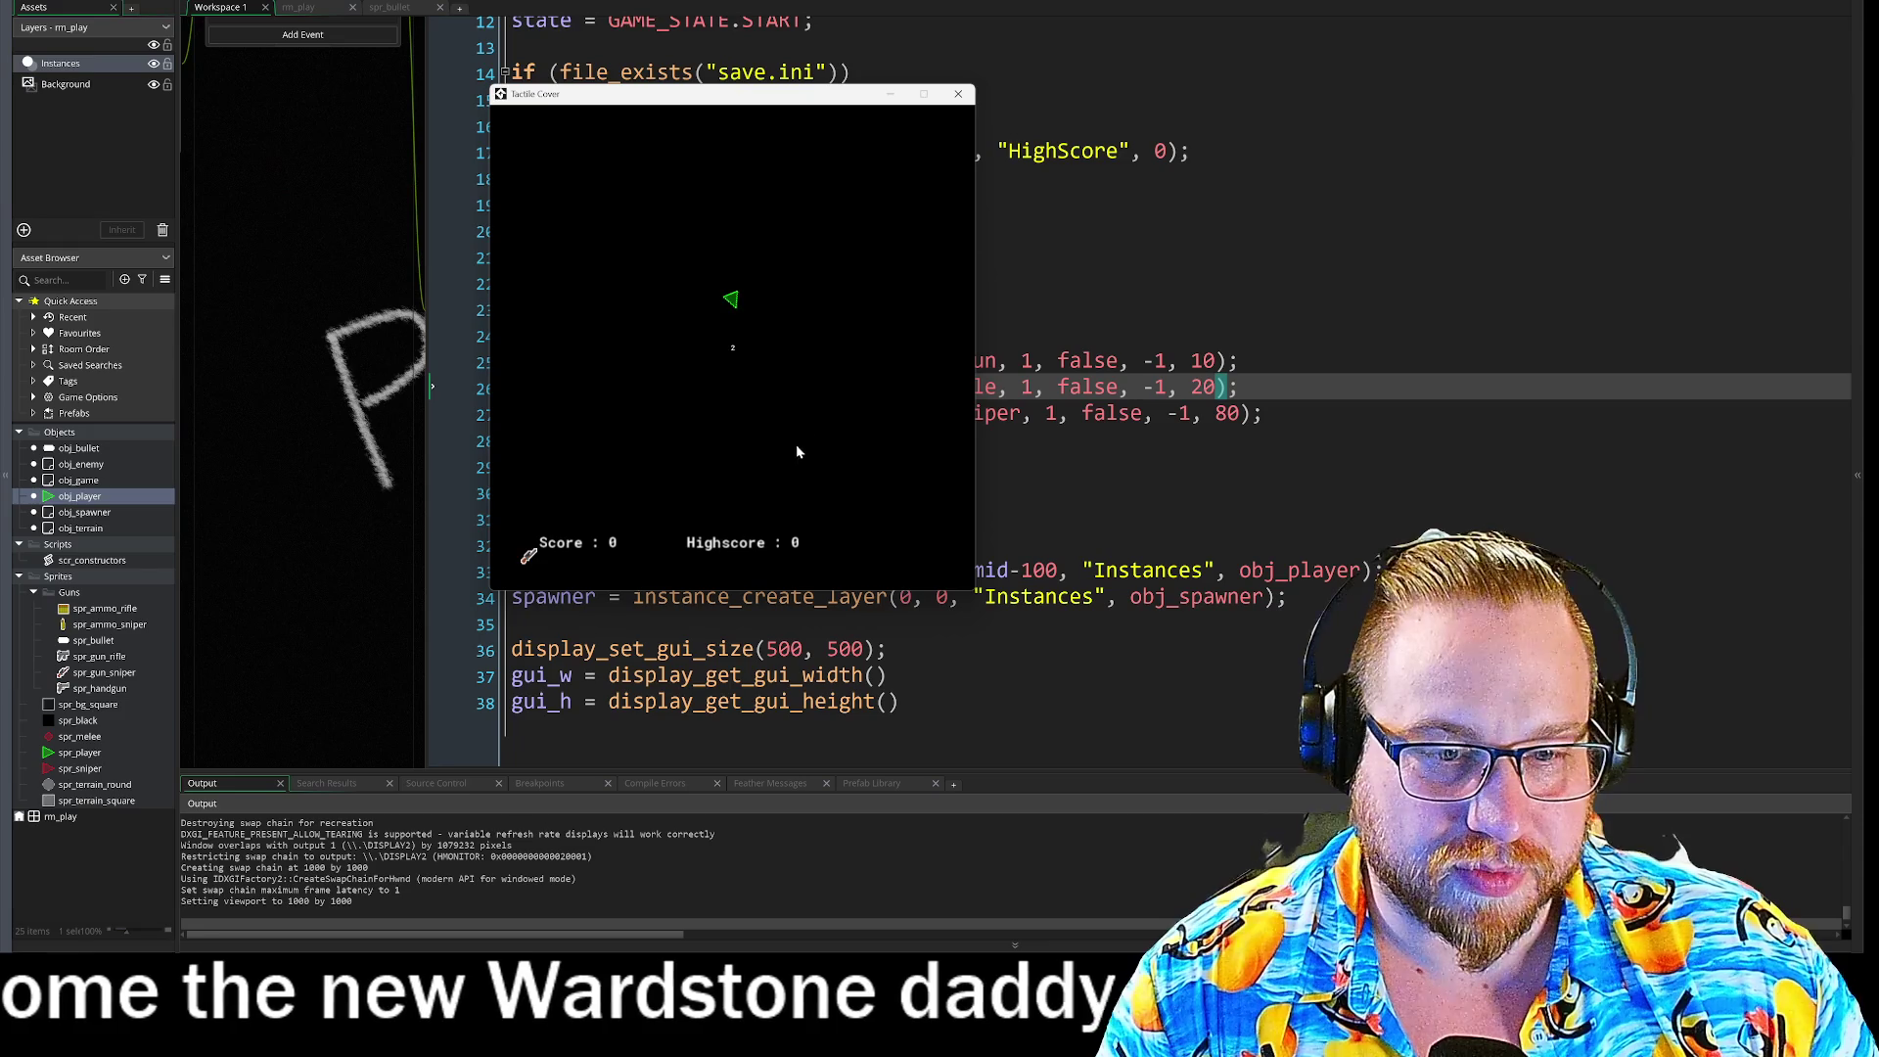
left_click(957, 94)
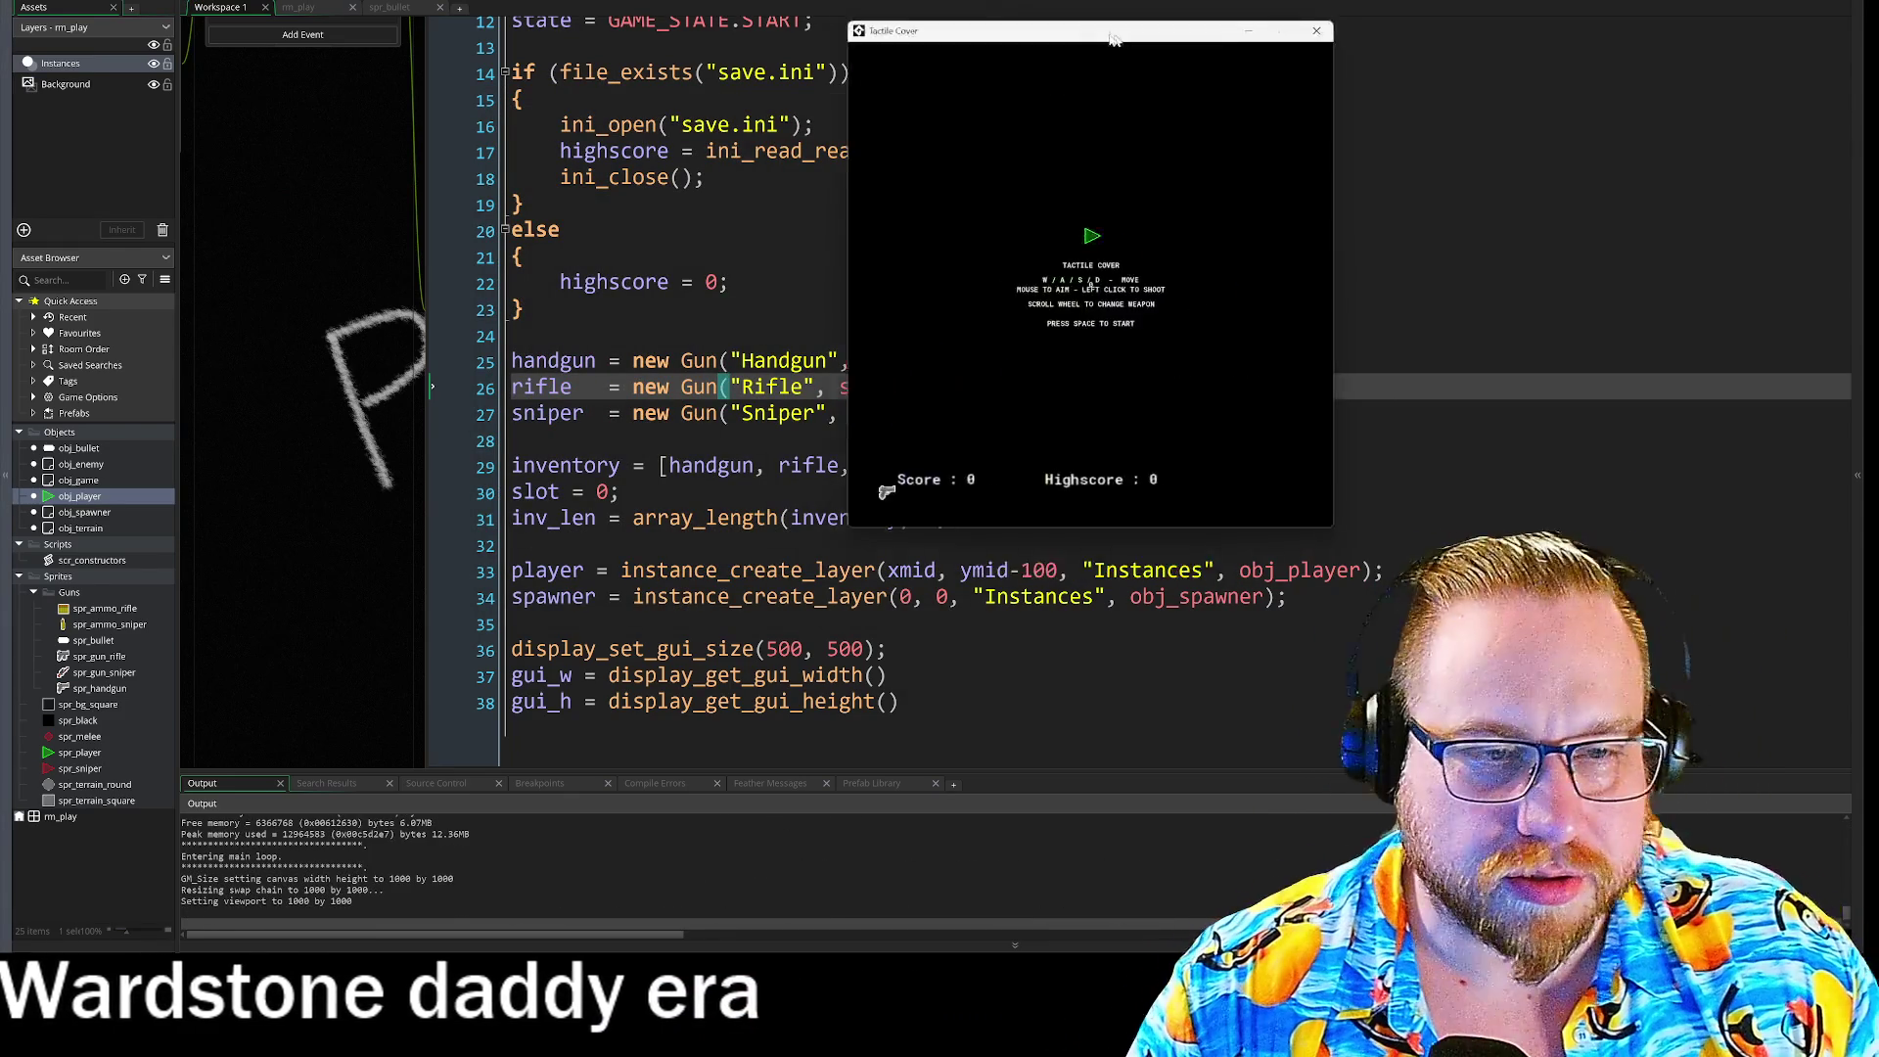
scroll(1088, 368, "down", 1)
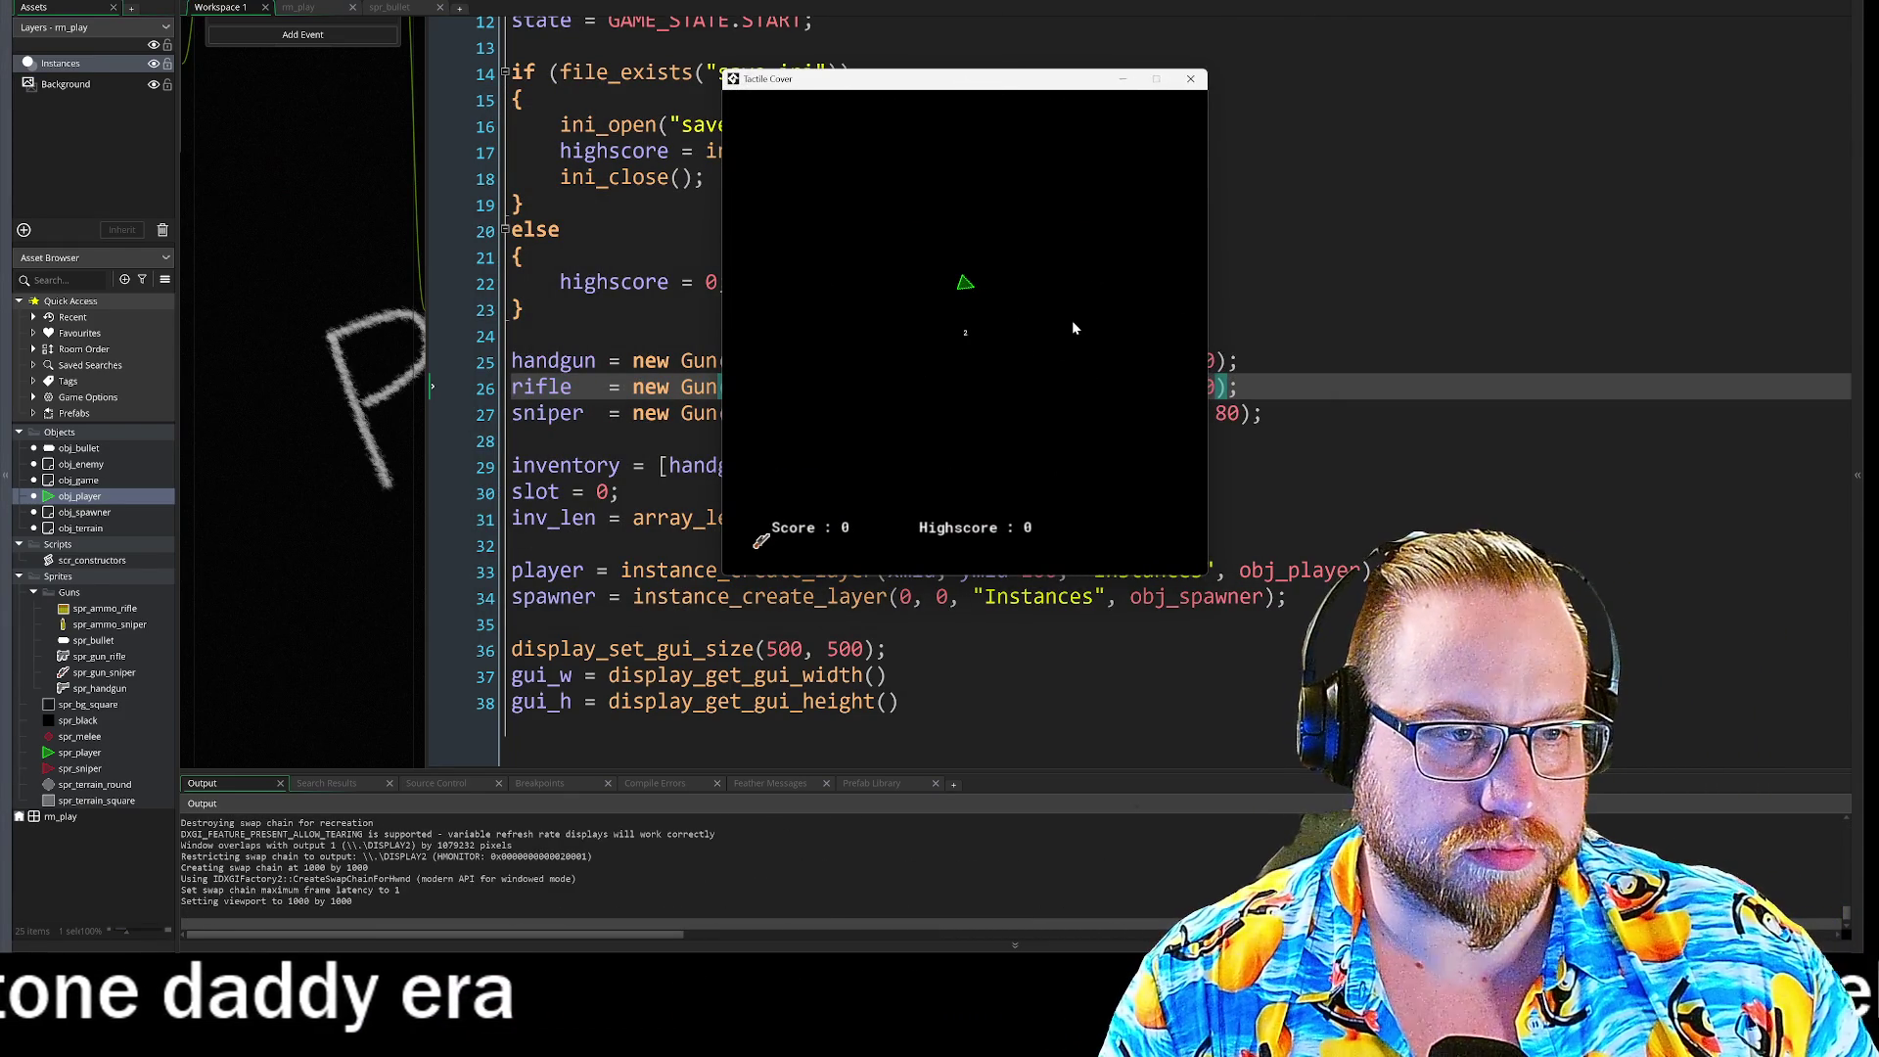
left_click(1190, 80)
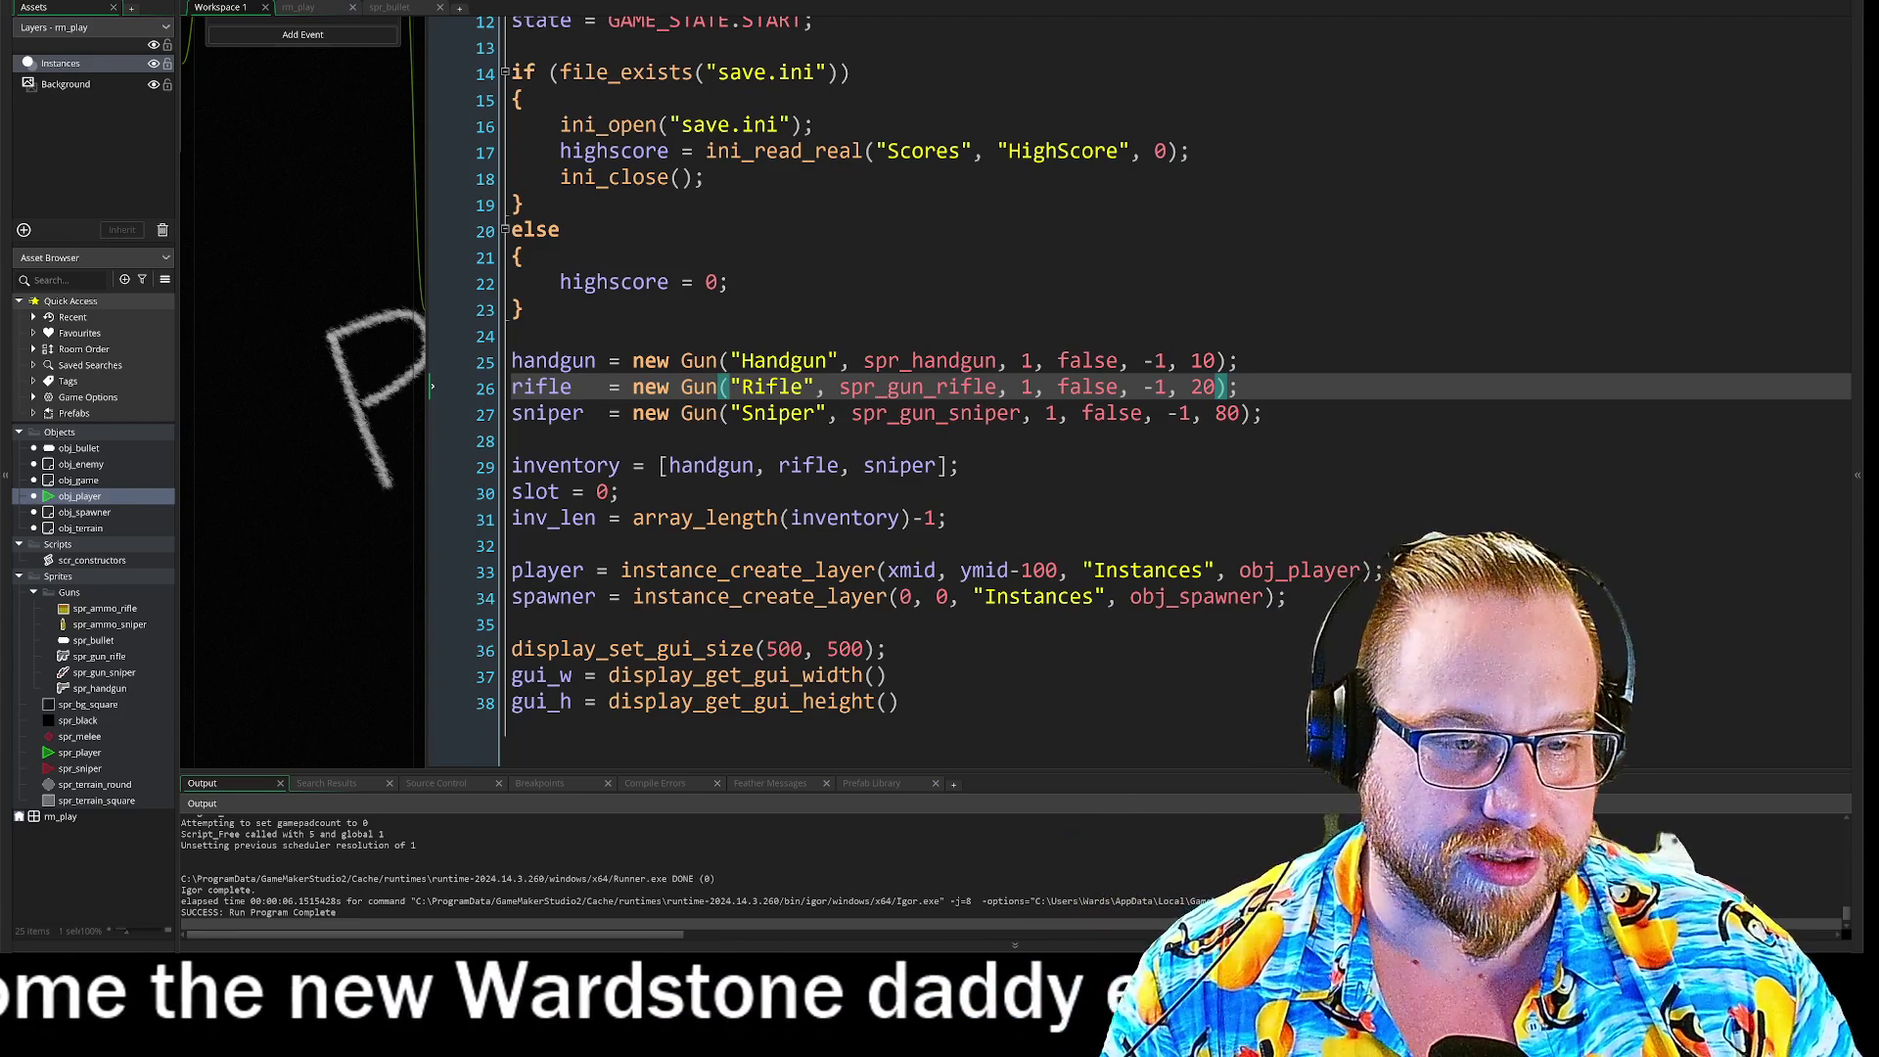
Step: Open obj_game's Step event and collapse its Inventory region
key("Down")
key("Down")
key("Down")
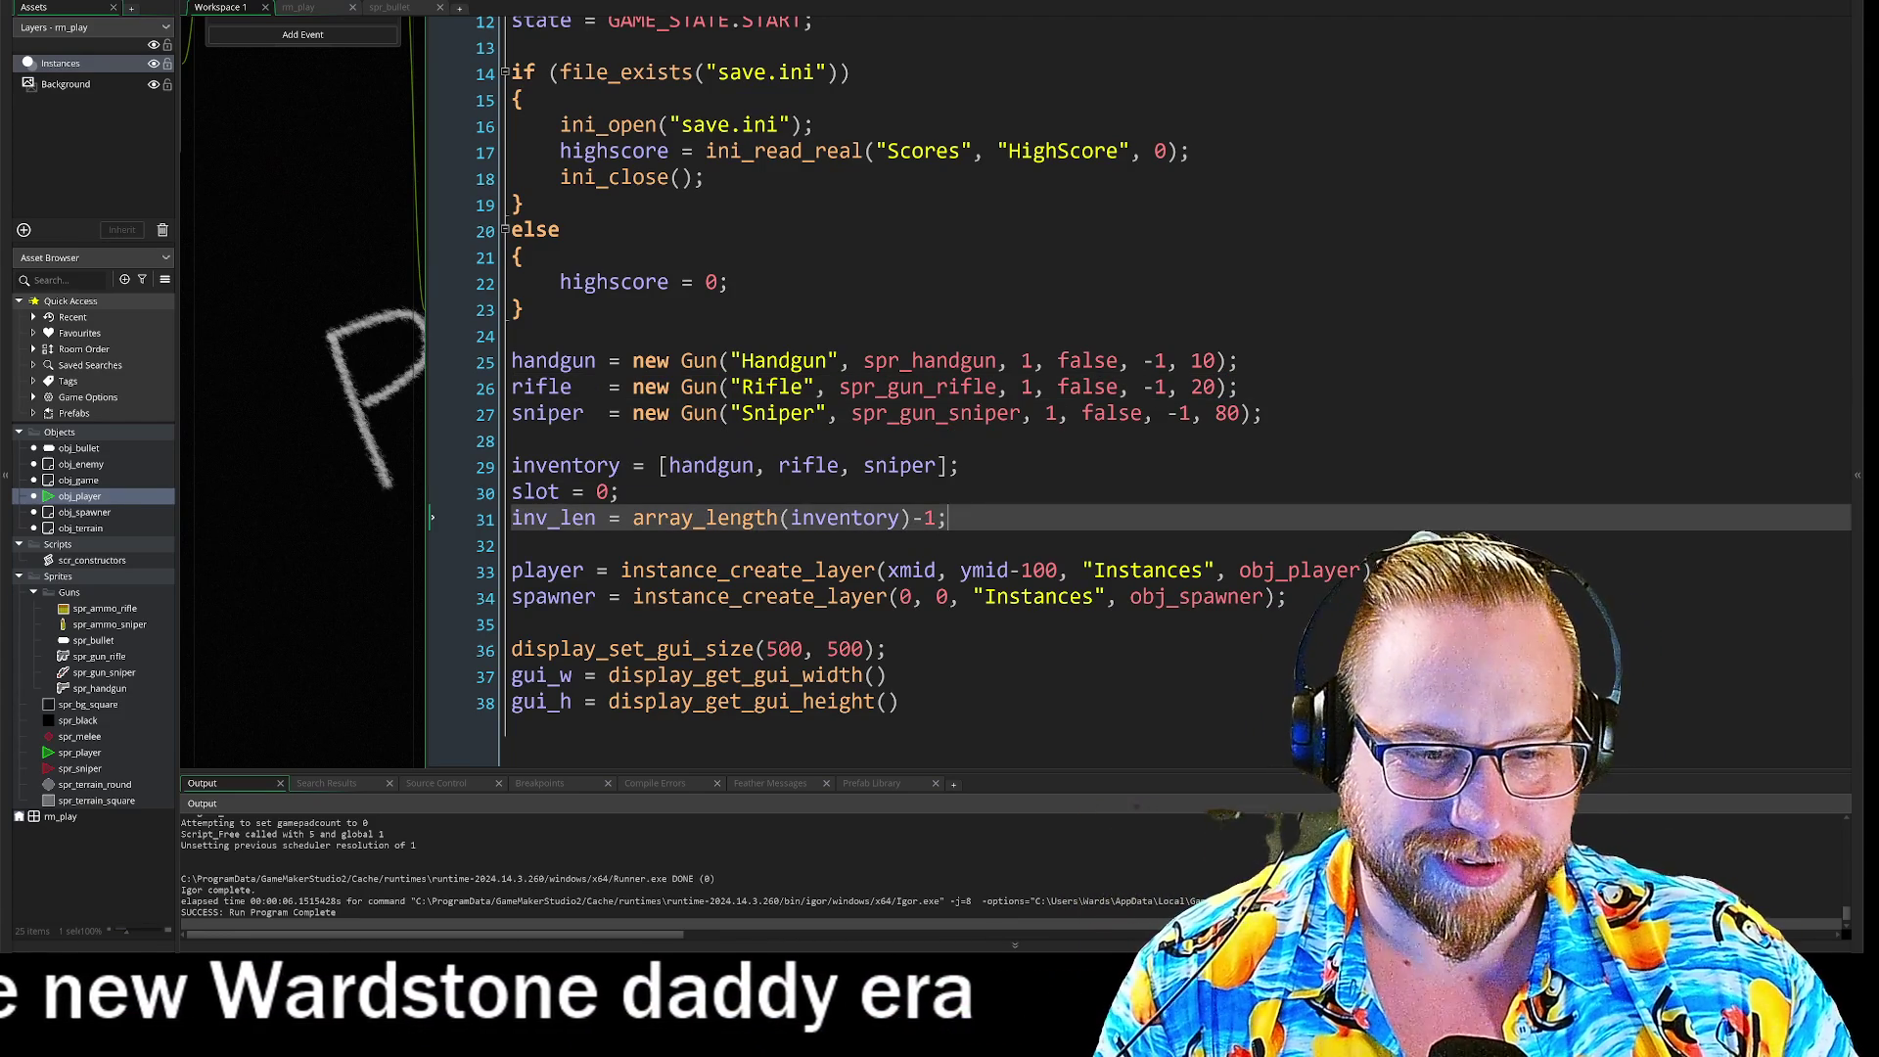
left_click_drag(347, 296, 548, 466)
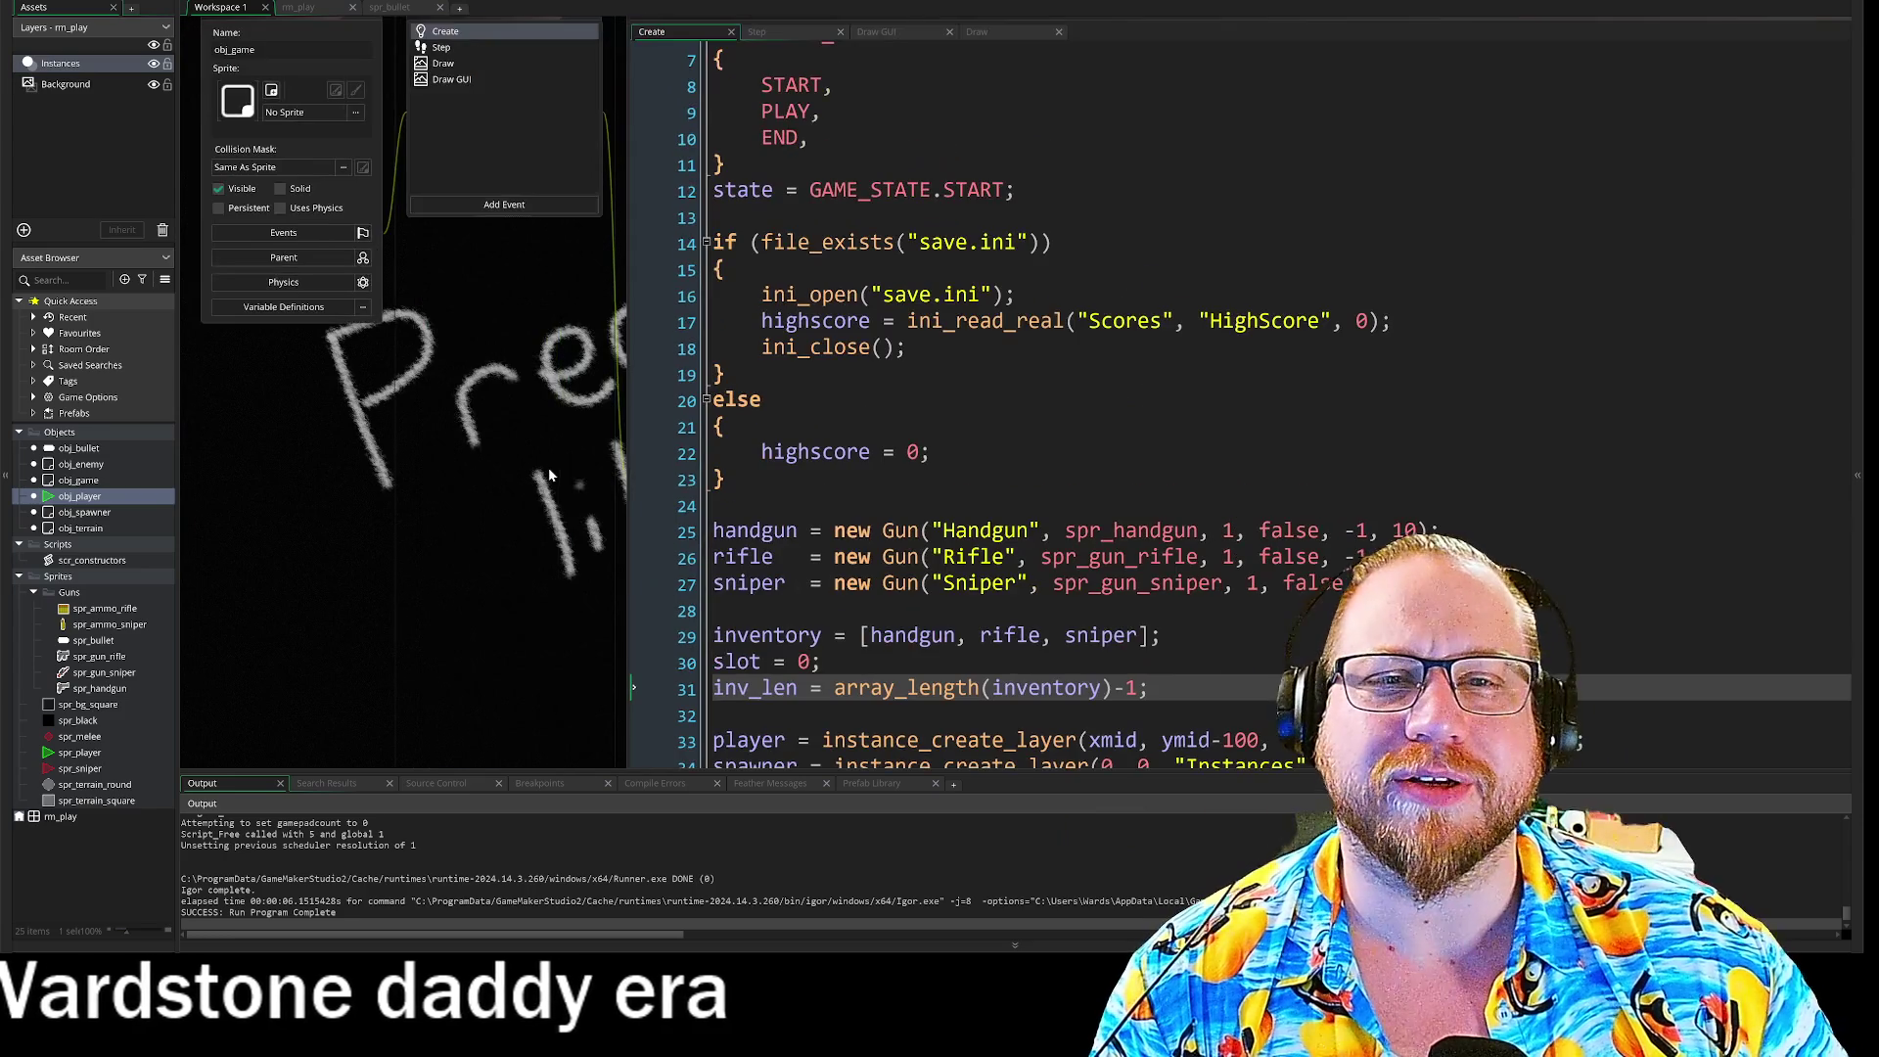
left_click(458, 49)
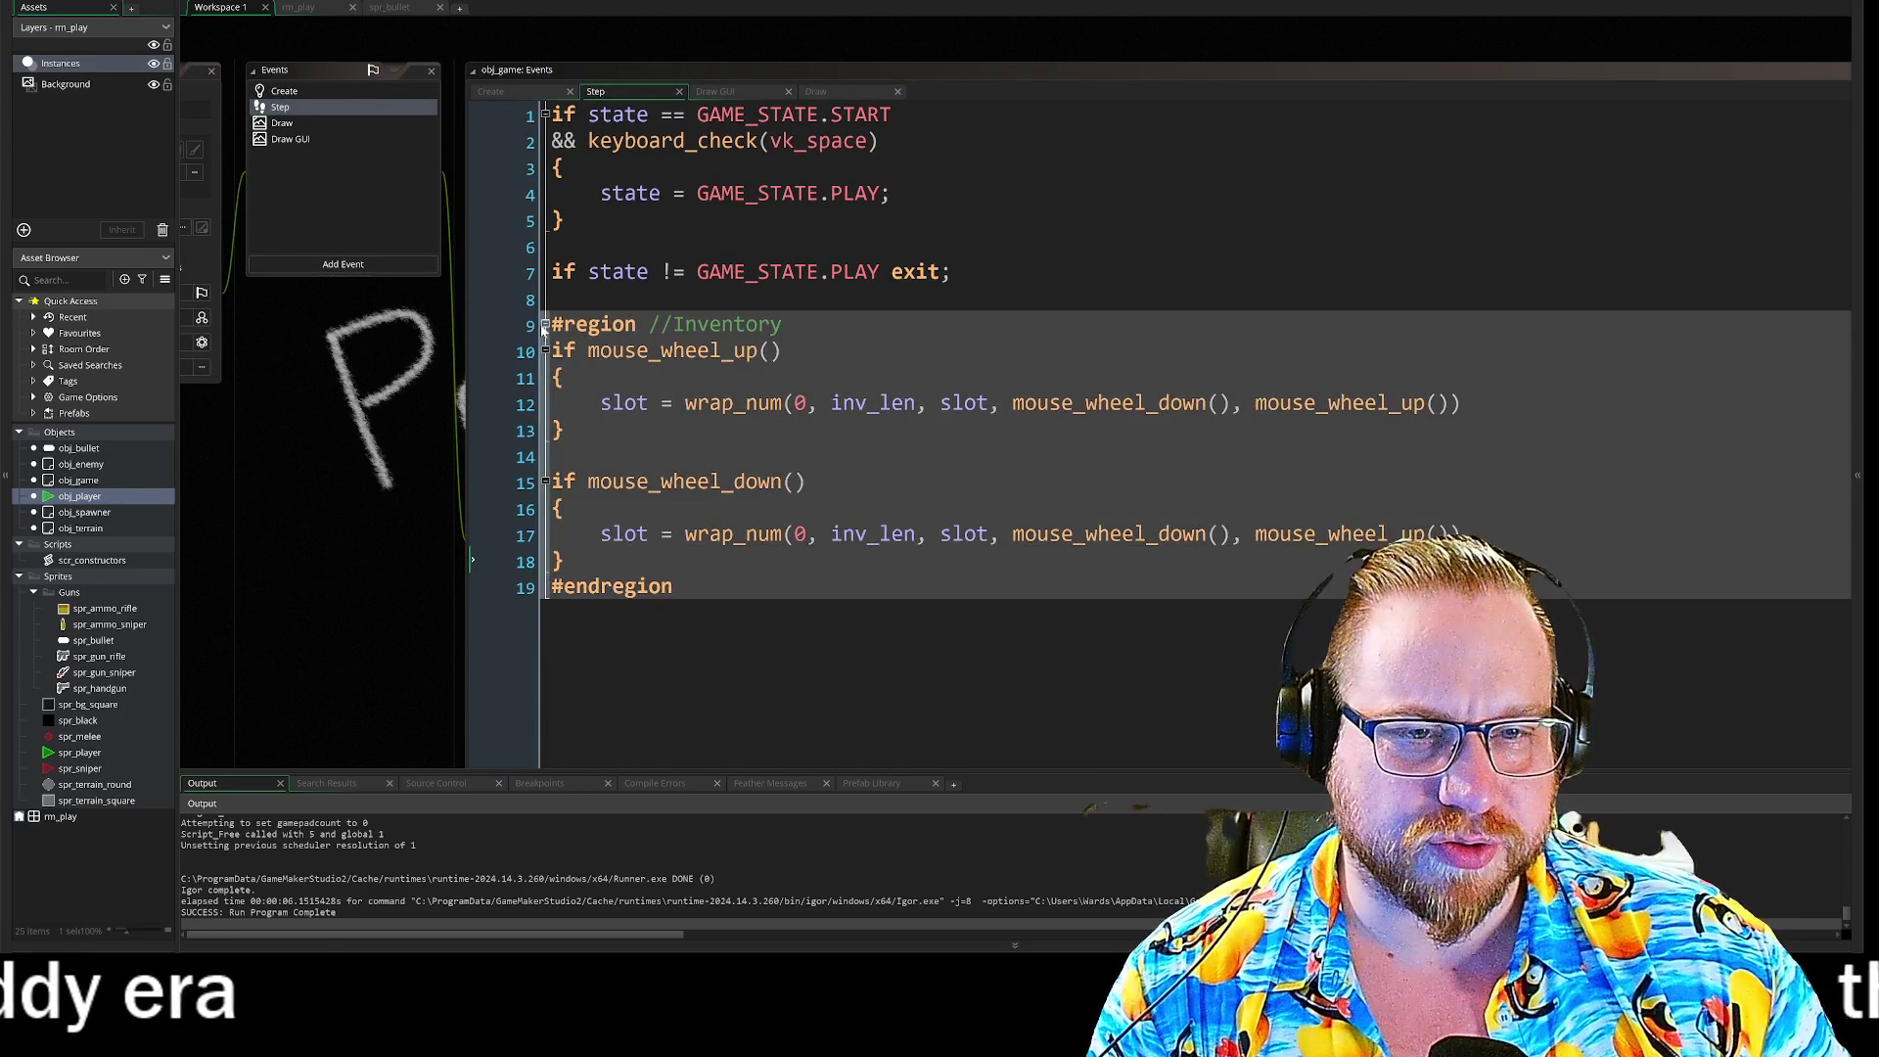
left_click(546, 325)
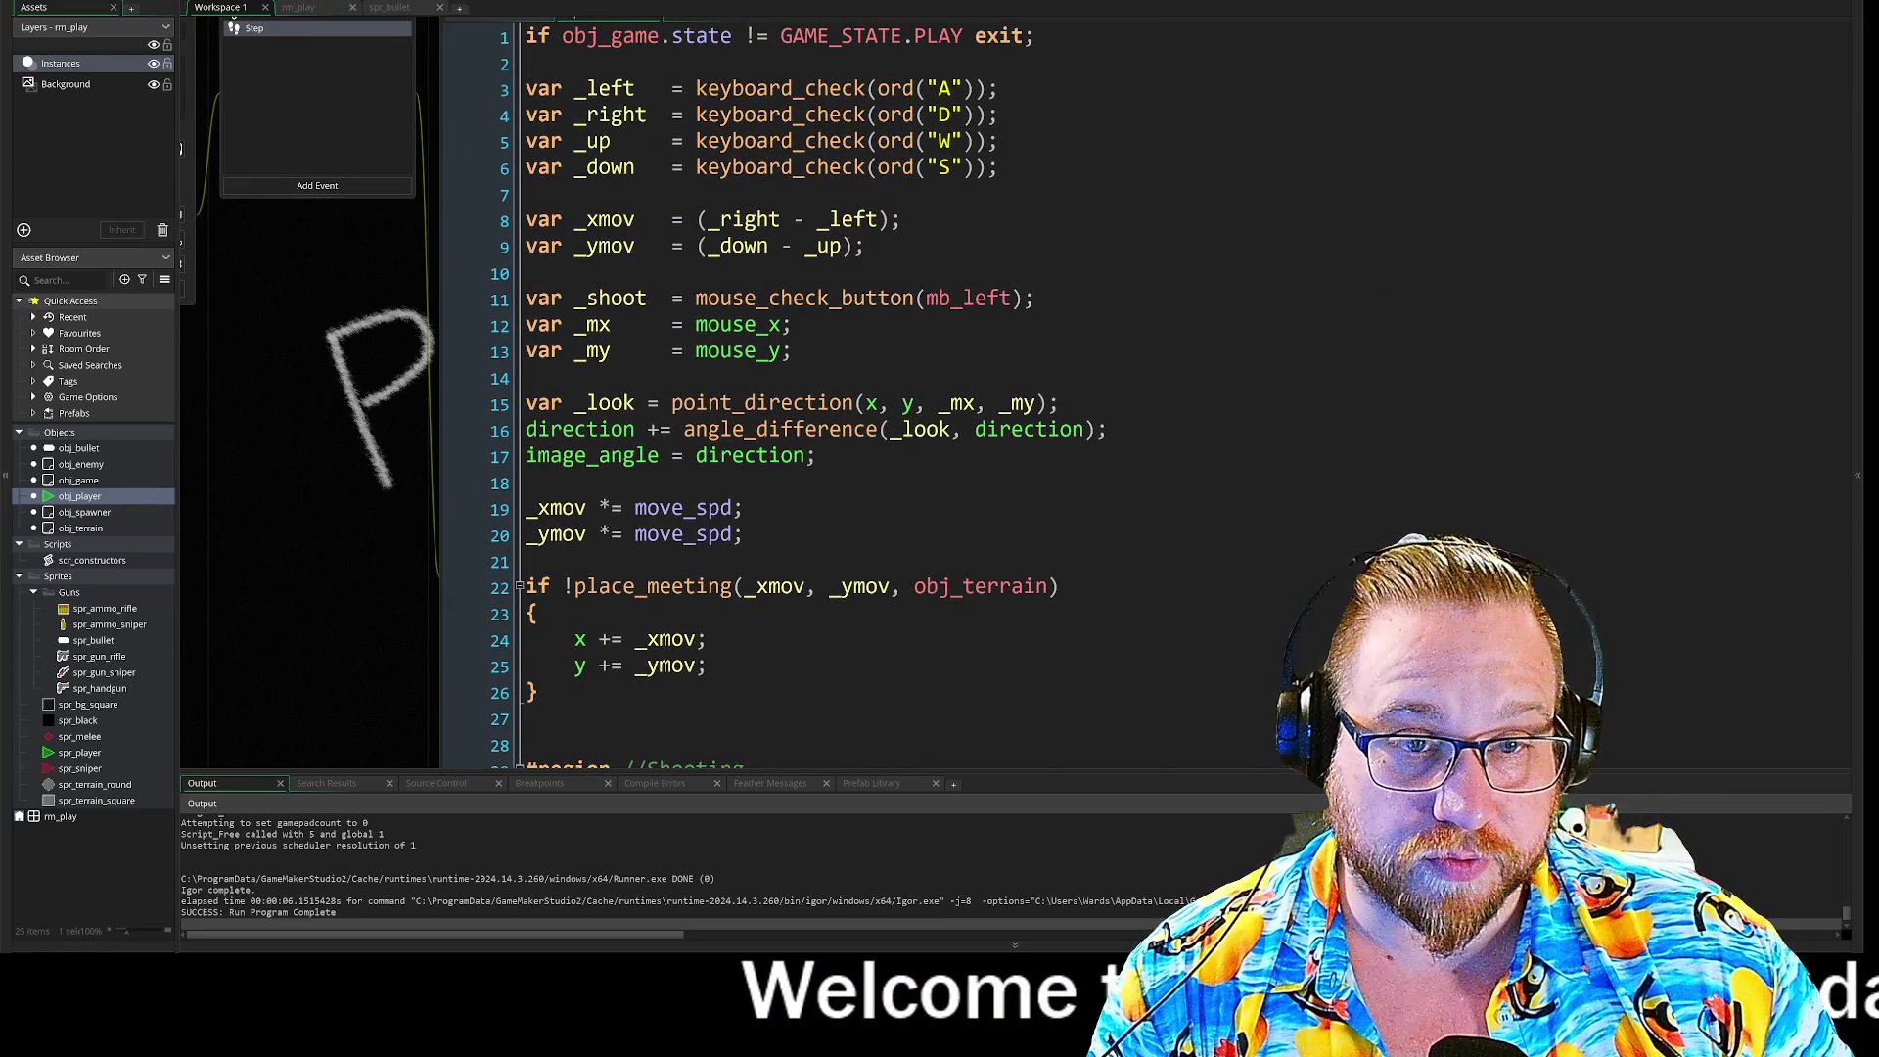
left_click(446, 297)
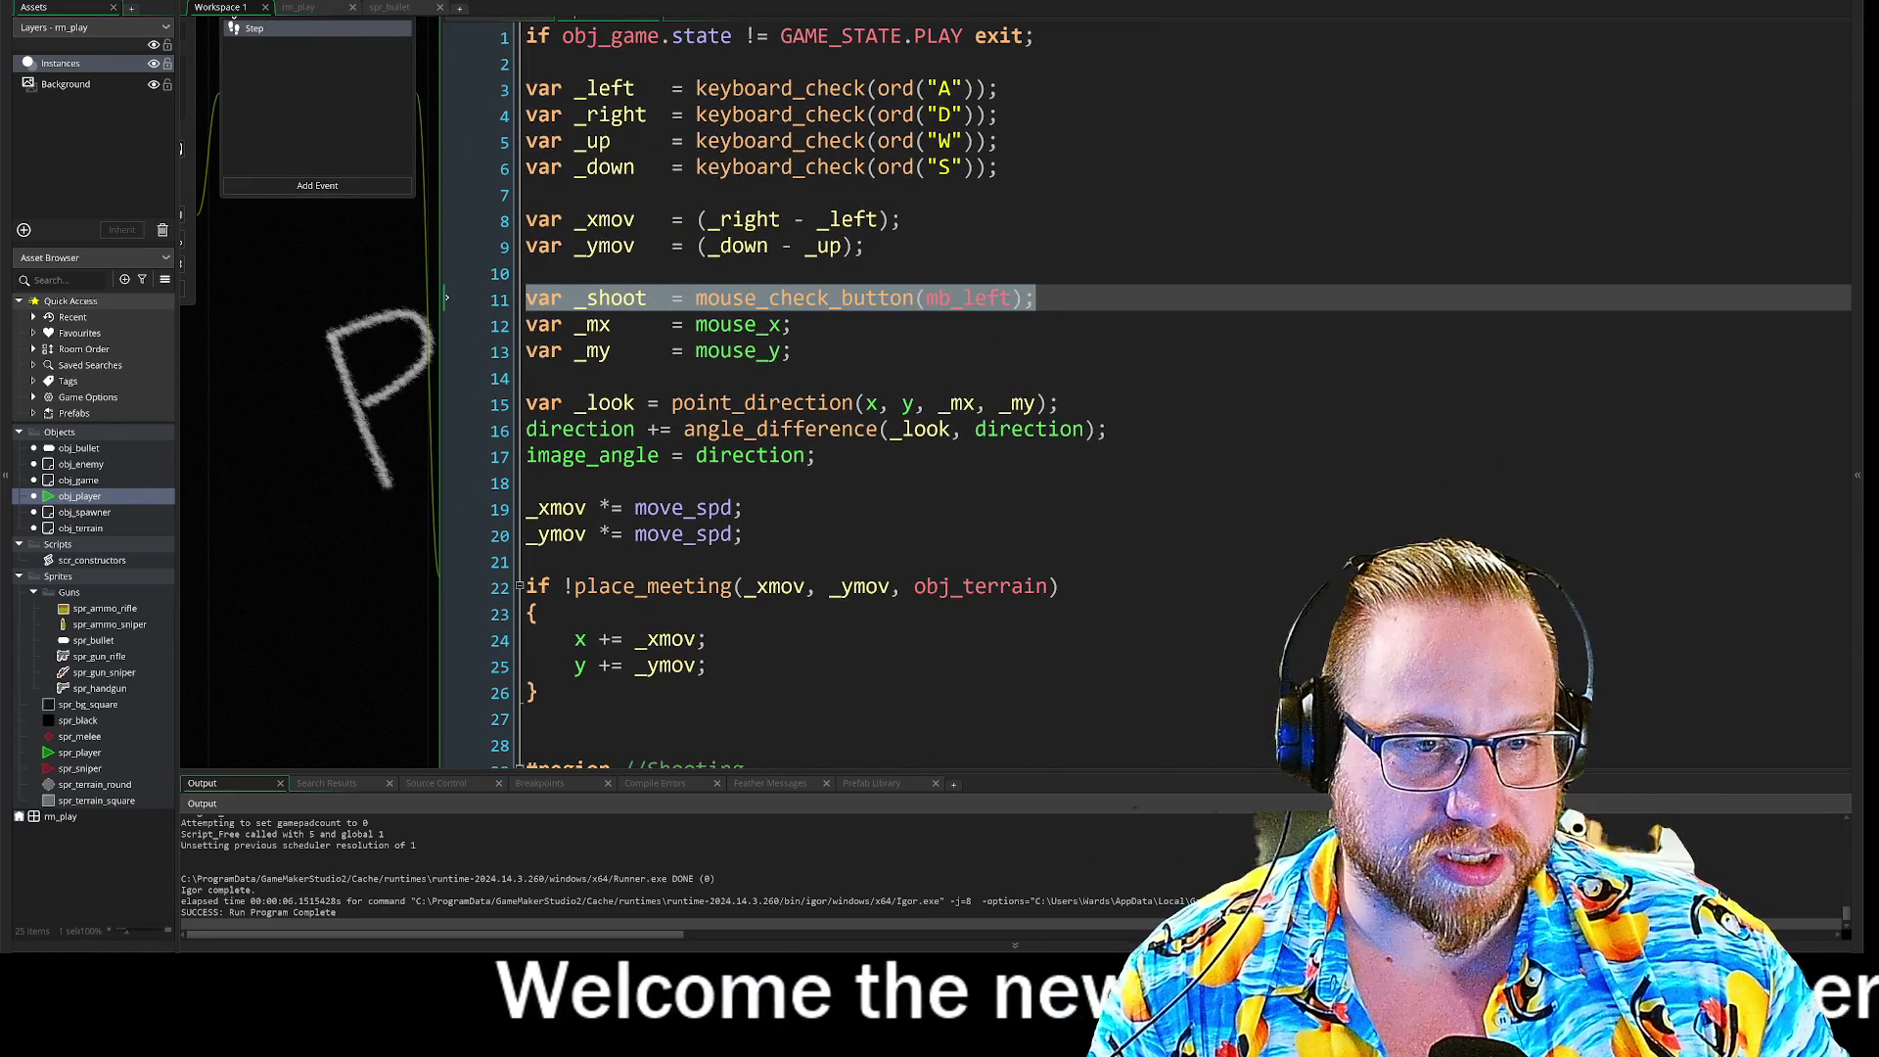
key("Right")
key("Home")
key("shift+ctrl+Right")
key("shift+ctrl+Right")
key("shift+ctrl+Right")
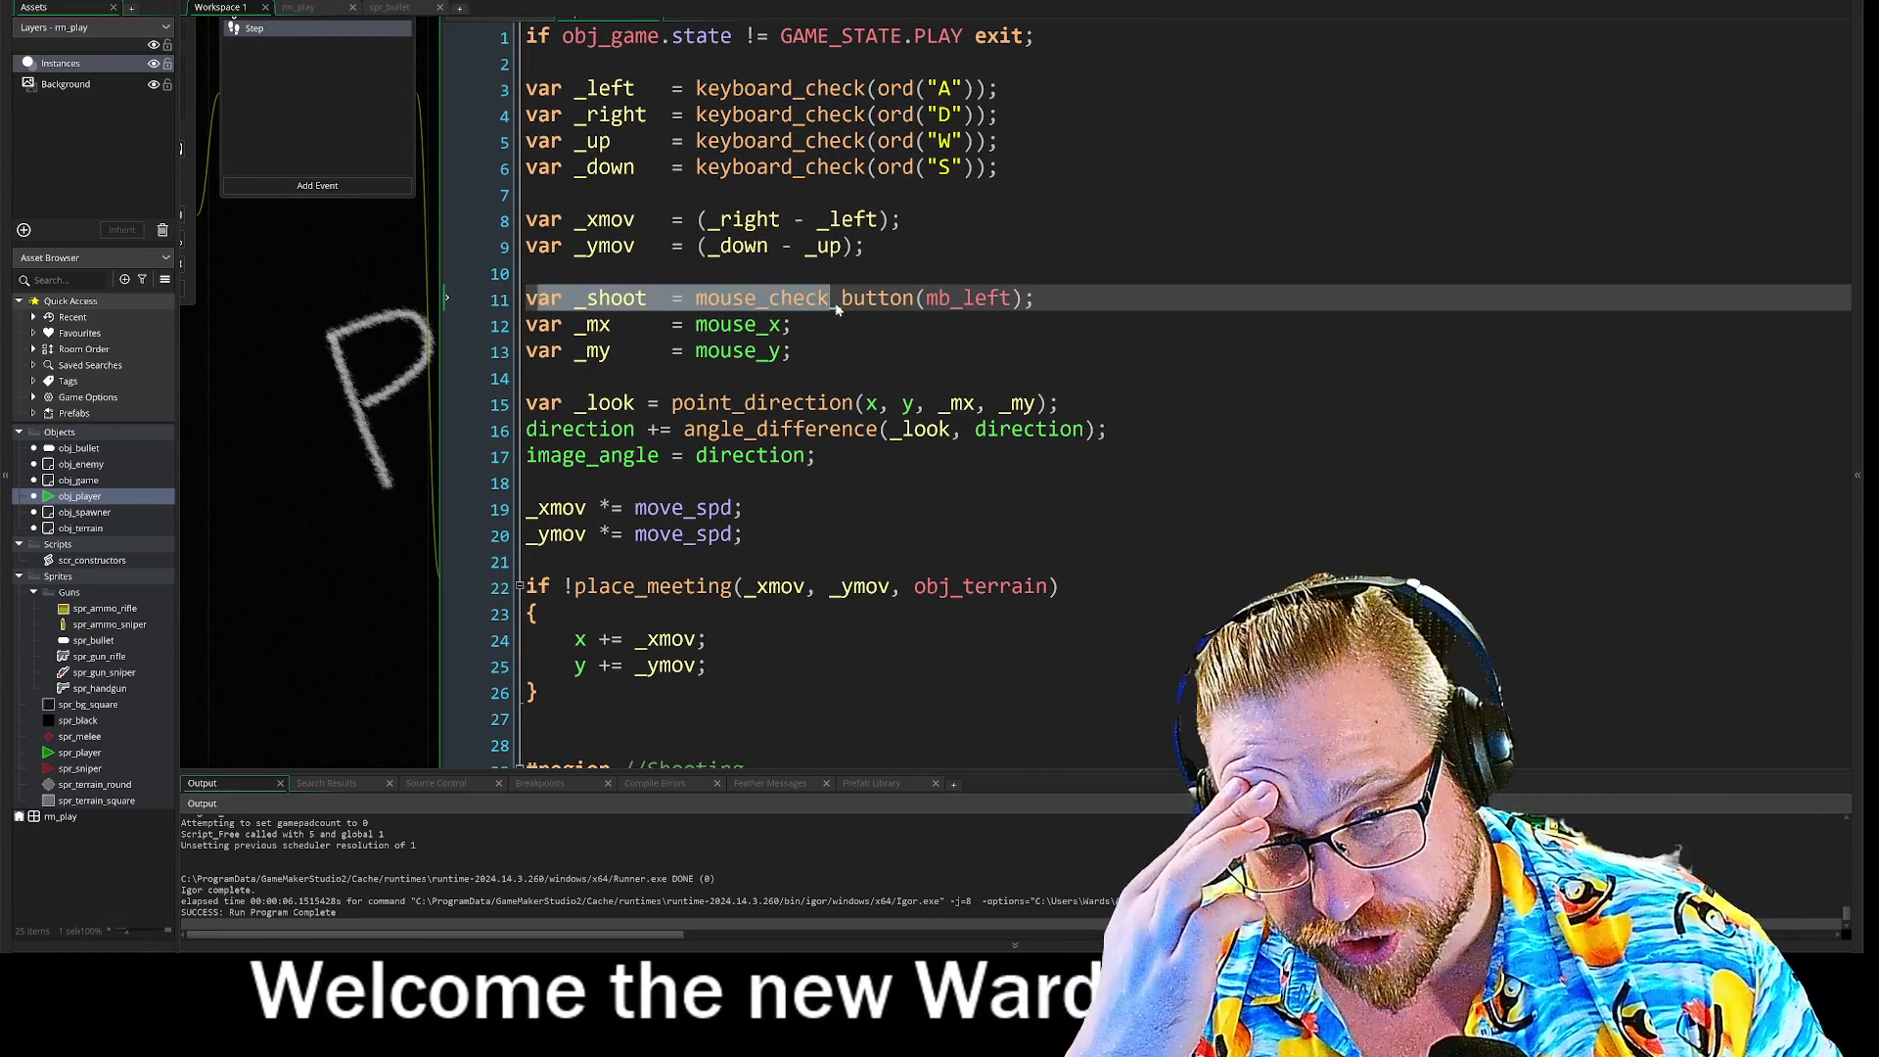
scroll(979, 391, "down", 2)
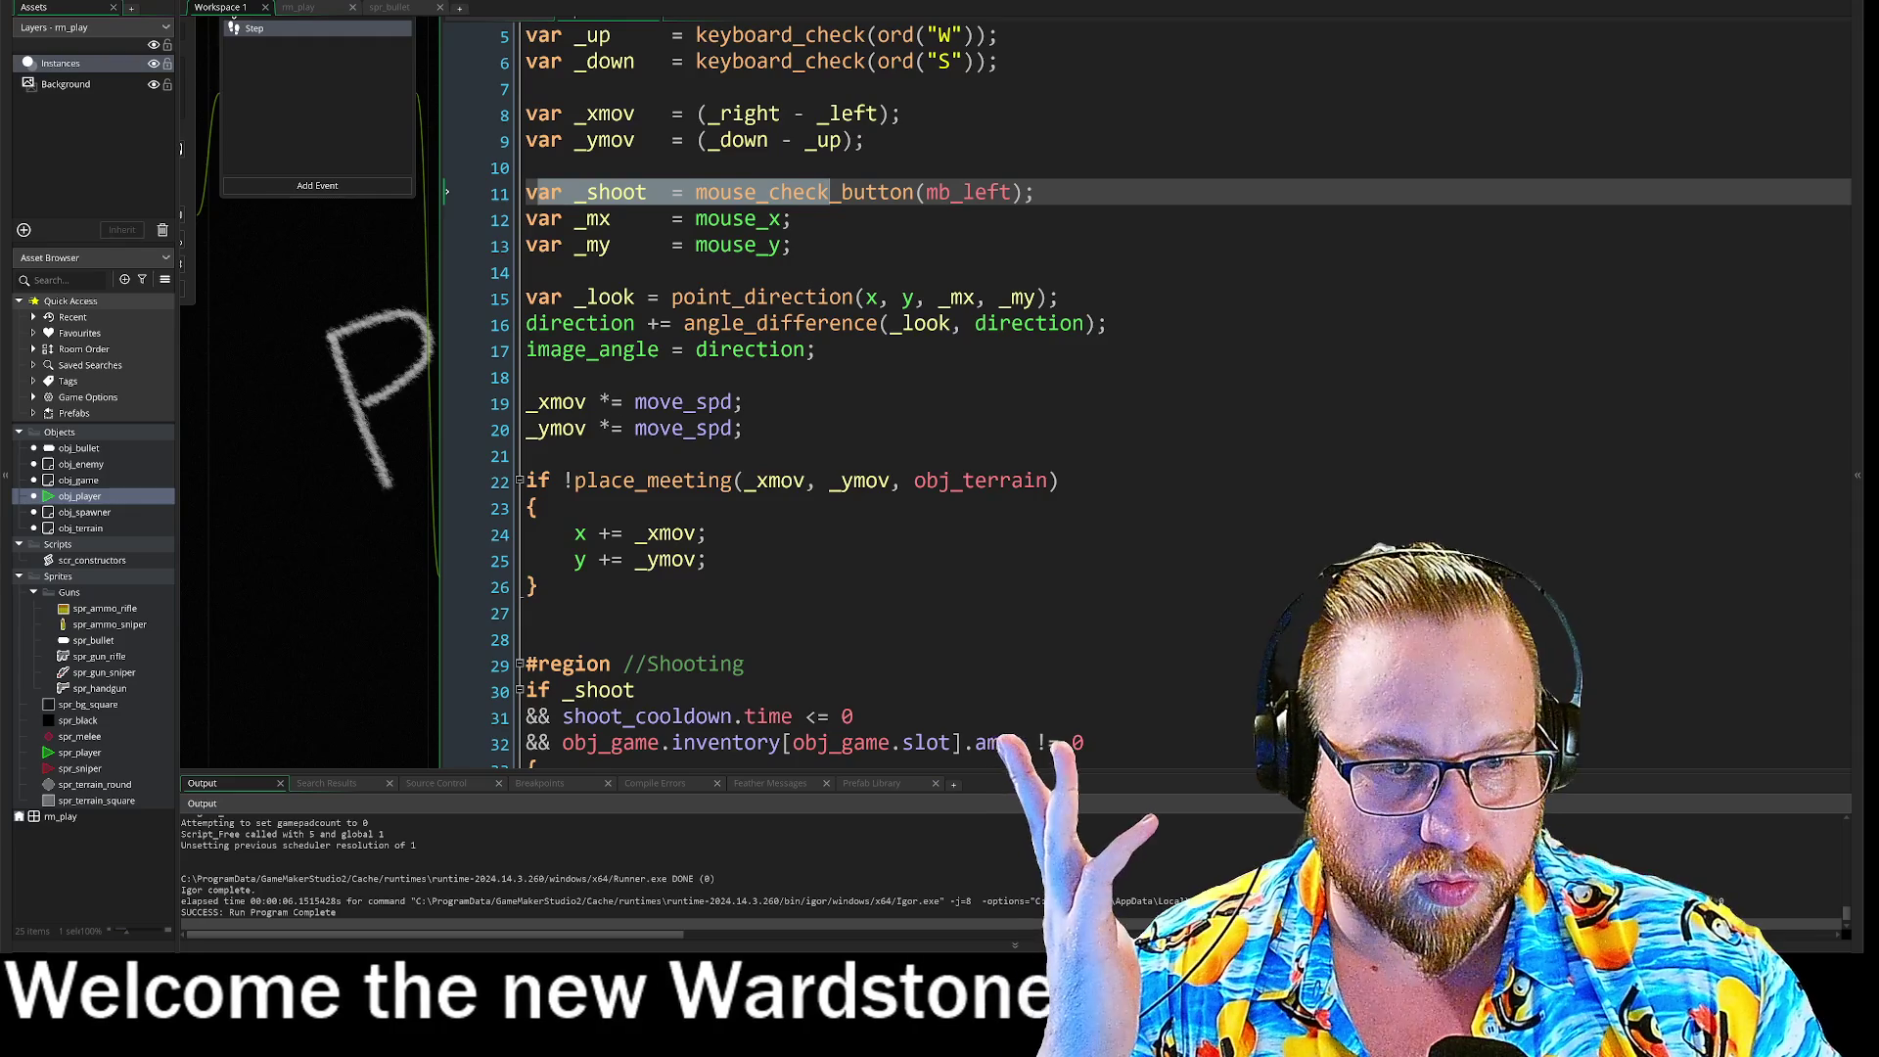
left_click(497, 427)
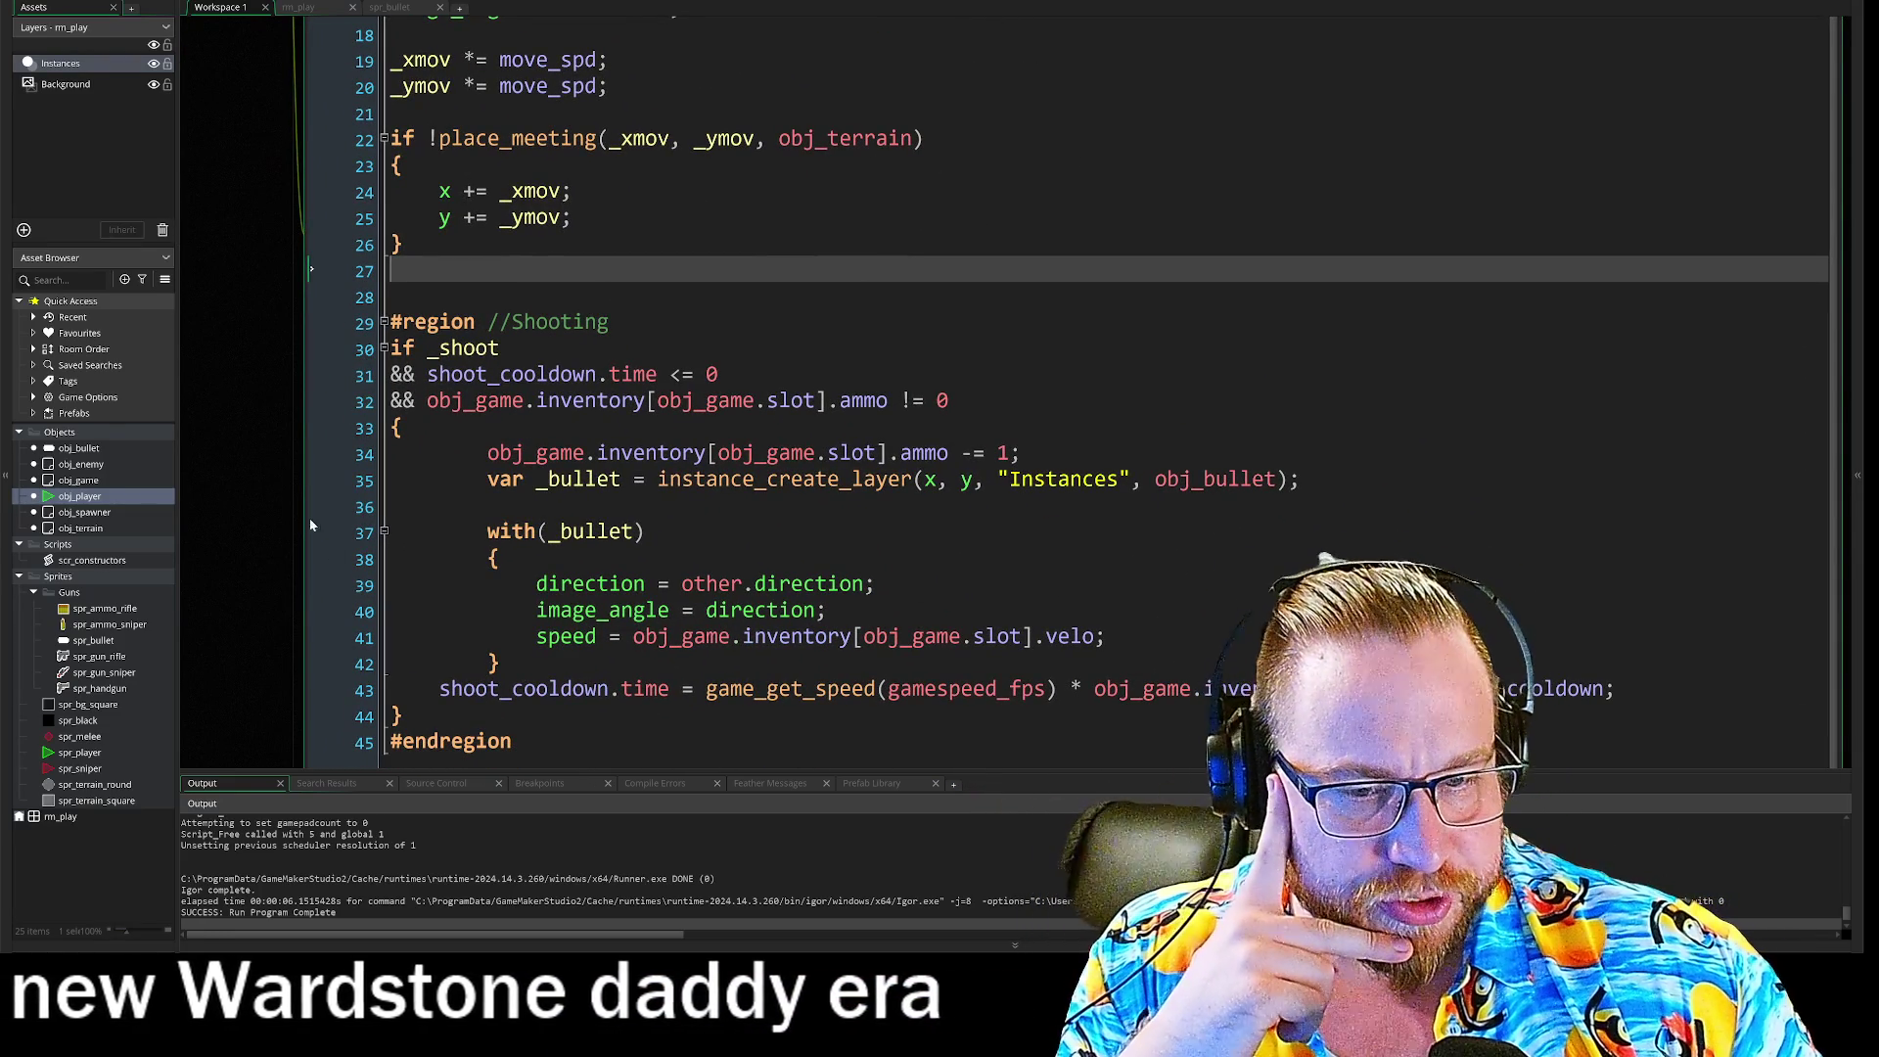
left_click_drag(278, 473, 276, 360)
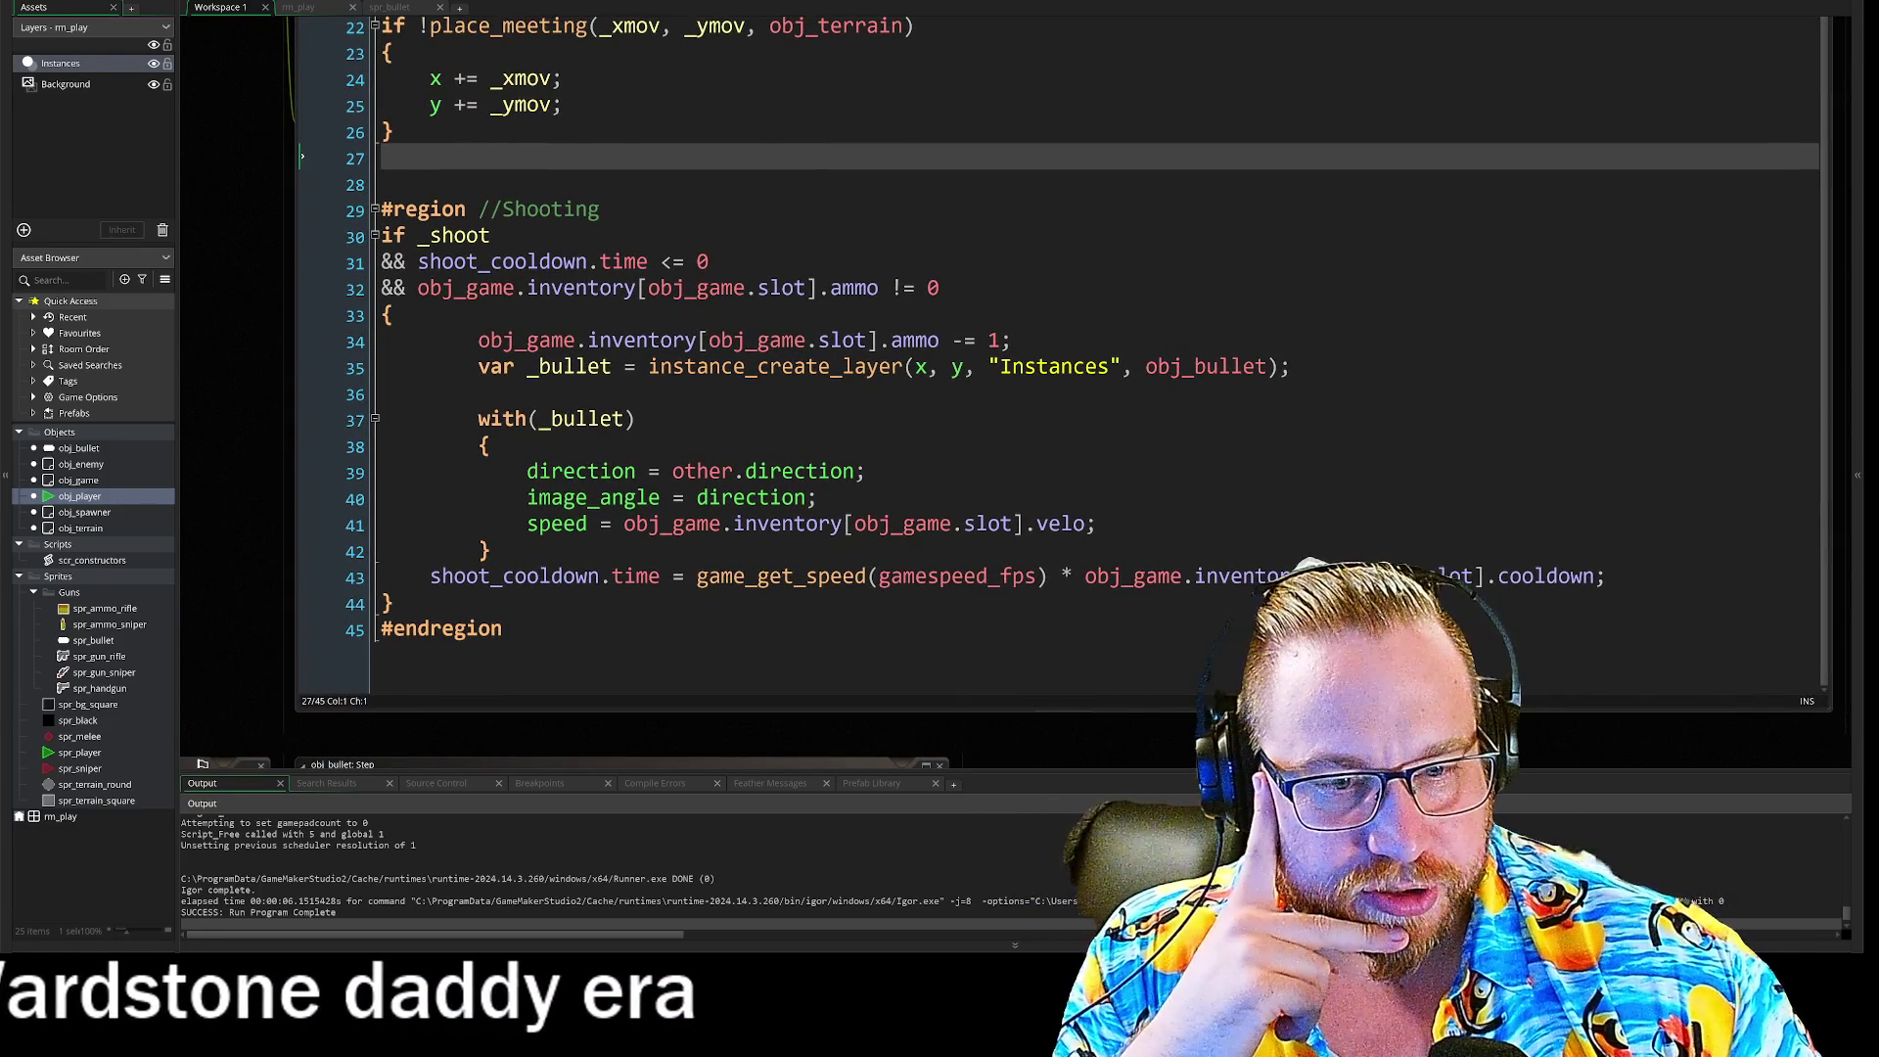
left_click_drag(444, 562, 686, 563)
left_click_drag(427, 261, 599, 262)
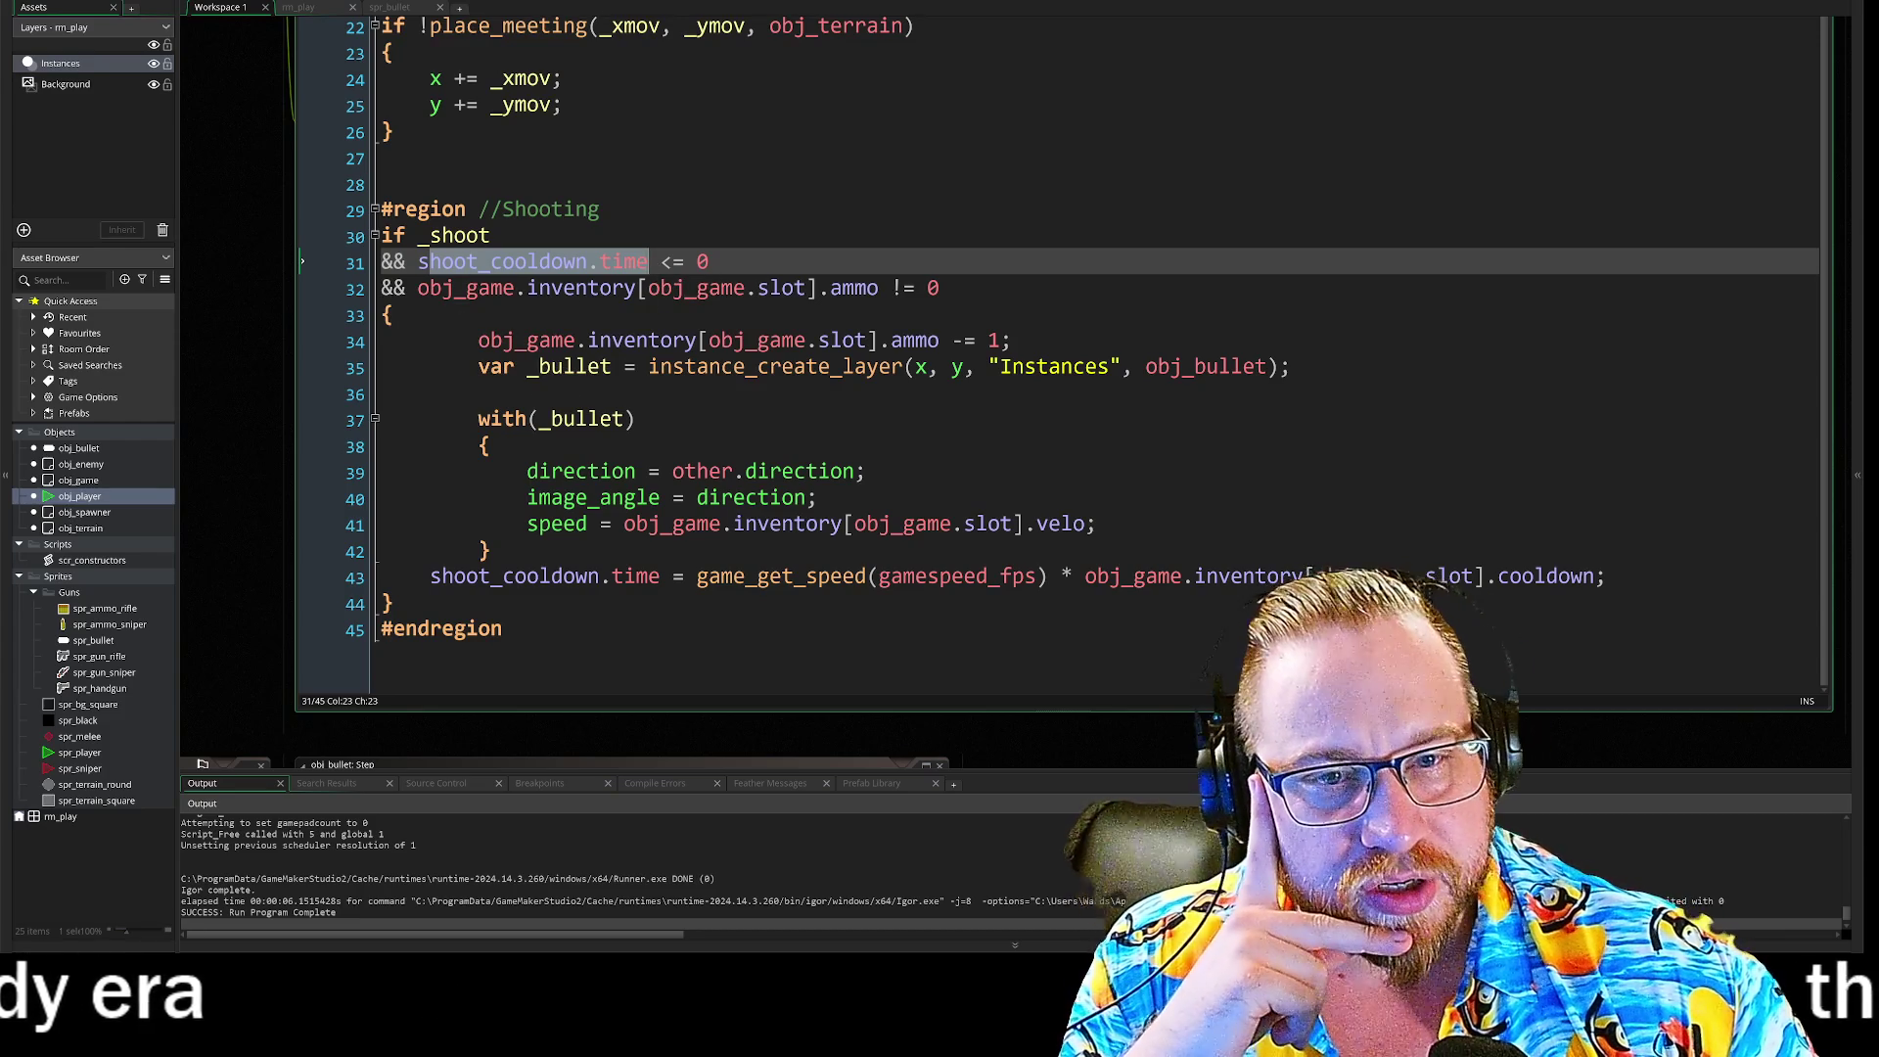
left_click(406, 288)
mouse_move(717, 312)
left_mouse_down()
mouse_move(393, 315)
mouse_move(825, 294)
left_mouse_up()
left_click(940, 288)
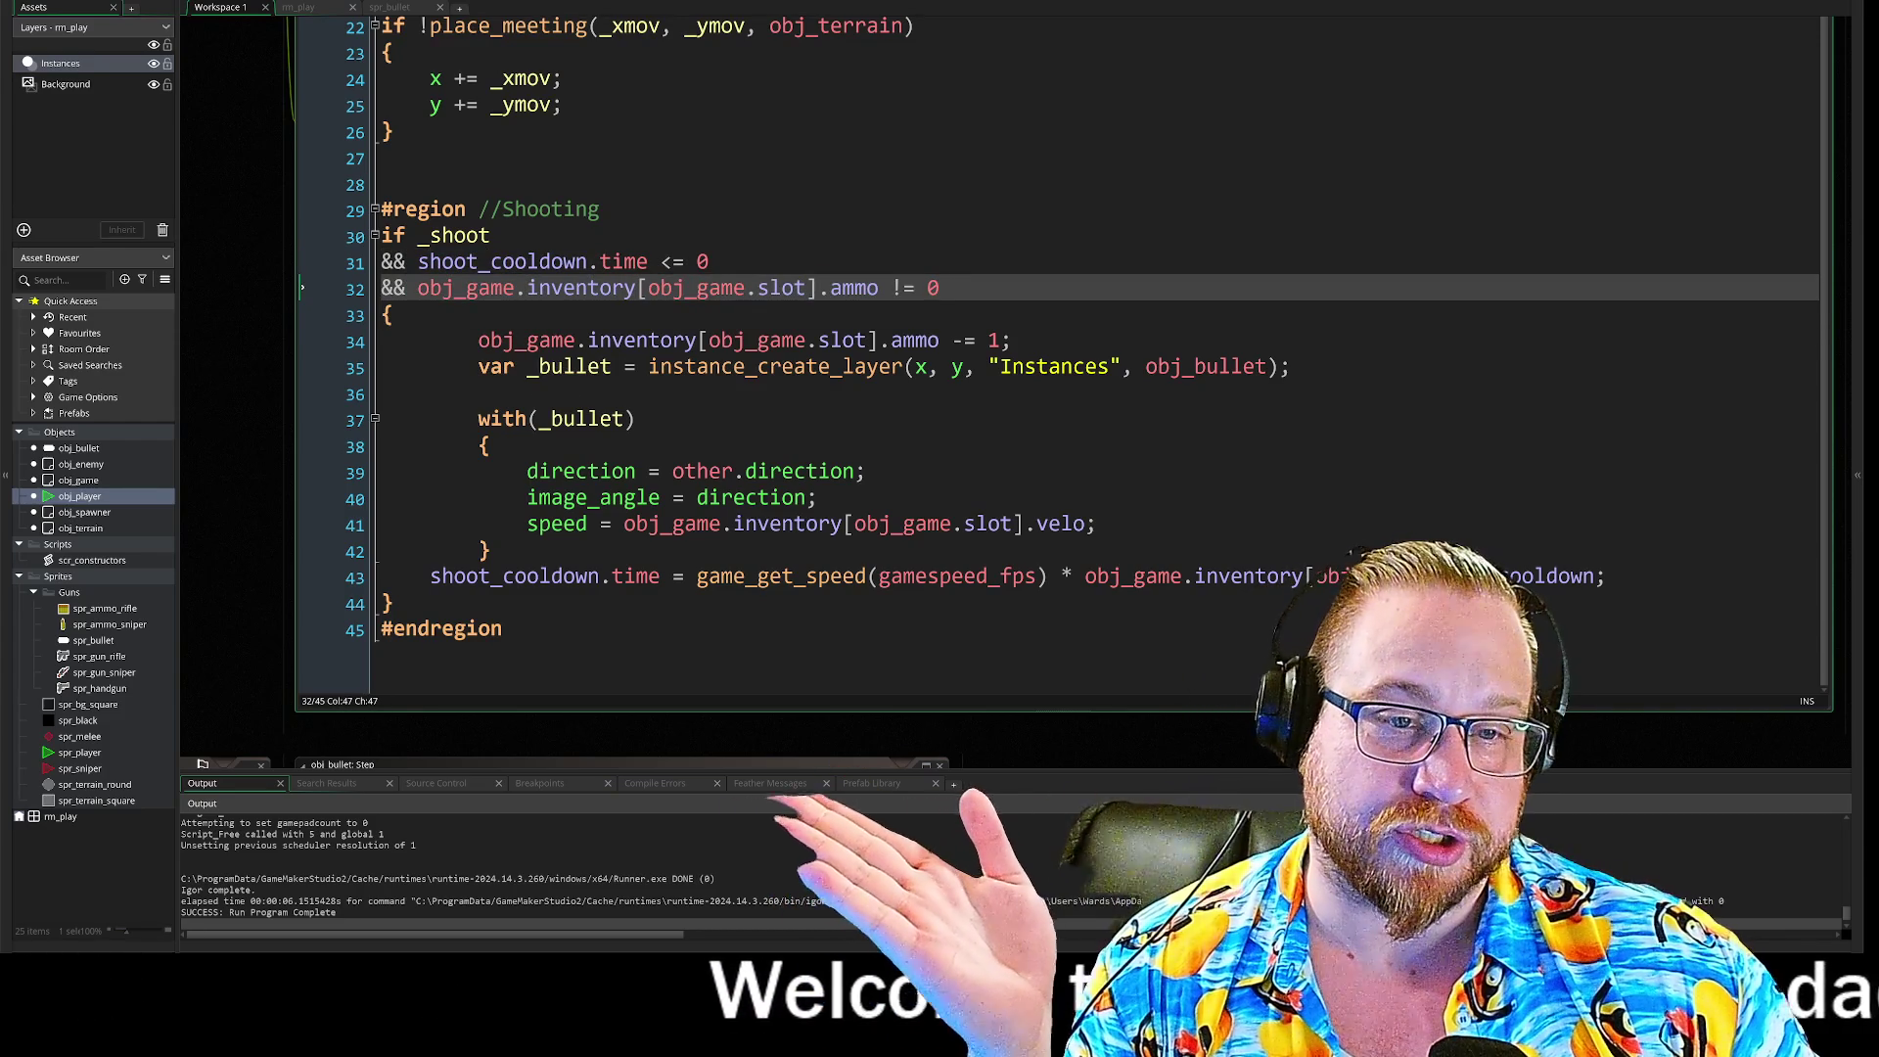
left_click_drag(662, 340, 1012, 339)
left_click(1013, 340)
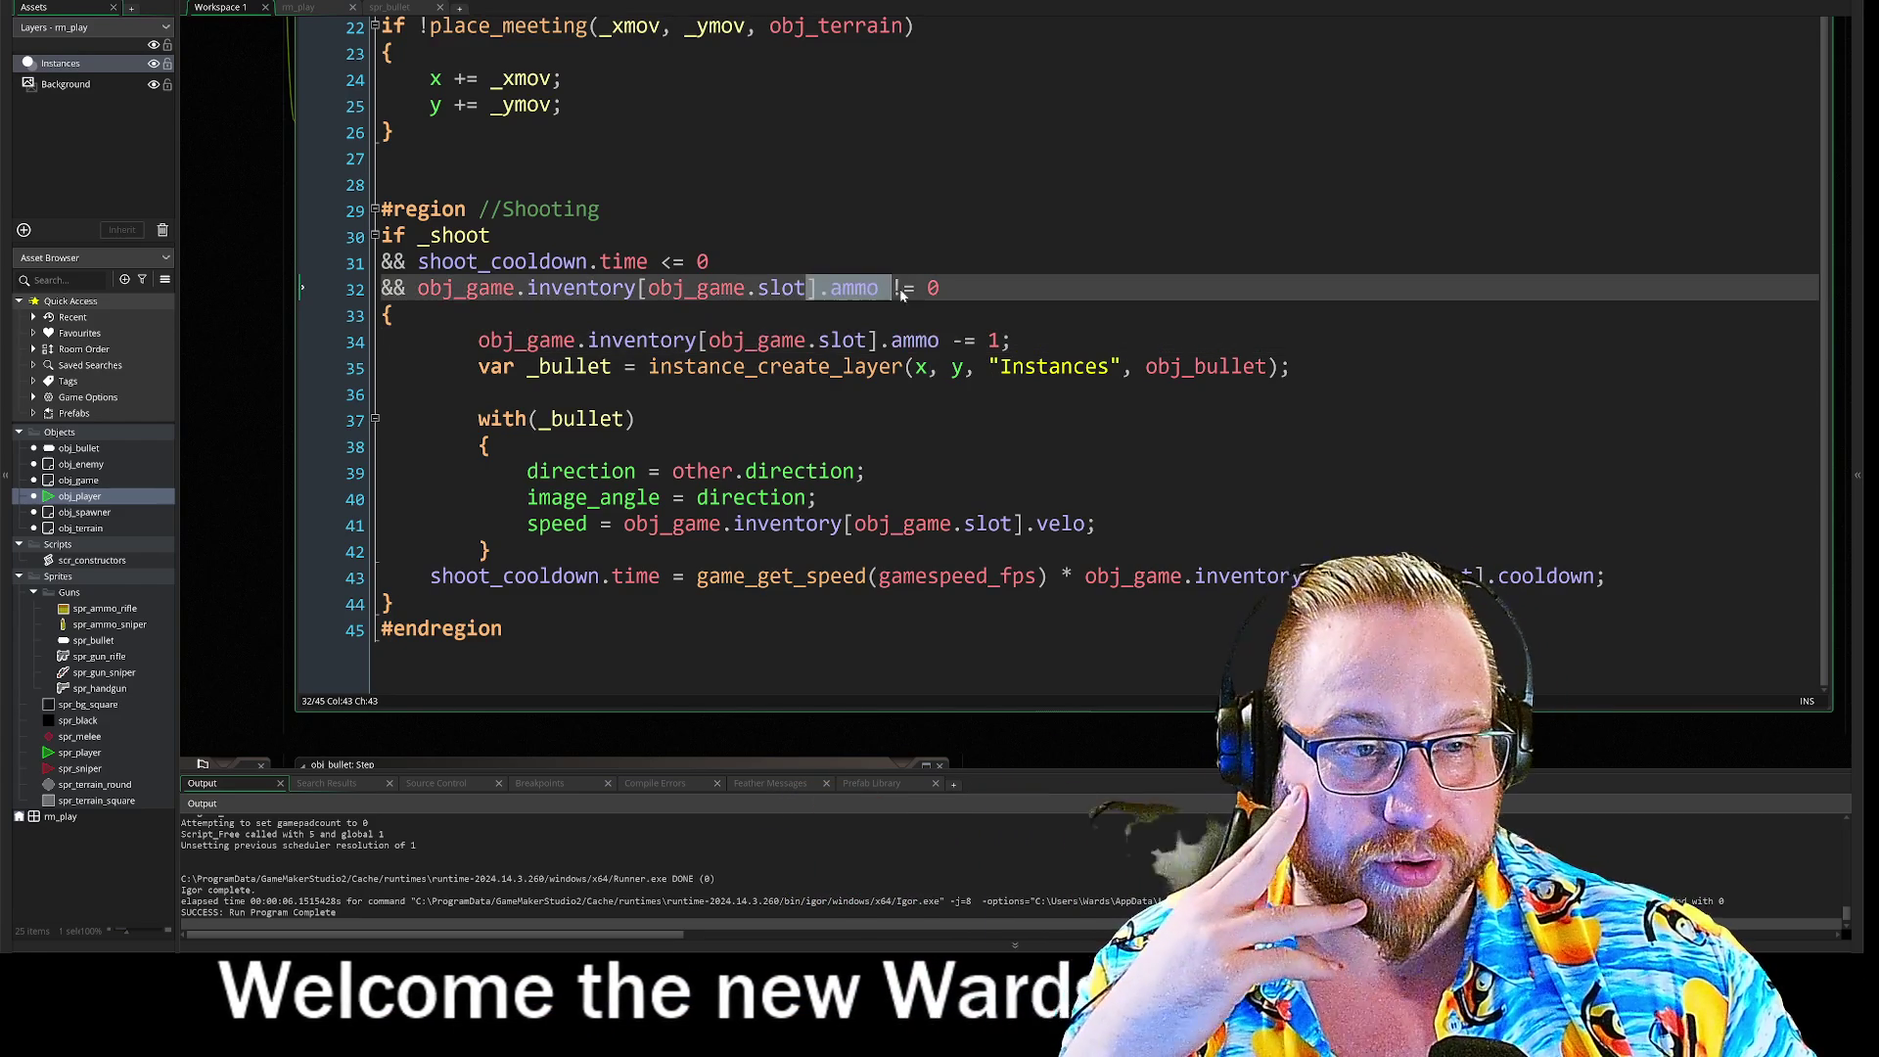
left_click_drag(810, 288, 891, 287)
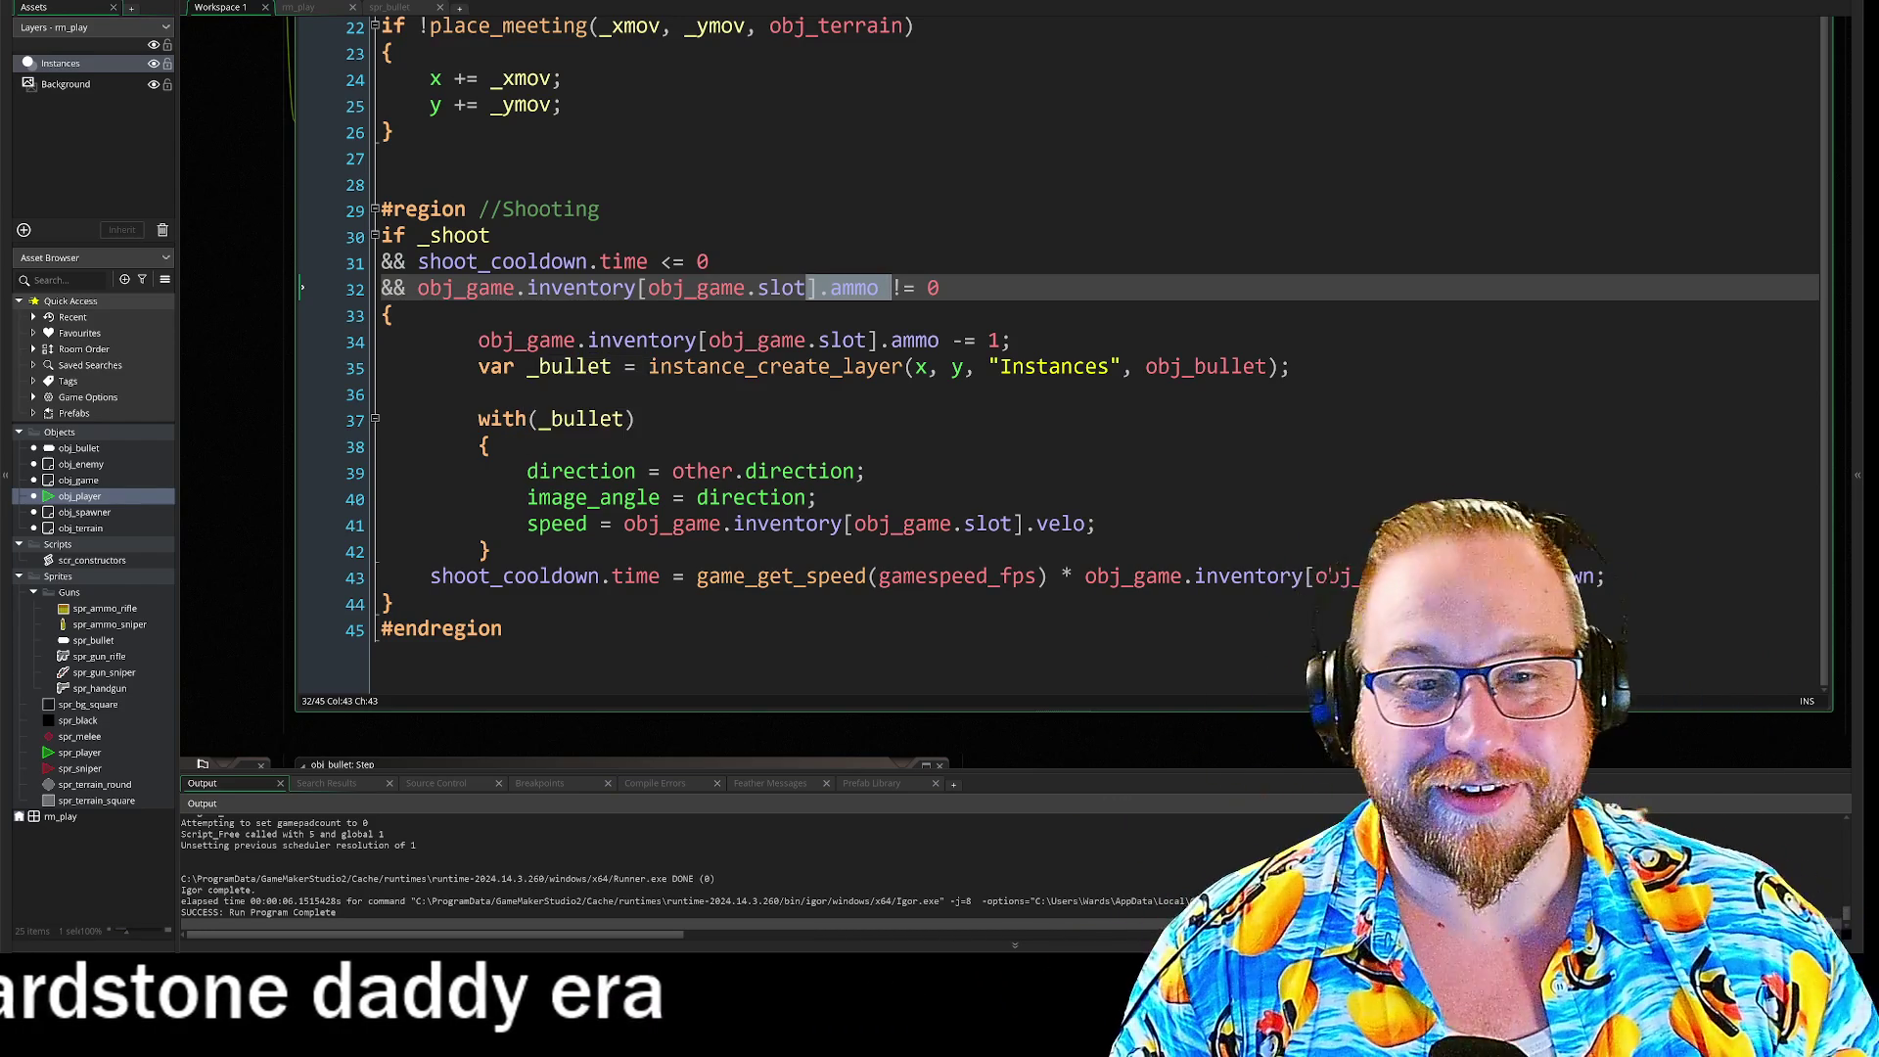
scroll(978, 392, "up", 5)
left_click(651, 402)
scroll(881, 392, "up", 5)
left_click_drag(490, 190, 476, 17)
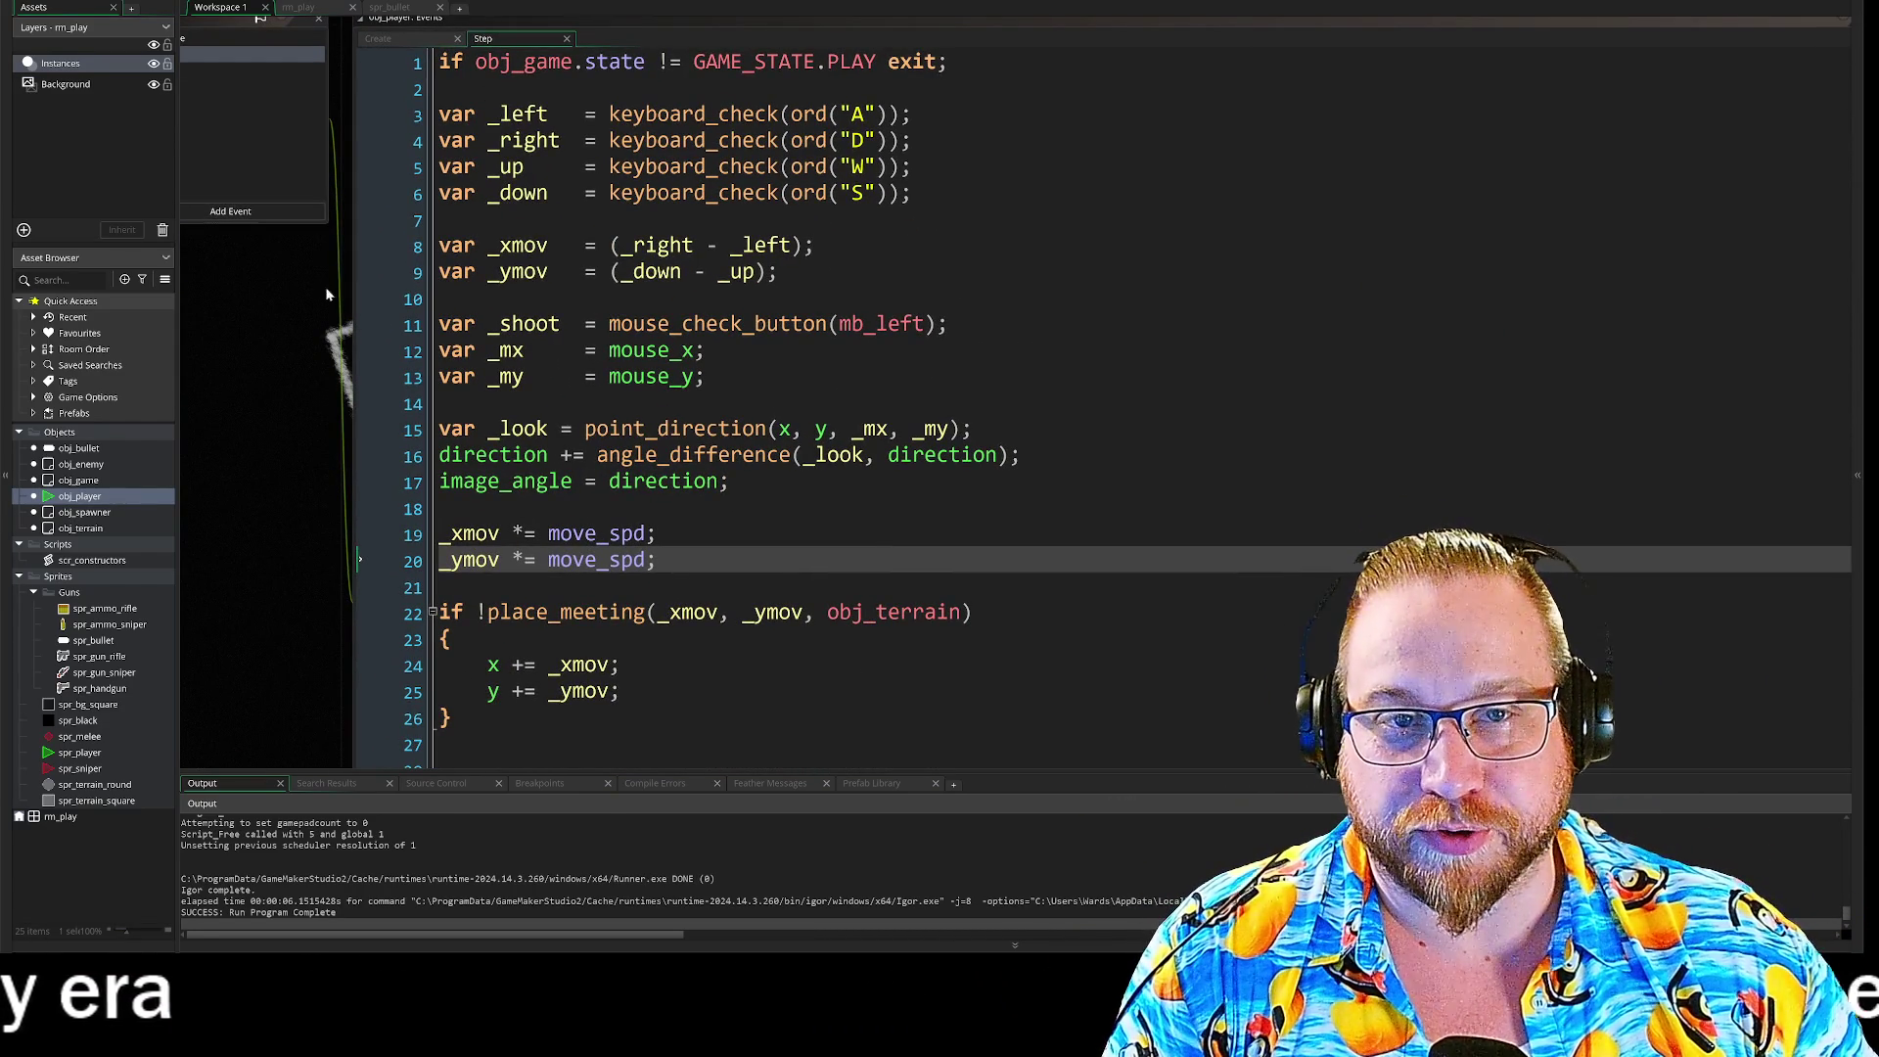
mouse_move(385, 435)
left_mouse_down()
mouse_move(548, 435)
mouse_move(241, 435)
mouse_move(292, 457)
left_mouse_up()
mouse_move(345, 138)
left_mouse_down()
mouse_move(649, 142)
mouse_move(894, 454)
mouse_move(617, 399)
left_mouse_up()
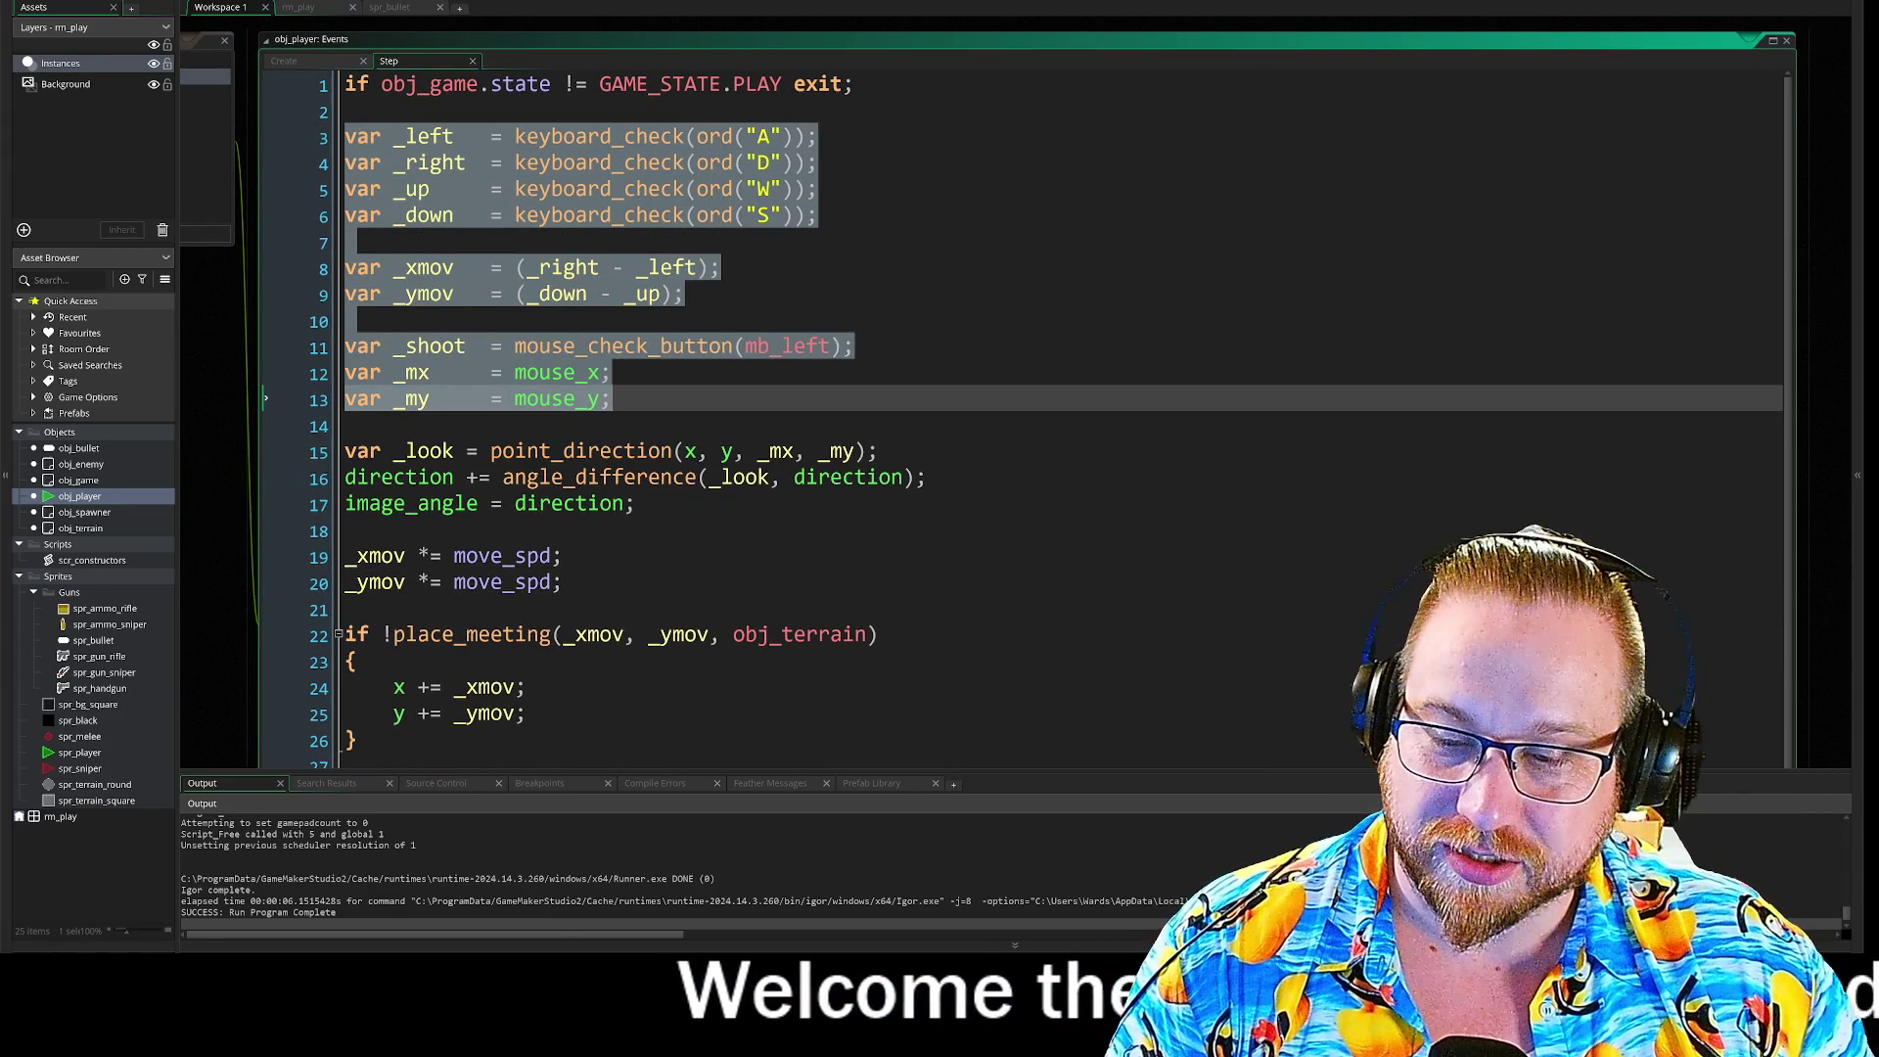
left_click(611, 400)
scroll(880, 391, "down", 5)
left_click(927, 438)
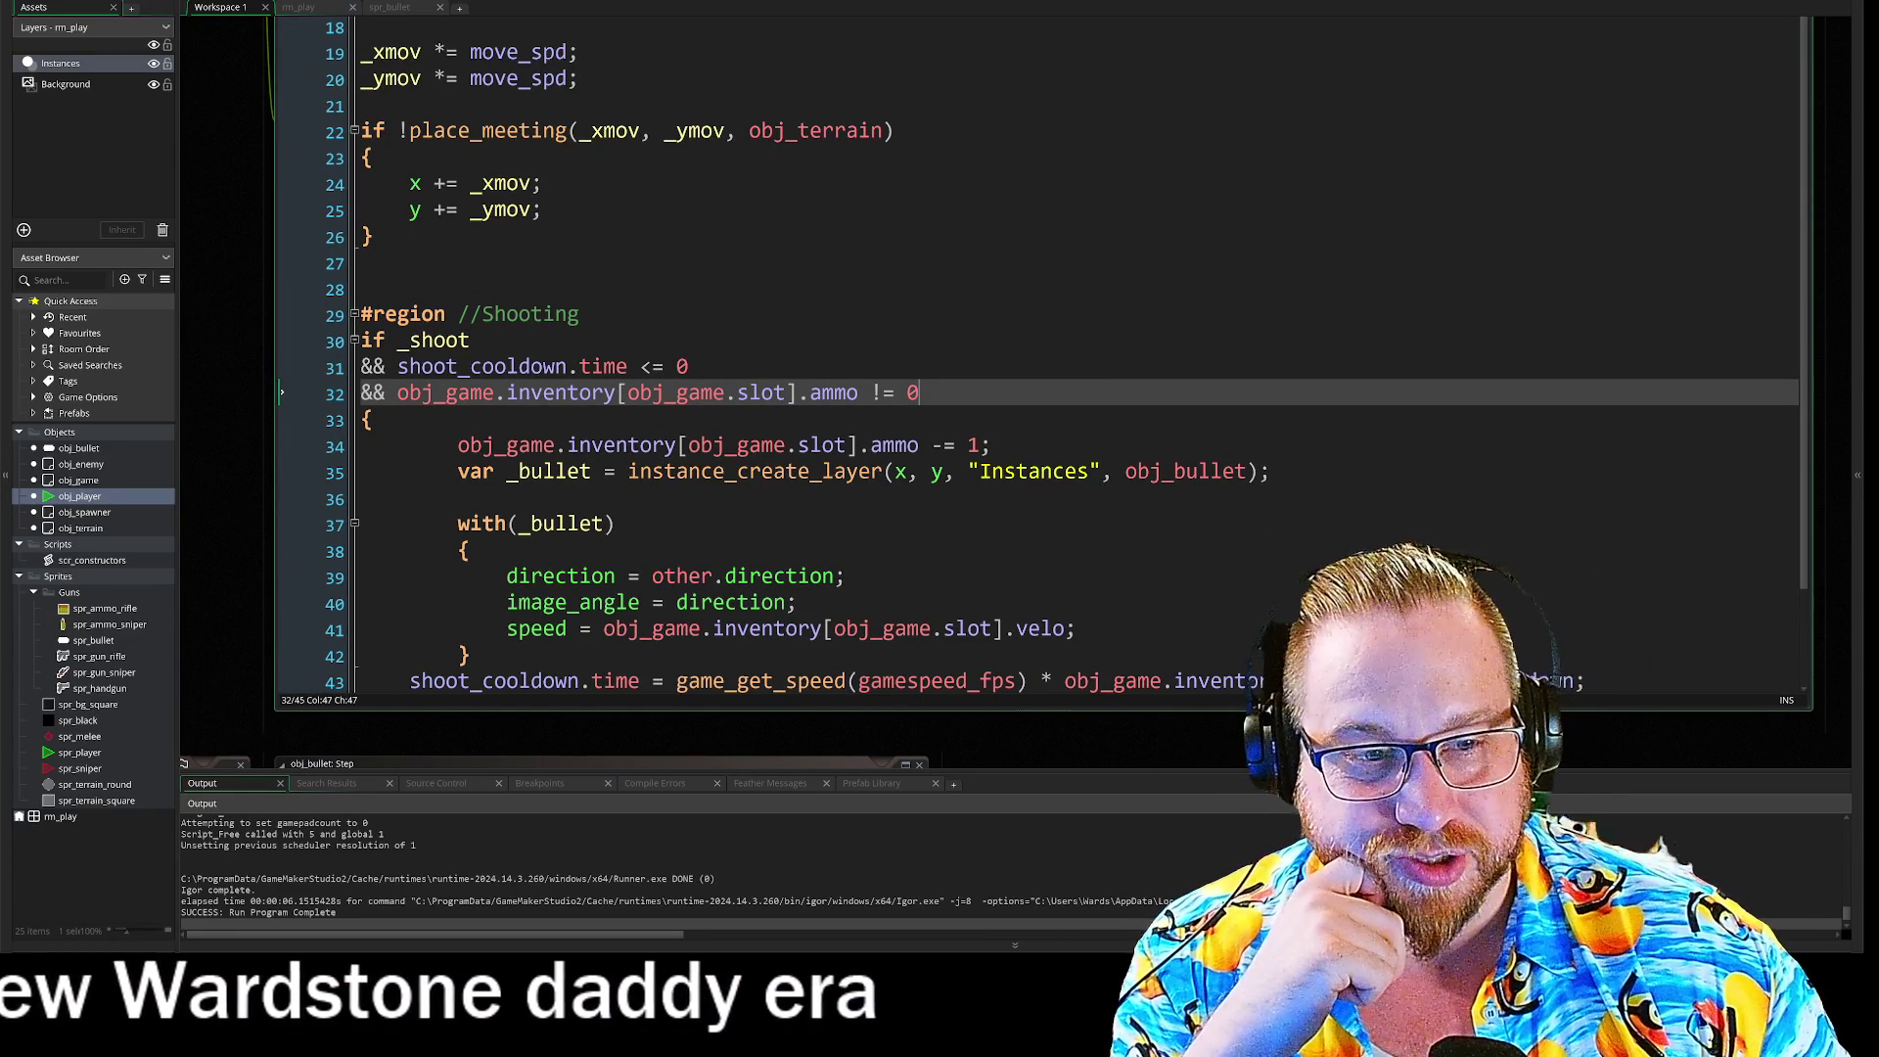
left_click(797, 603)
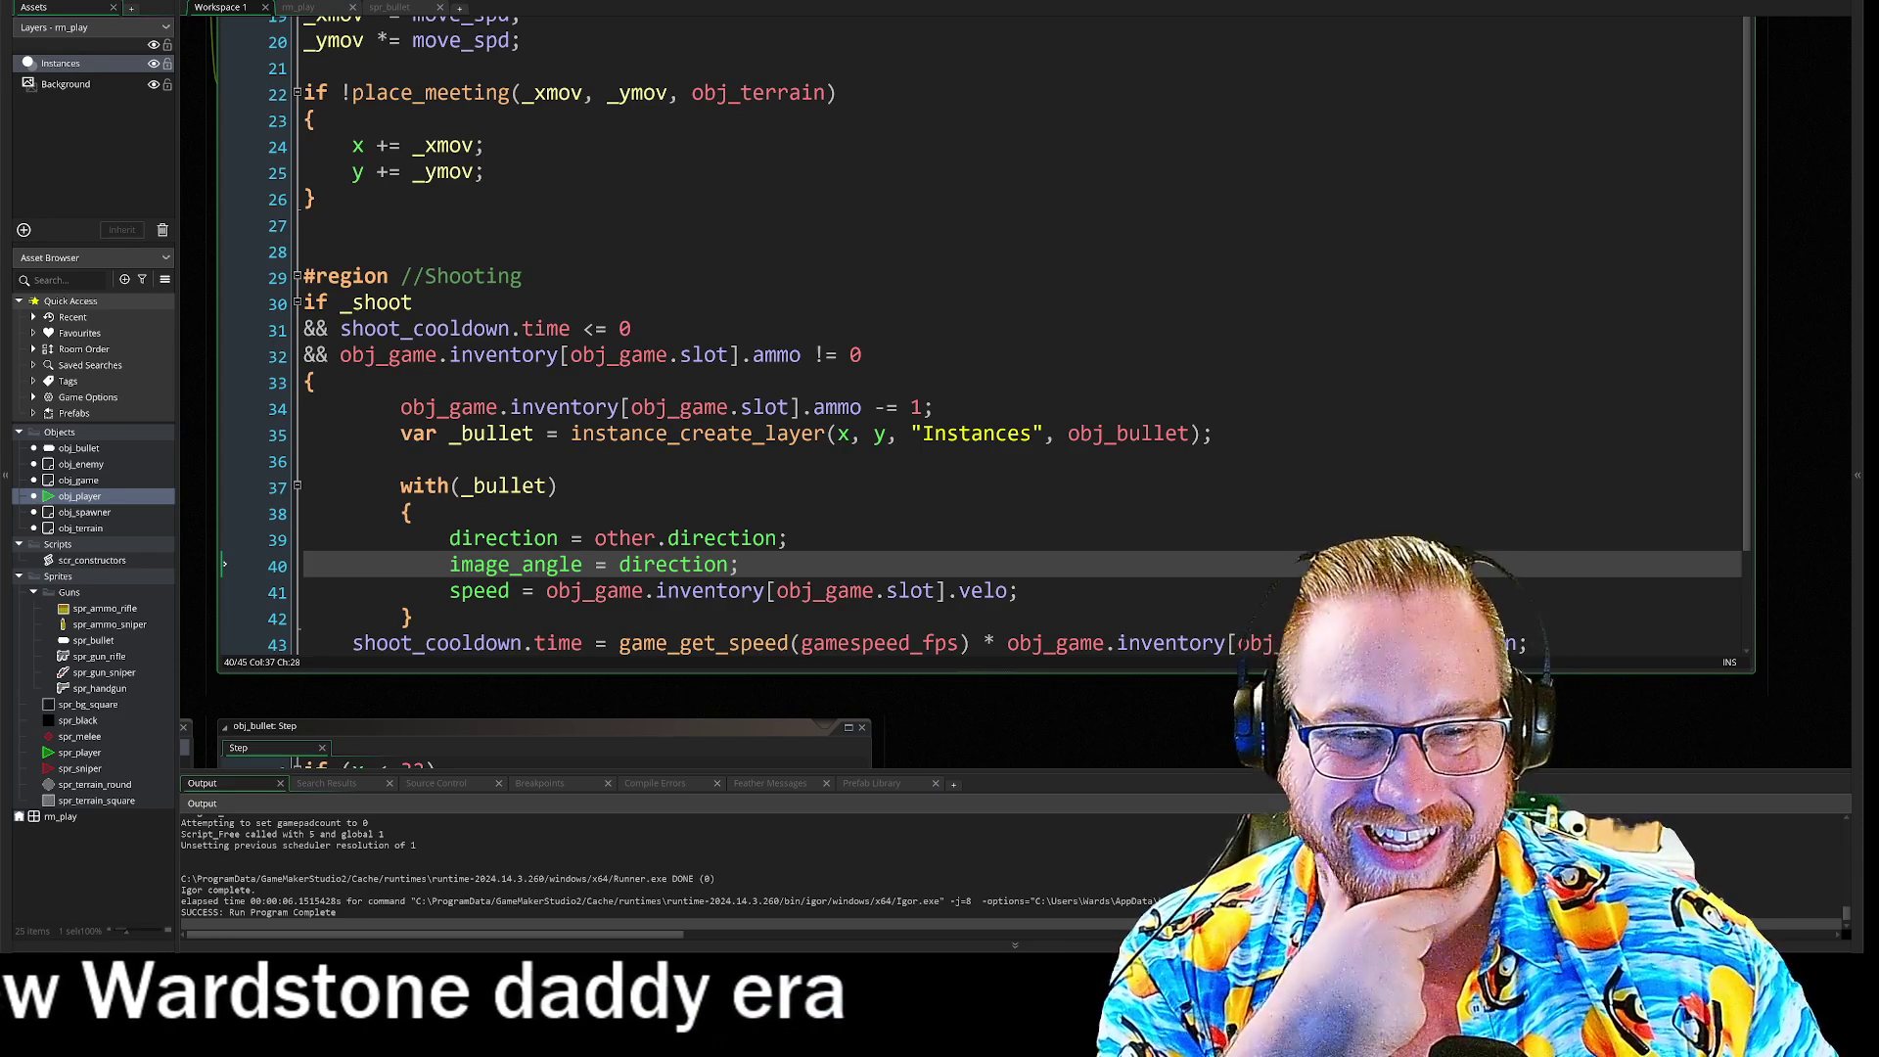
Step: Review the bullet's direction, image_angle and speed lines in the Shooting region
left_click(789, 538)
scroll(978, 391, "down", 3)
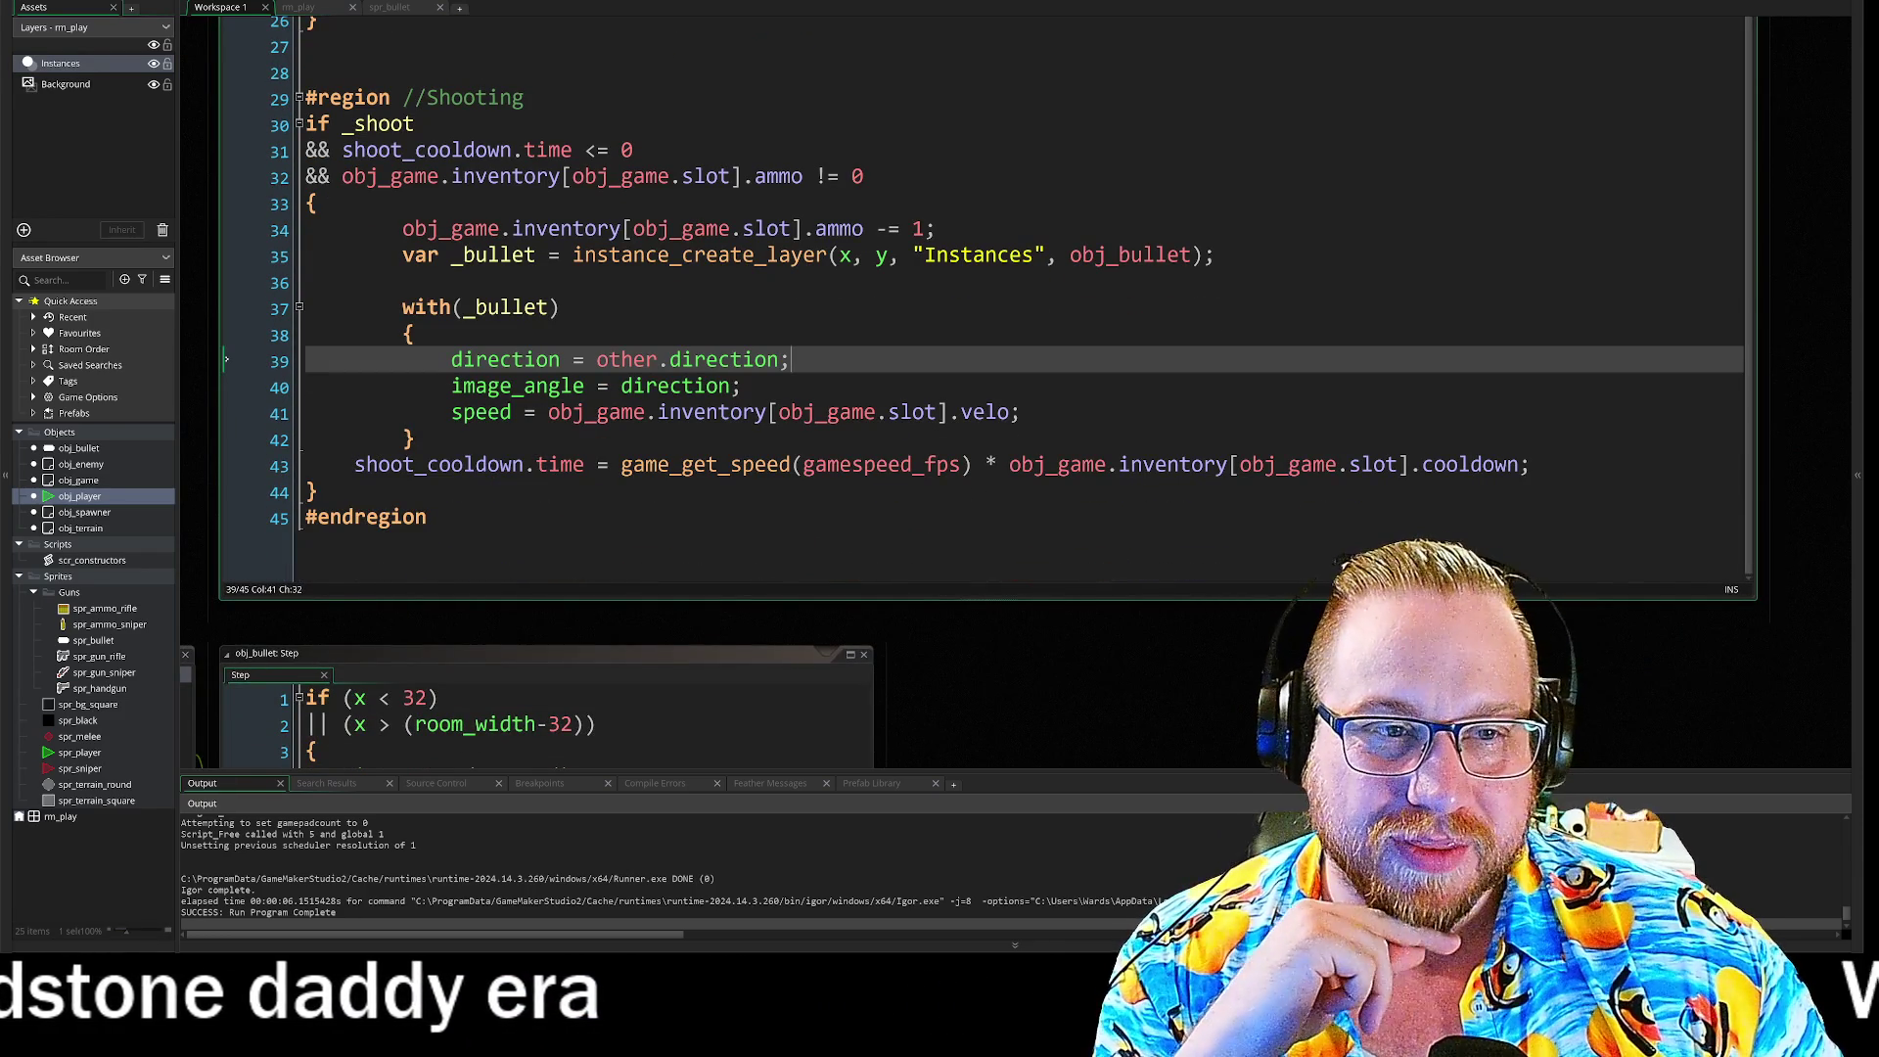
key("Up")
scroll(979, 391, "up", 2)
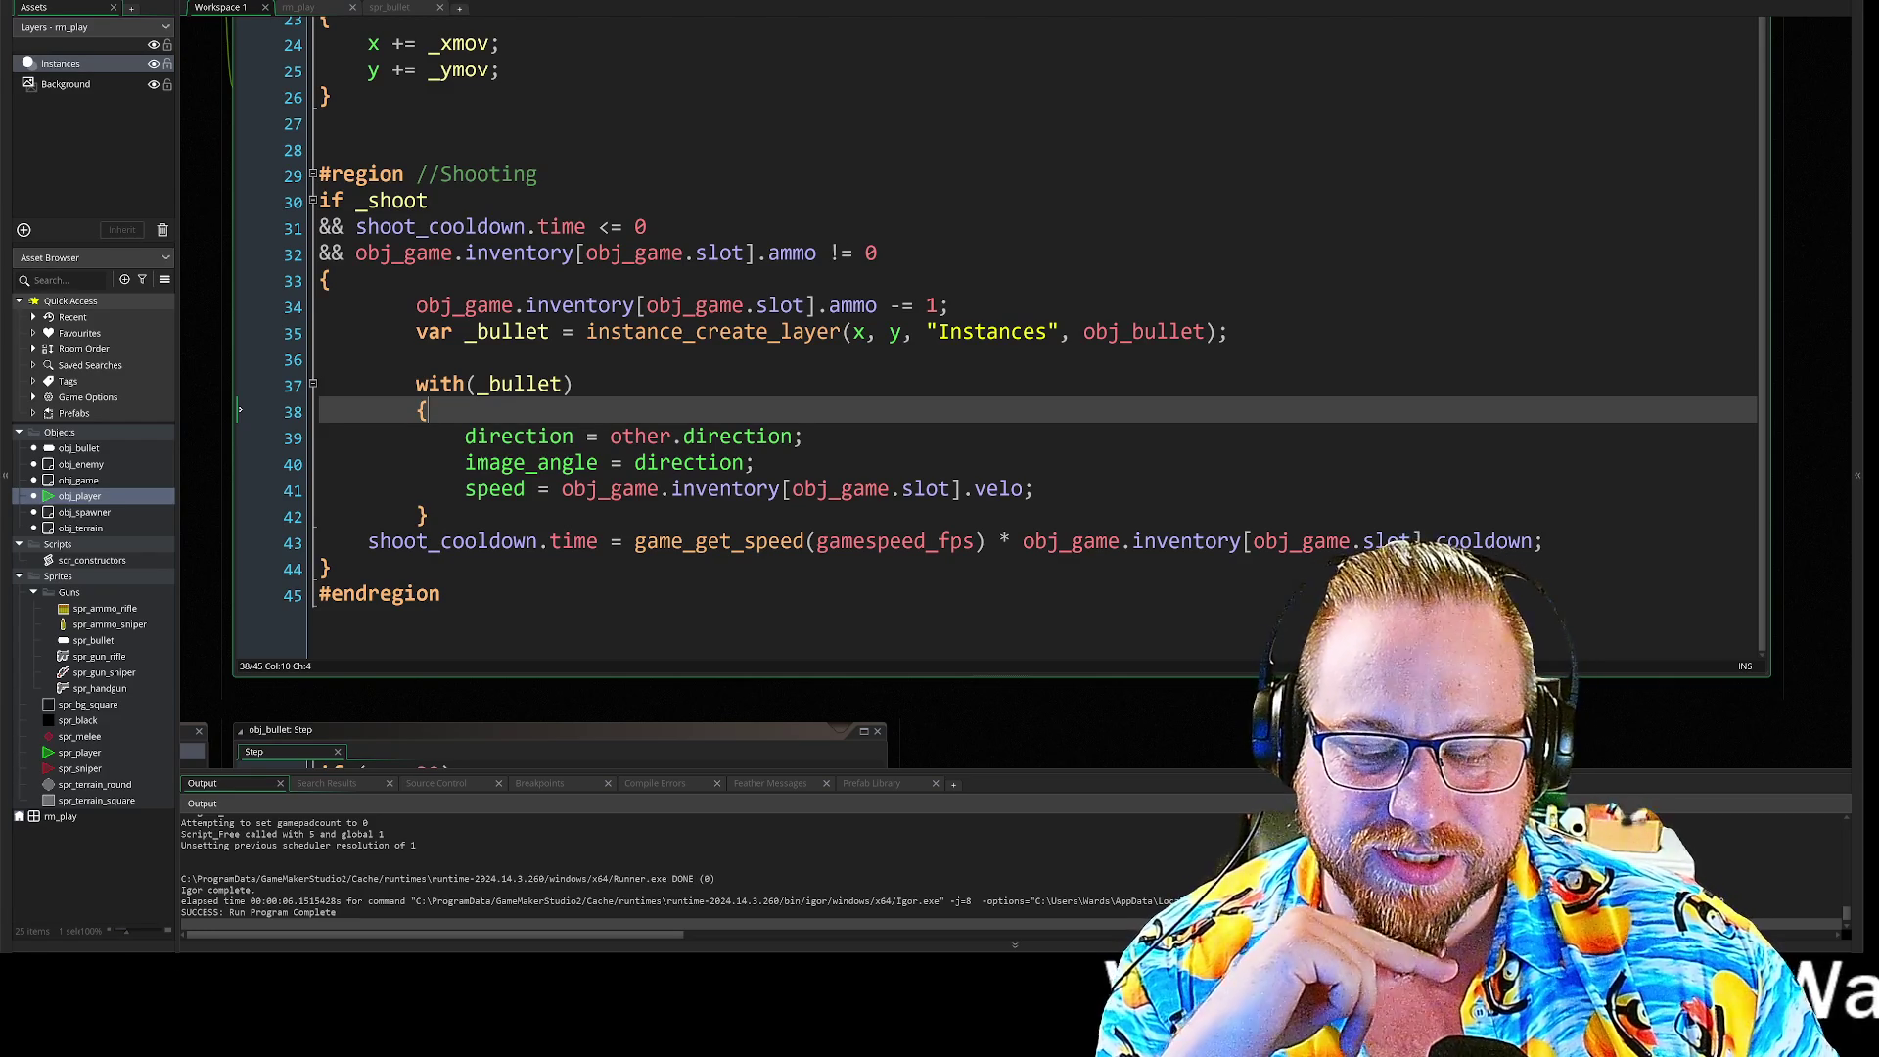
left_click(754, 463)
scroll(979, 392, "down", 1)
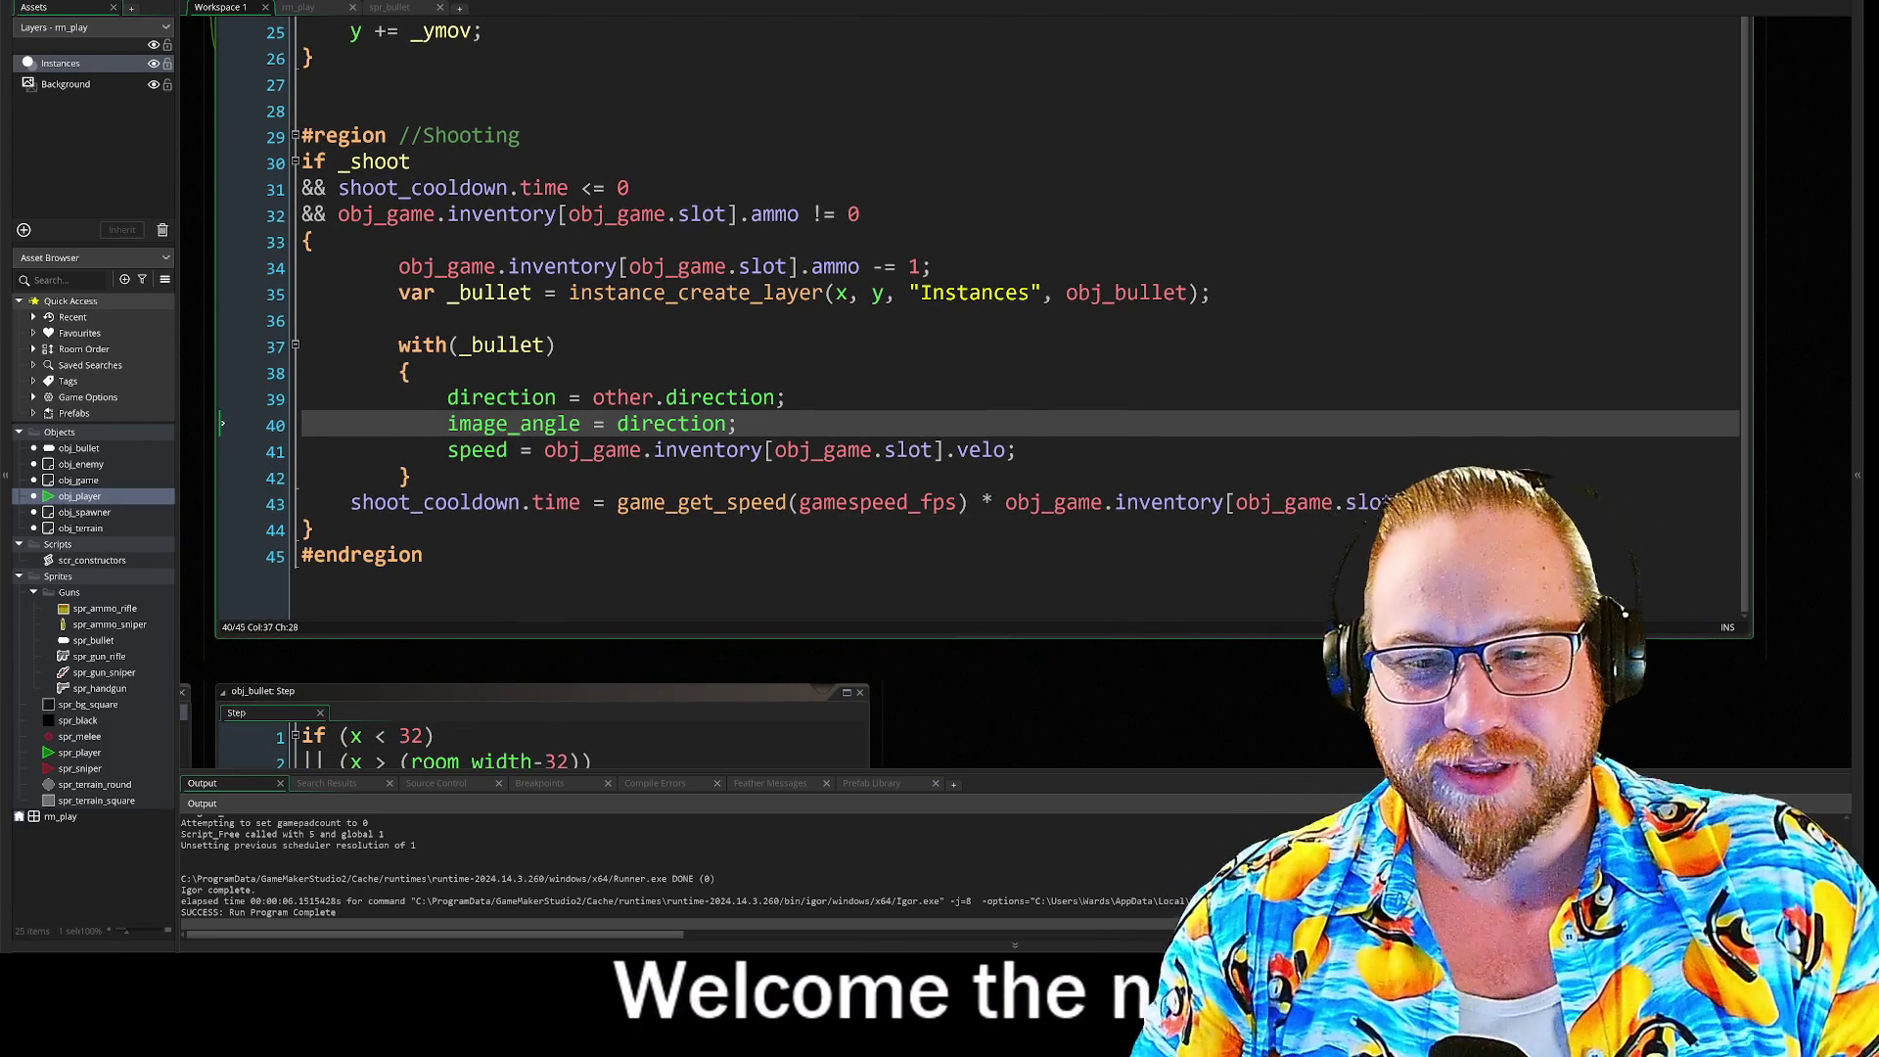
left_click(1023, 450)
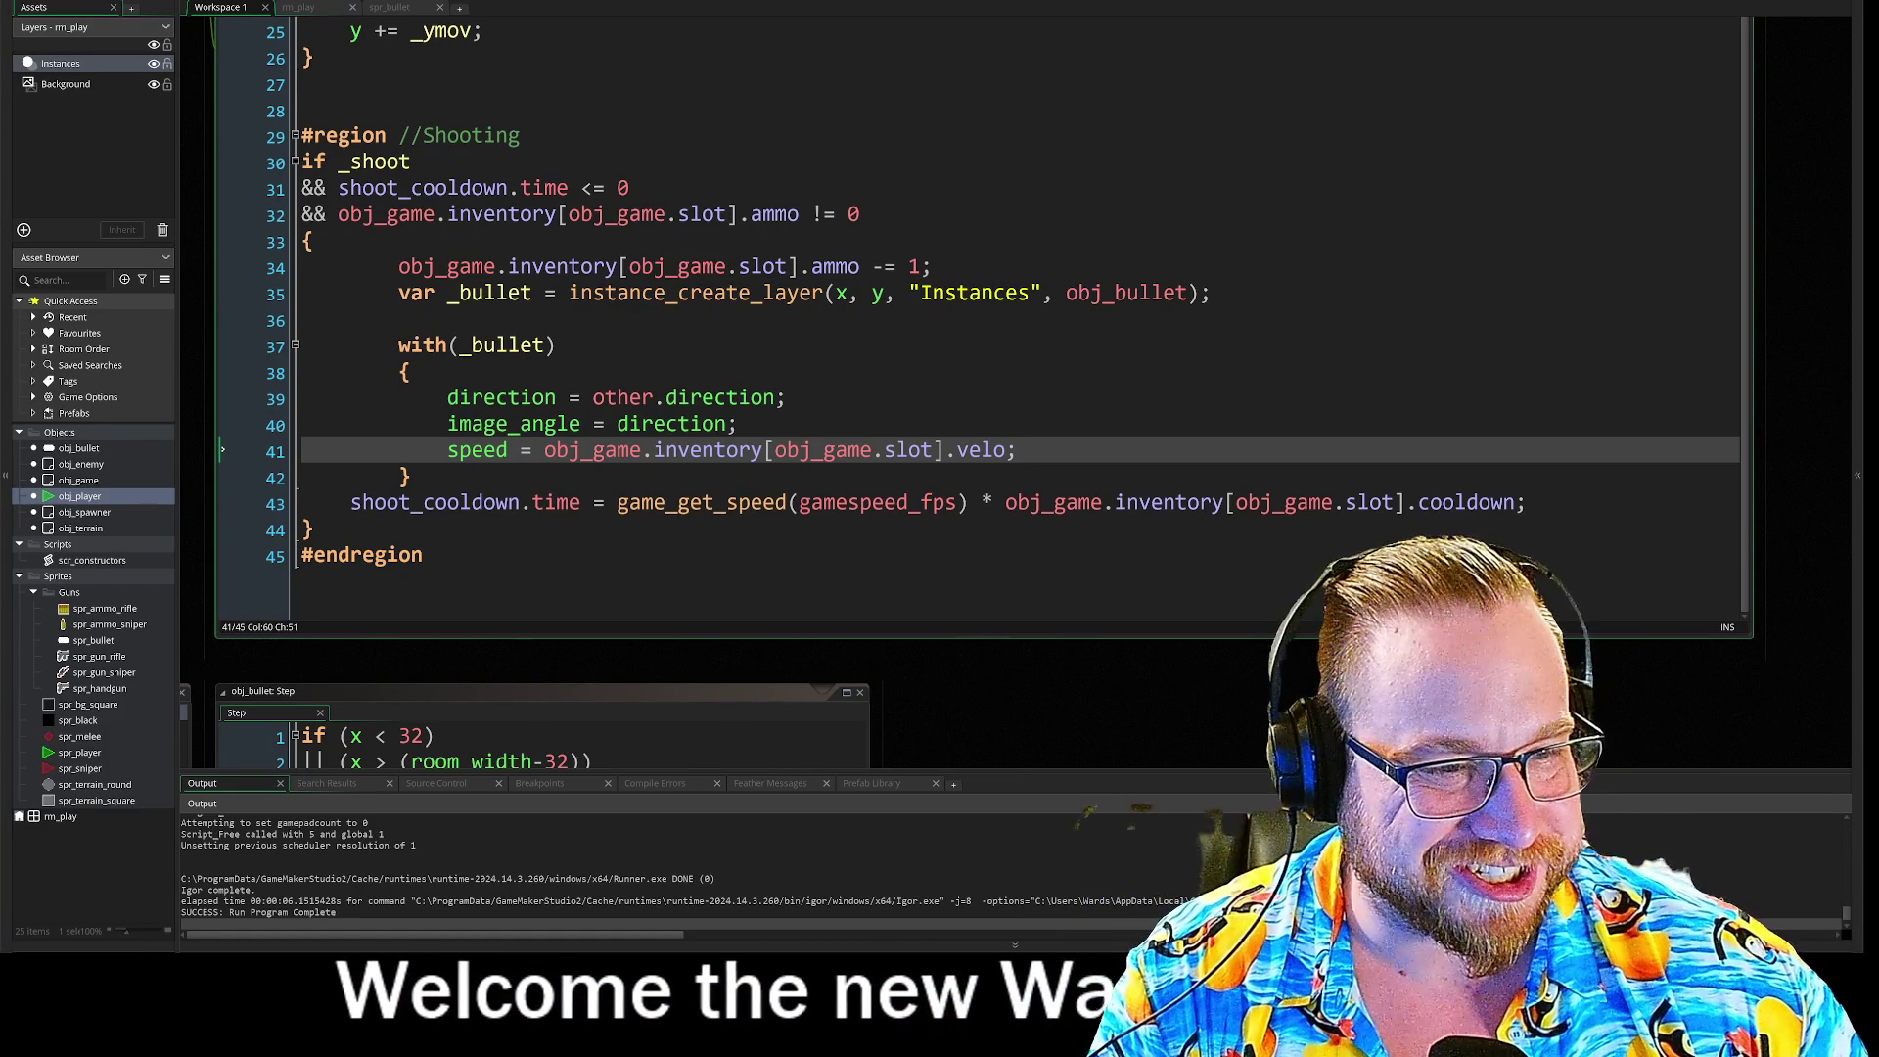
Step: Insert blank lines after the #endregion closing the shooting block
left_click(423, 554)
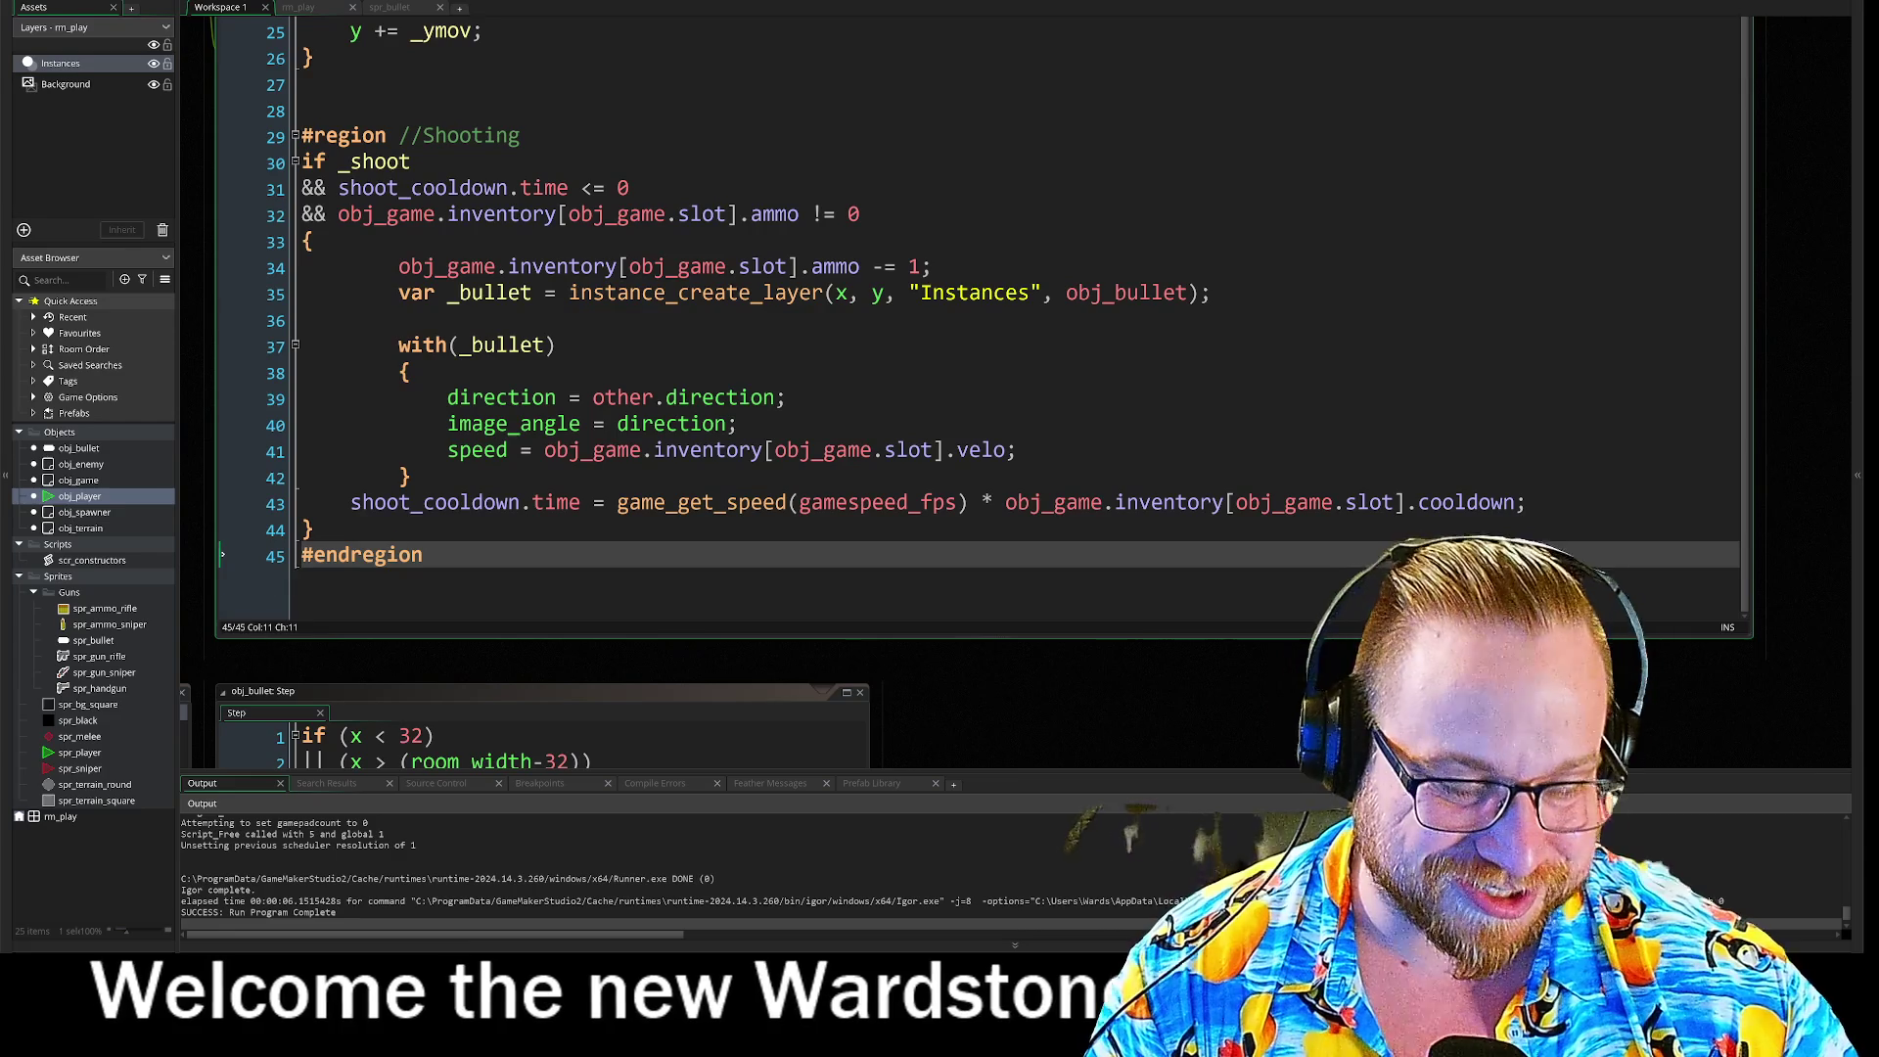
key("Return")
key("Return")
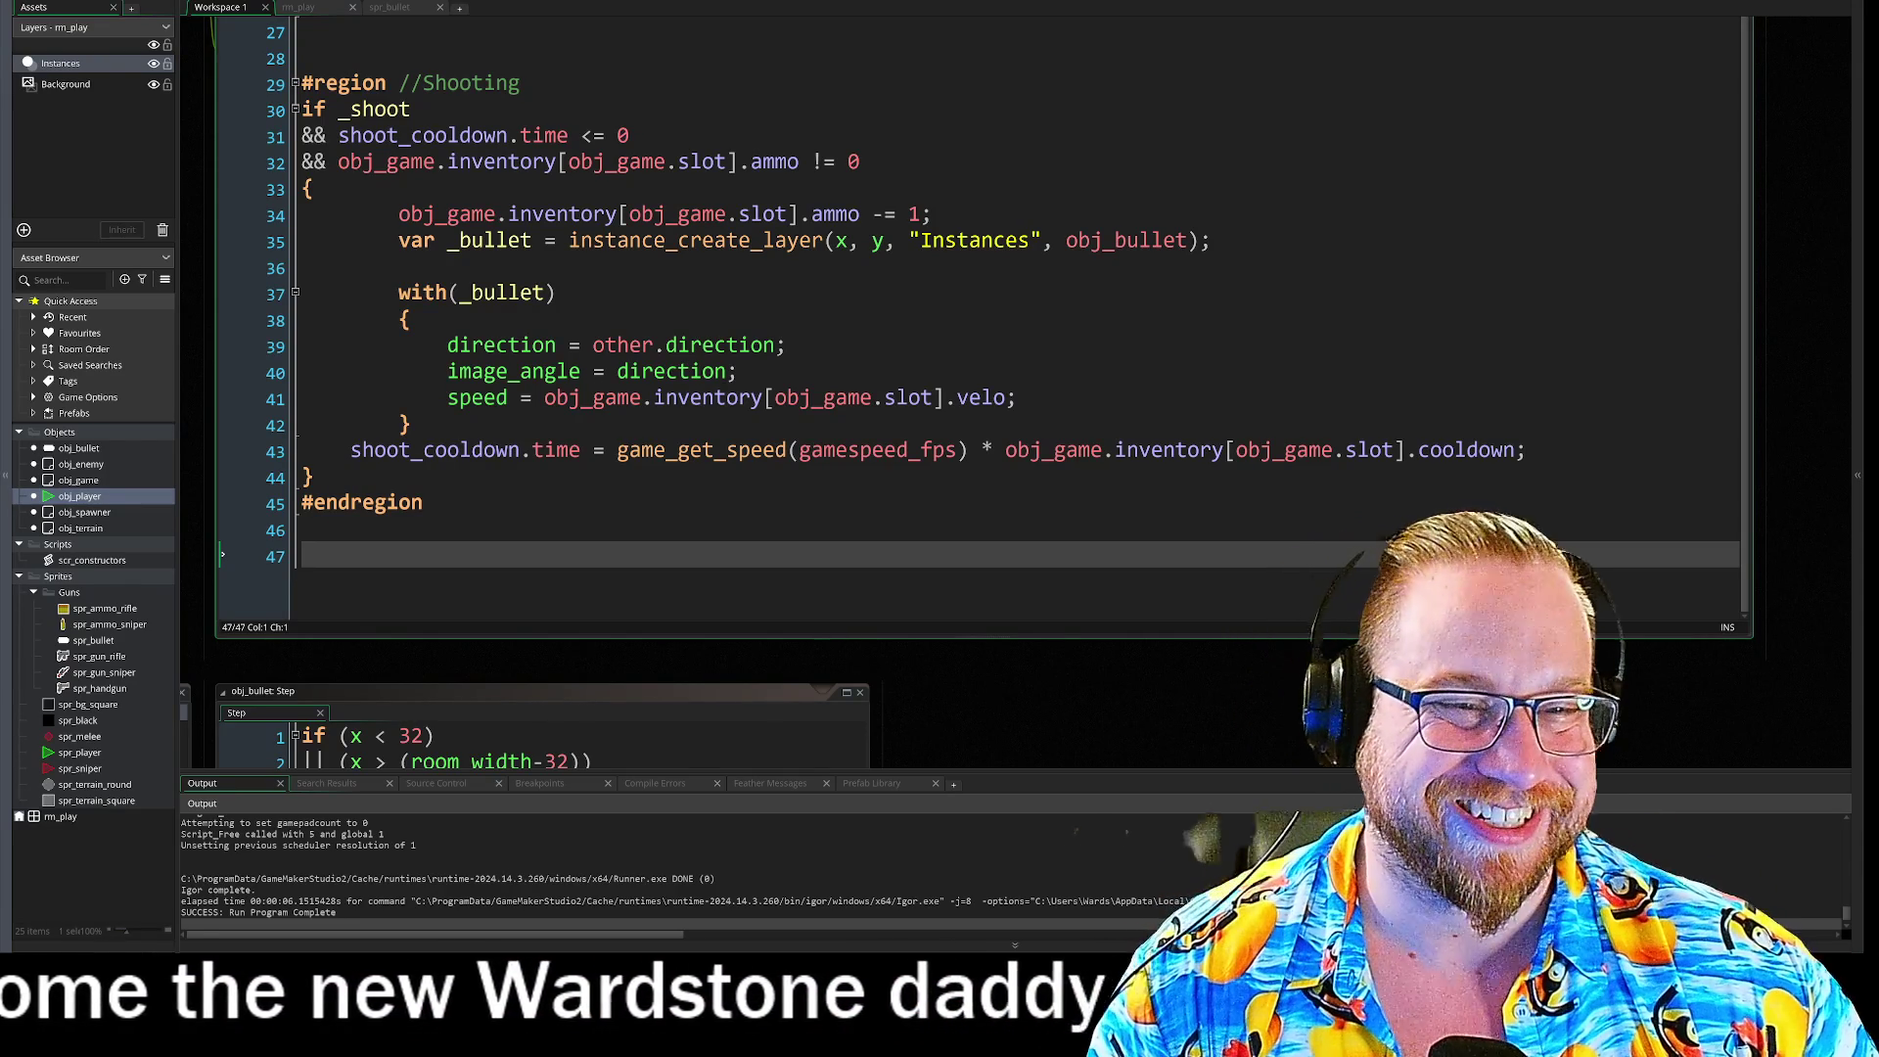
left_click(1018, 397)
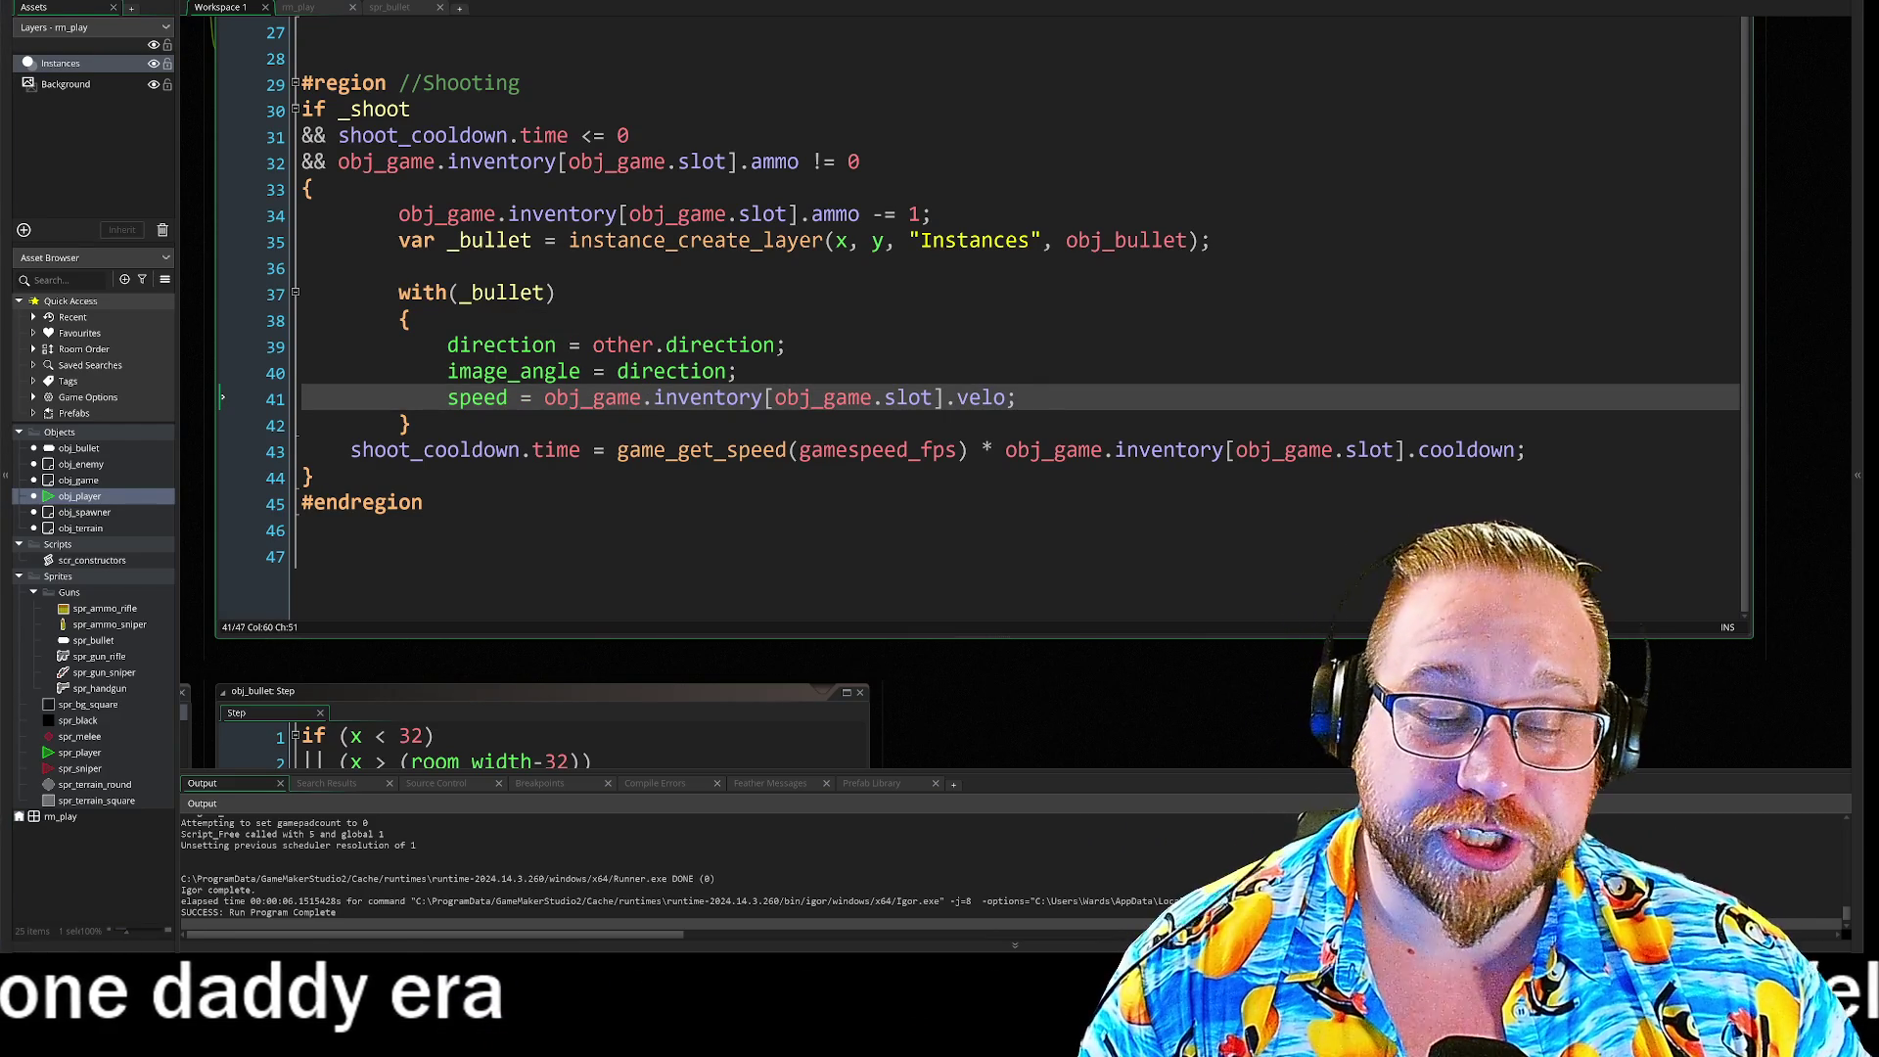
left_click(423, 502)
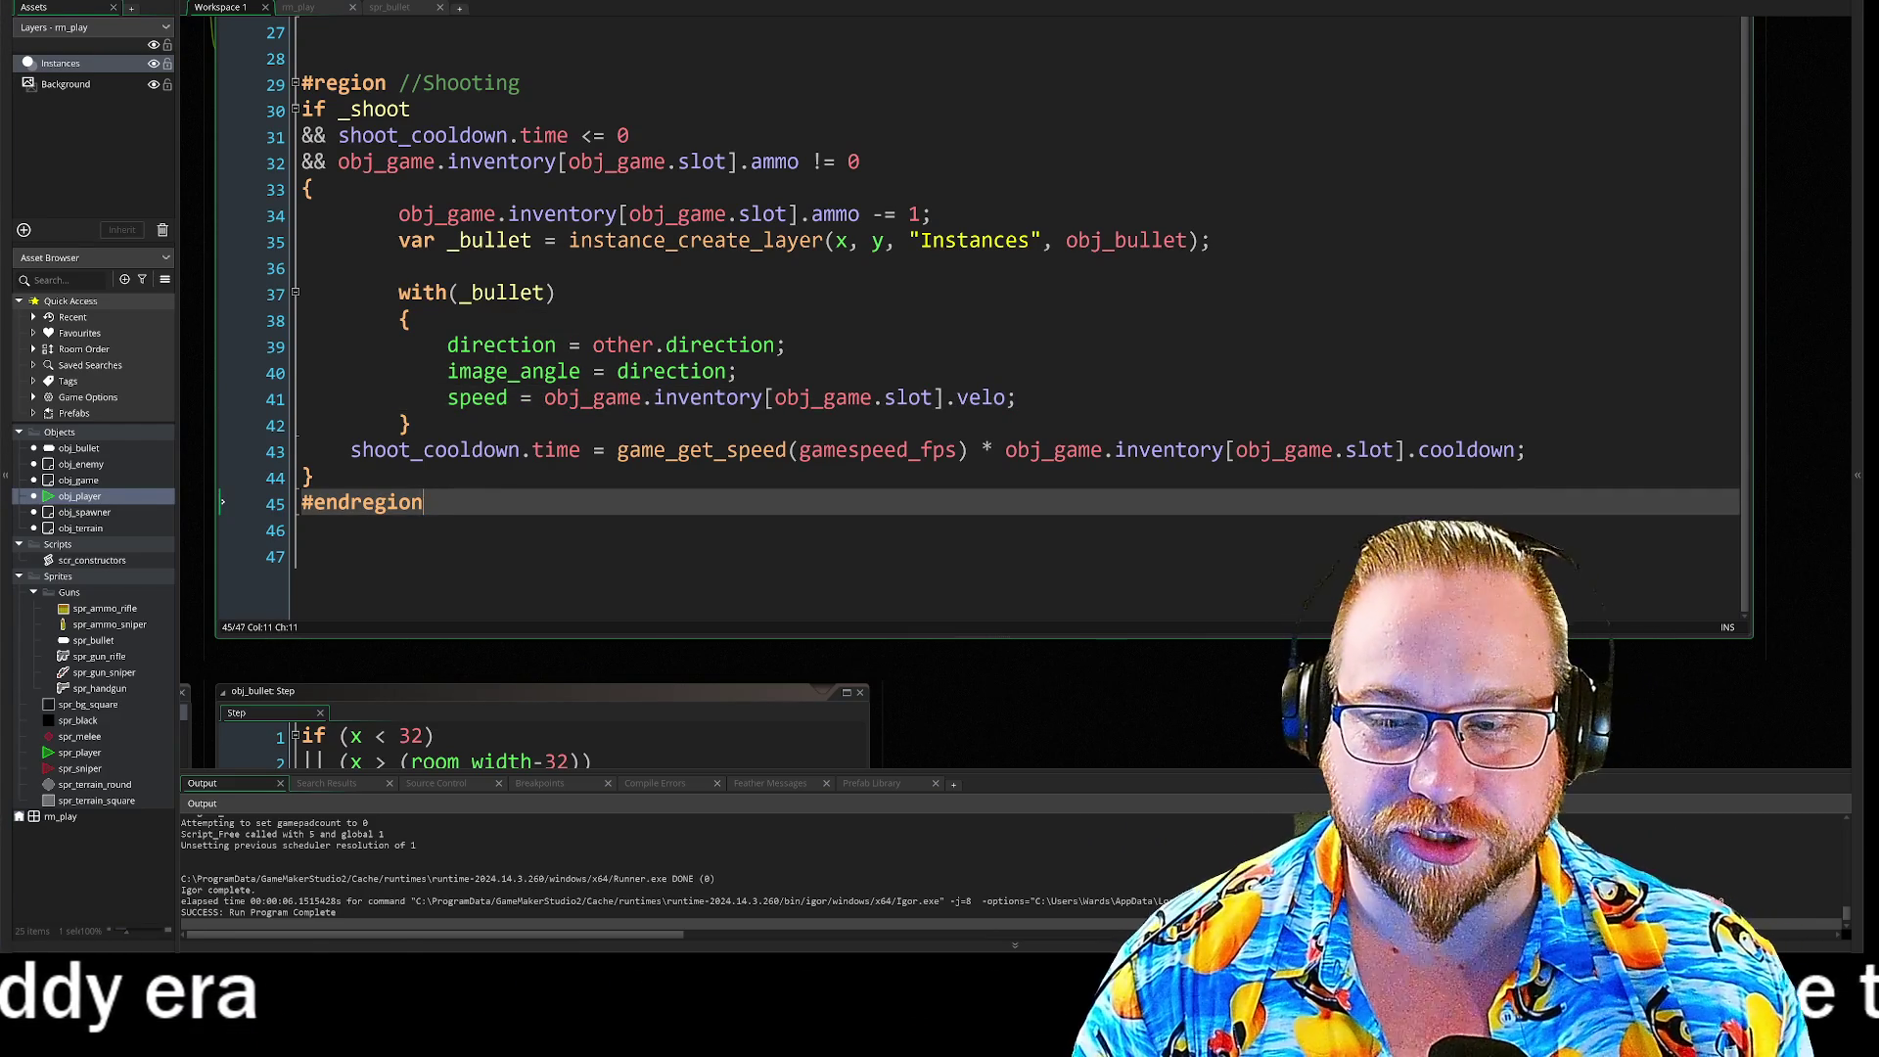